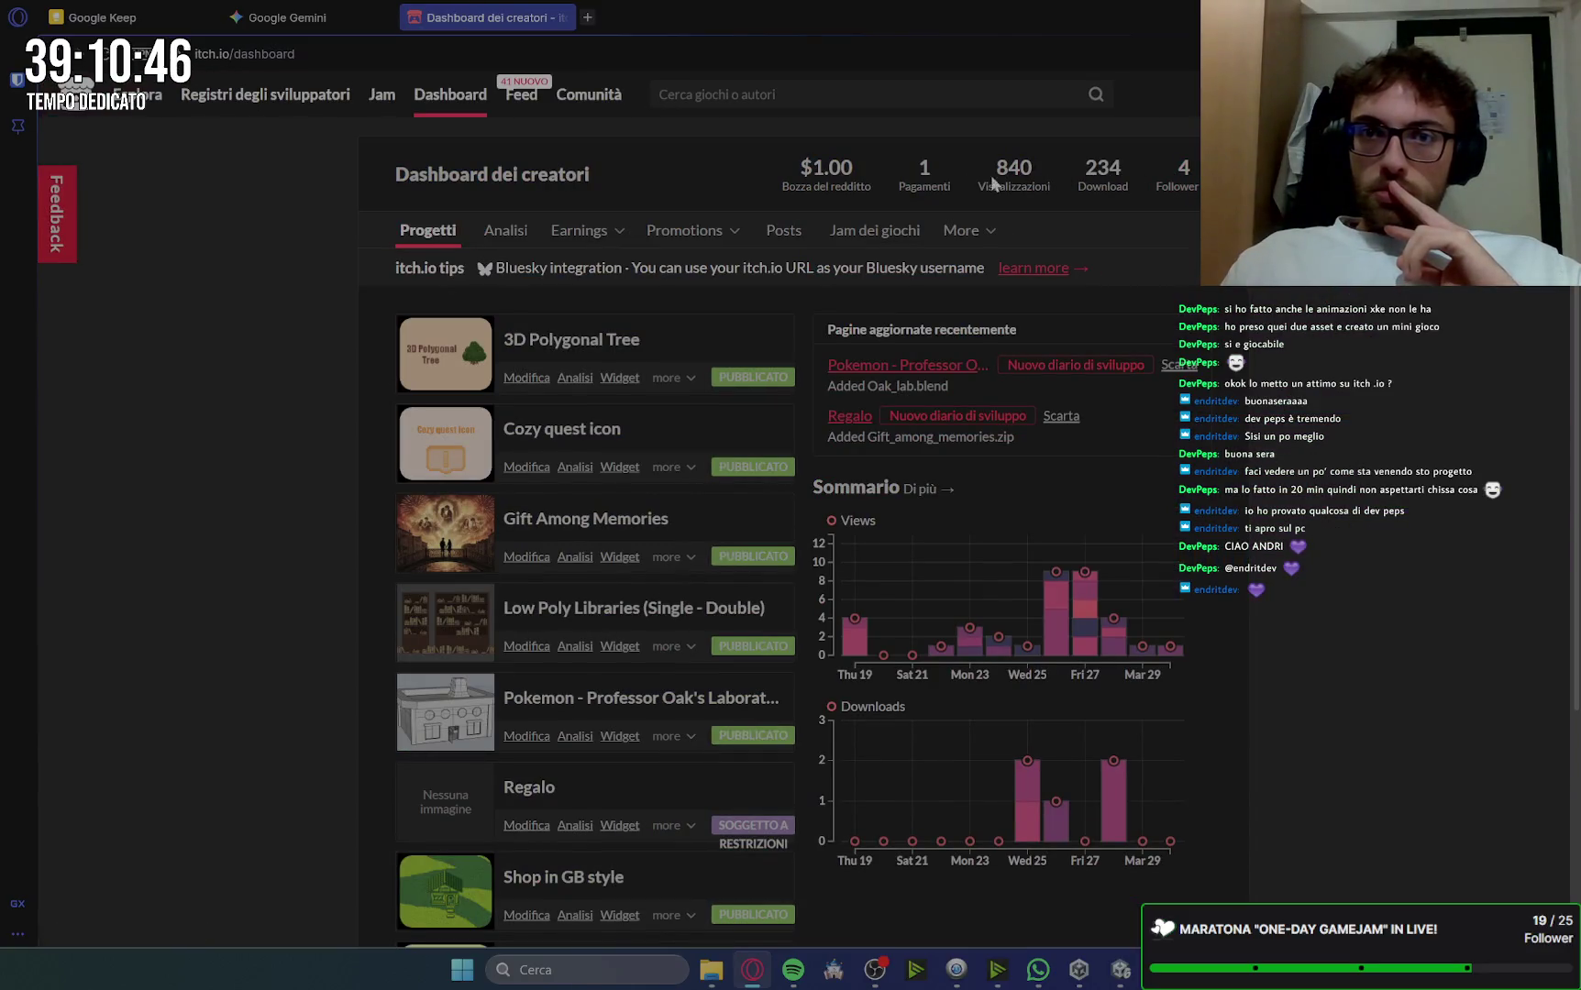
Step: Browse the itch.io Followers and I'm following lists, open a followed creator's profile, then go to Google Keep
{"action": "left_click", "coordinate": [1191, 186]}
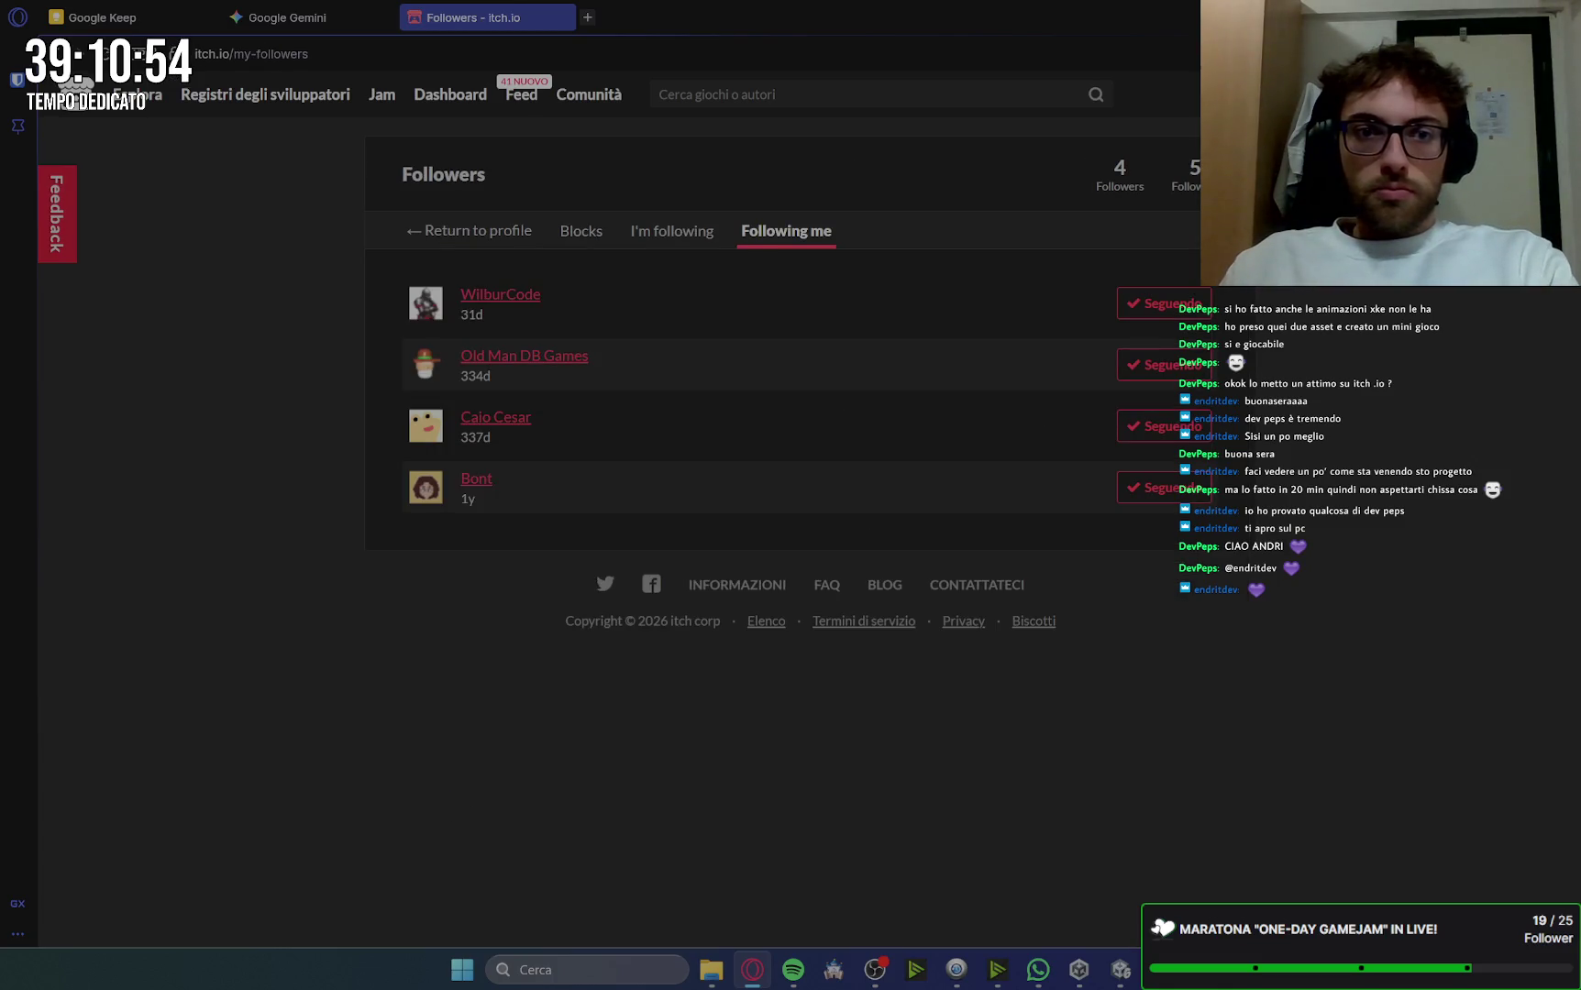
{"action": "left_click", "coordinate": [686, 234]}
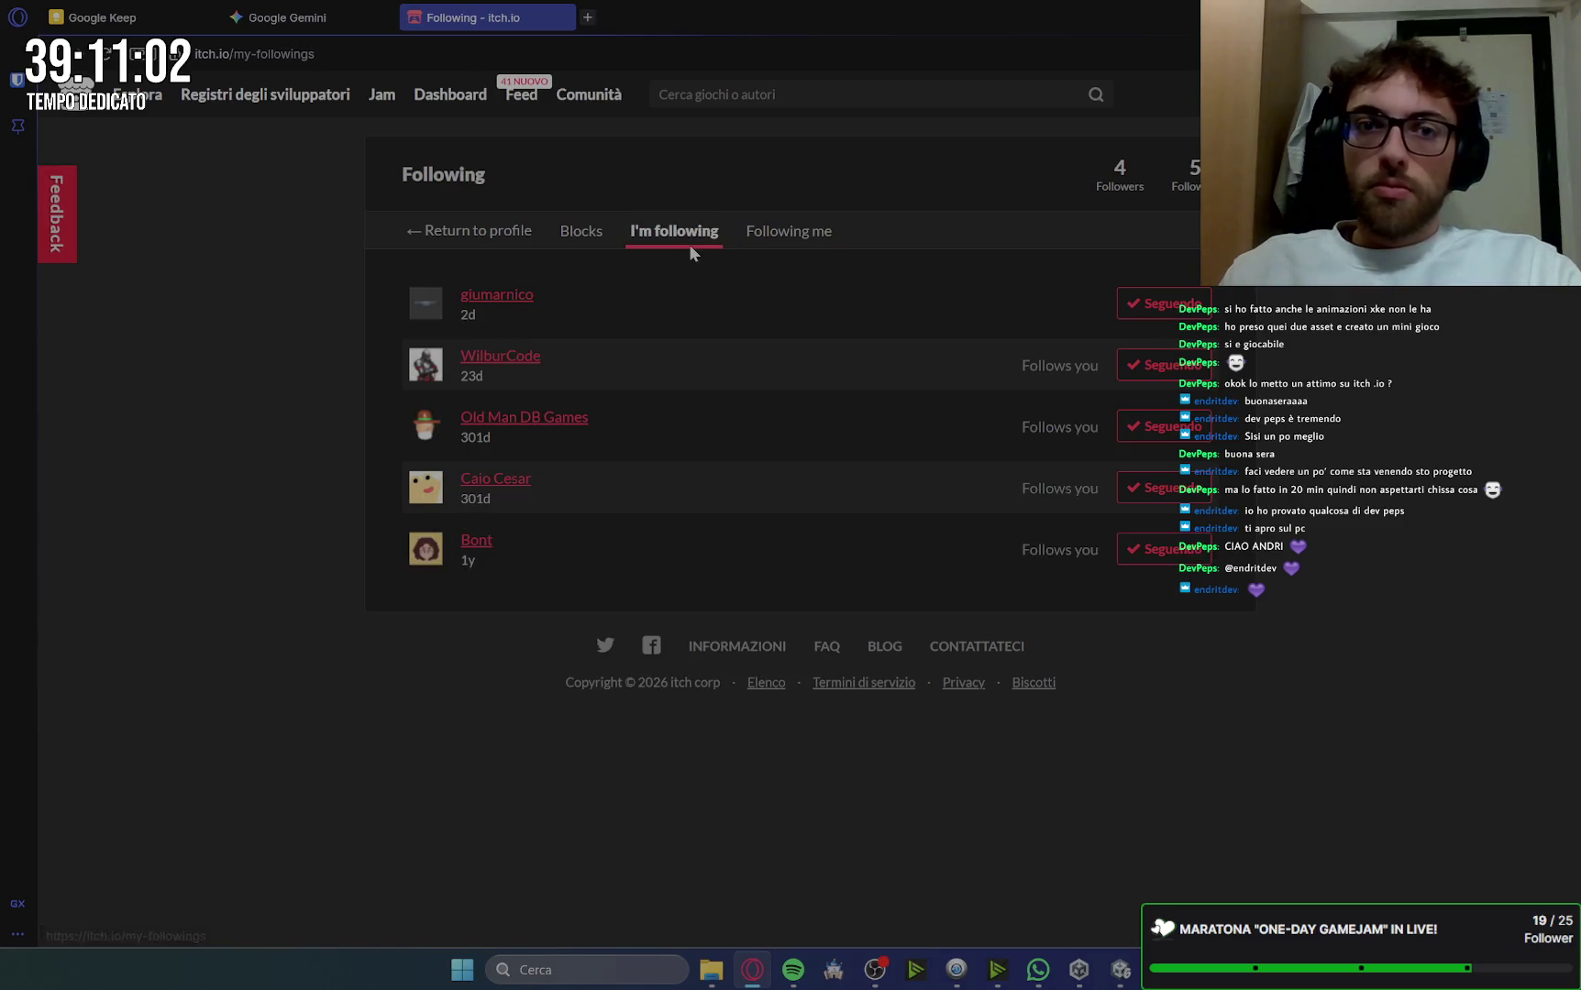
{"action": "left_click", "coordinate": [504, 305]}
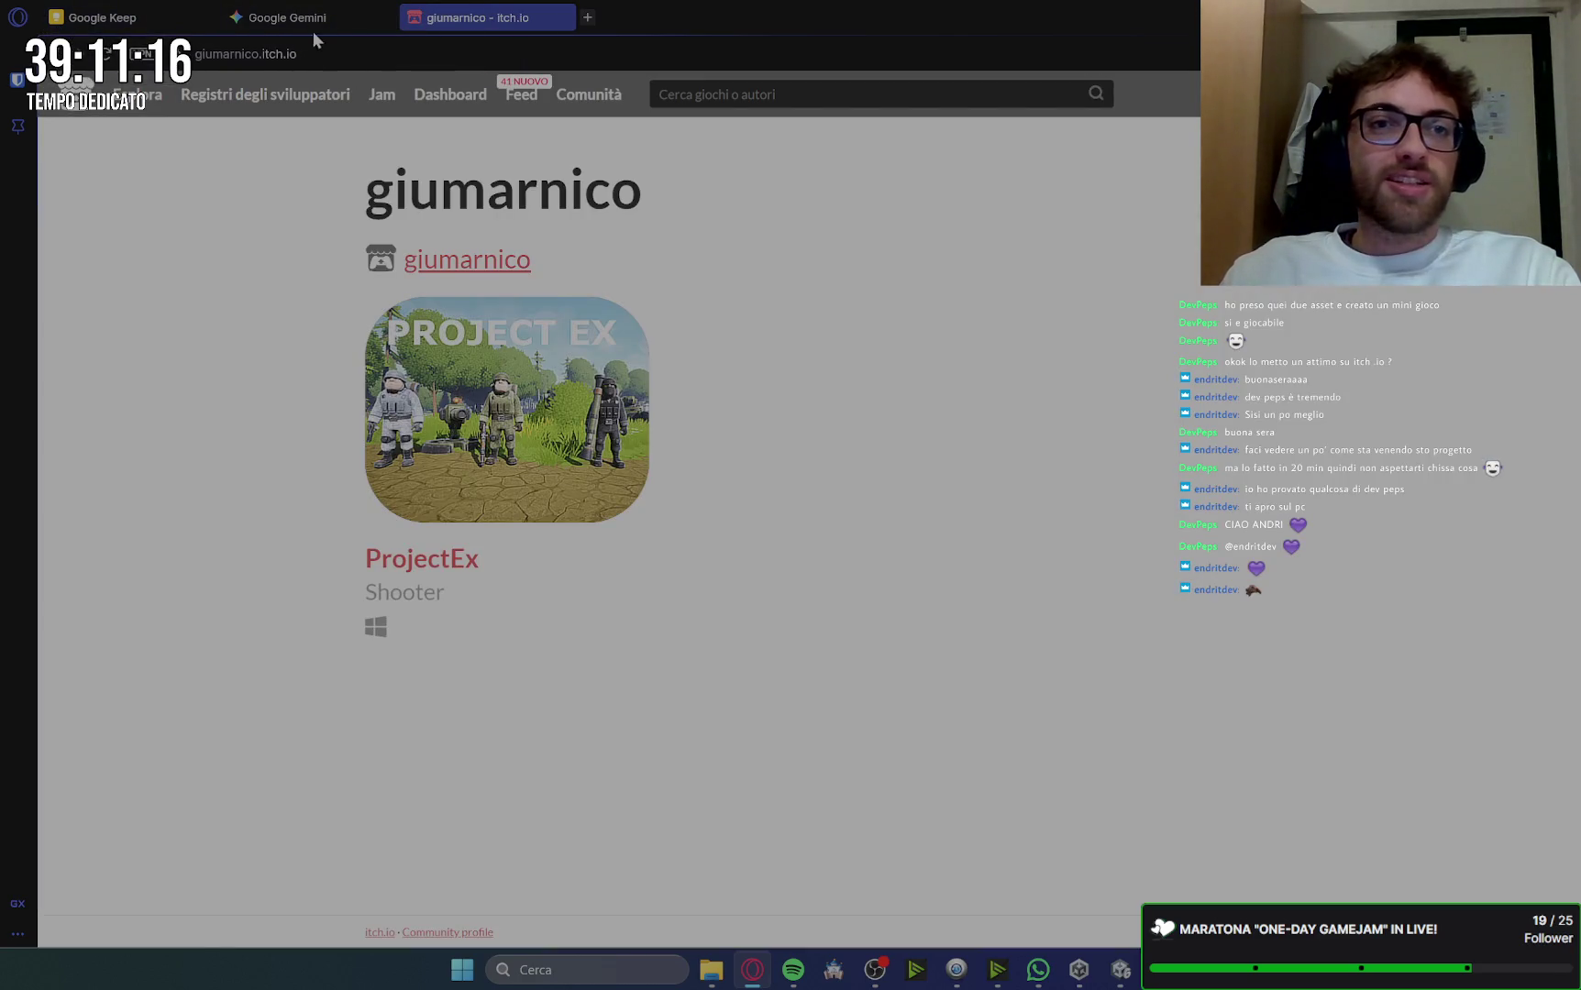
{"action": "left_click", "coordinate": [120, 17]}
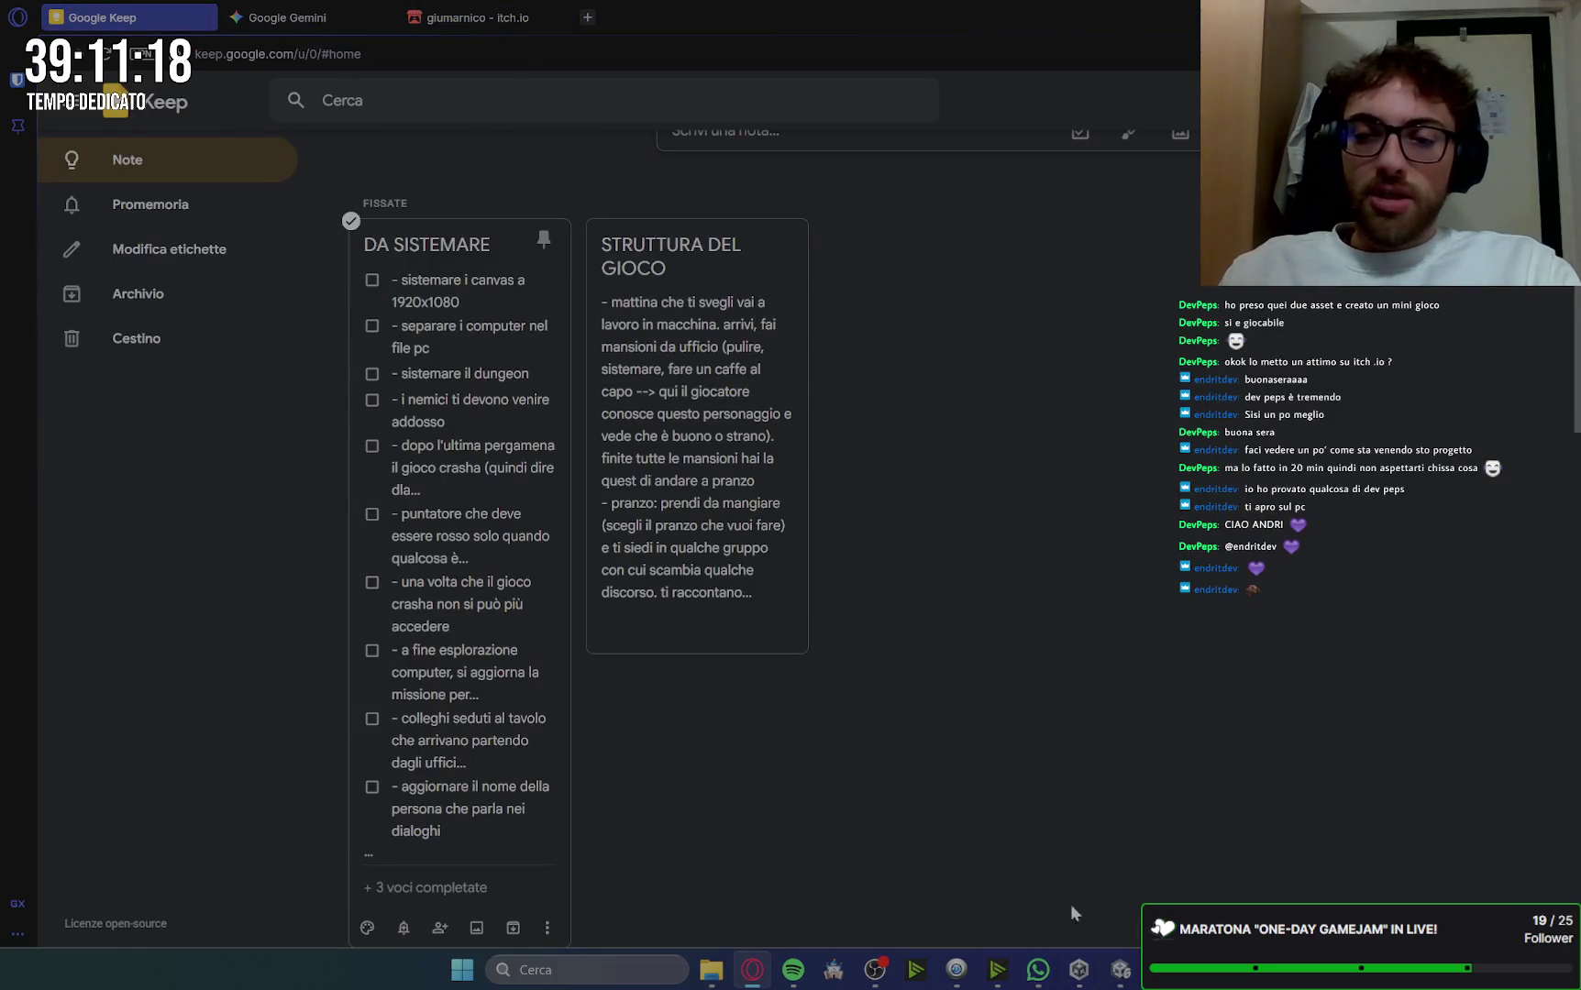
Step: Bring the Unity editor with the in-game PC desktop to the foreground from the taskbar
{"action": "left_click", "coordinate": [1119, 964]}
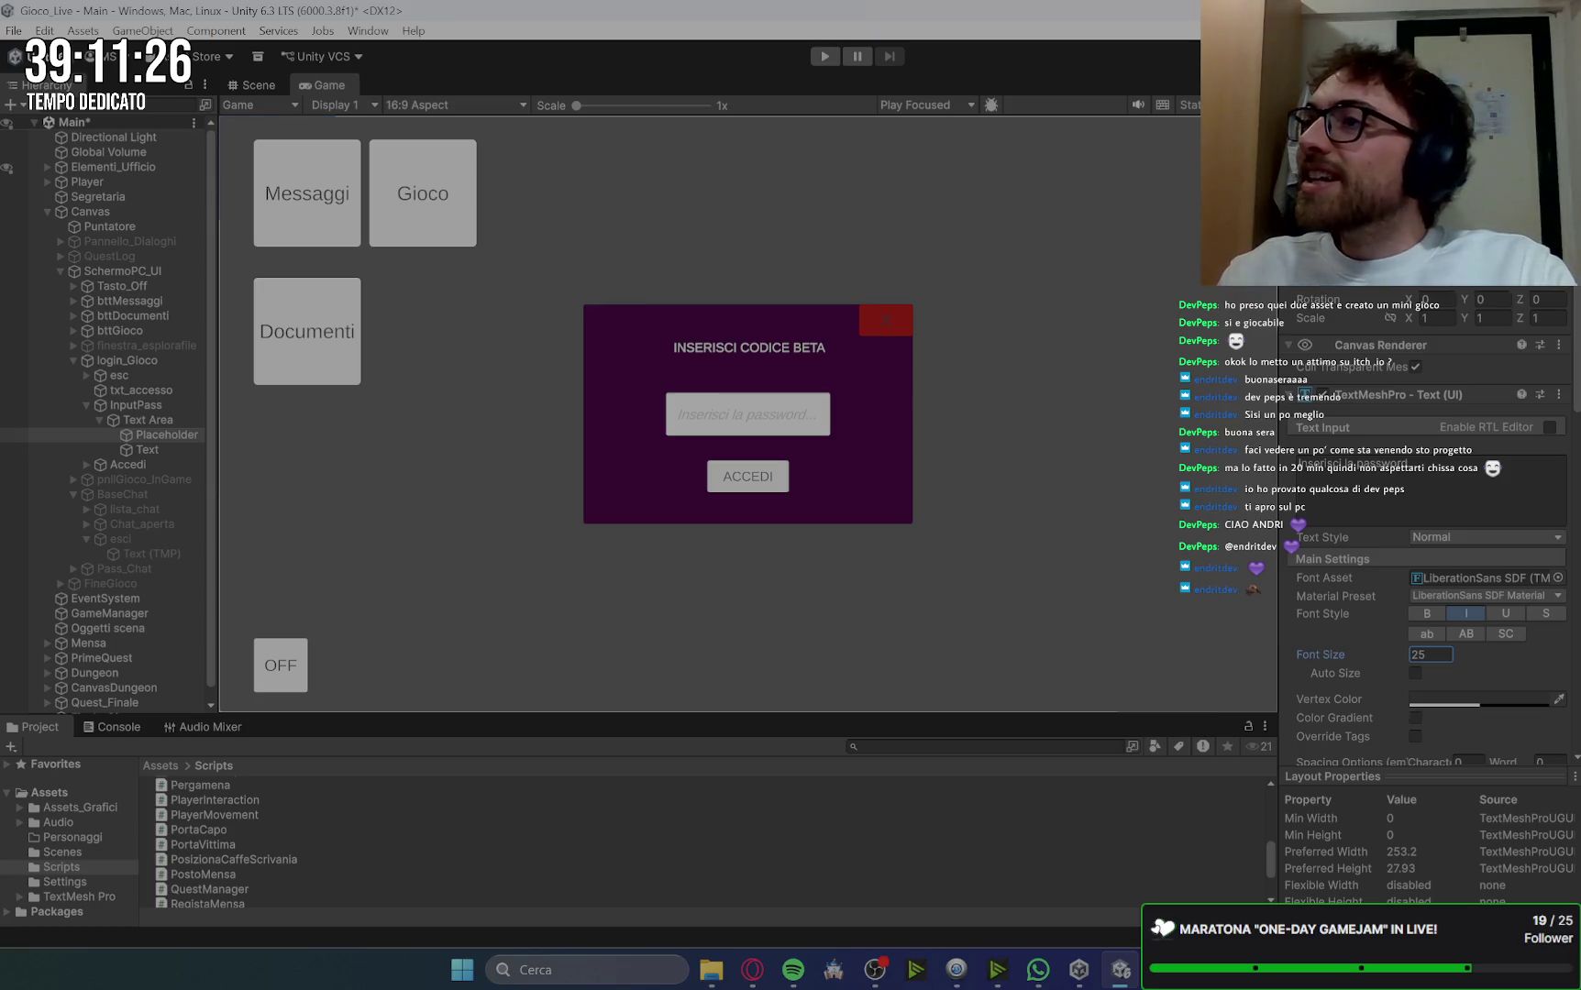
Step: Inspect the login panel's Text Area, InputPass, Accedi button and desktop manager script
{"action": "key", "text": "alt+Tab"}
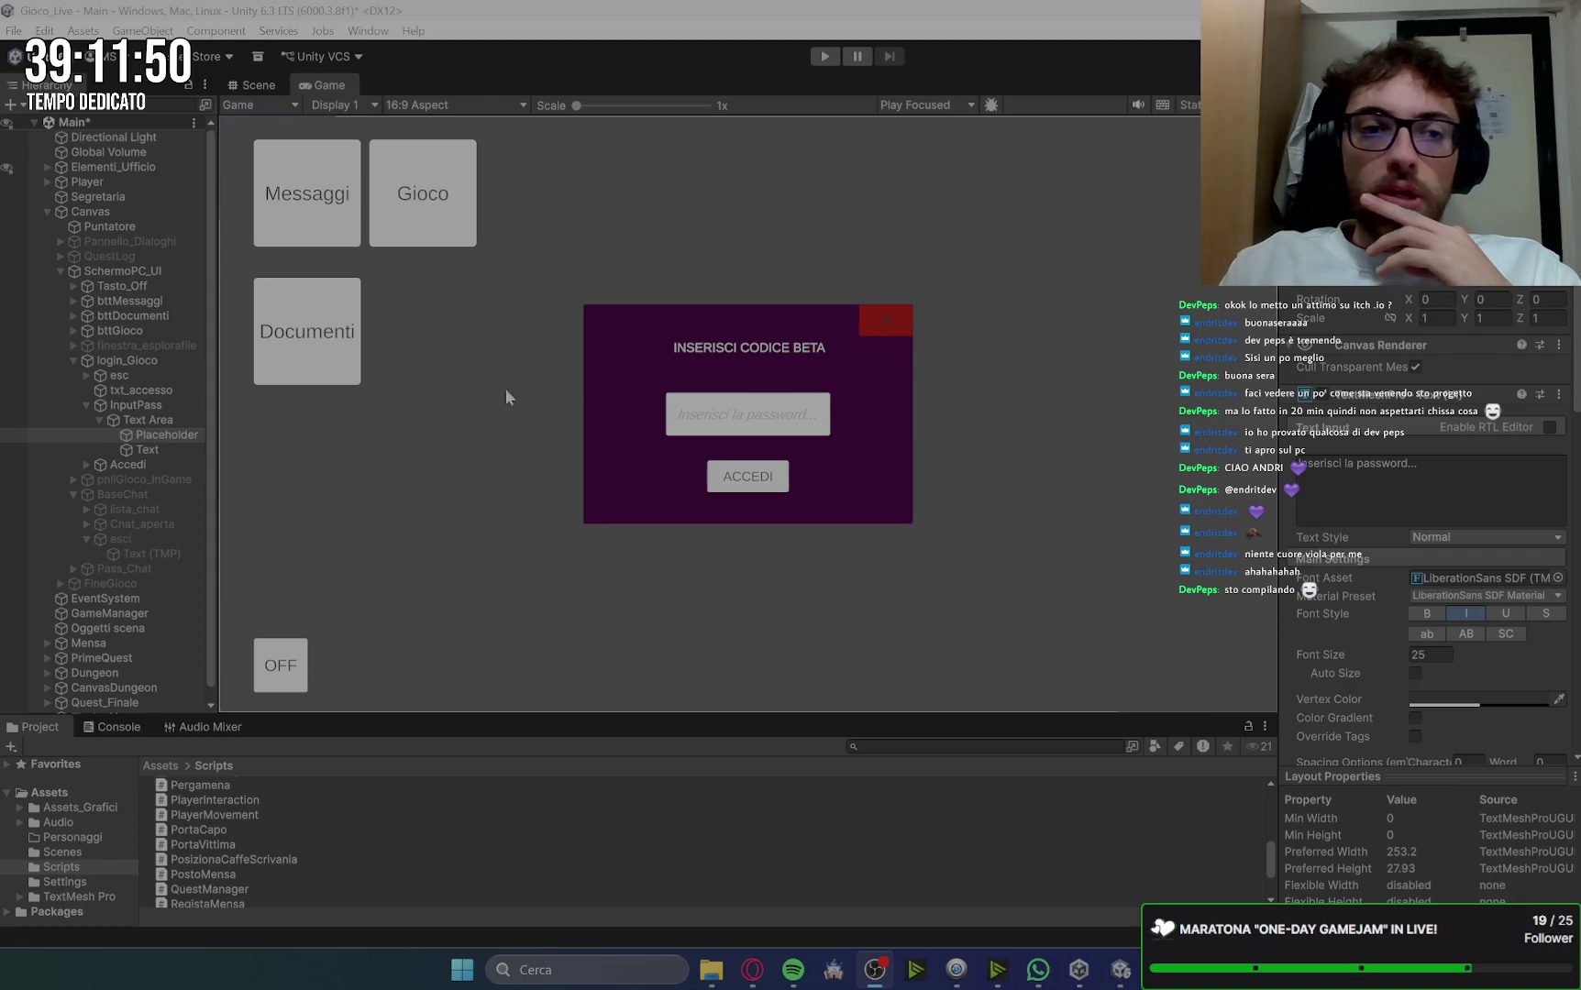
{"action": "left_click", "coordinate": [150, 419]}
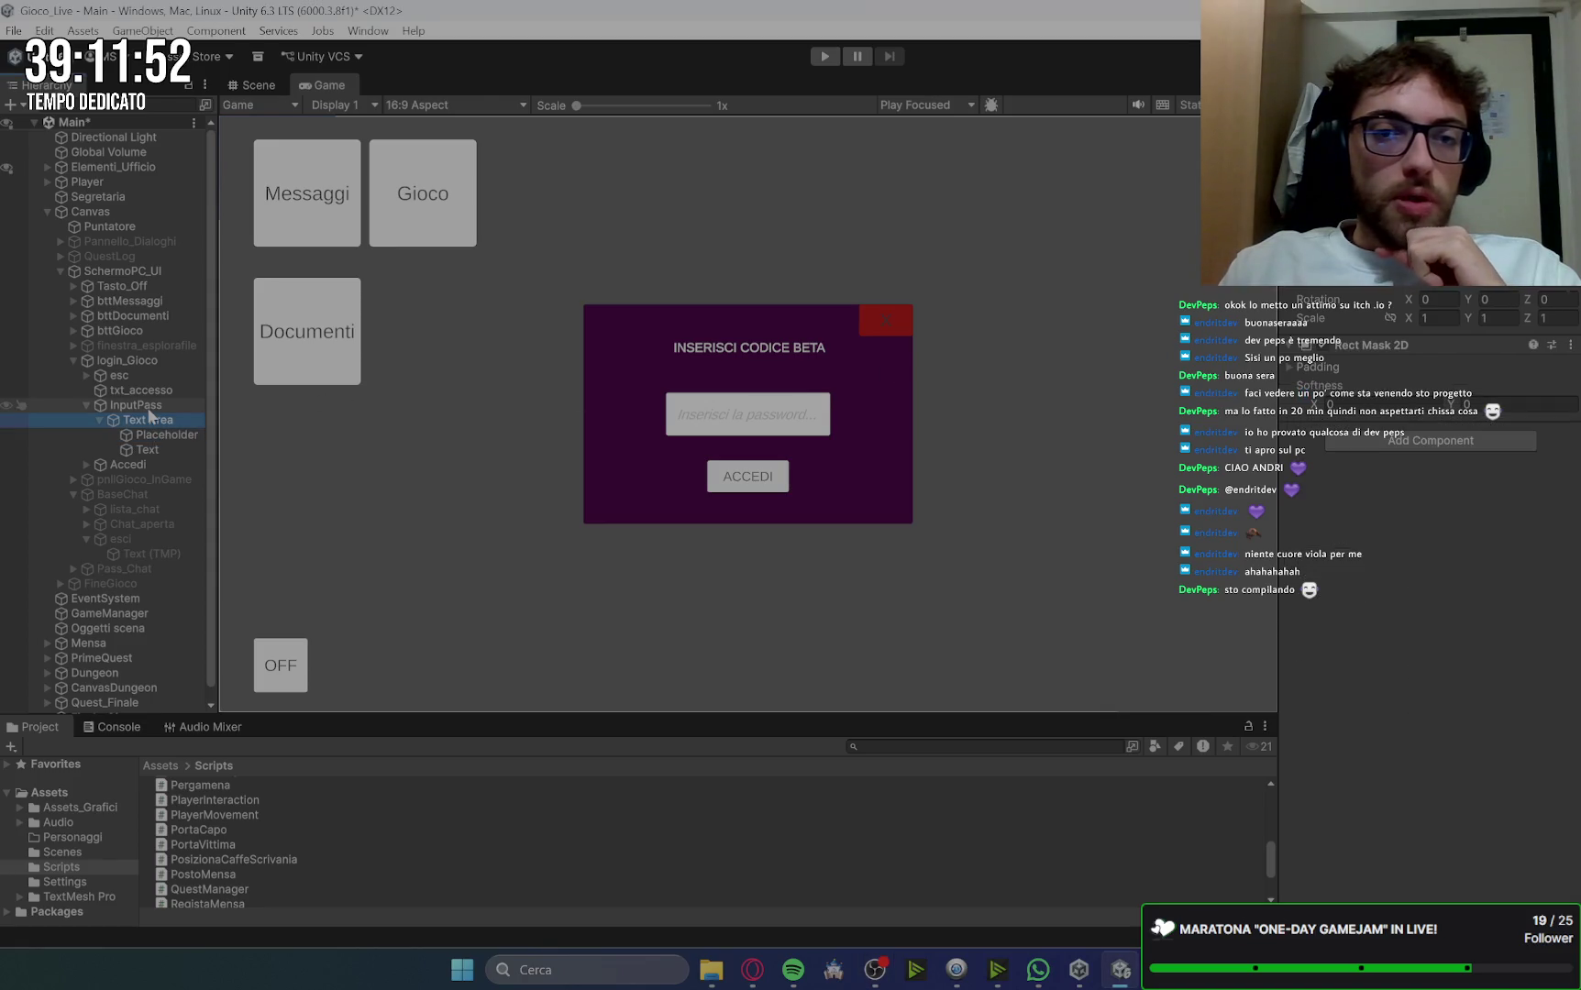
{"action": "left_click", "coordinate": [149, 406]}
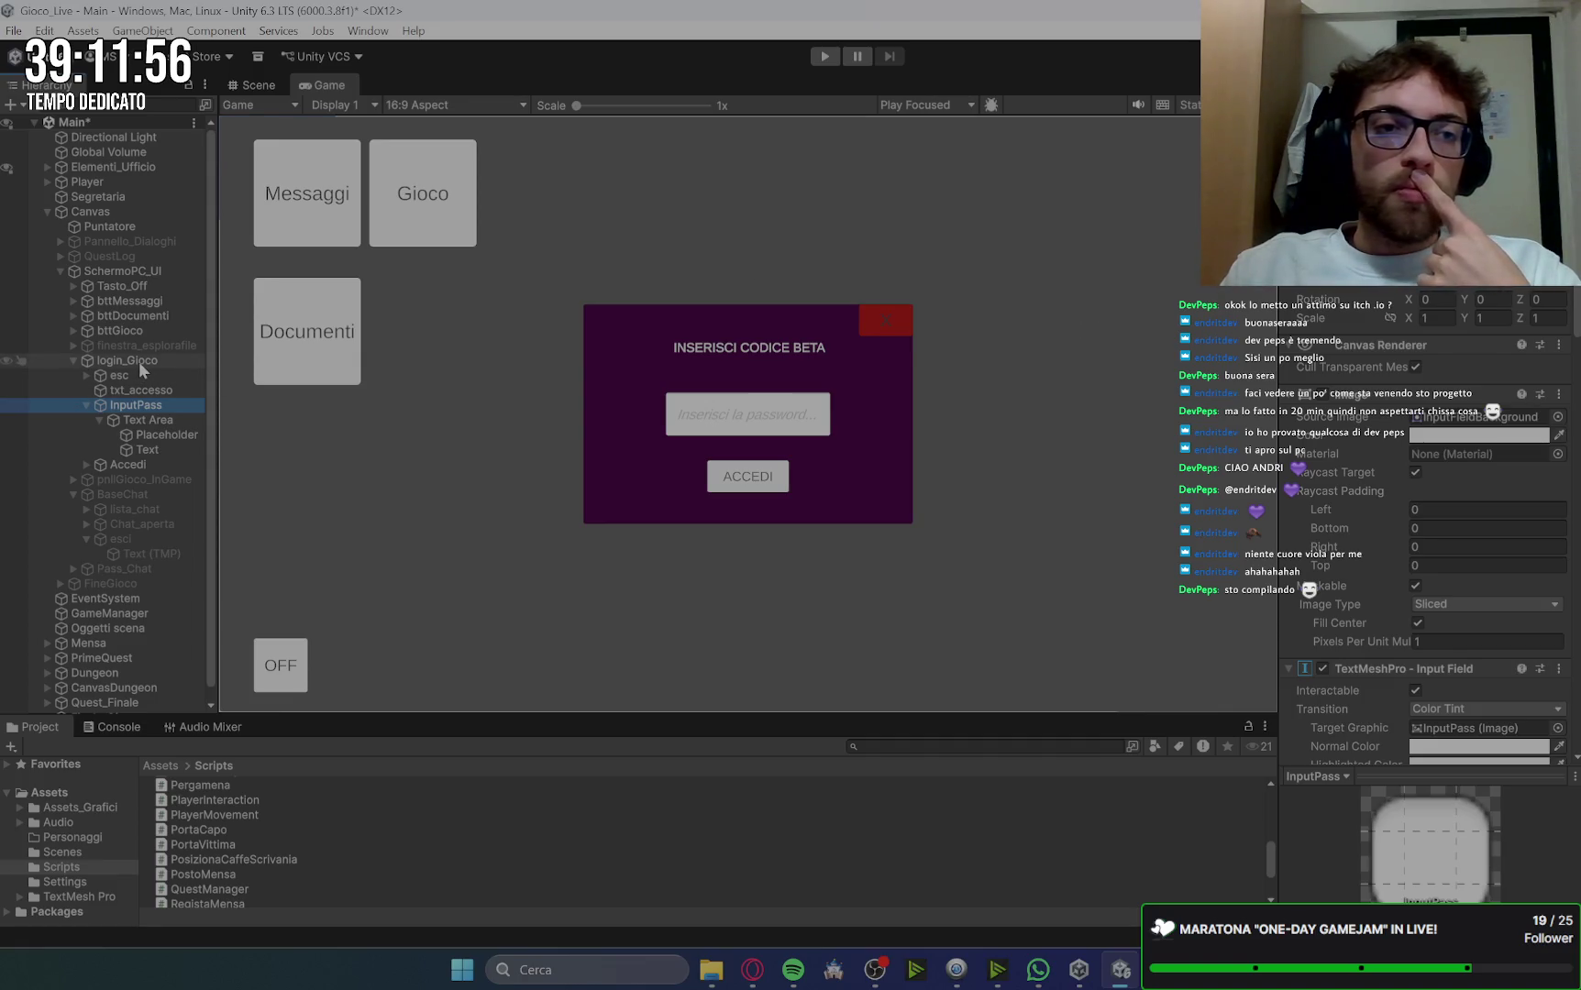
{"action": "left_click", "coordinate": [87, 404]}
{"action": "left_click", "coordinate": [117, 420]}
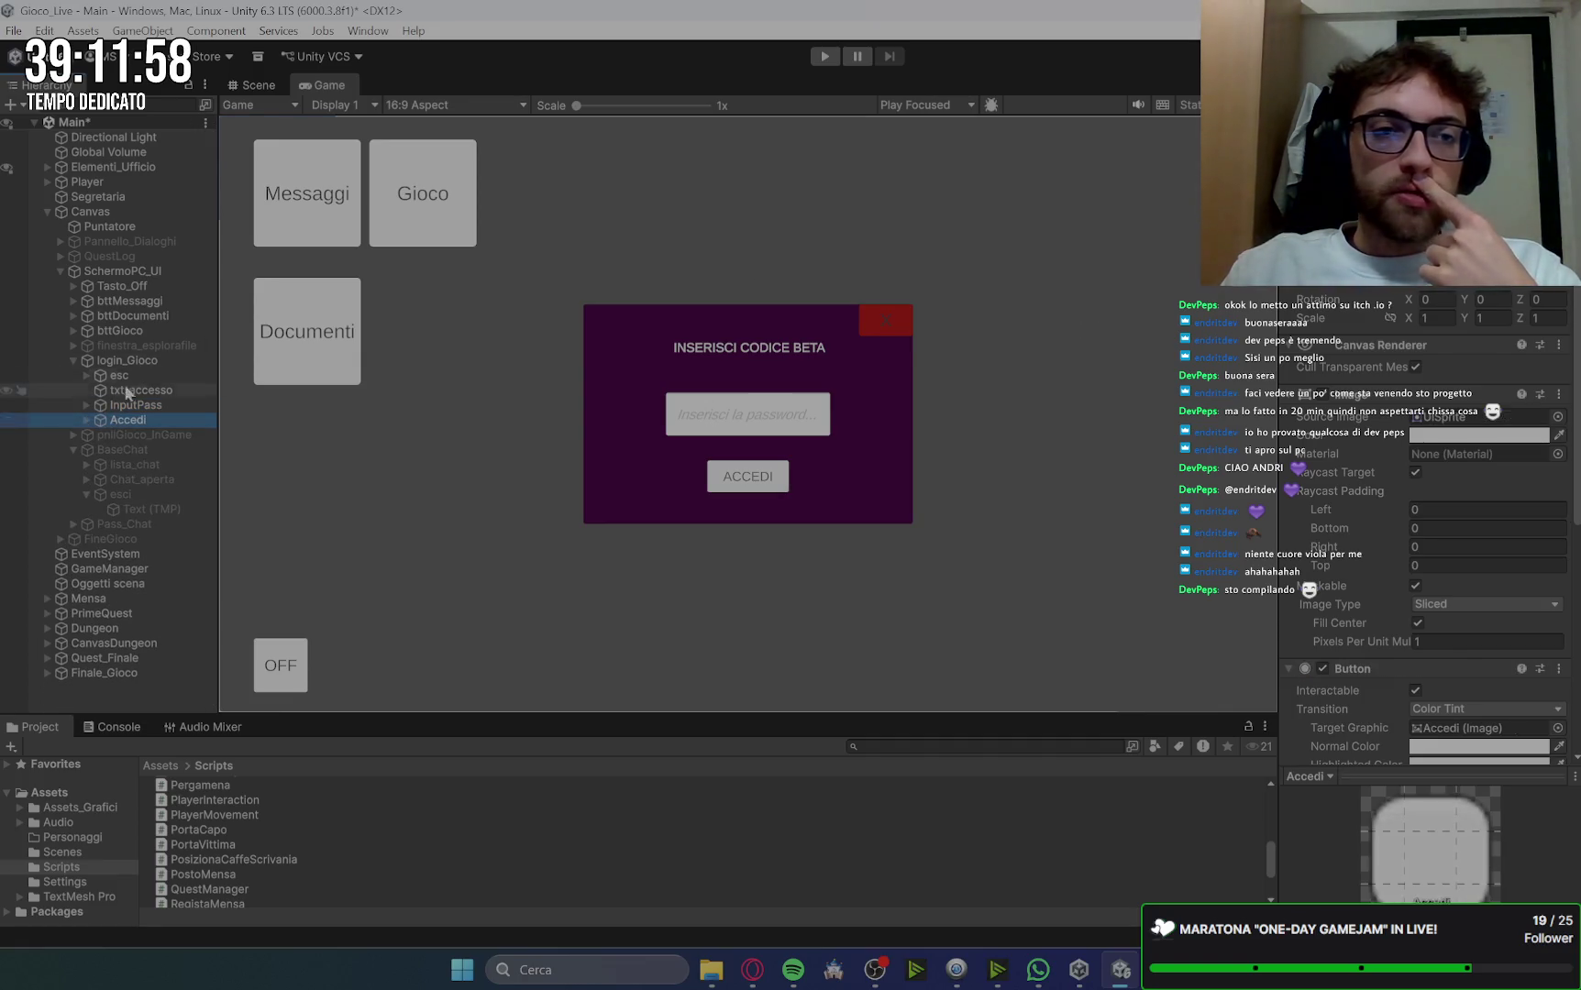
{"action": "left_click", "coordinate": [129, 360]}
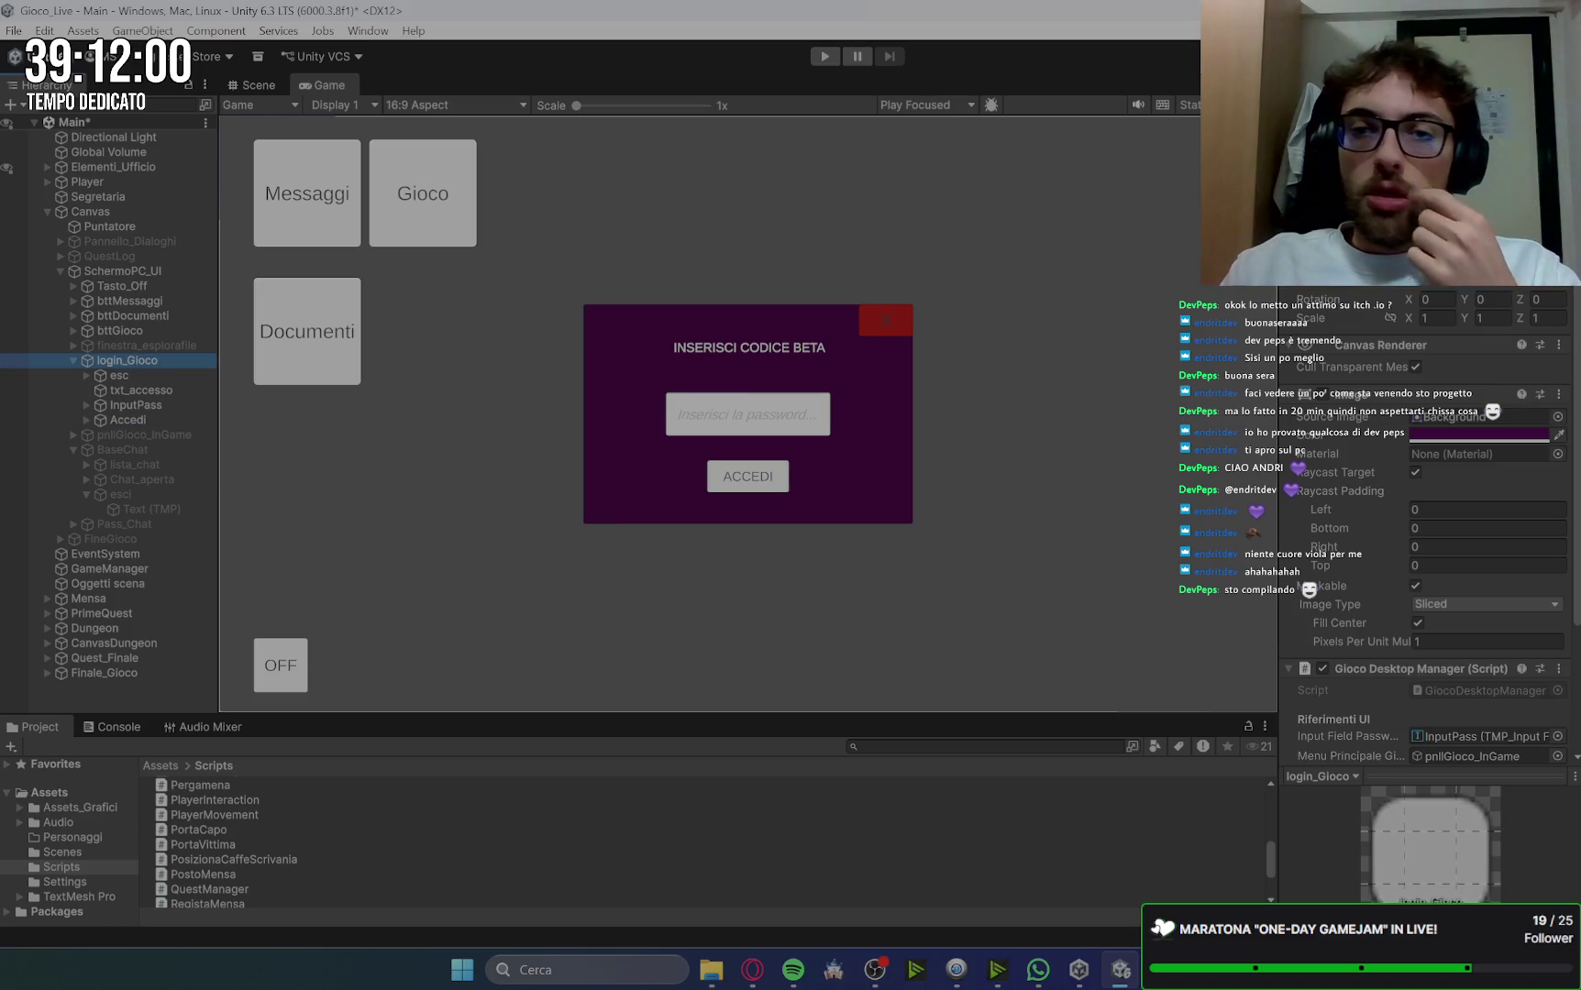
Step: Deactivate login_Gioco, collapse it and select pnllGioco_InGame
{"action": "key", "text": "alt+shift+a"}
{"action": "left_click", "coordinate": [71, 362]}
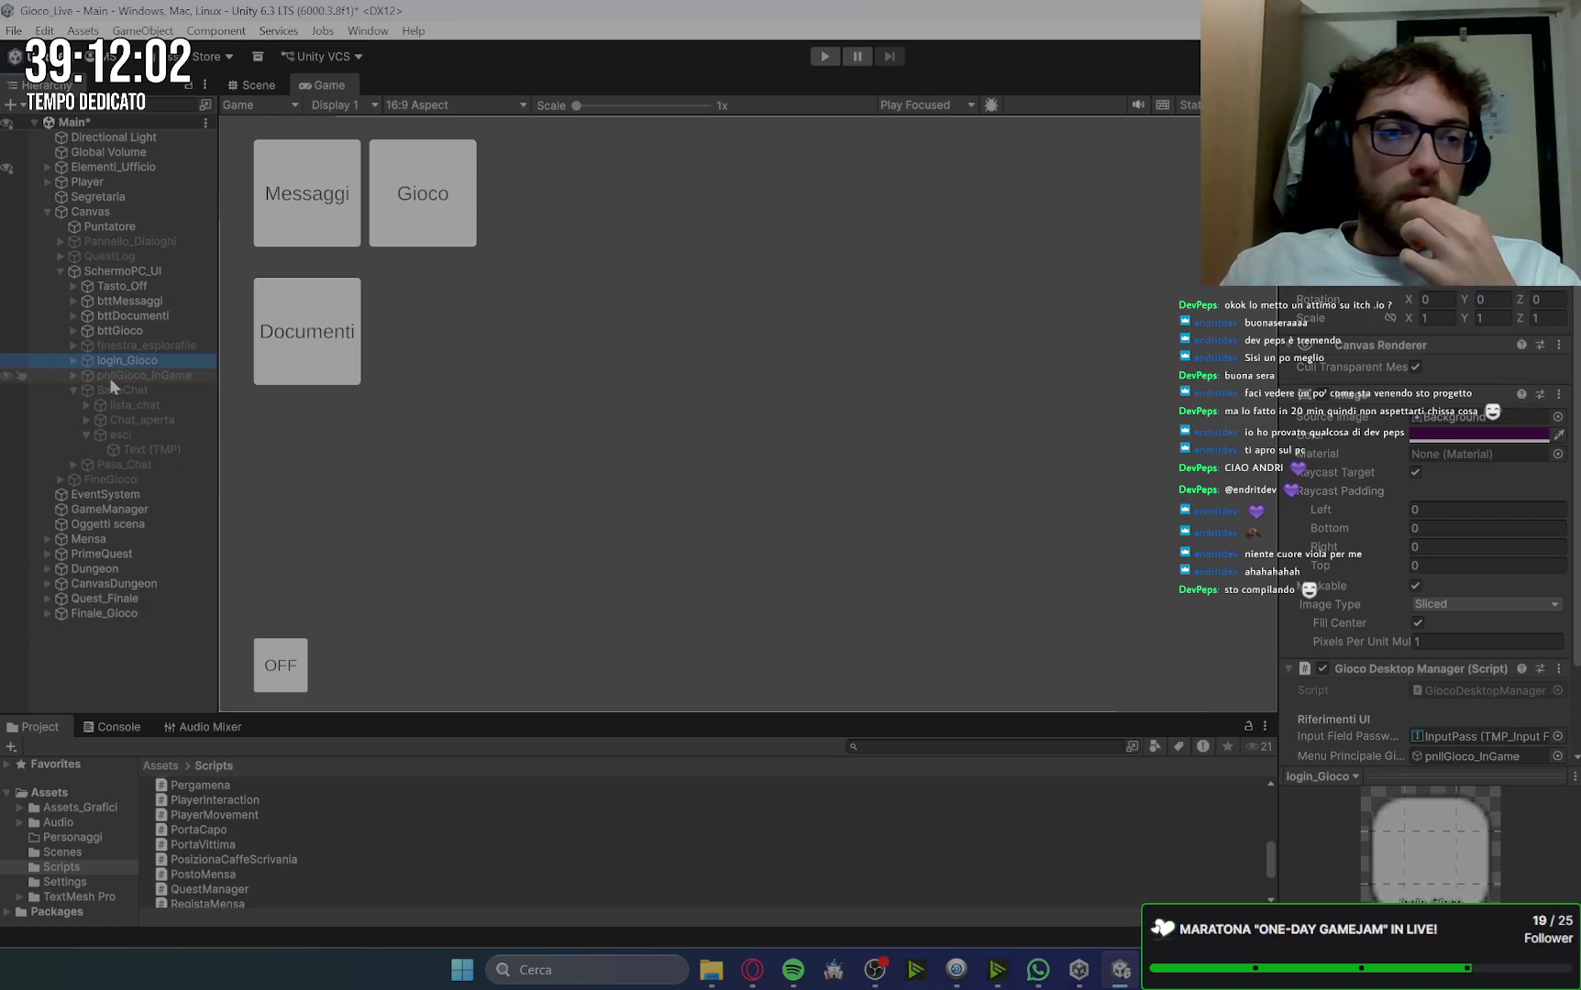
{"action": "left_click", "coordinate": [110, 377]}
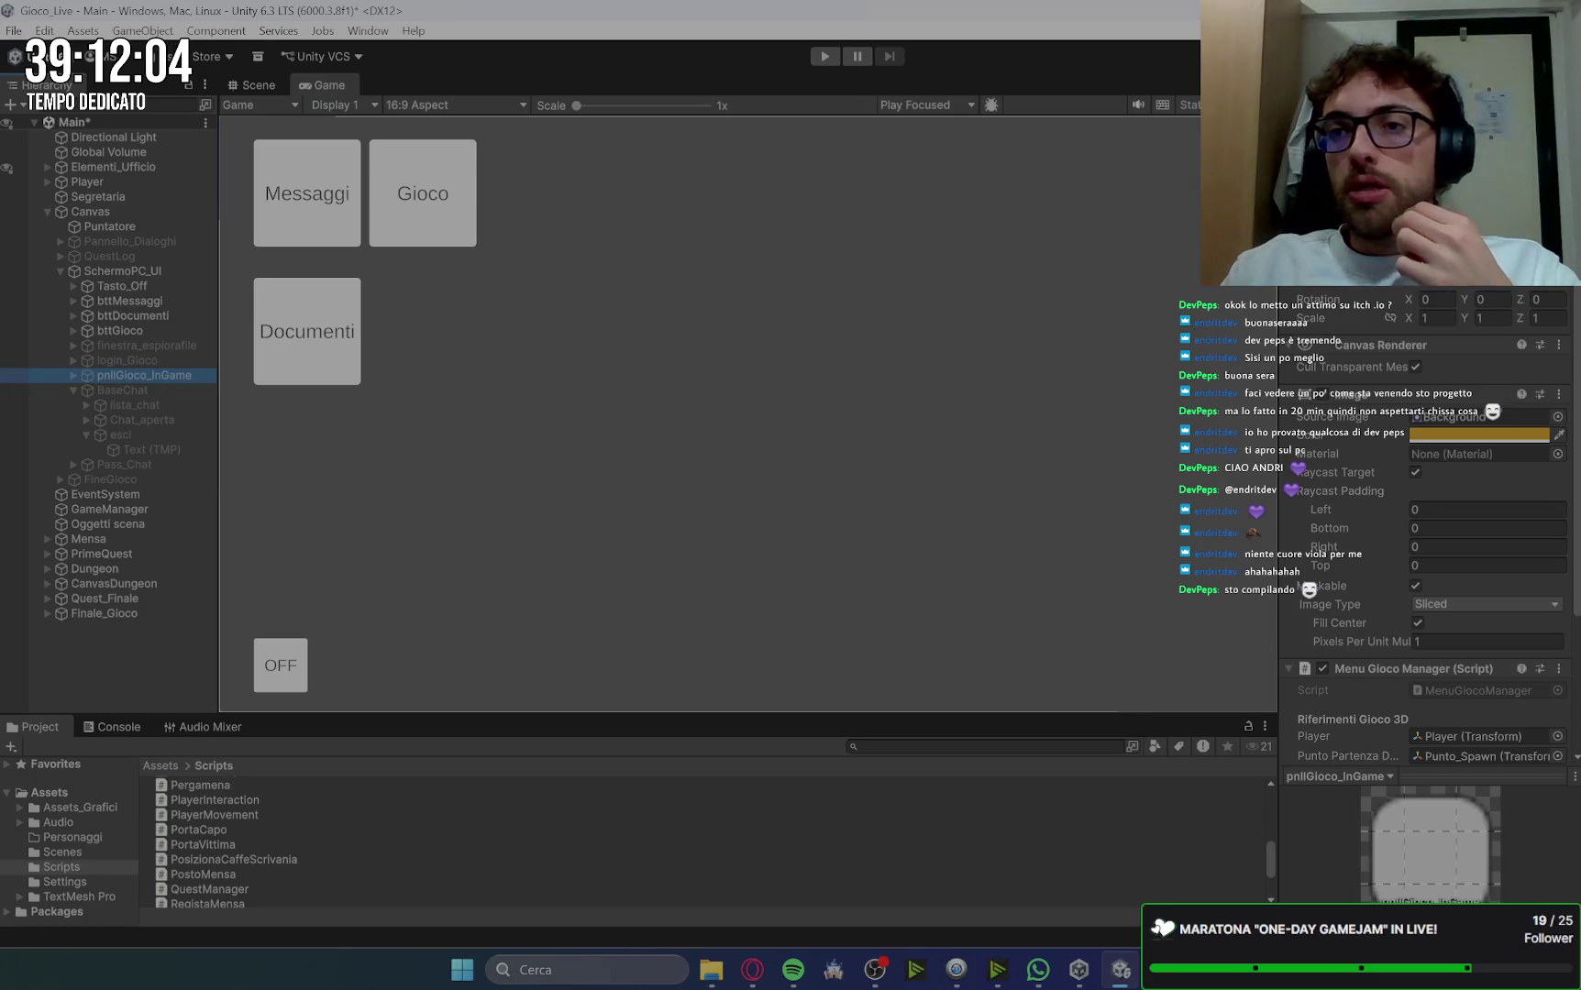
Step: Activate pnllGioco_InGame, select Titolo and anchor it to the top centre
{"action": "key", "text": "alt+shift+a"}
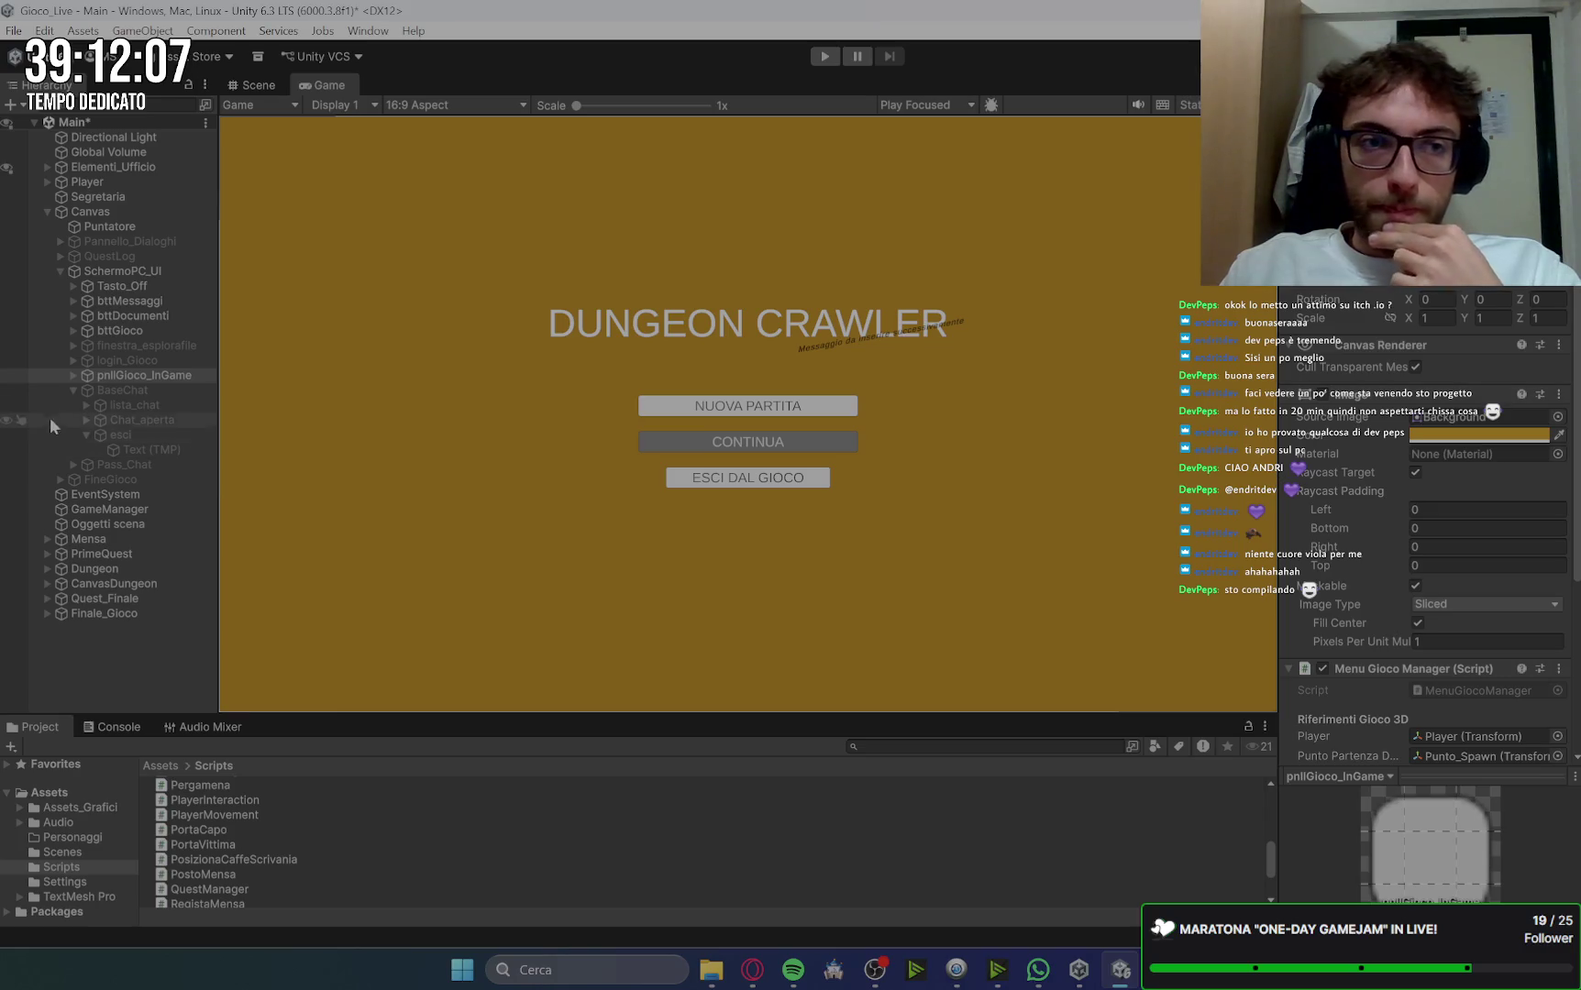
{"action": "left_click", "coordinate": [75, 376]}
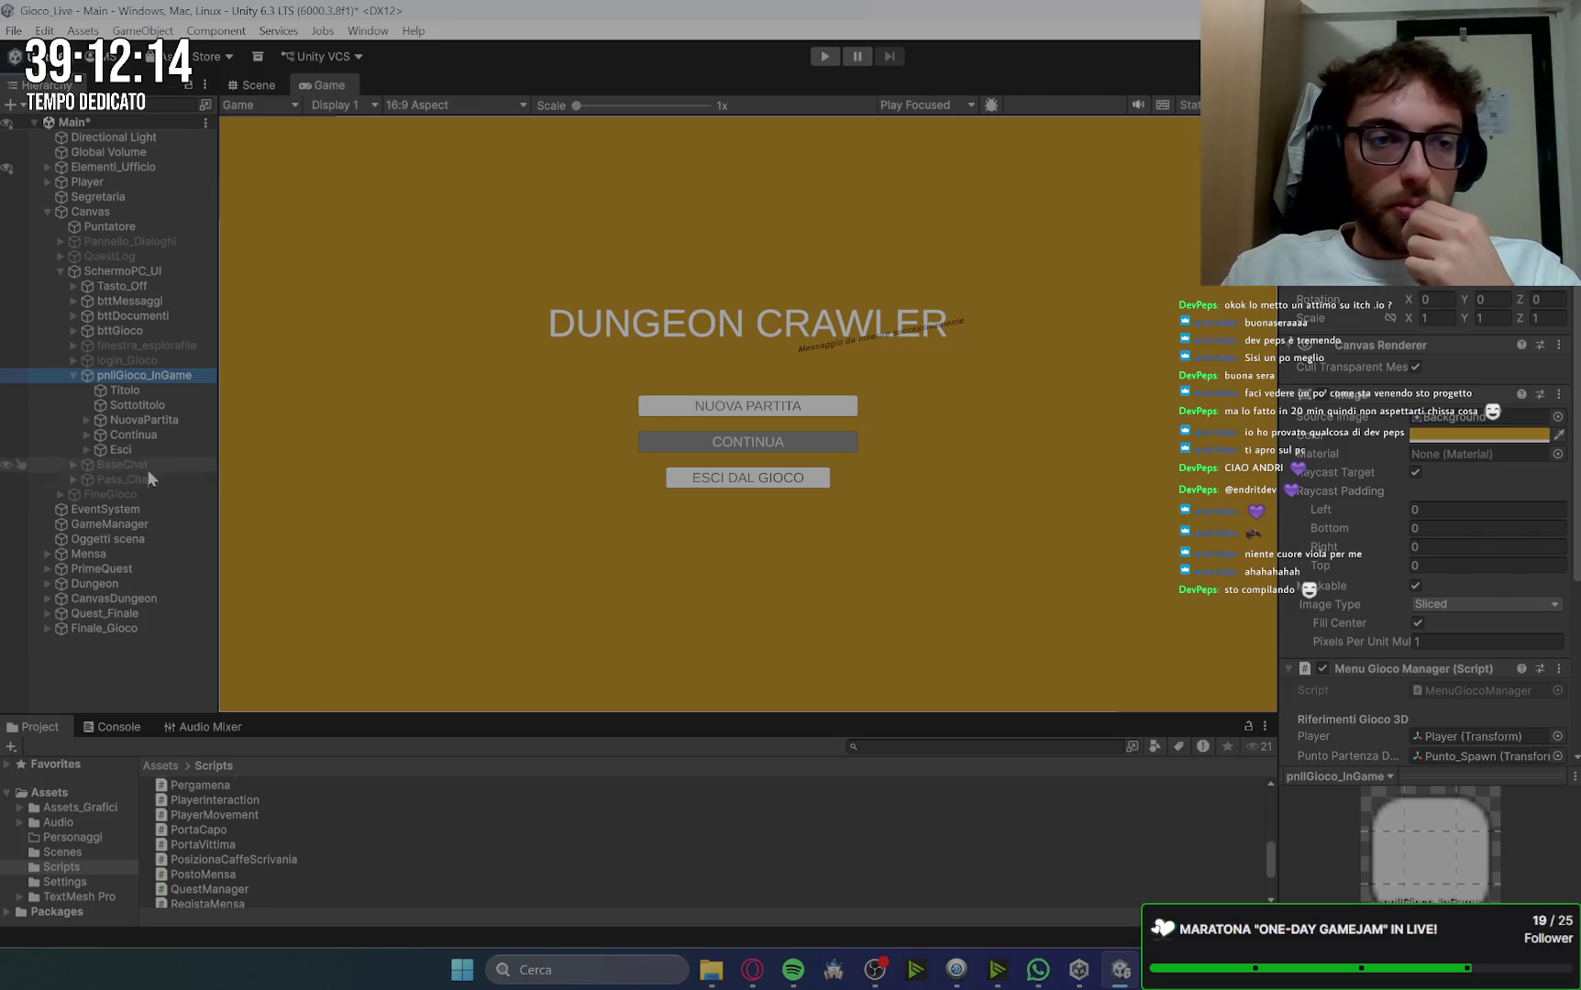
{"action": "left_click", "coordinate": [145, 391]}
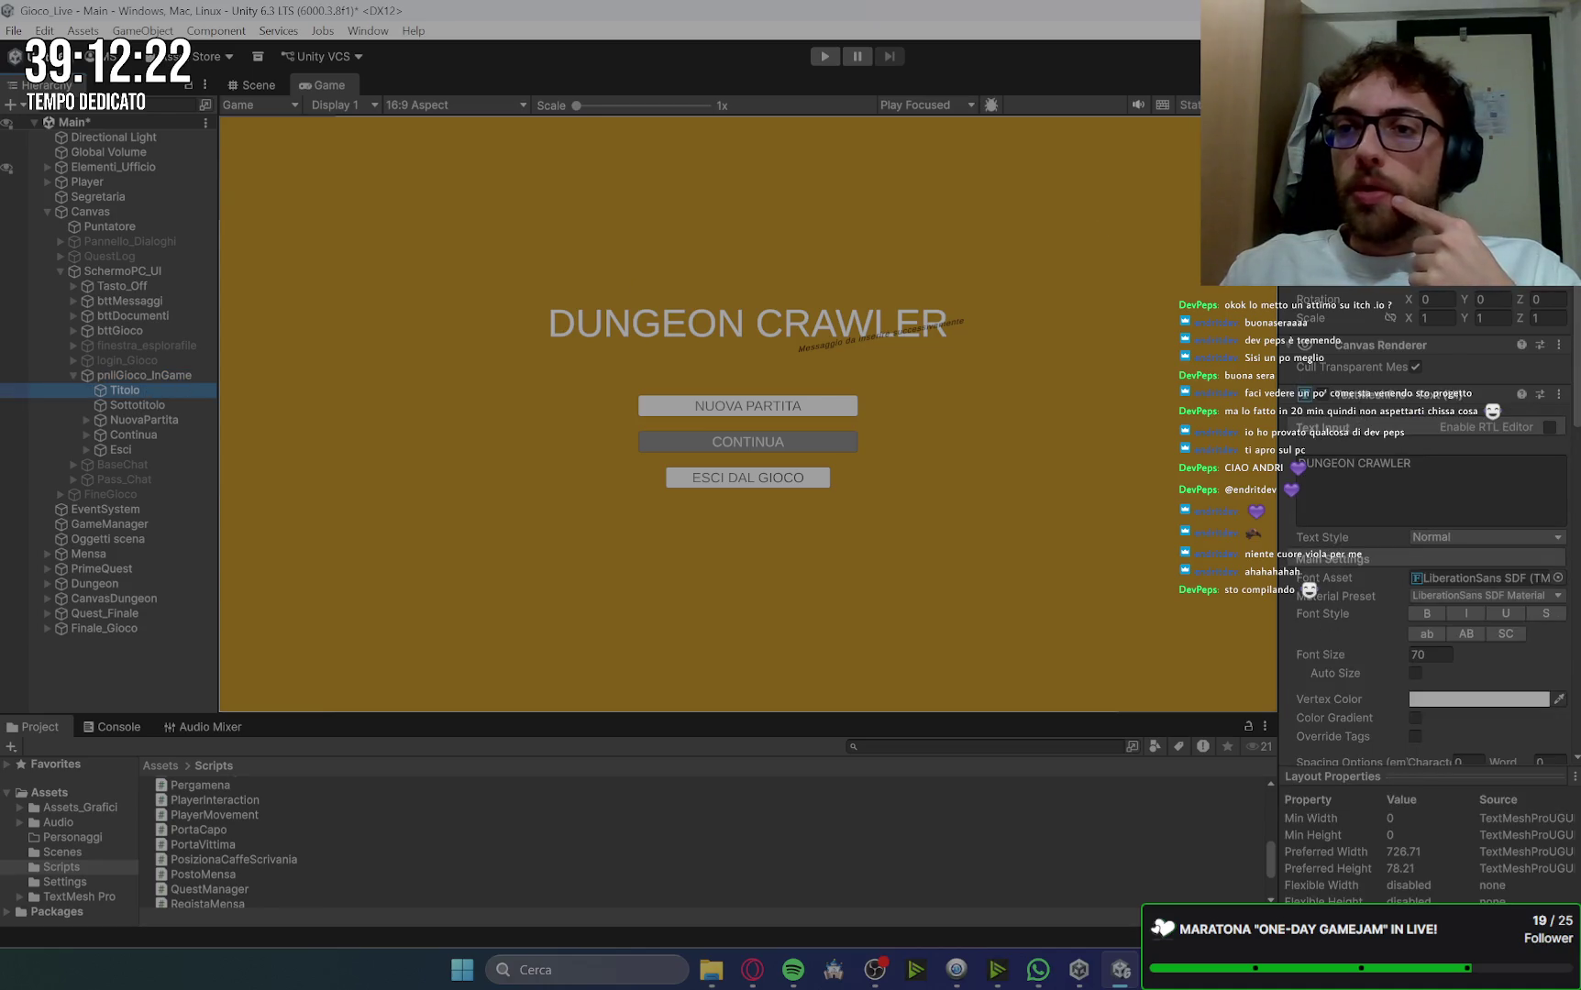
{"action": "left_click", "coordinate": [1320, 229]}
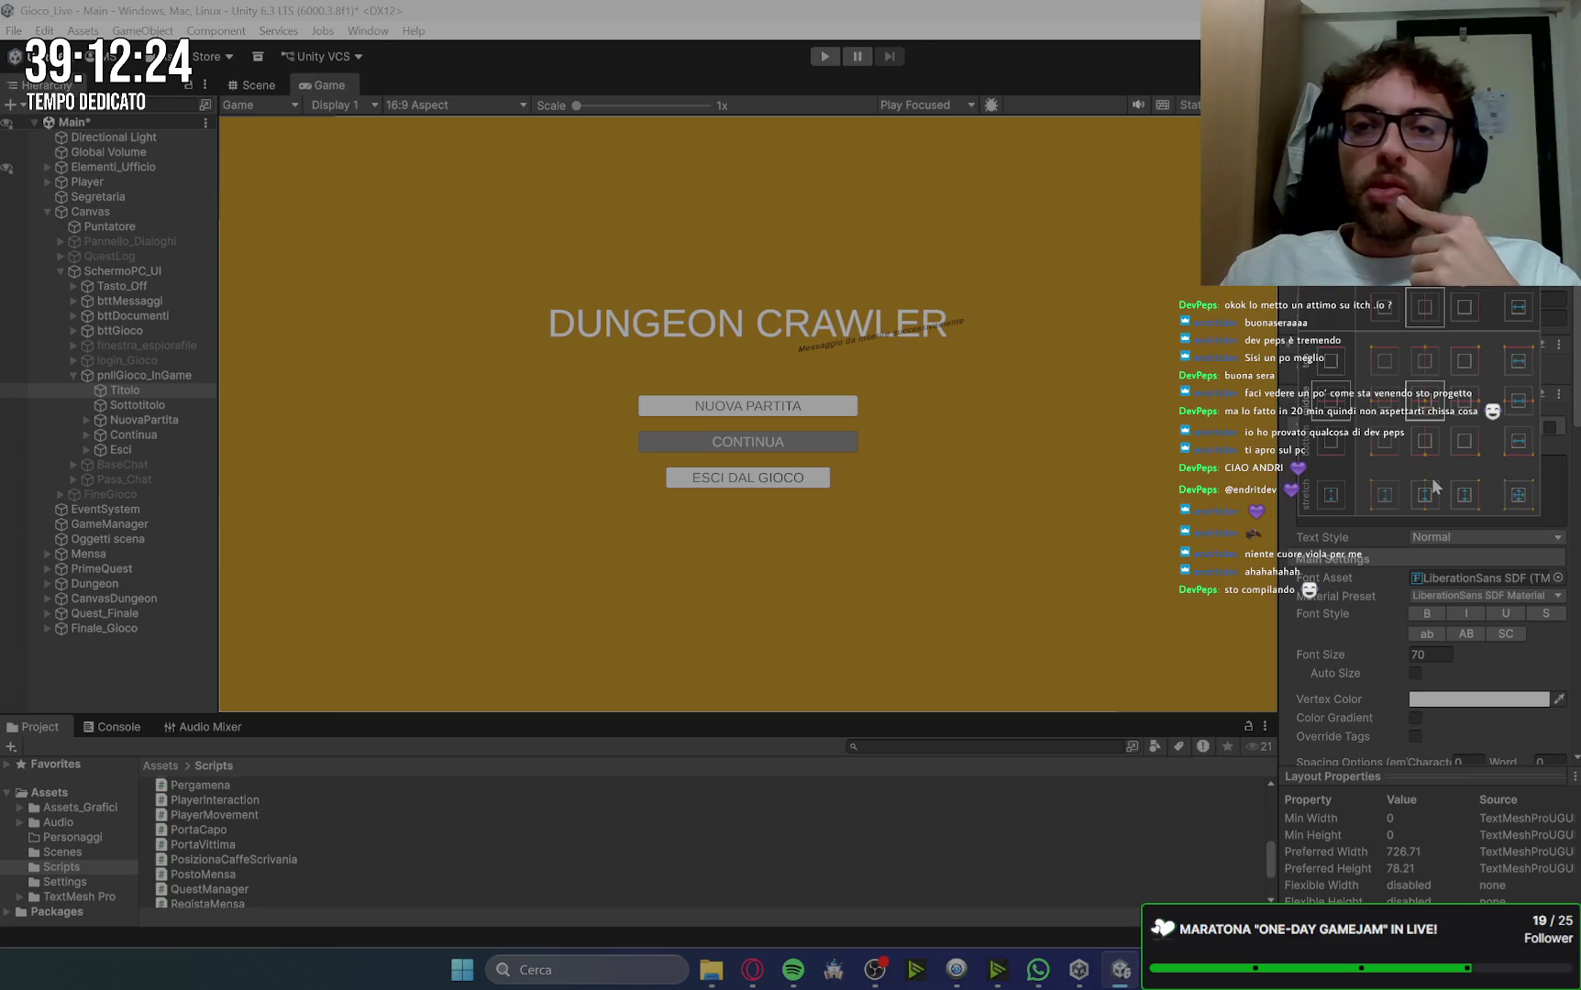
{"action": "left_click", "coordinate": [1424, 362], "text": "alt+shift"}
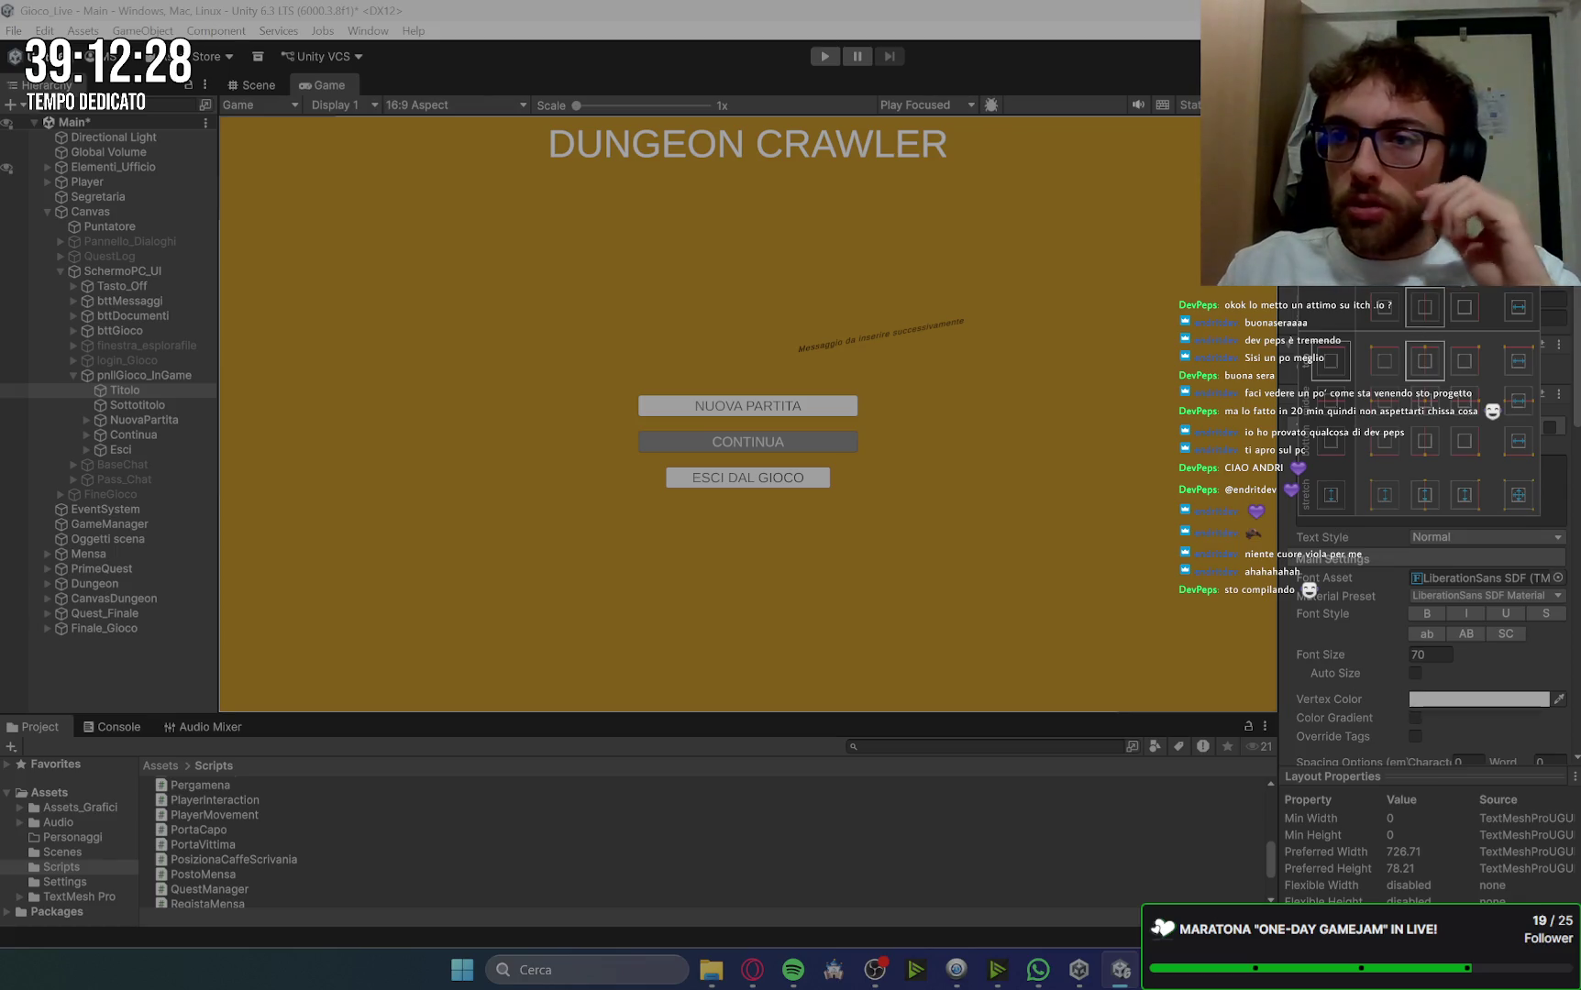
{"action": "key", "text": "Escape"}
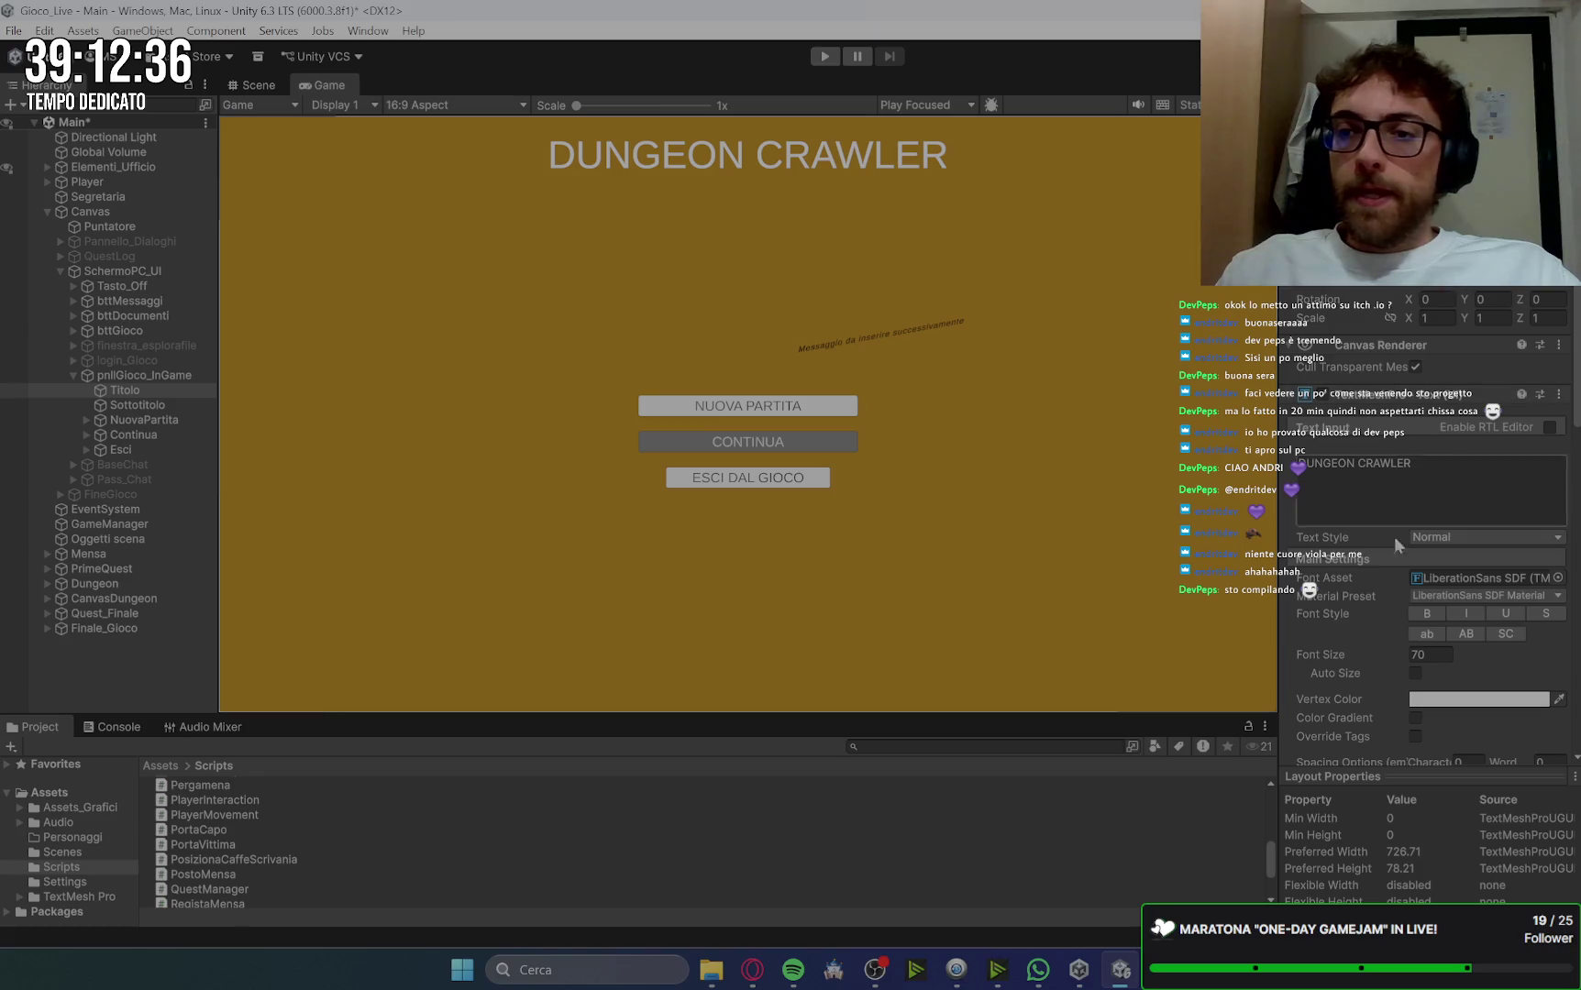
Step: Set the Titolo font size to 120
{"action": "left_click", "coordinate": [1440, 655]}
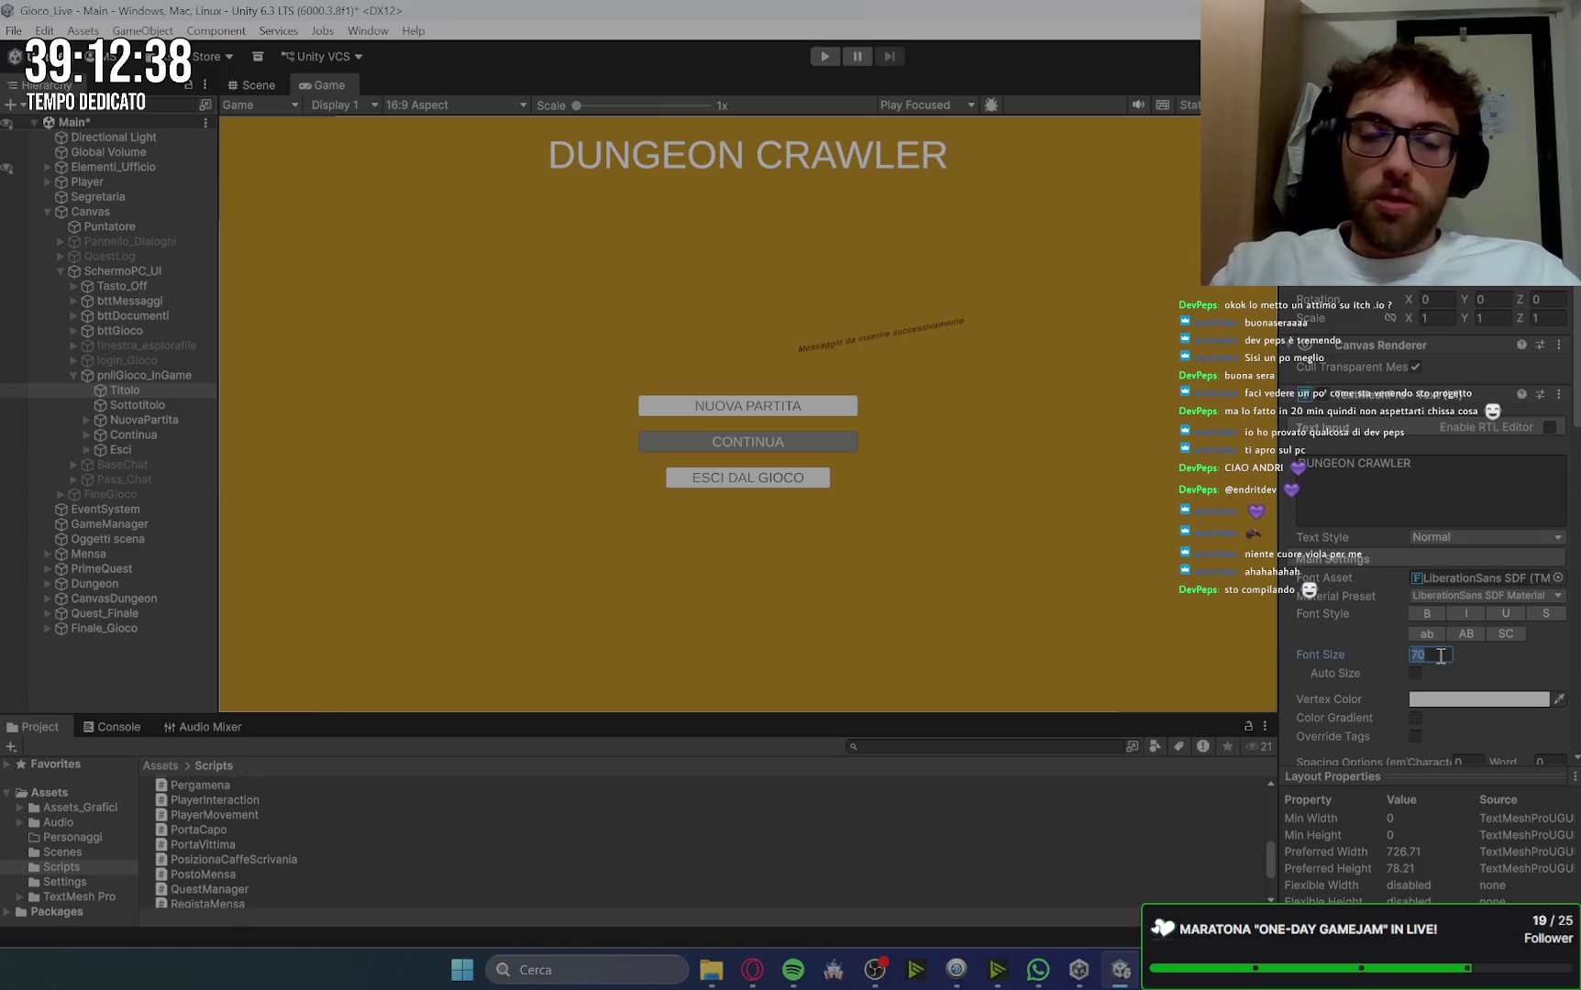
{"action": "type", "text": "120"}
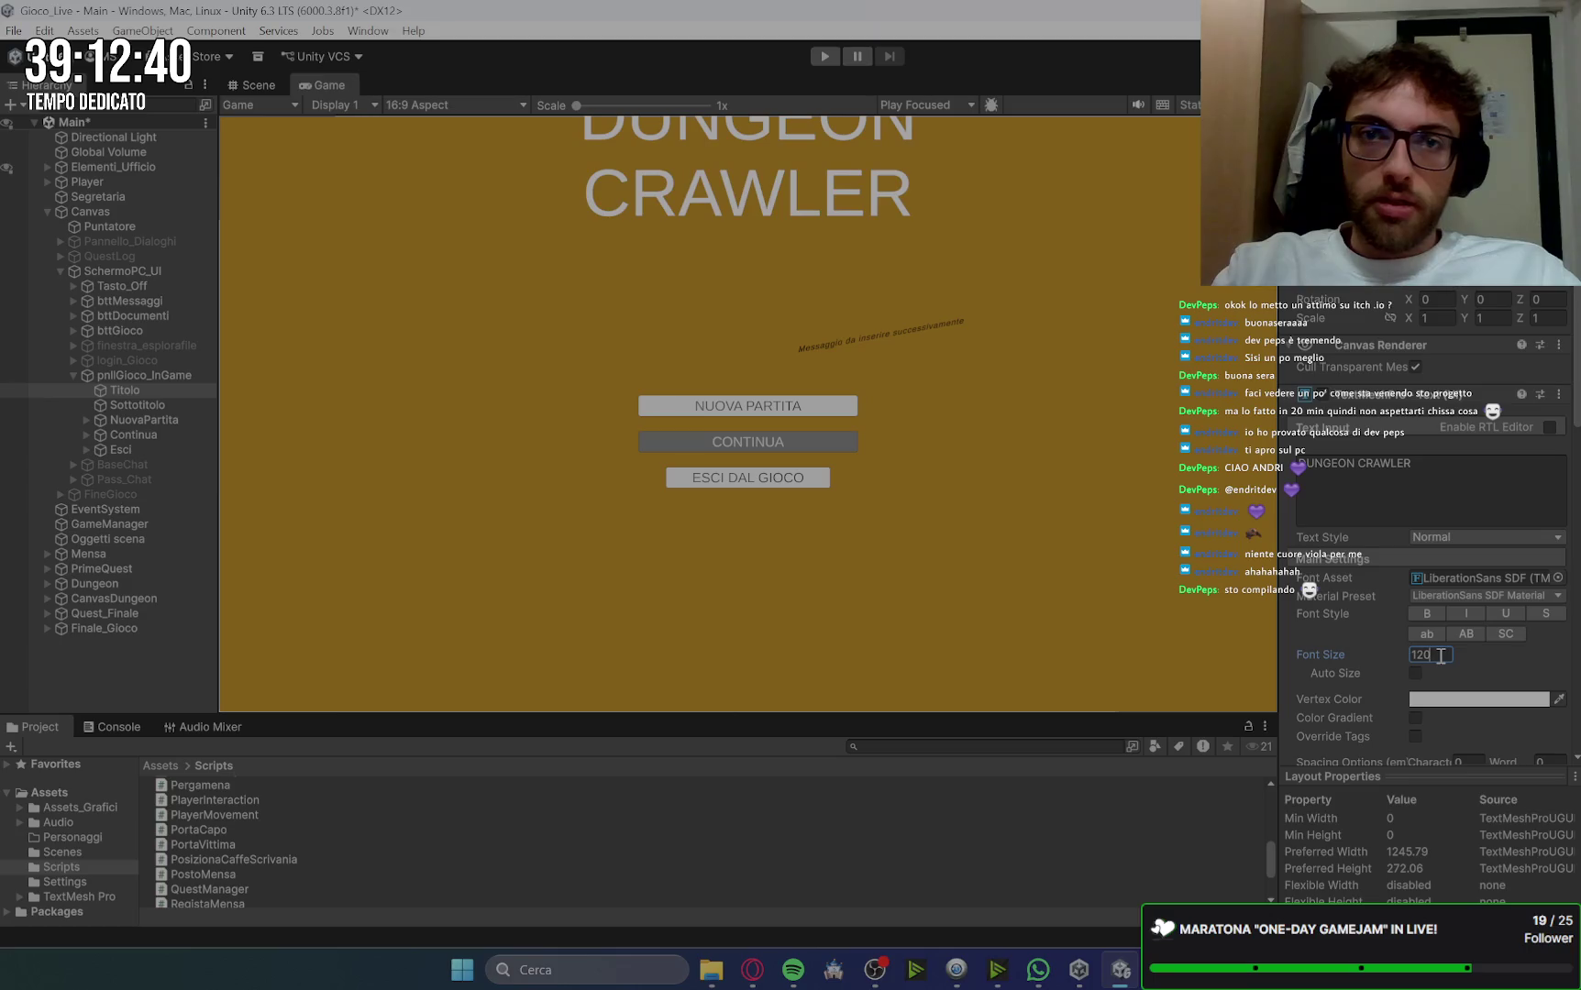
{"action": "key", "text": "Return"}
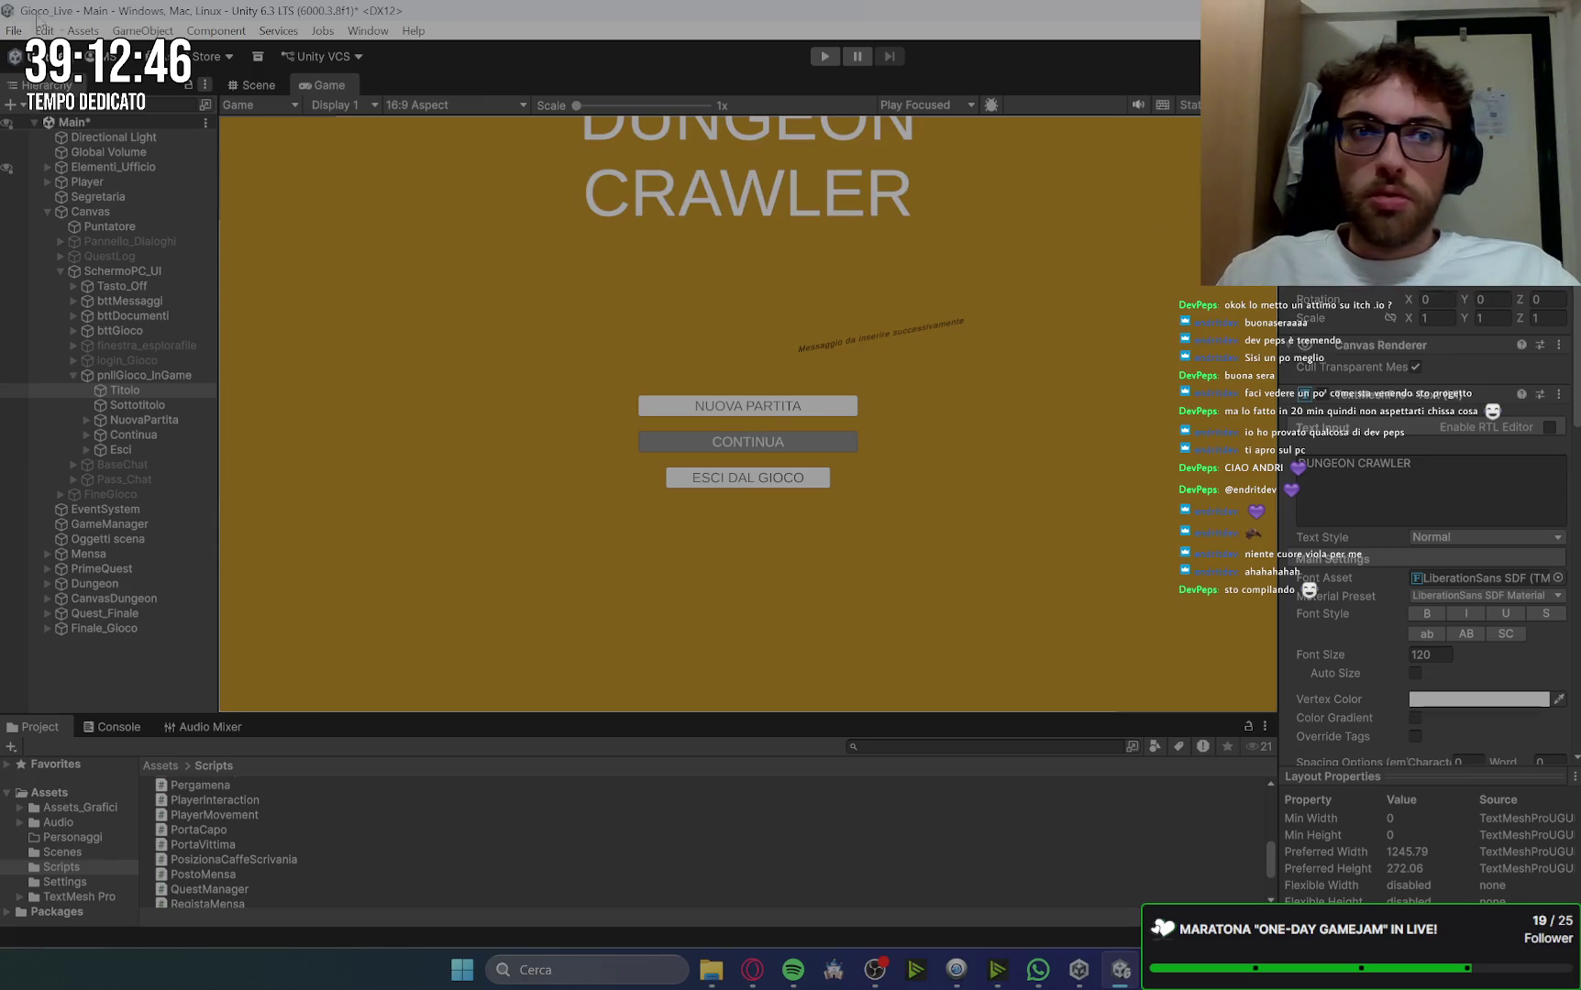
{"action": "left_click", "coordinate": [247, 87]}
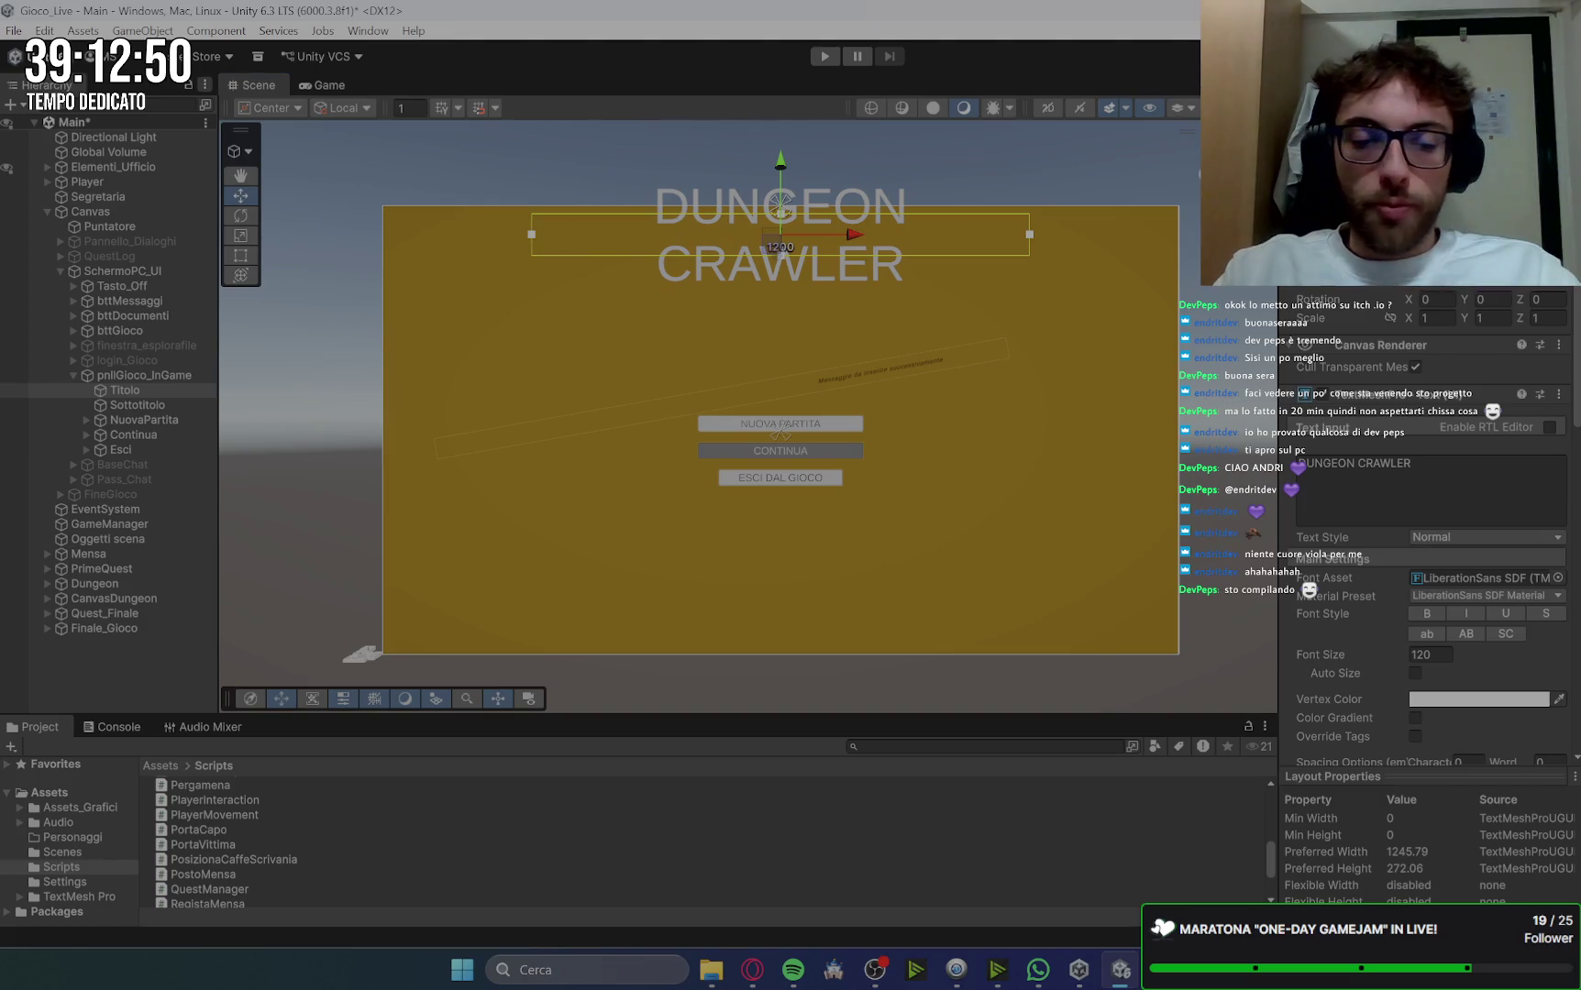
Step: Raise the DUNGEON CRAWLER Titolo font size from 120 to 140 so it fits on one line
{"action": "type", "text": "1920"}
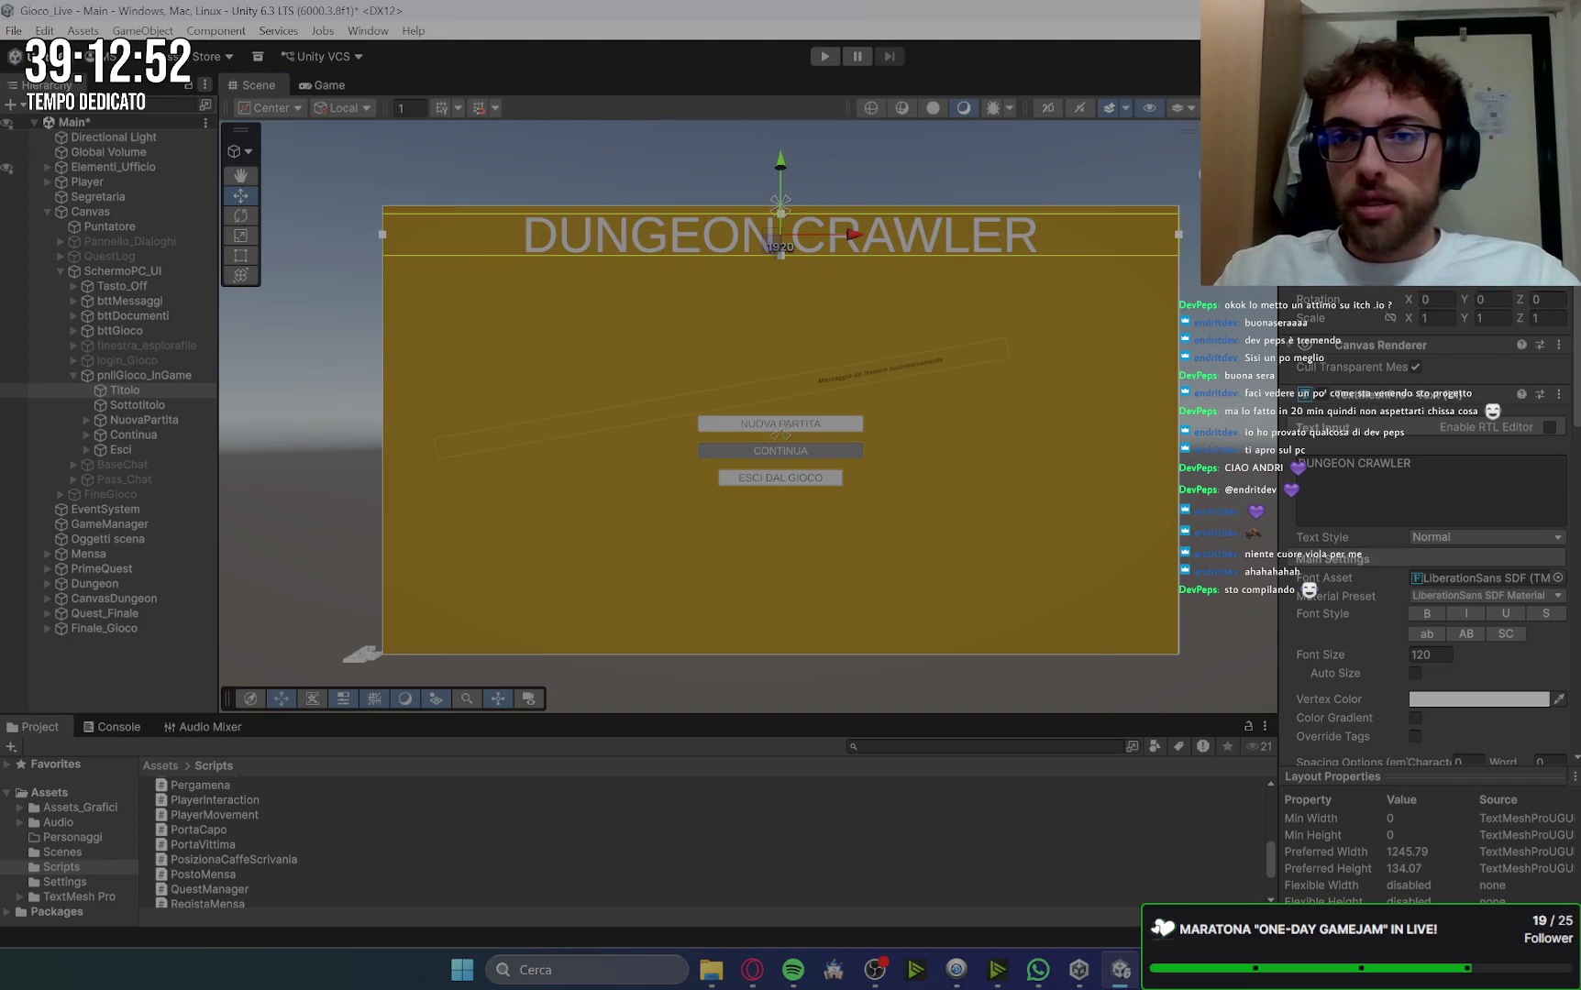
{"action": "left_click", "coordinate": [323, 85]}
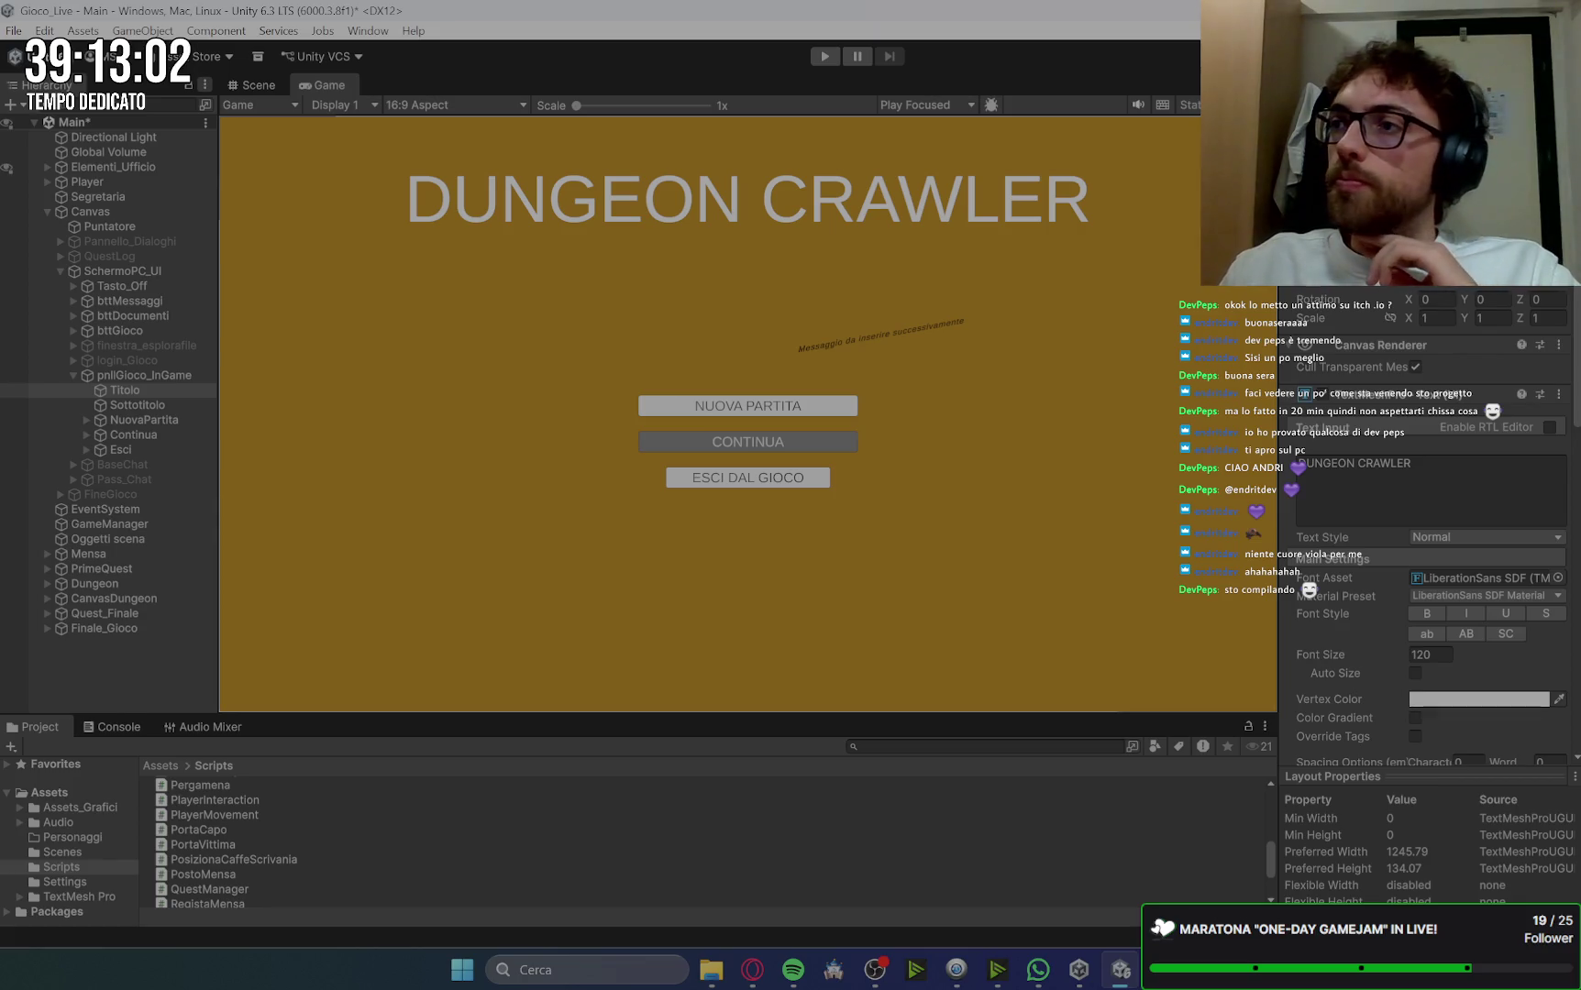
{"action": "left_click", "coordinate": [1427, 656]}
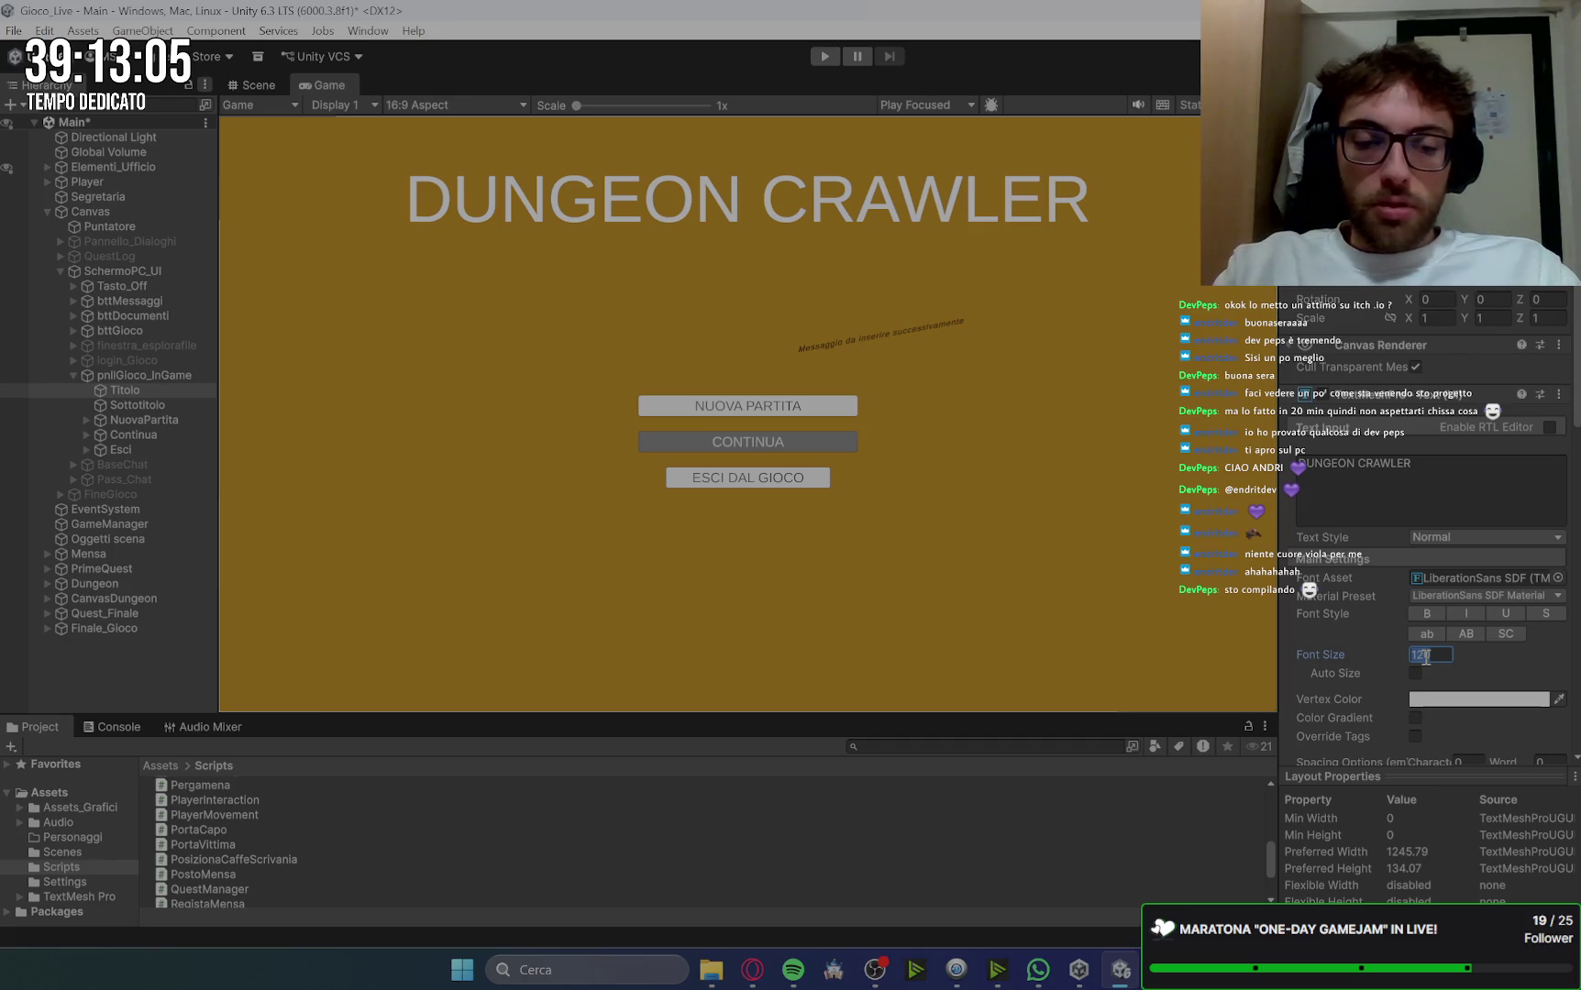
{"action": "type", "text": "400"}
{"action": "key", "text": "BackSpace"}
{"action": "key", "text": "BackSpace"}
{"action": "key", "text": "BackSpace"}
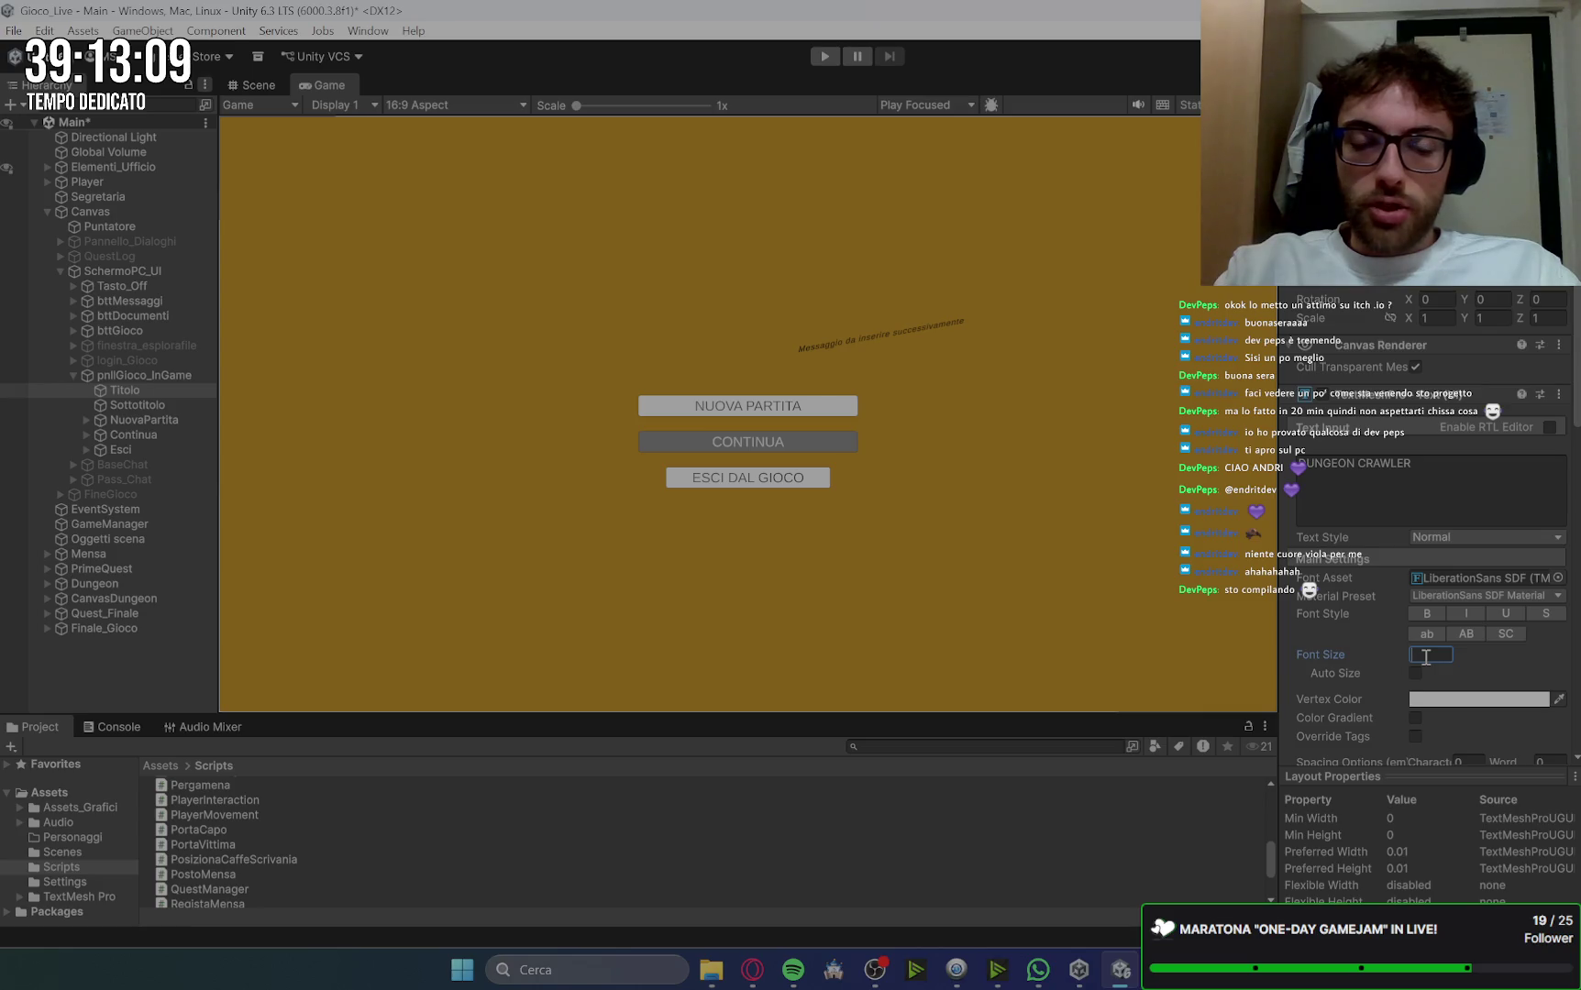
{"action": "type", "text": "140"}
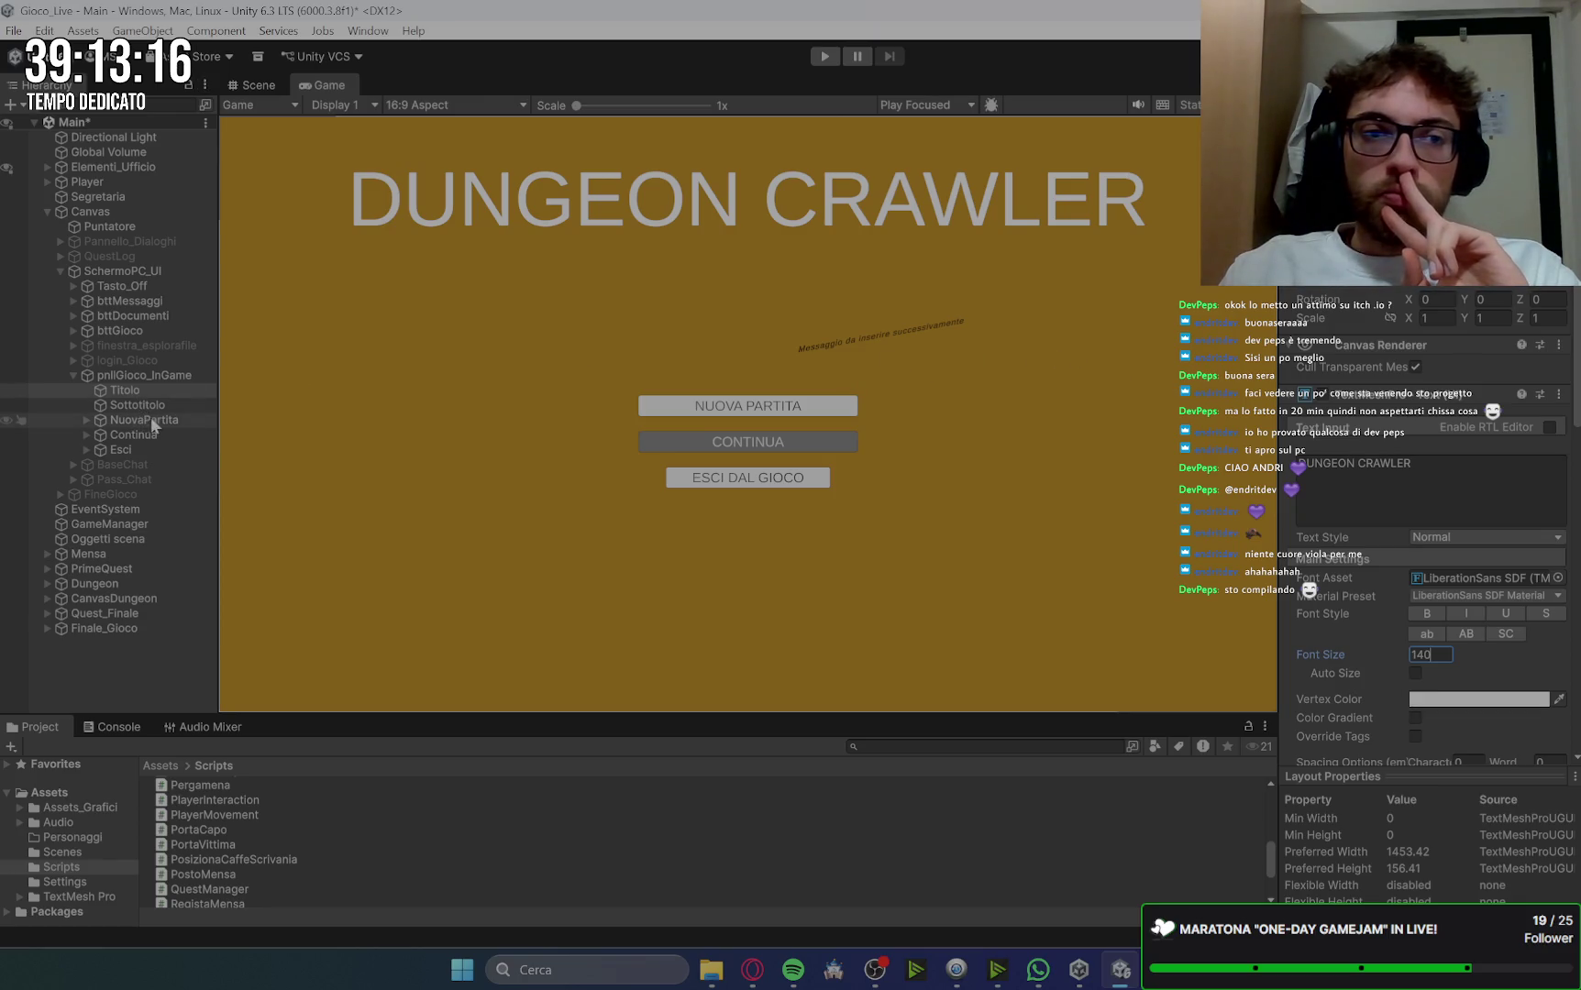
{"action": "left_click", "coordinate": [173, 403]}
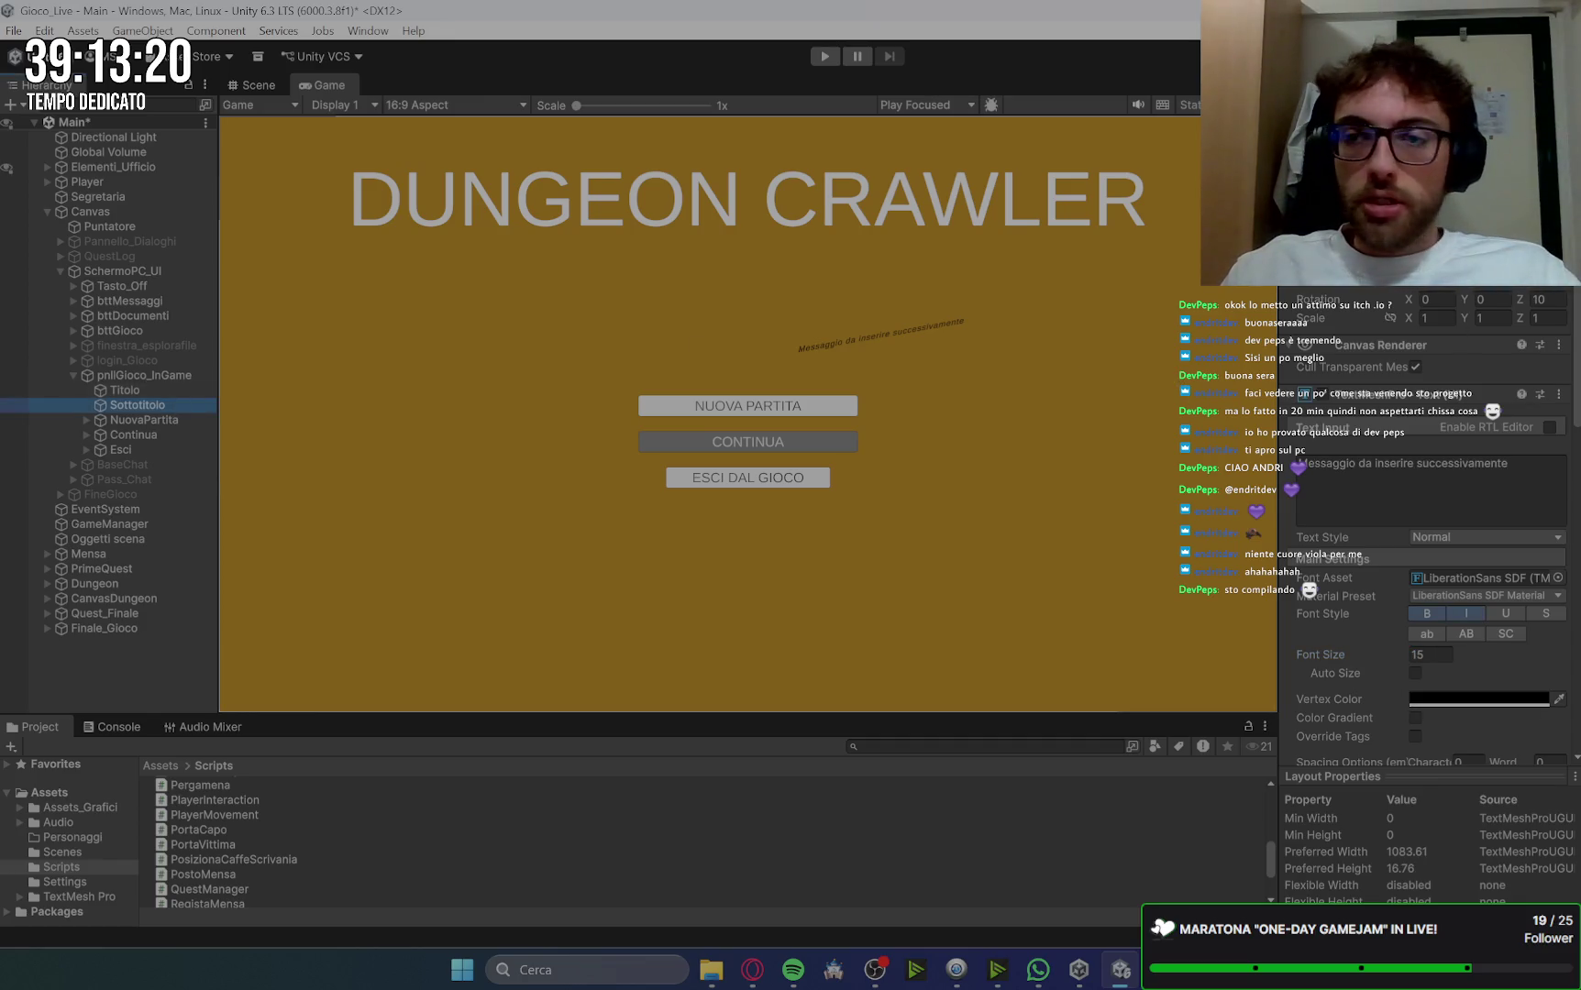
Step: Drag Sottotitolo down and right under the title's end, then scrub its font size to 36.88
{"action": "left_click", "coordinate": [1393, 292]}
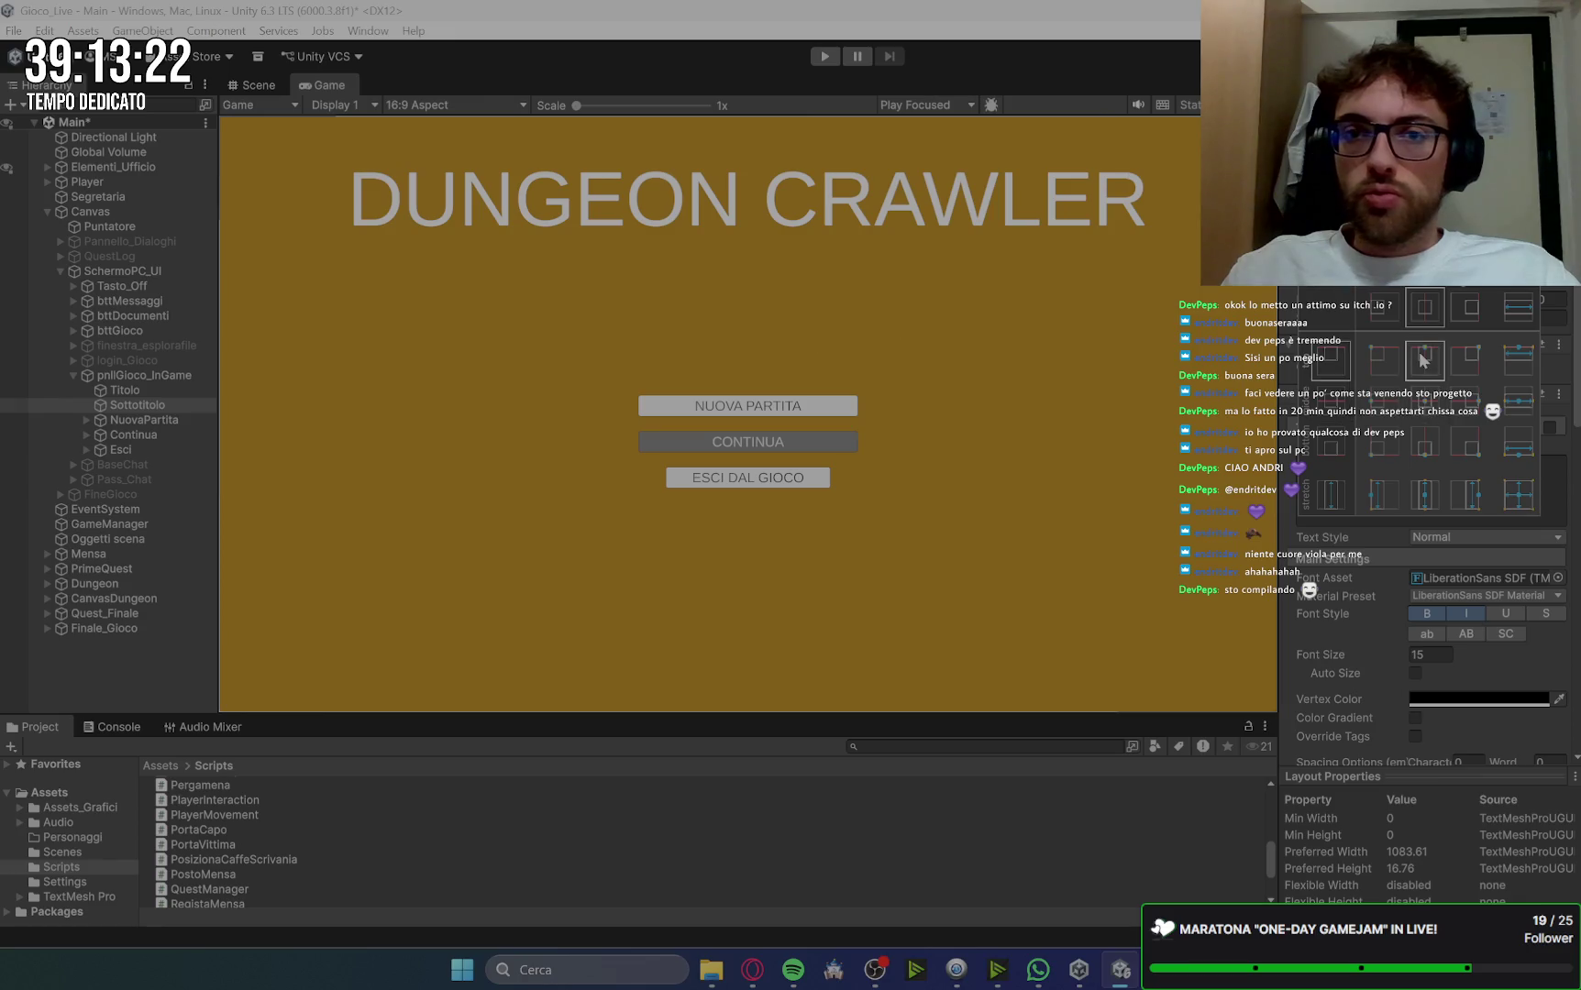
{"action": "left_click", "coordinate": [255, 85]}
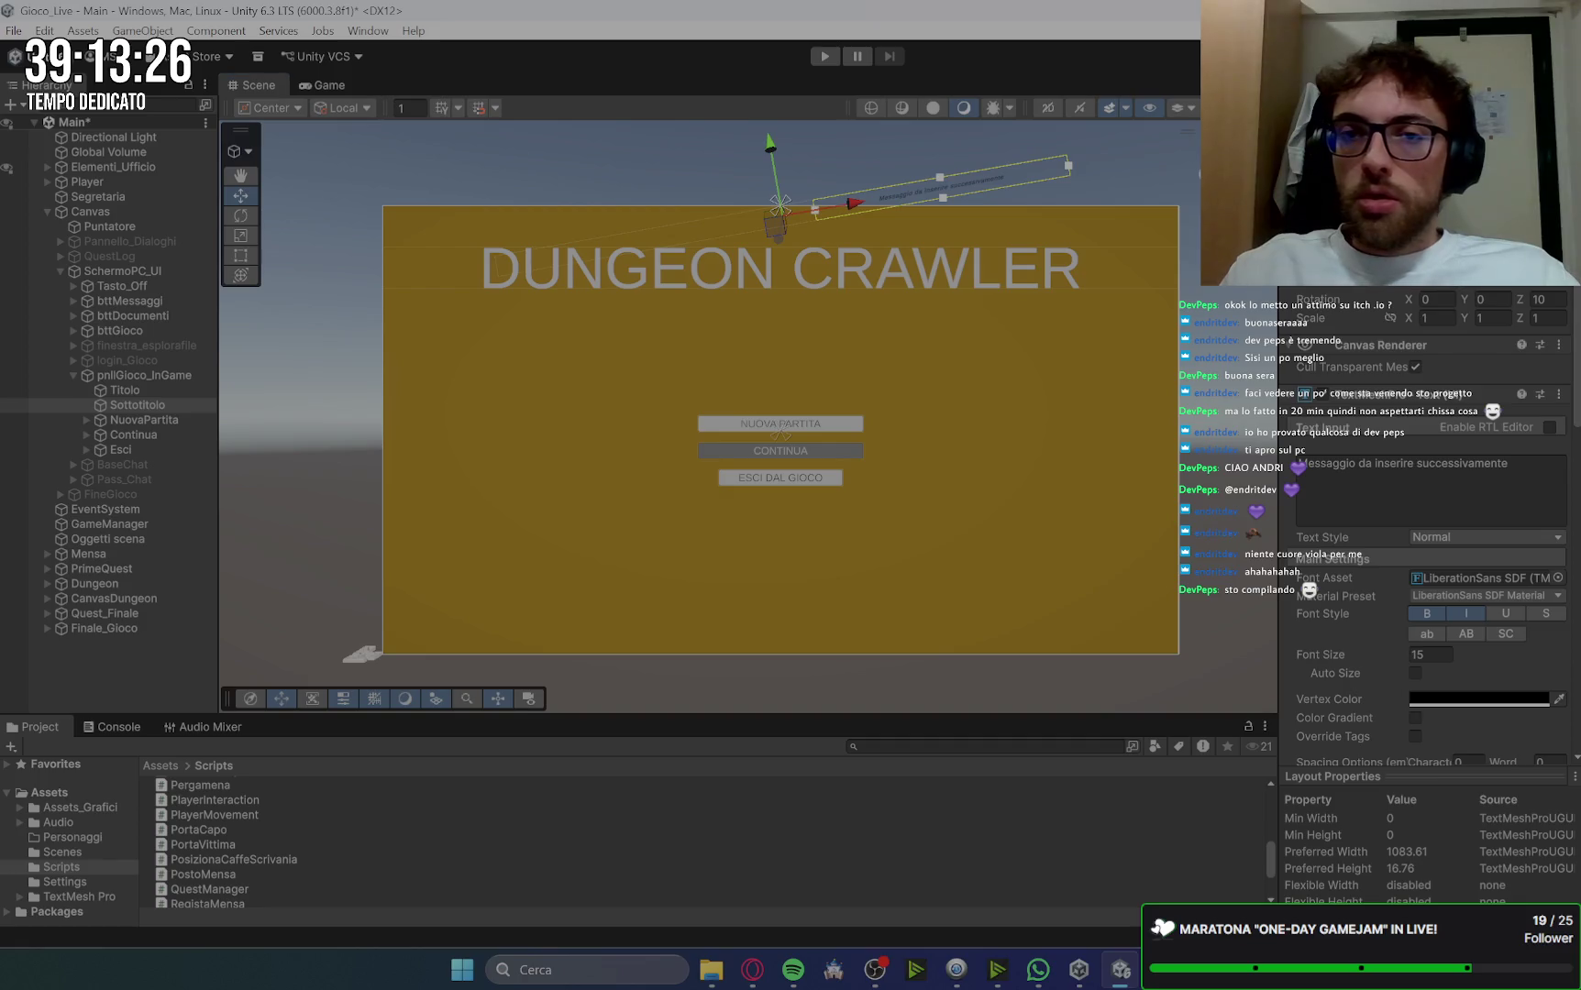
{"action": "left_click_drag", "start_coordinate": [781, 200], "coordinate": [779, 209]}
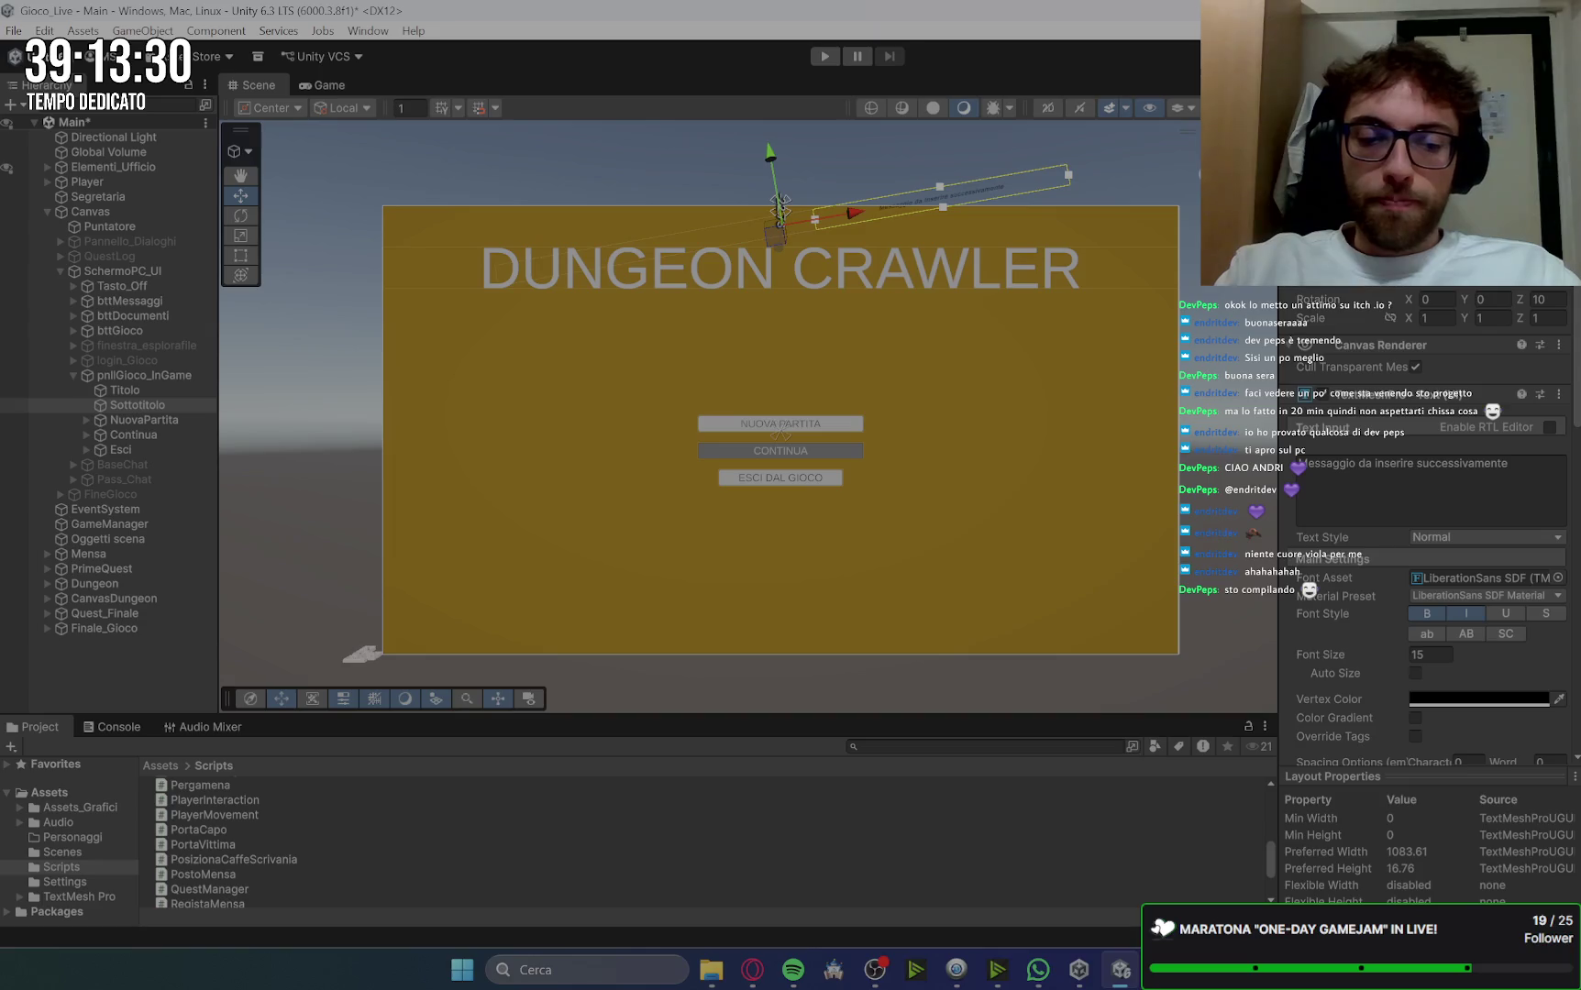
{"action": "left_click_drag", "start_coordinate": [779, 204], "coordinate": [780, 205]}
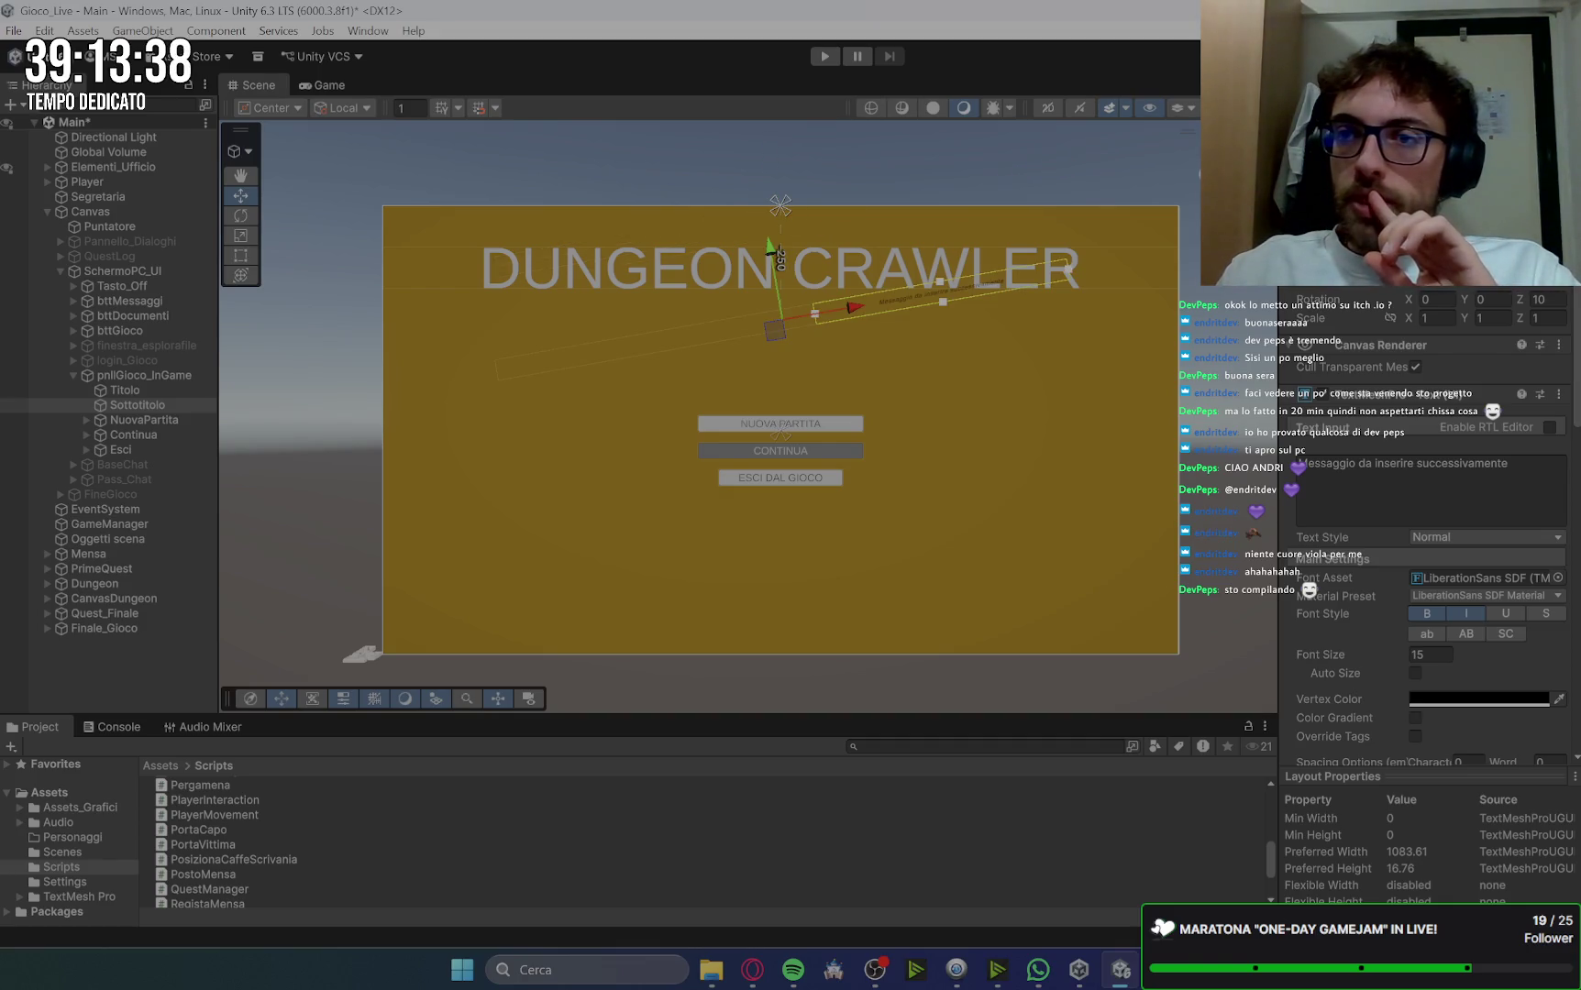
{"action": "left_click_drag", "start_coordinate": [775, 328], "coordinate": [899, 328]}
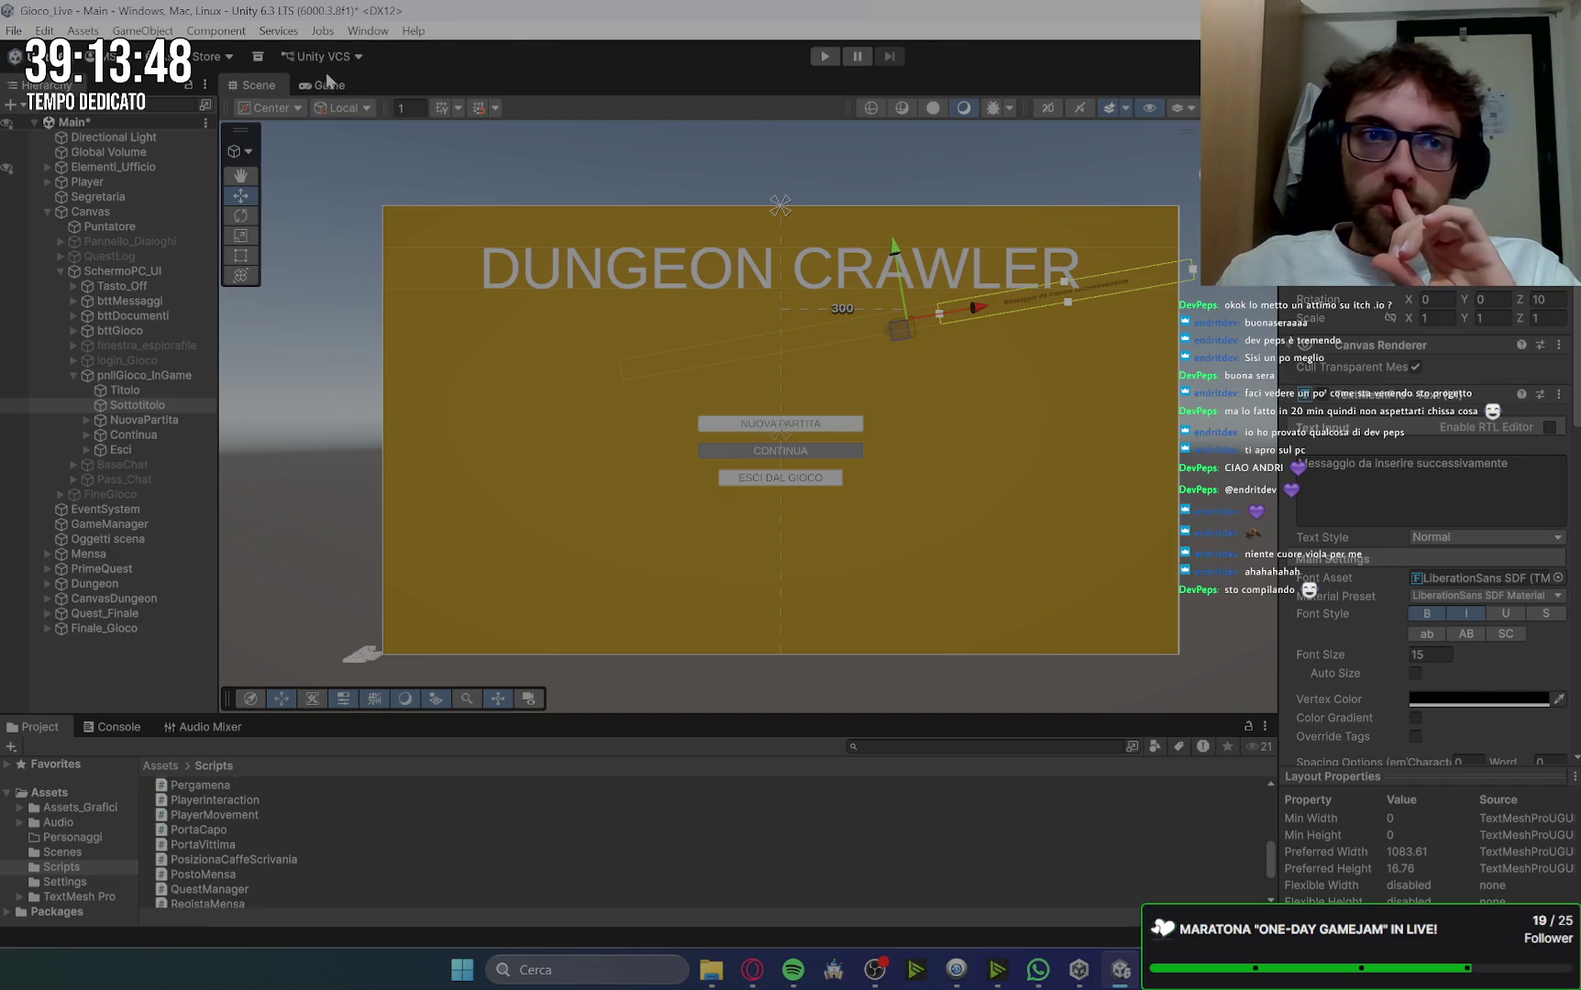
{"action": "key", "text": "ctrl+2"}
{"action": "mouse_move", "coordinate": [1391, 649]}
{"action": "left_mouse_down"}
{"action": "mouse_move", "coordinate": [1461, 655]}
{"action": "mouse_move", "coordinate": [114, 609]}
{"action": "mouse_move", "coordinate": [464, 630]}
{"action": "left_mouse_up"}
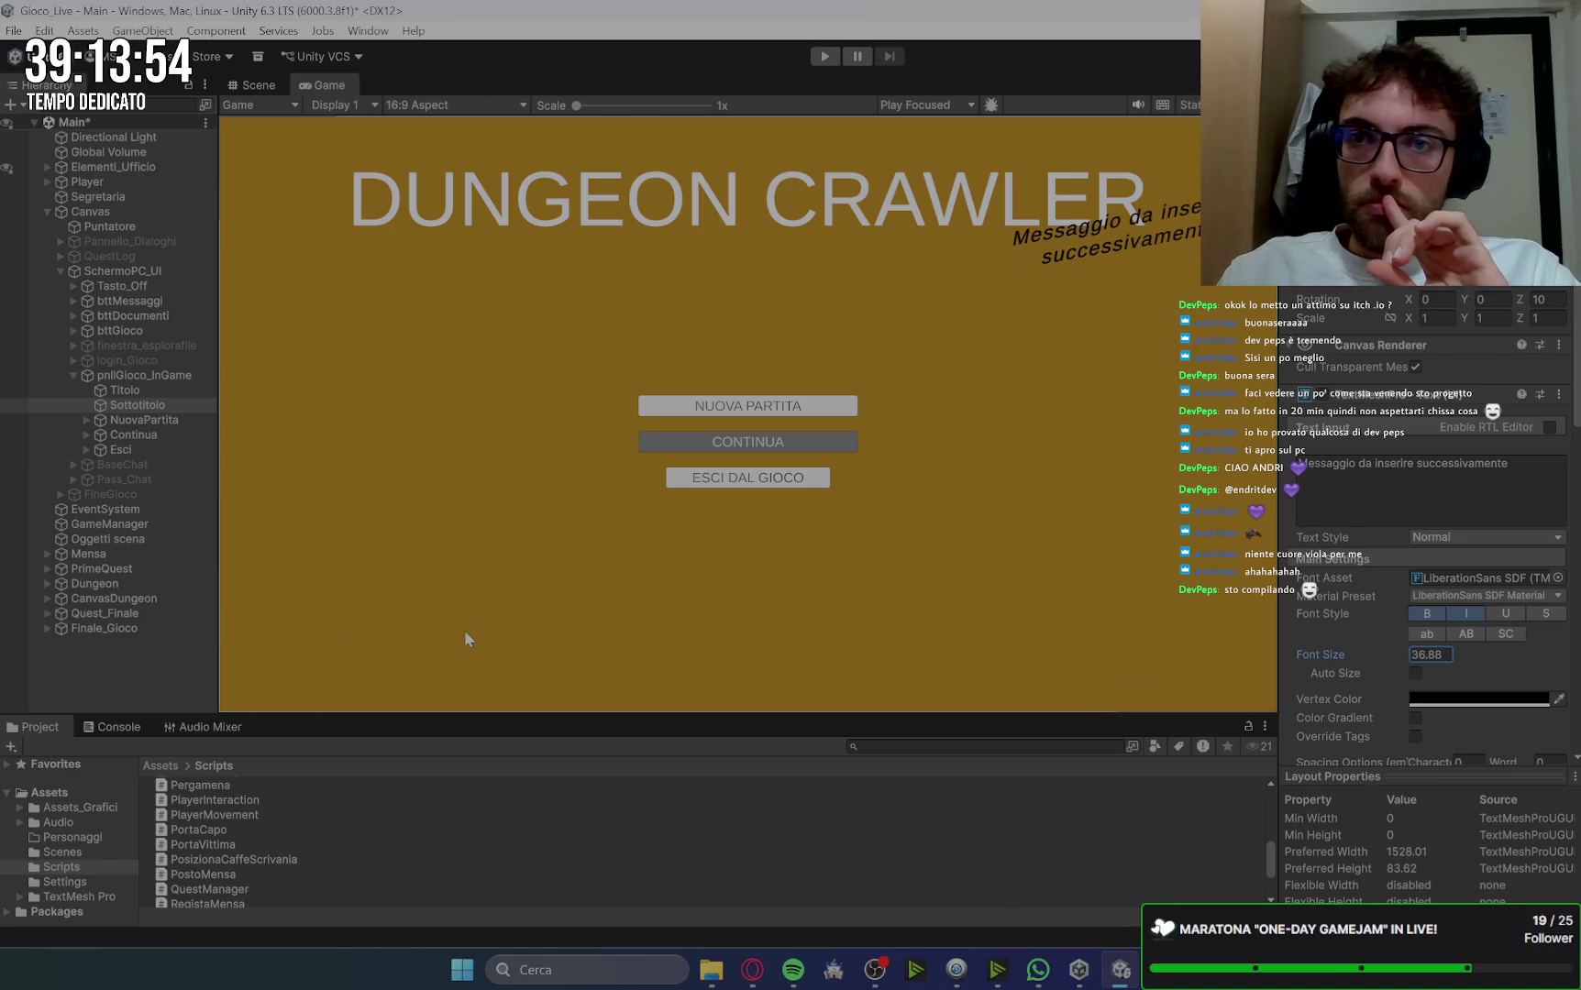
Step: Set the Sottotitolo font size to 40 and keep it bold
{"action": "left_click", "coordinate": [1428, 655]}
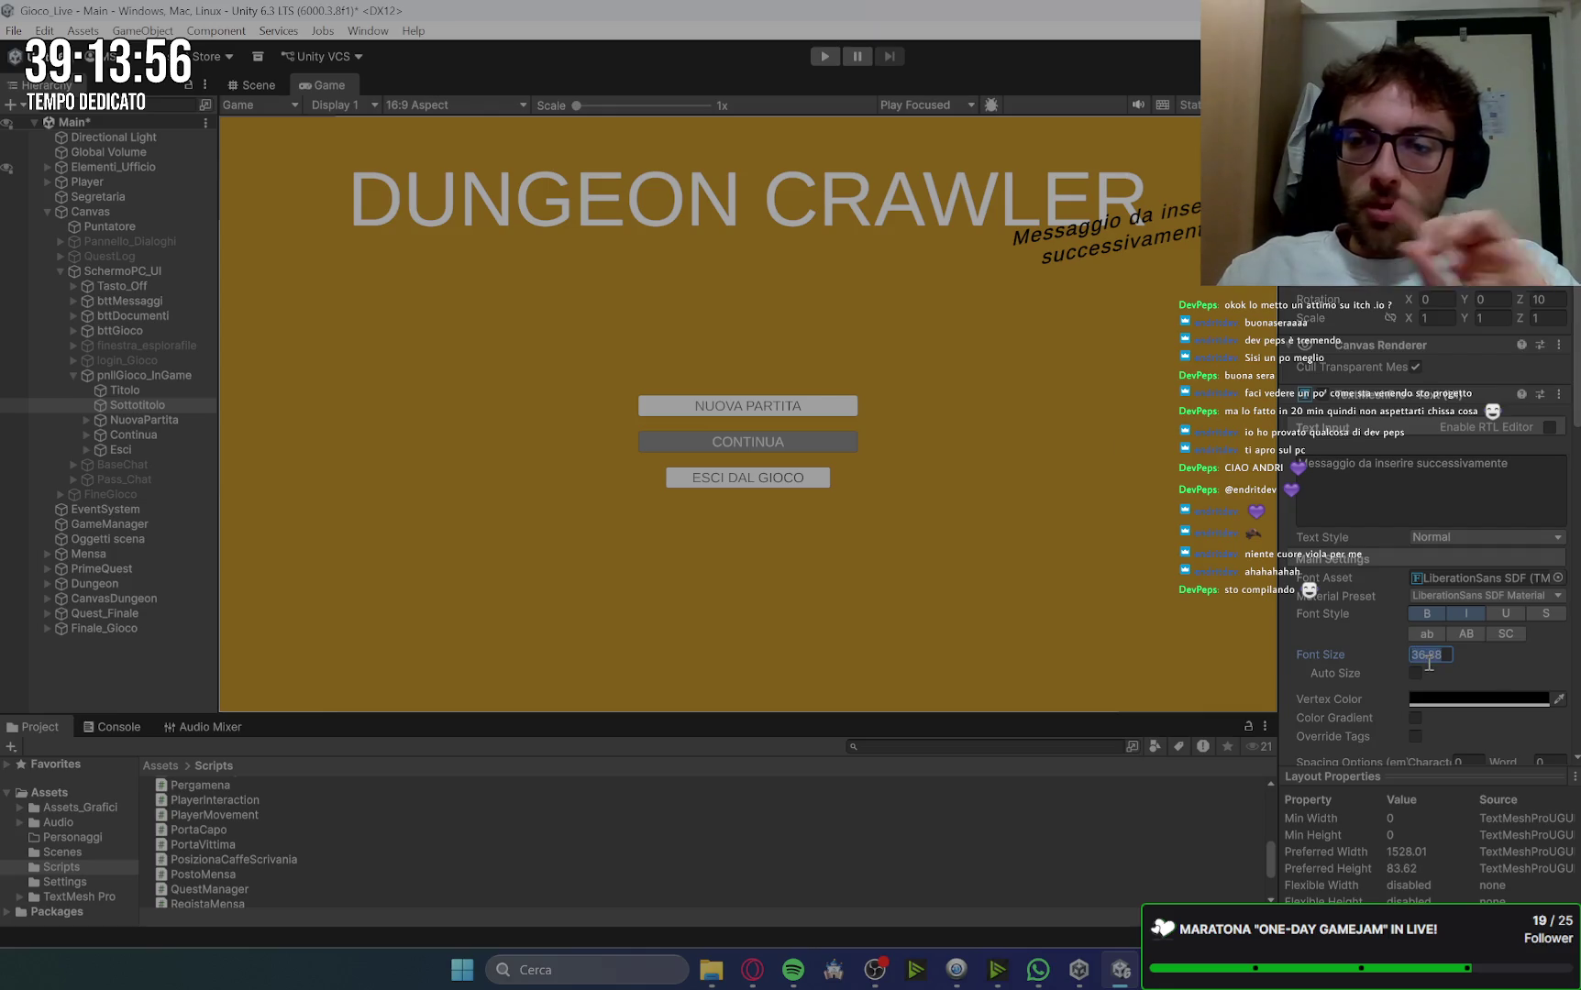
{"action": "type", "text": "40"}
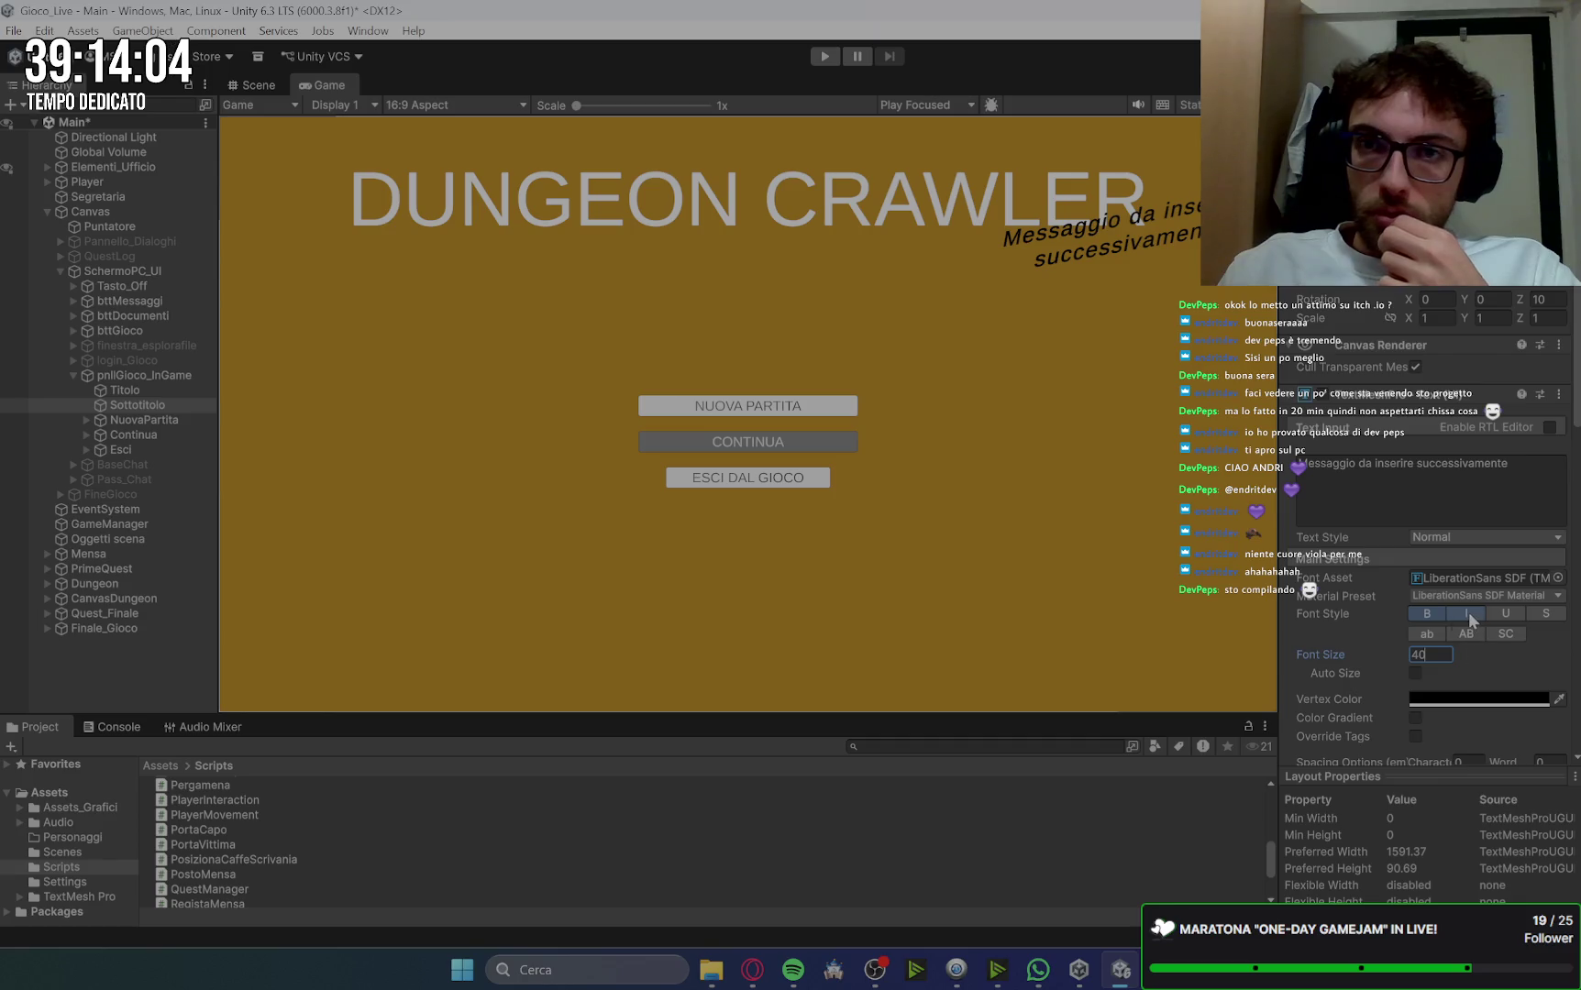
{"action": "left_click", "coordinate": [1428, 612]}
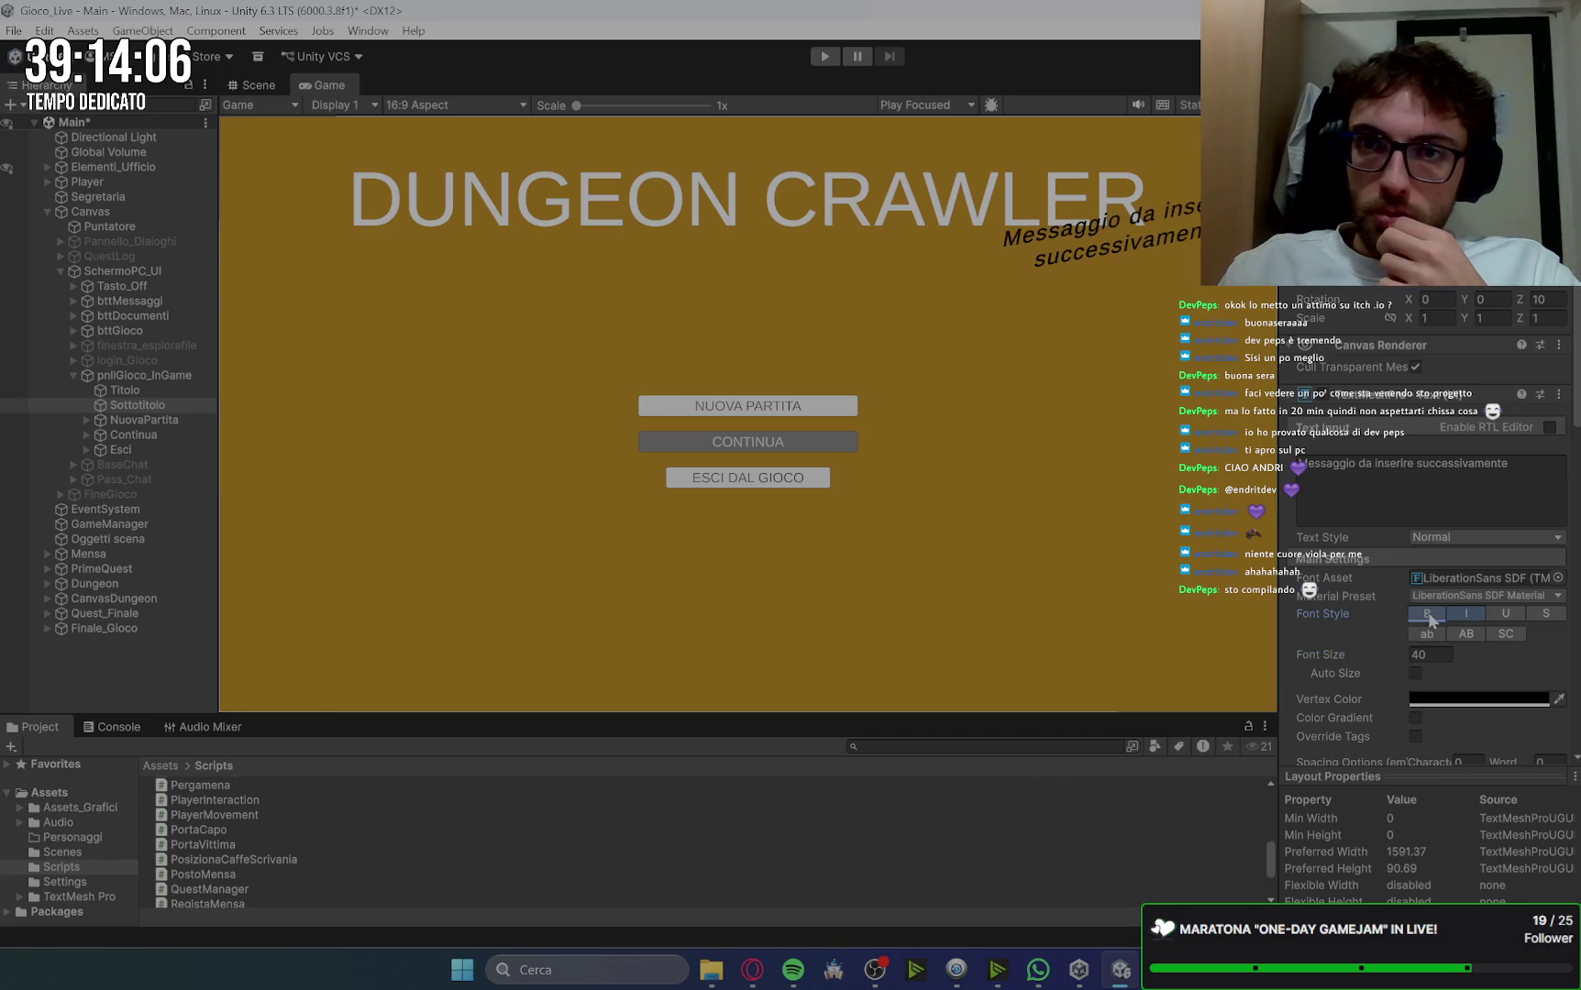
{"action": "left_click", "coordinate": [1428, 613]}
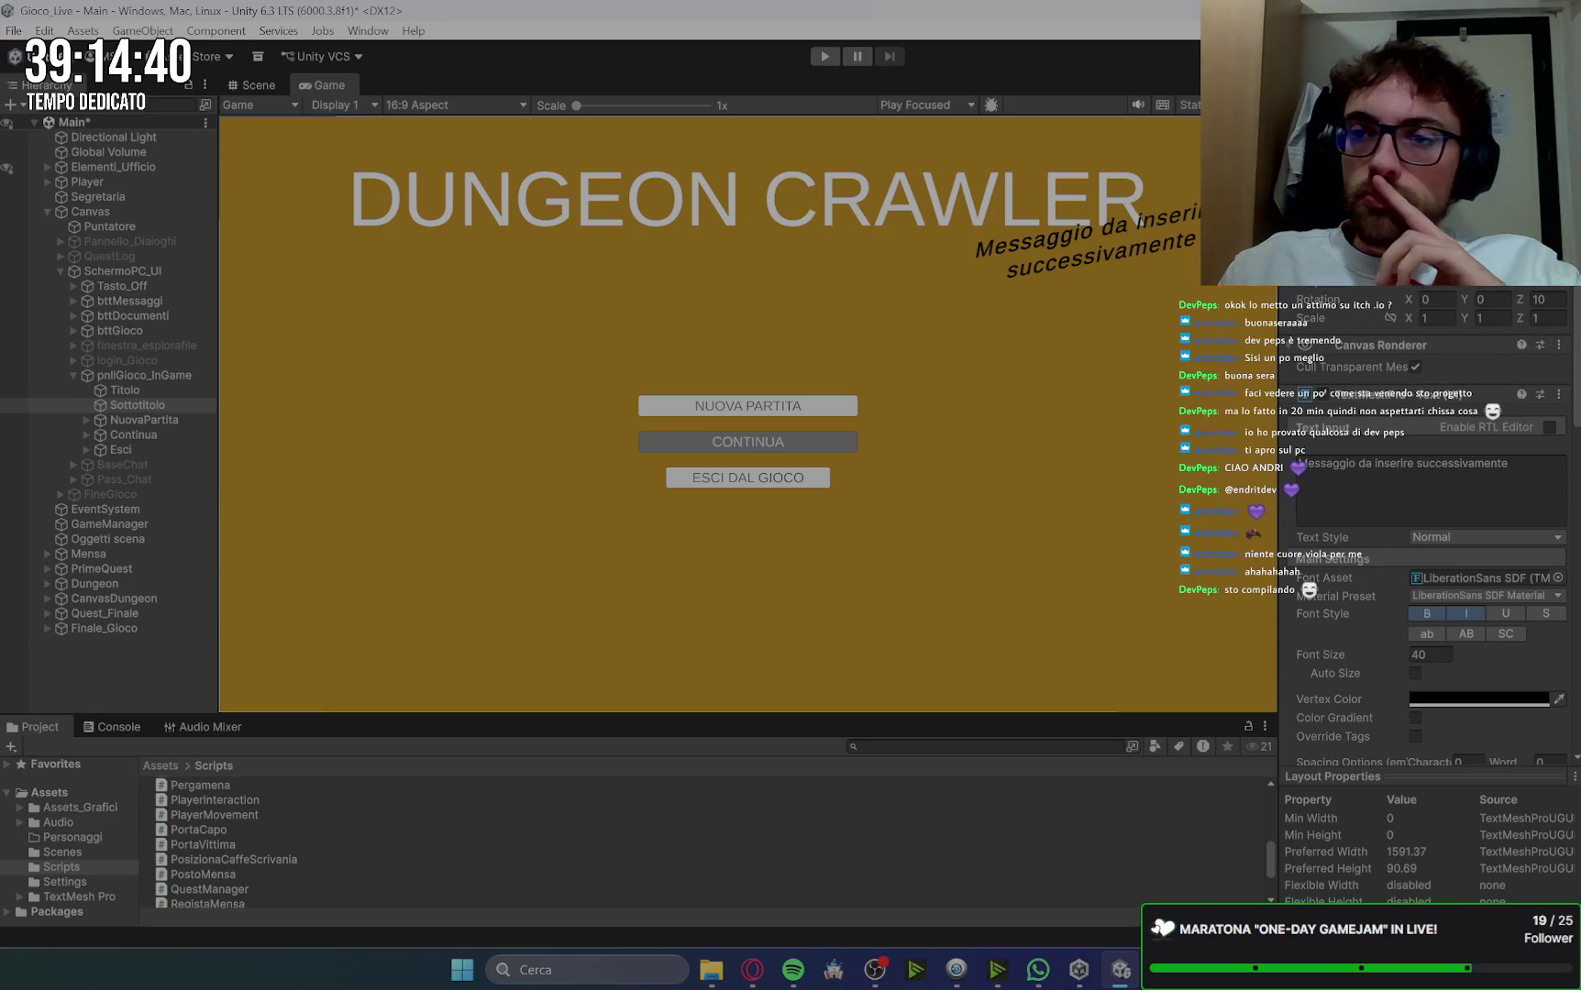
Step: Set the subtitle's Rect Transform Z rotation to 15
{"action": "type", "text": "11.8"}
{"action": "key", "text": "Return"}
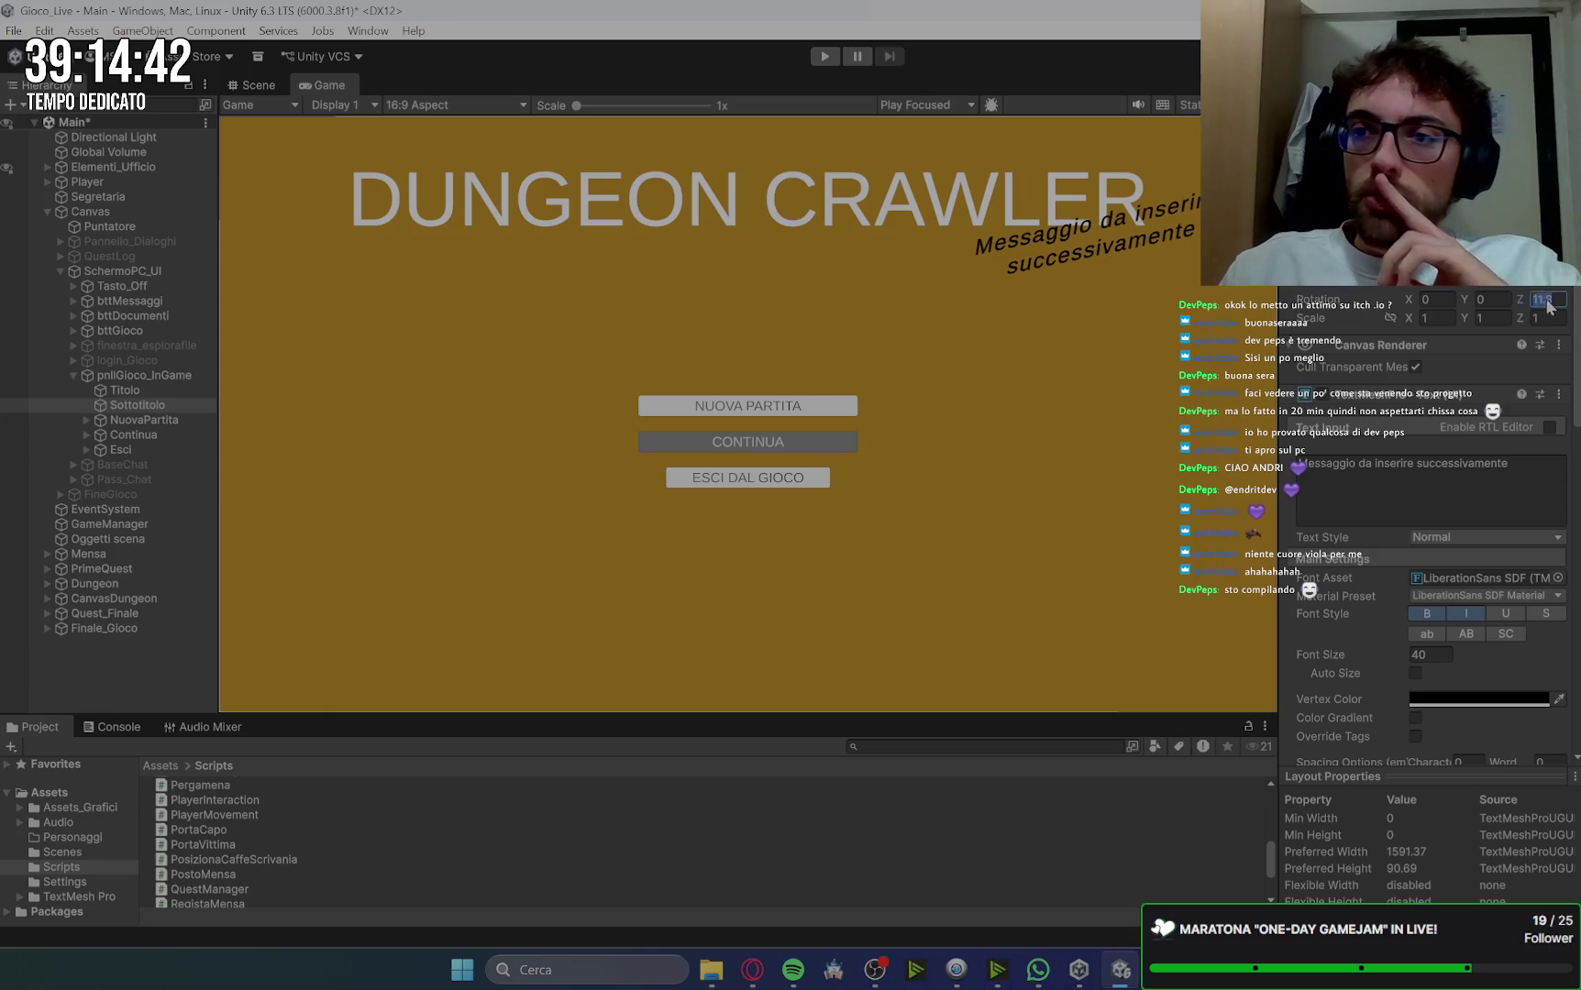
{"action": "type", "text": "15"}
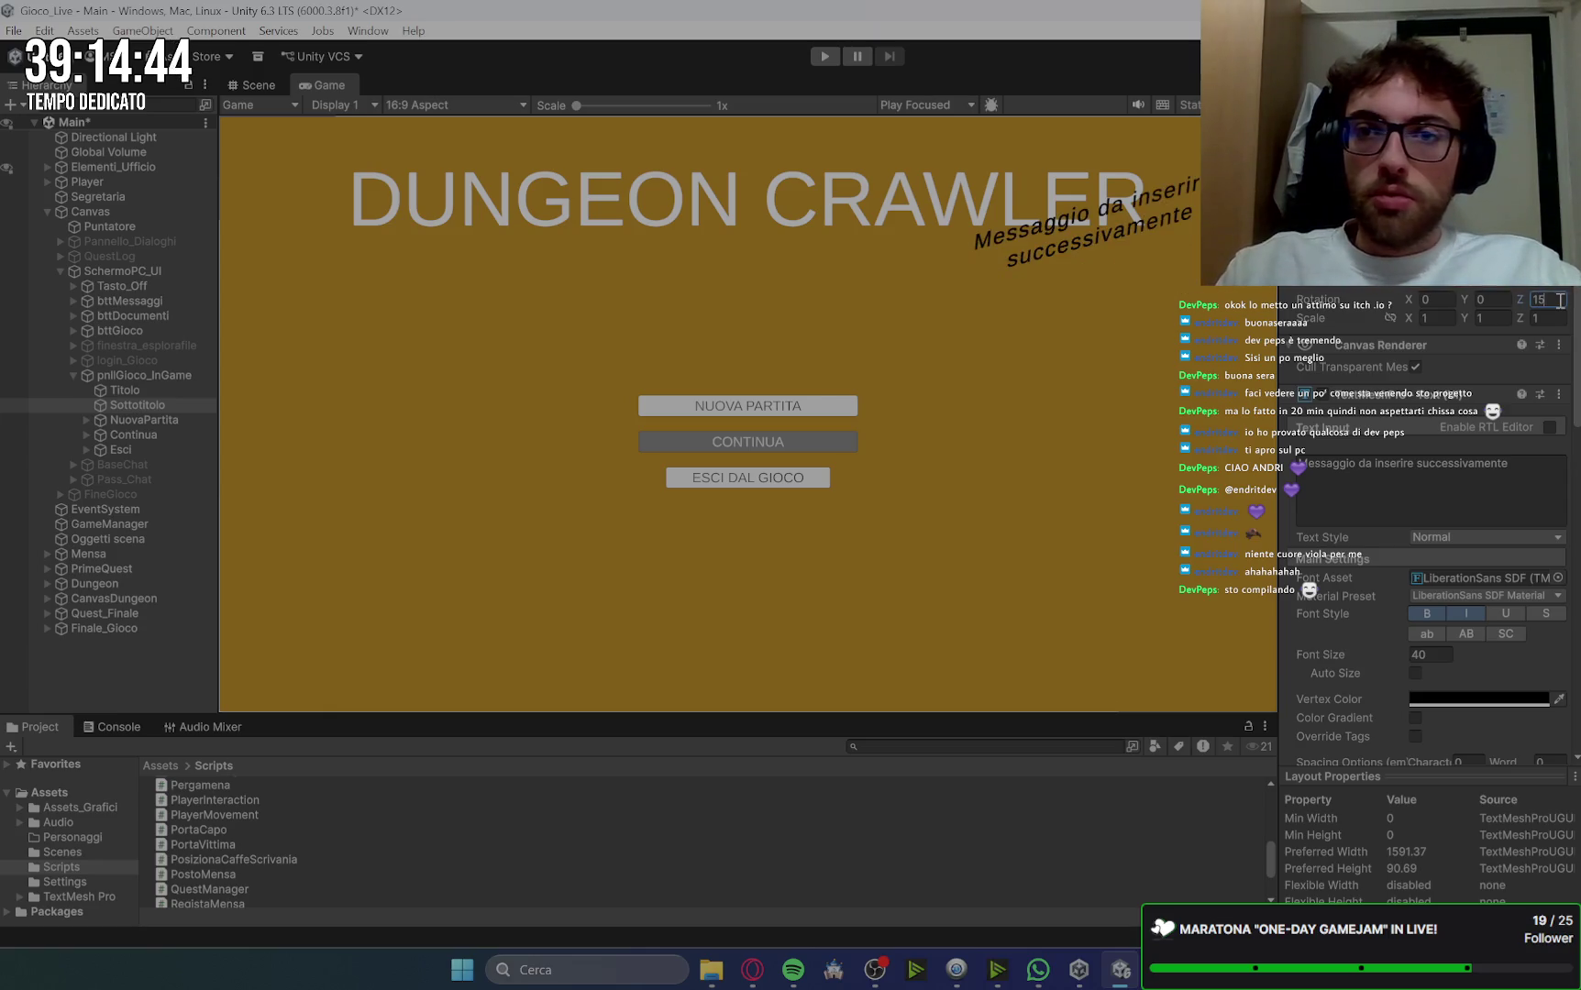
{"action": "left_click", "coordinate": [1085, 240]}
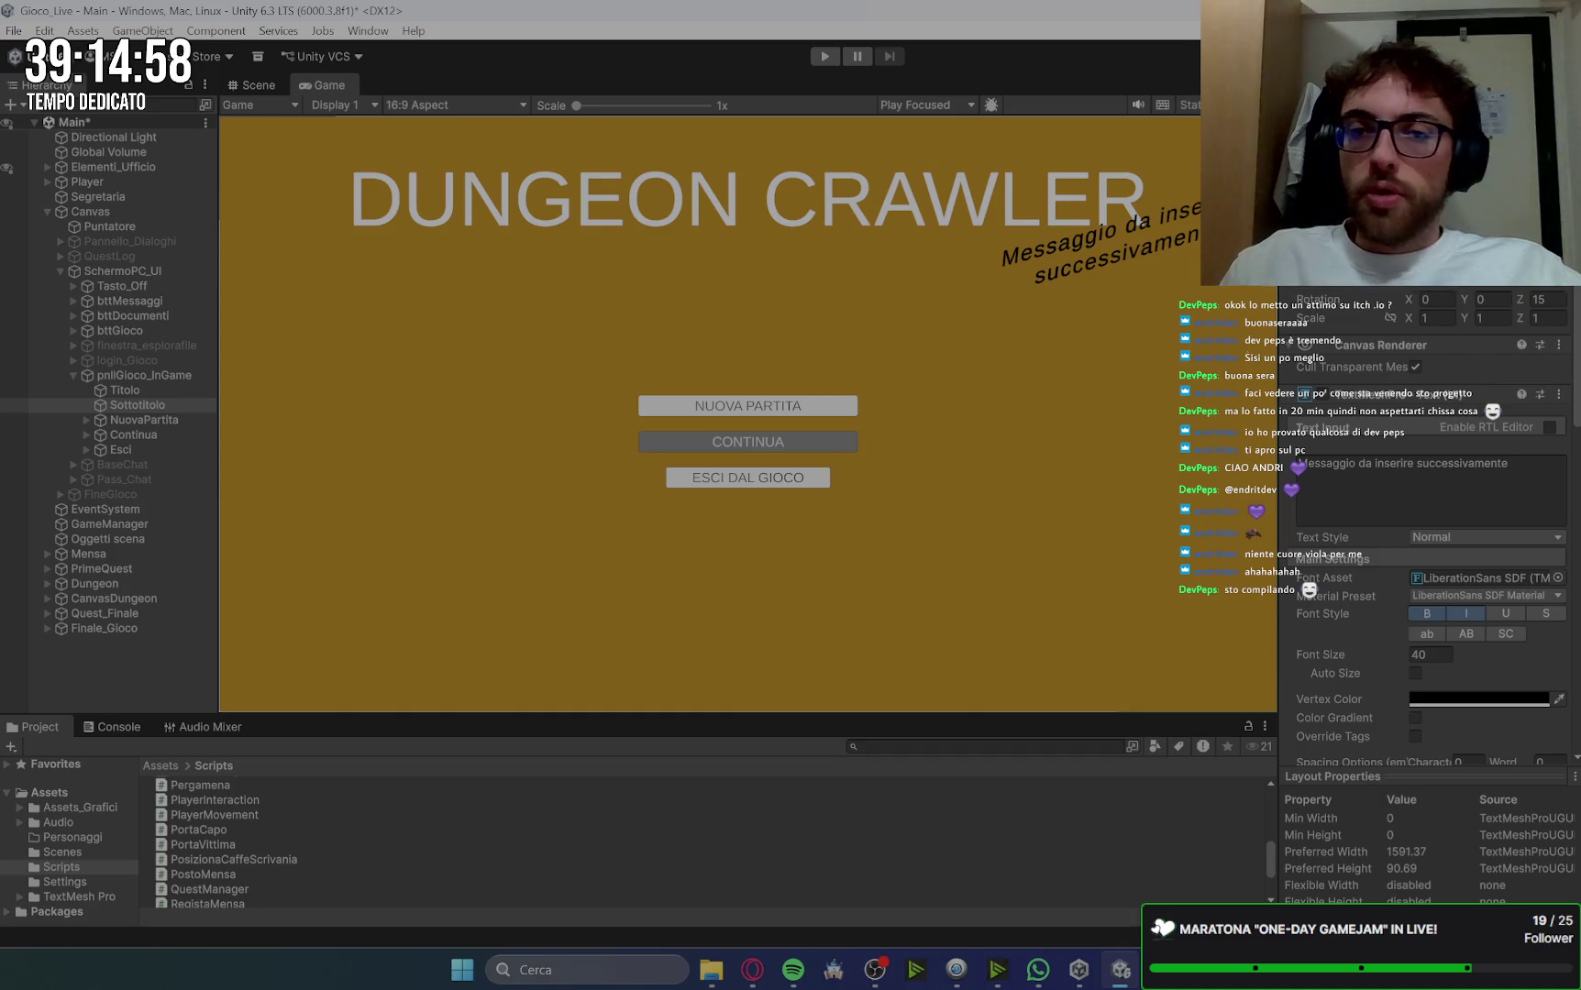
{"action": "left_click", "coordinate": [142, 420]}
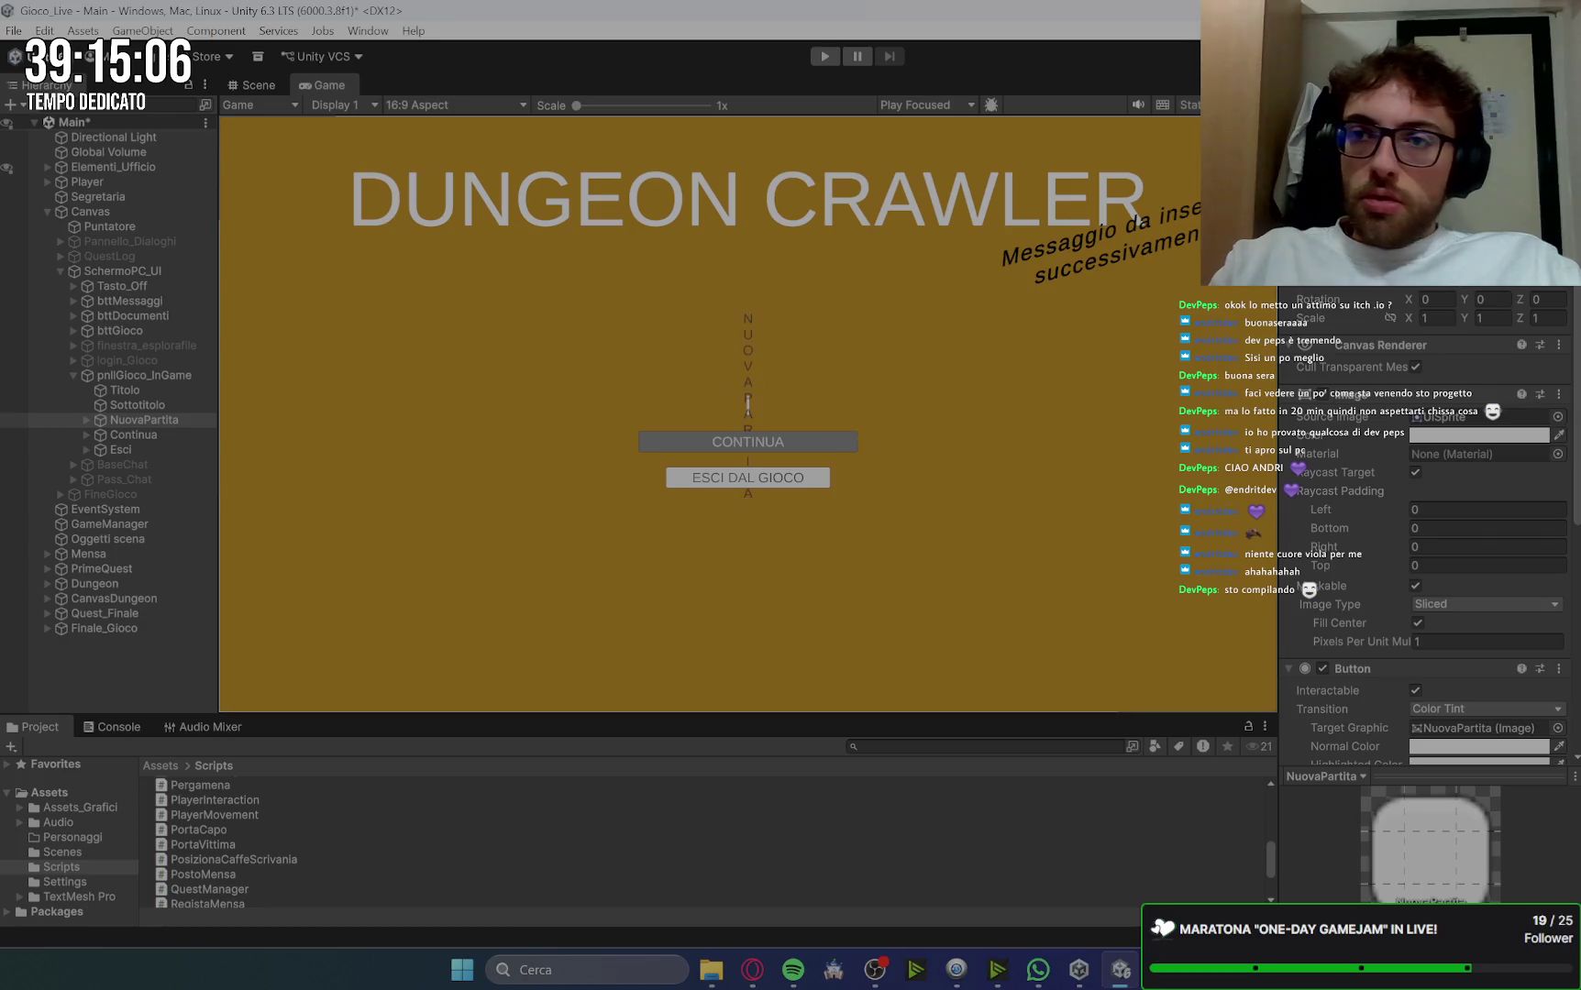
Step: Enter a new Width and Height for NuovaPartita and set its Text (TMP) font size to 40
{"action": "type", "text": "480"}
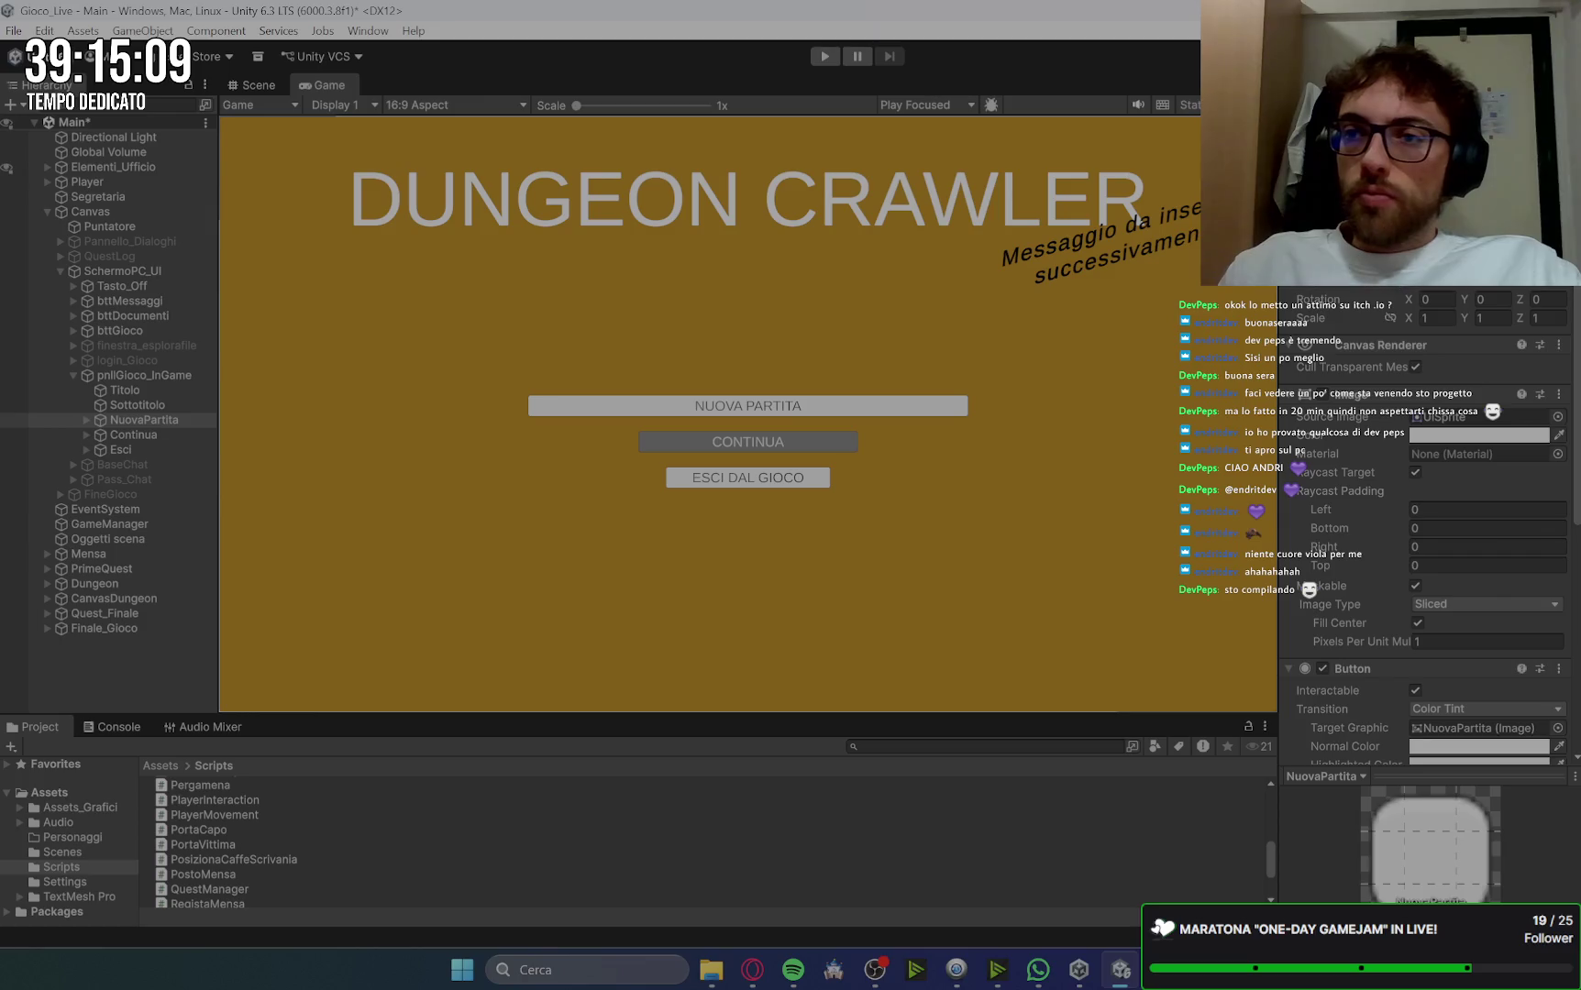
{"action": "type", "text": "60"}
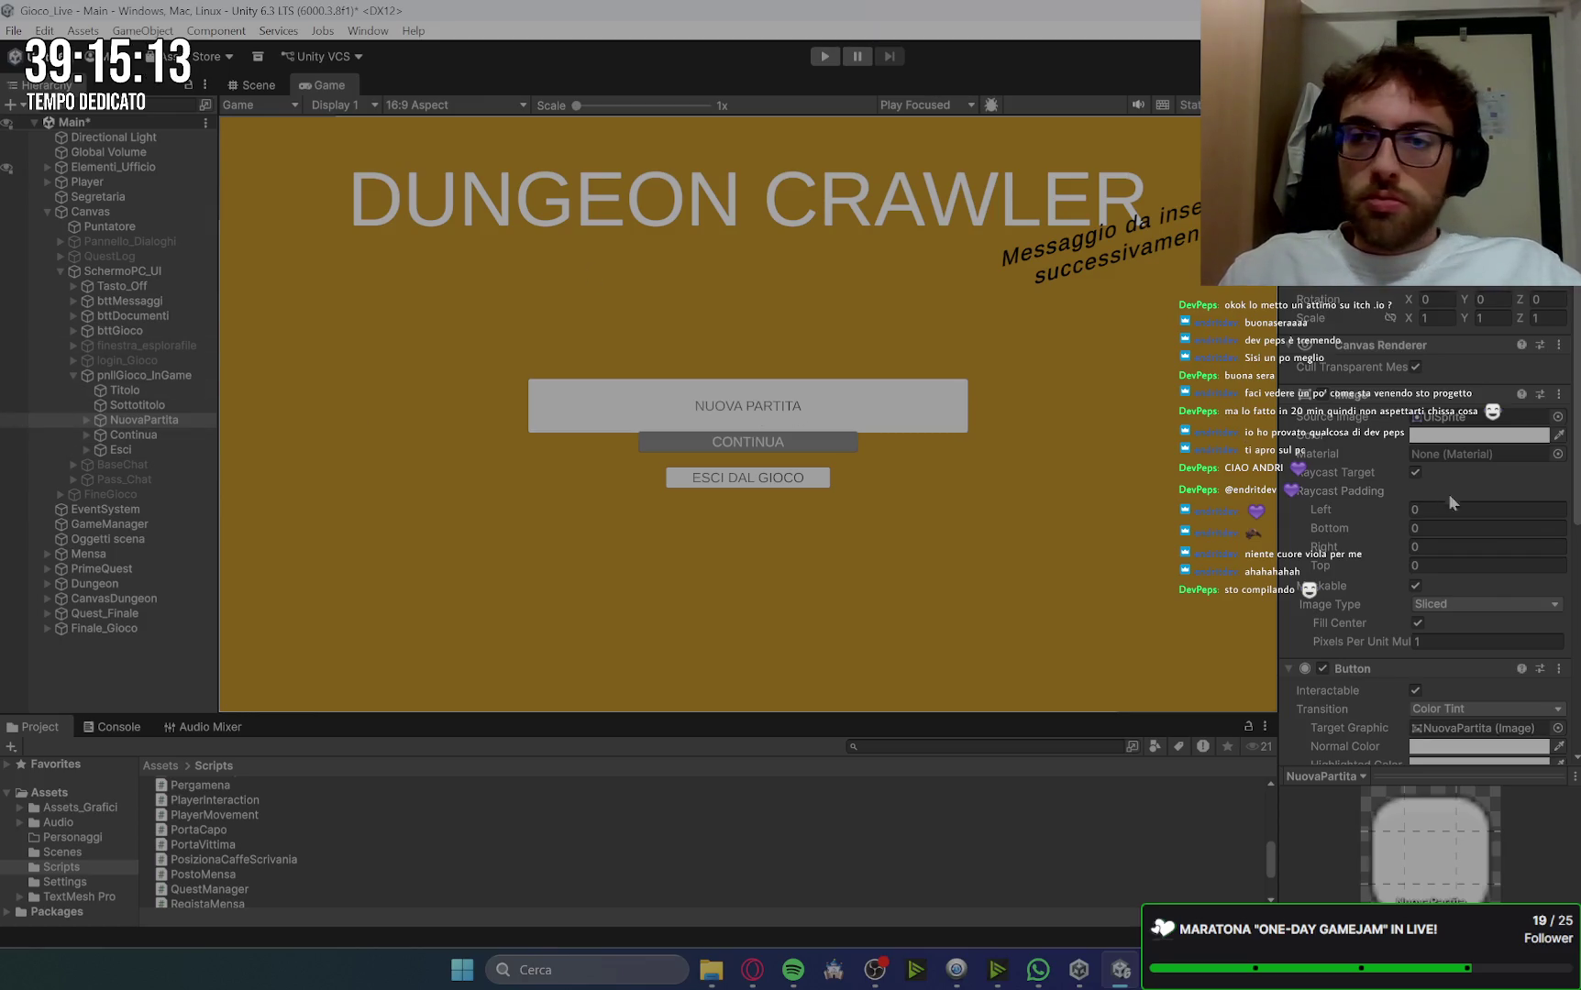
{"action": "scroll", "coordinate": [1447, 502], "scroll_direction": "down", "scroll_amount": 5}
{"action": "left_click", "coordinate": [87, 420]}
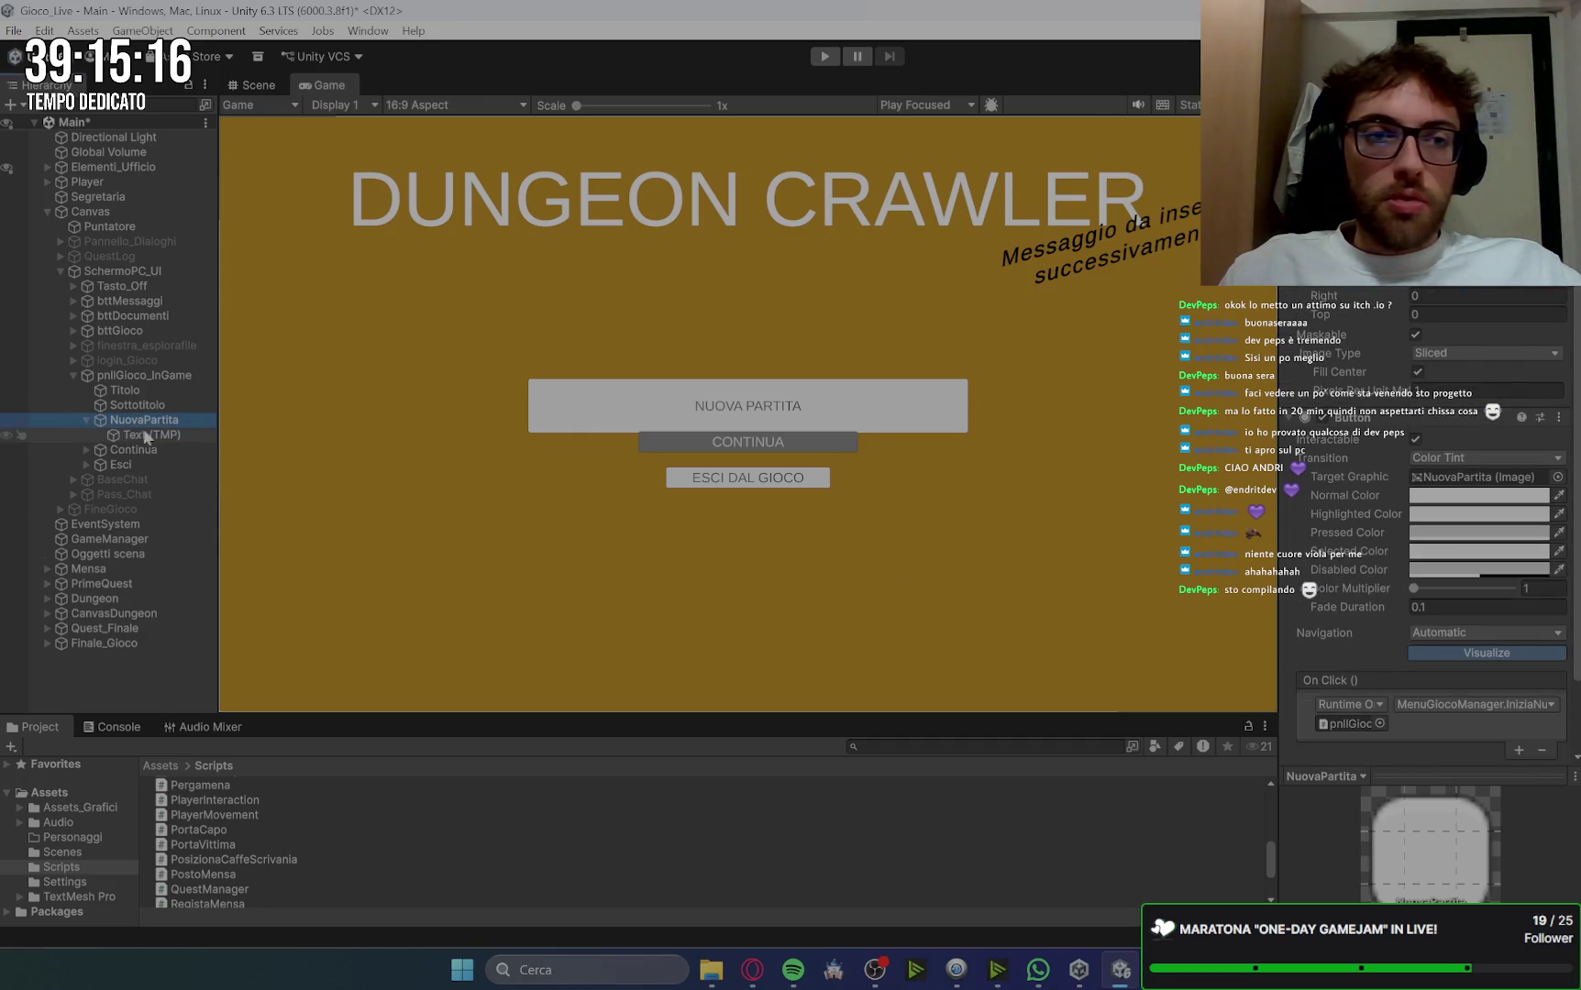
{"action": "left_click", "coordinate": [147, 436]}
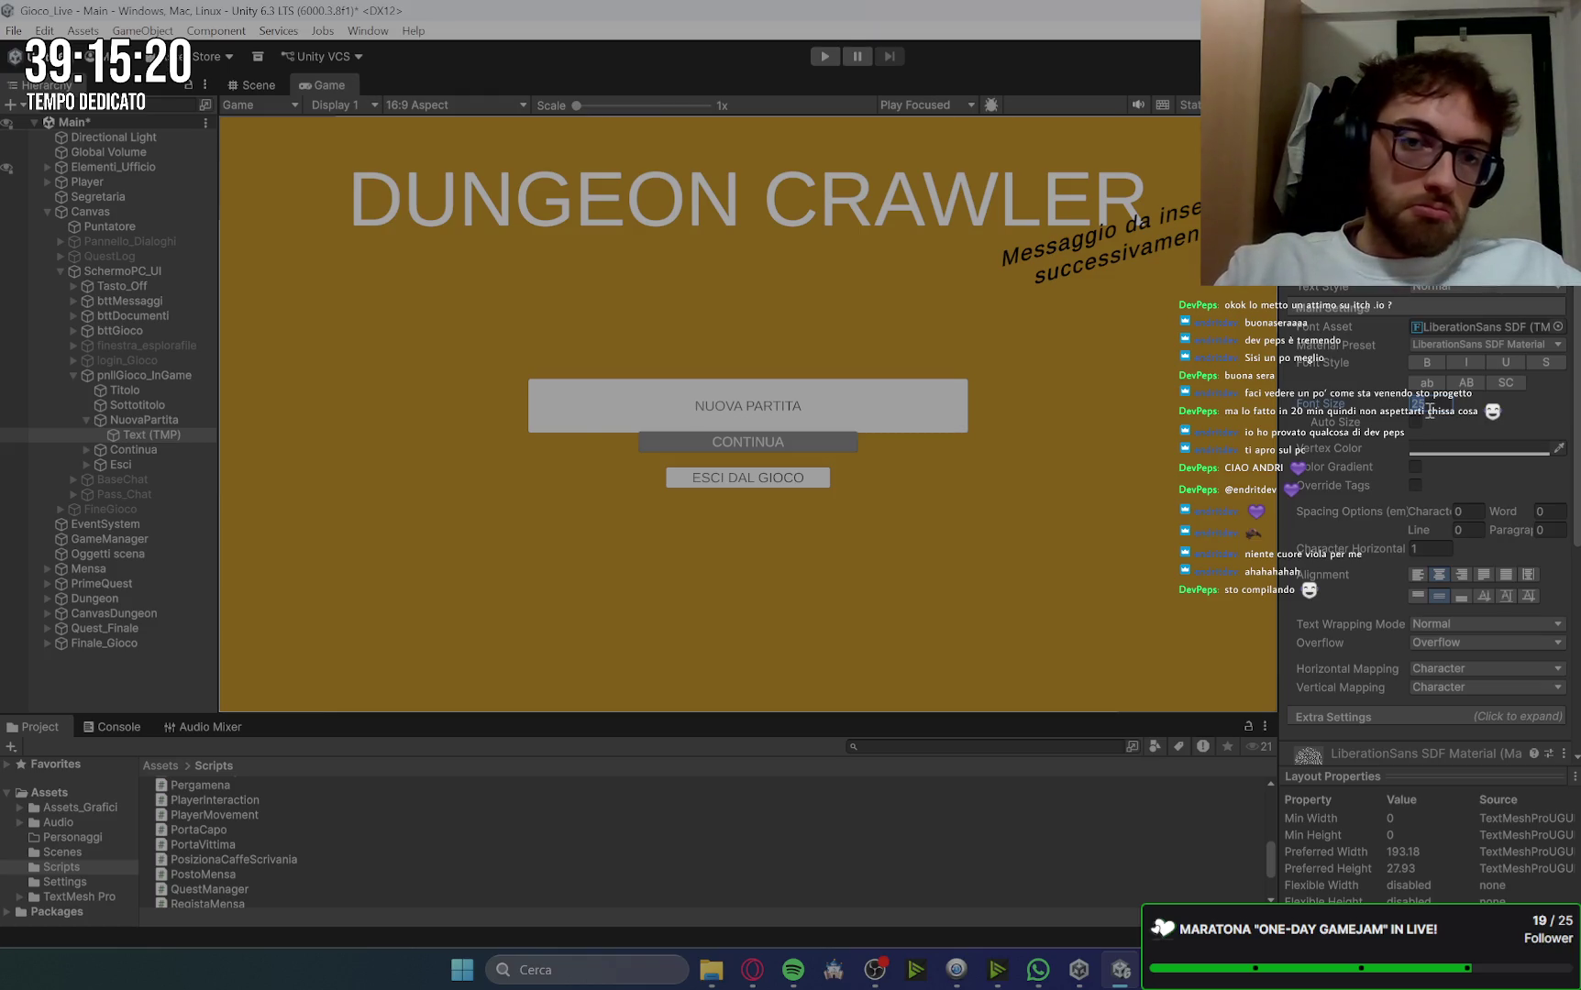
{"action": "type", "text": "40"}
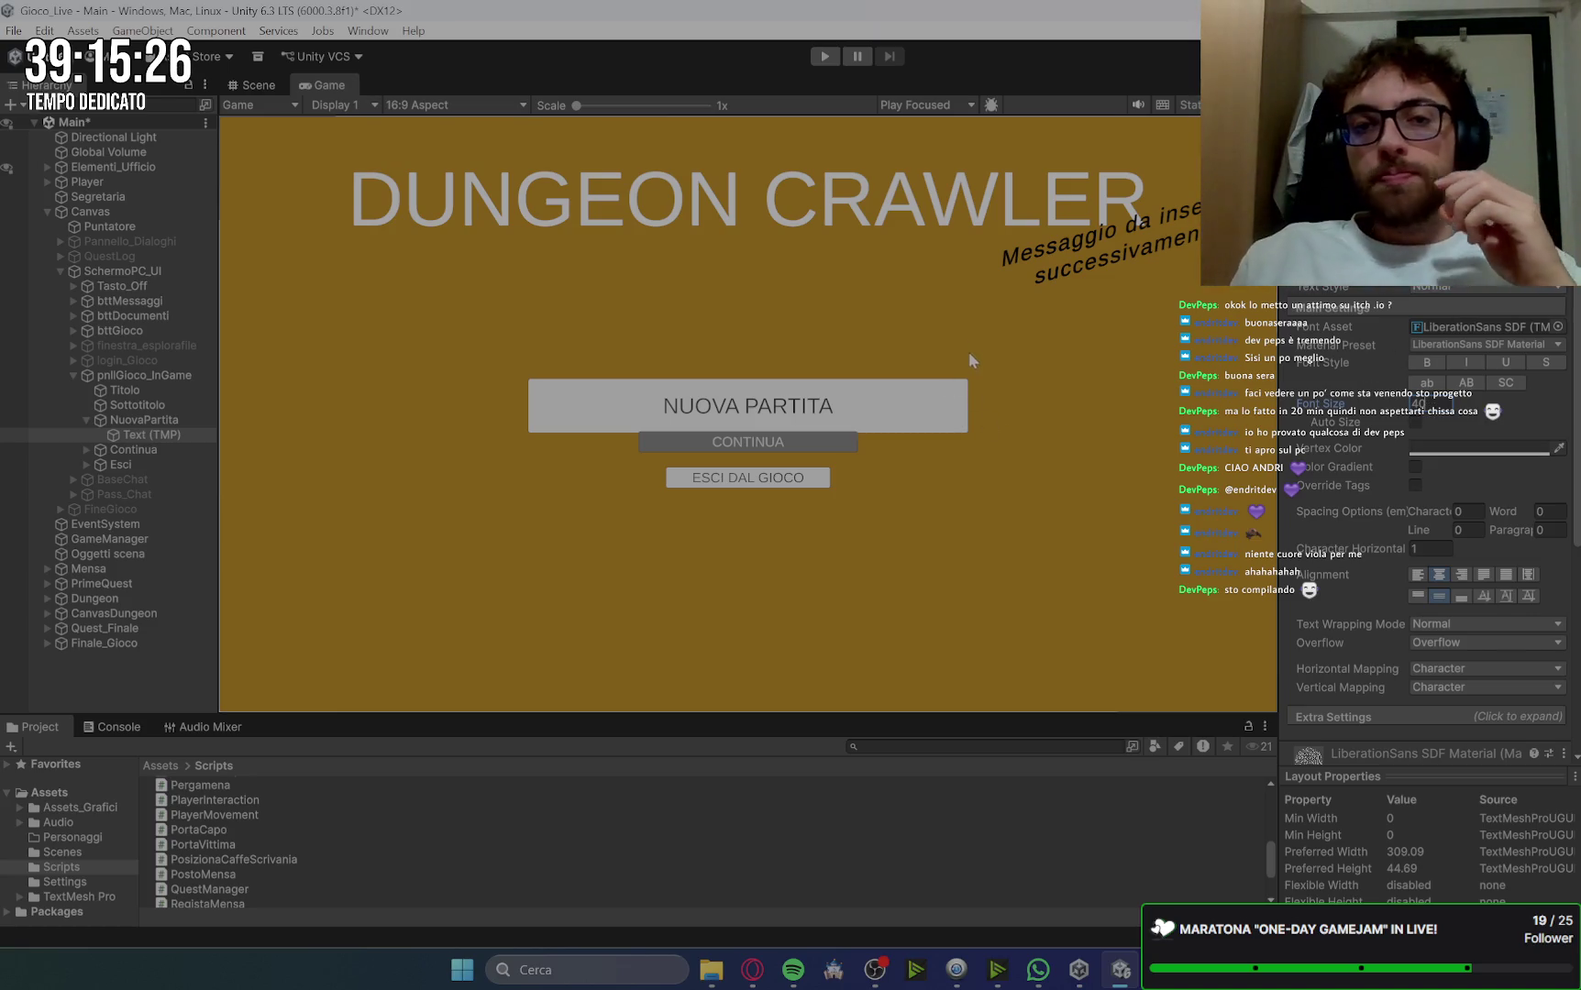
{"action": "left_click", "coordinate": [128, 449]}
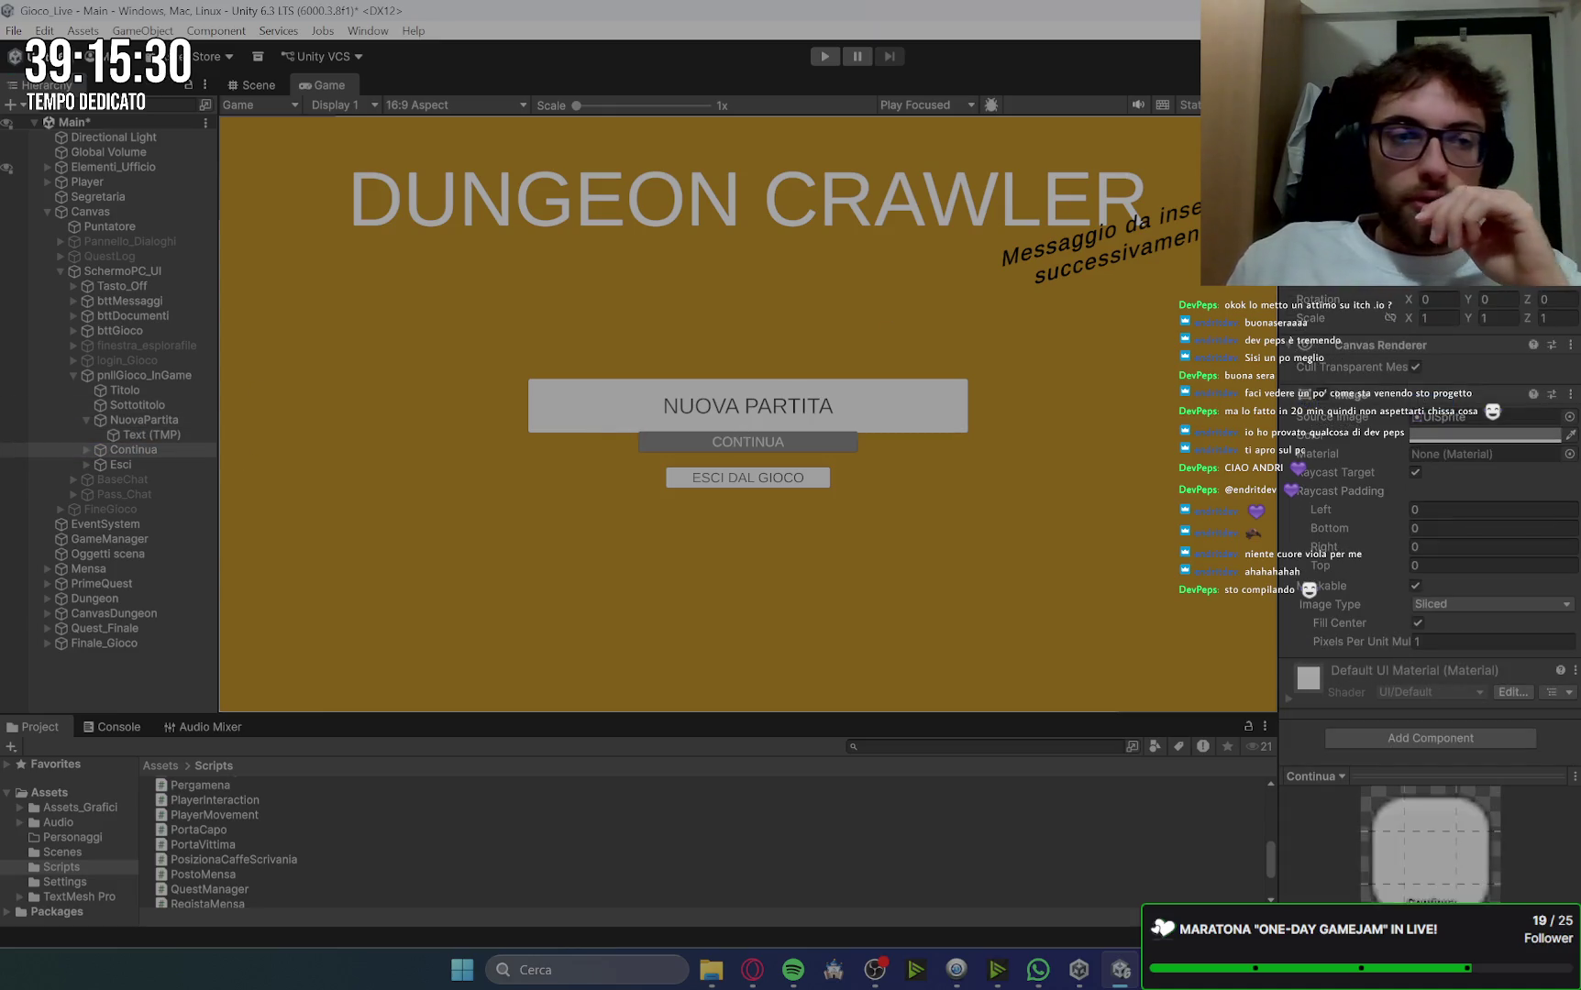
Step: Move Continua below NUOVA PARTITA and make it wider and taller, comparing against NuovaPartita's size
{"action": "key", "text": "ctrl+z"}
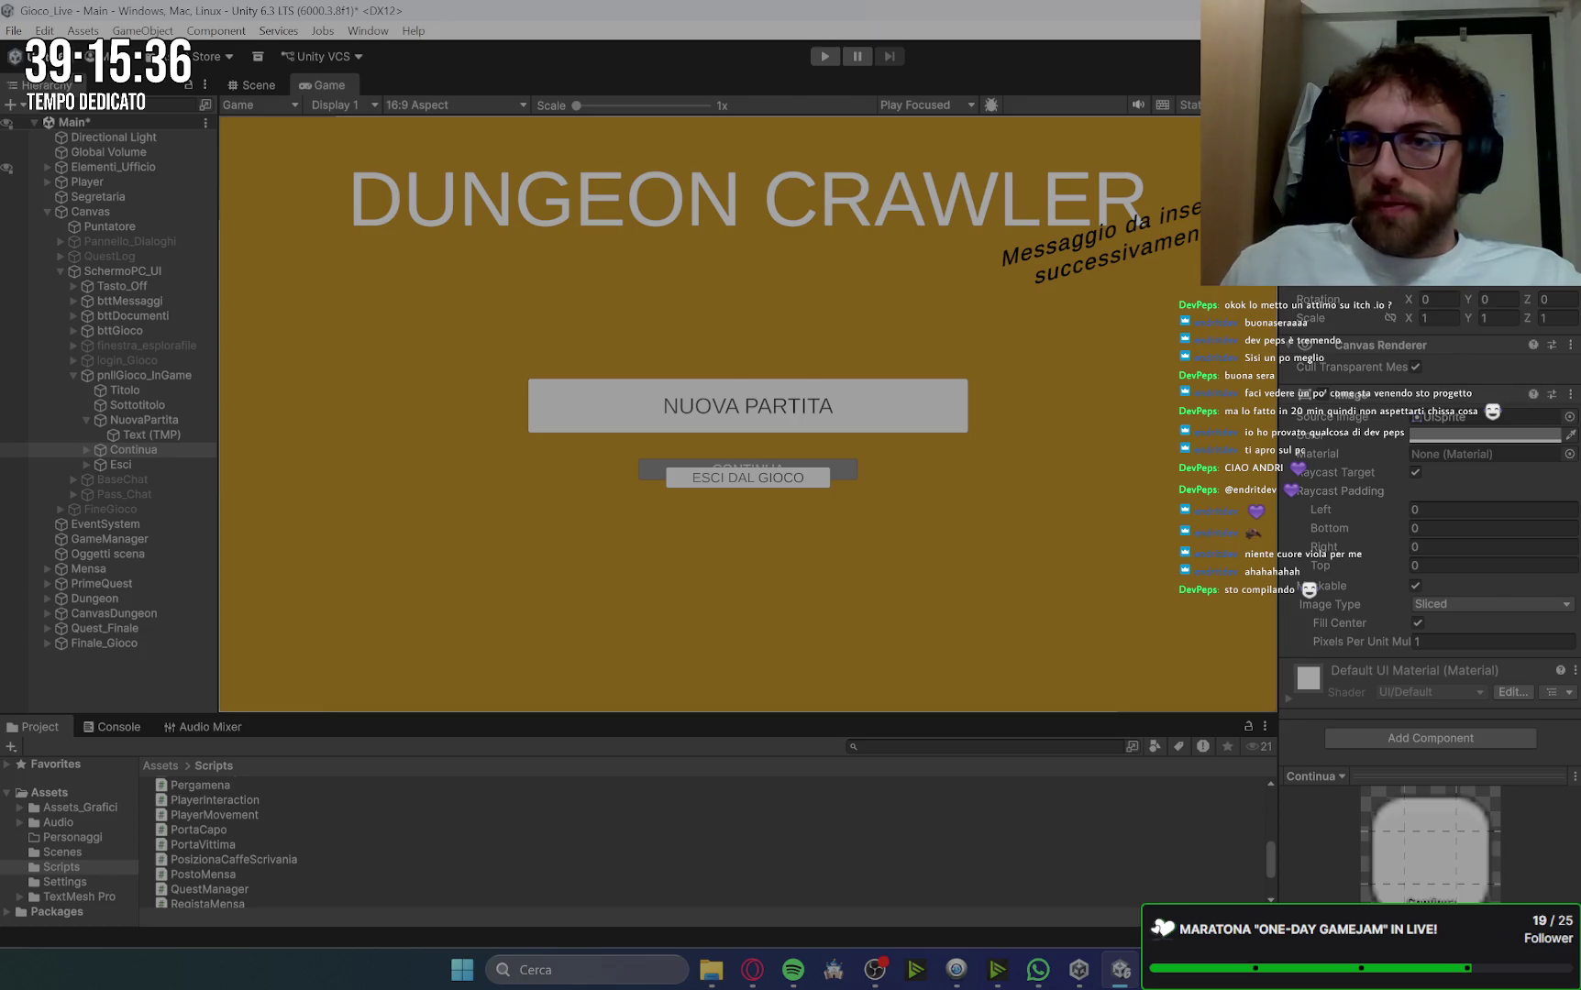
{"action": "key", "text": "ctrl+z"}
{"action": "left_click", "coordinate": [127, 419]}
{"action": "left_click", "coordinate": [133, 449]}
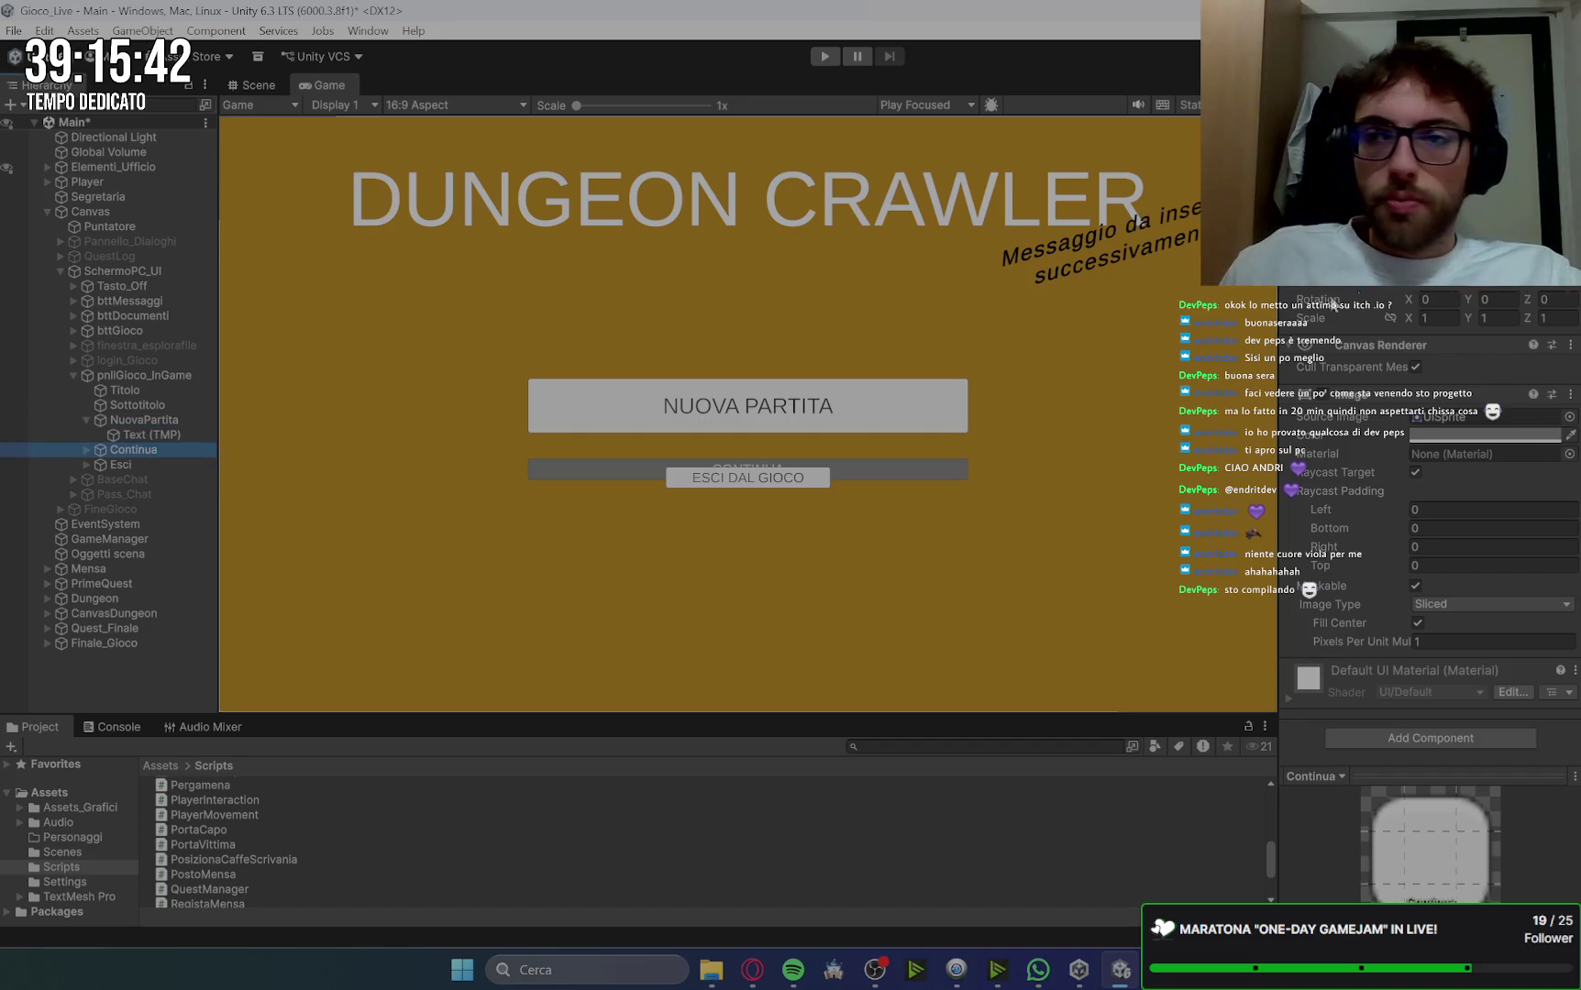
{"action": "key", "text": "ctrl+z"}
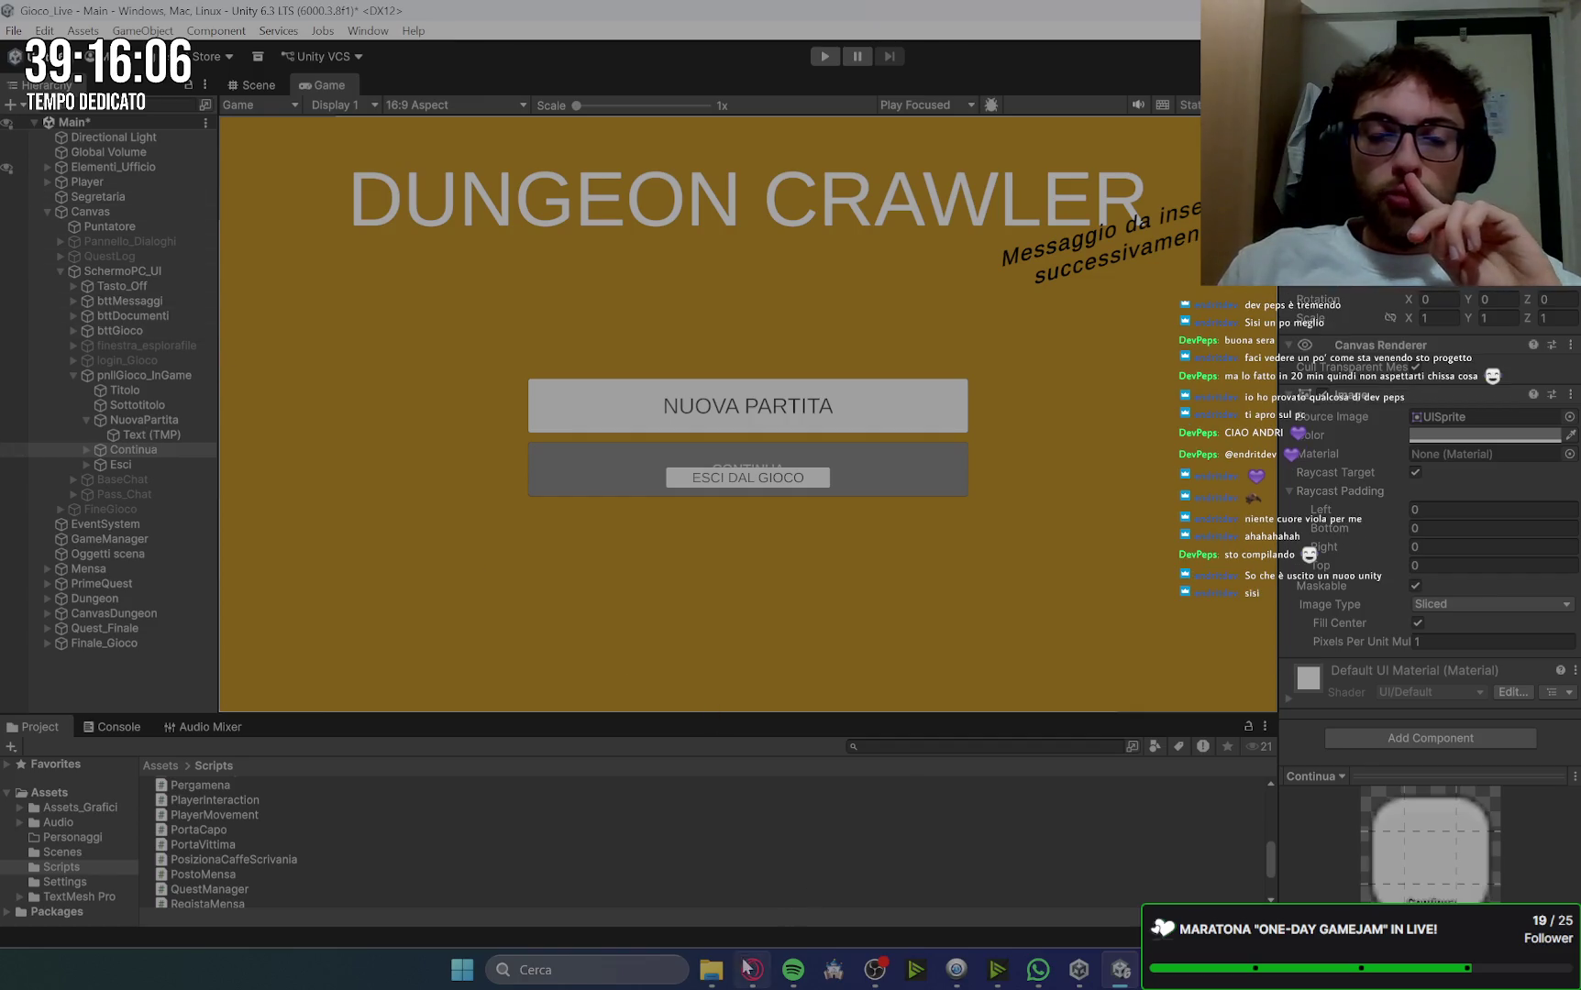
{"action": "left_click", "coordinate": [1078, 970]}
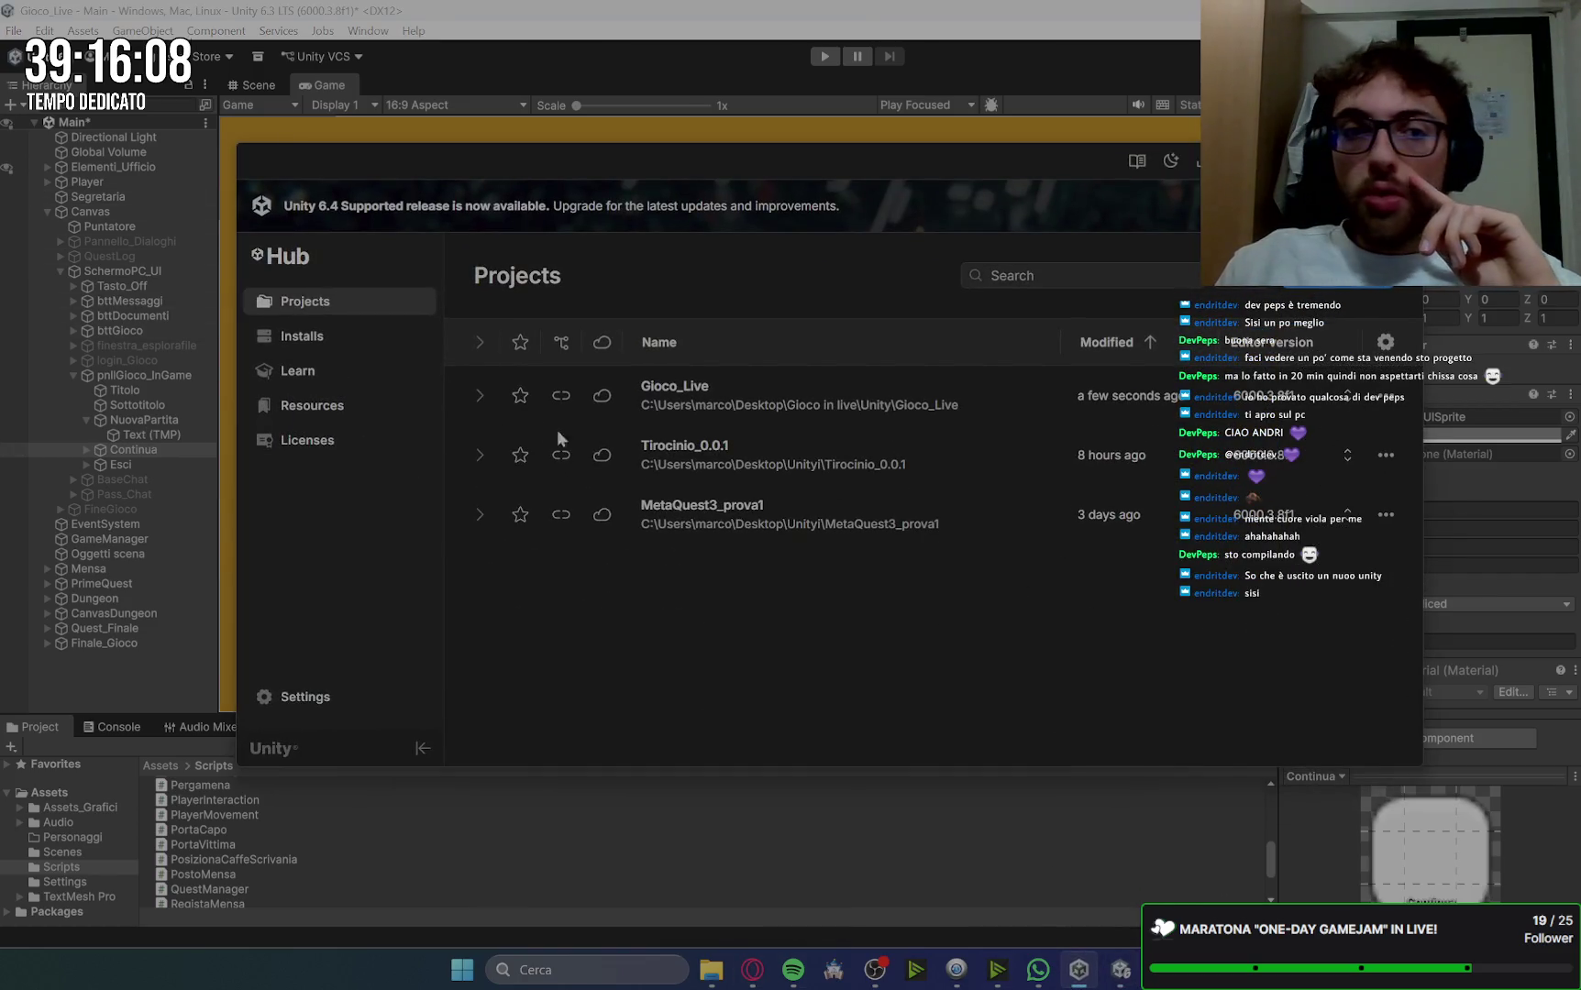
{"action": "left_click_drag", "start_coordinate": [737, 157], "coordinate": [702, 165]}
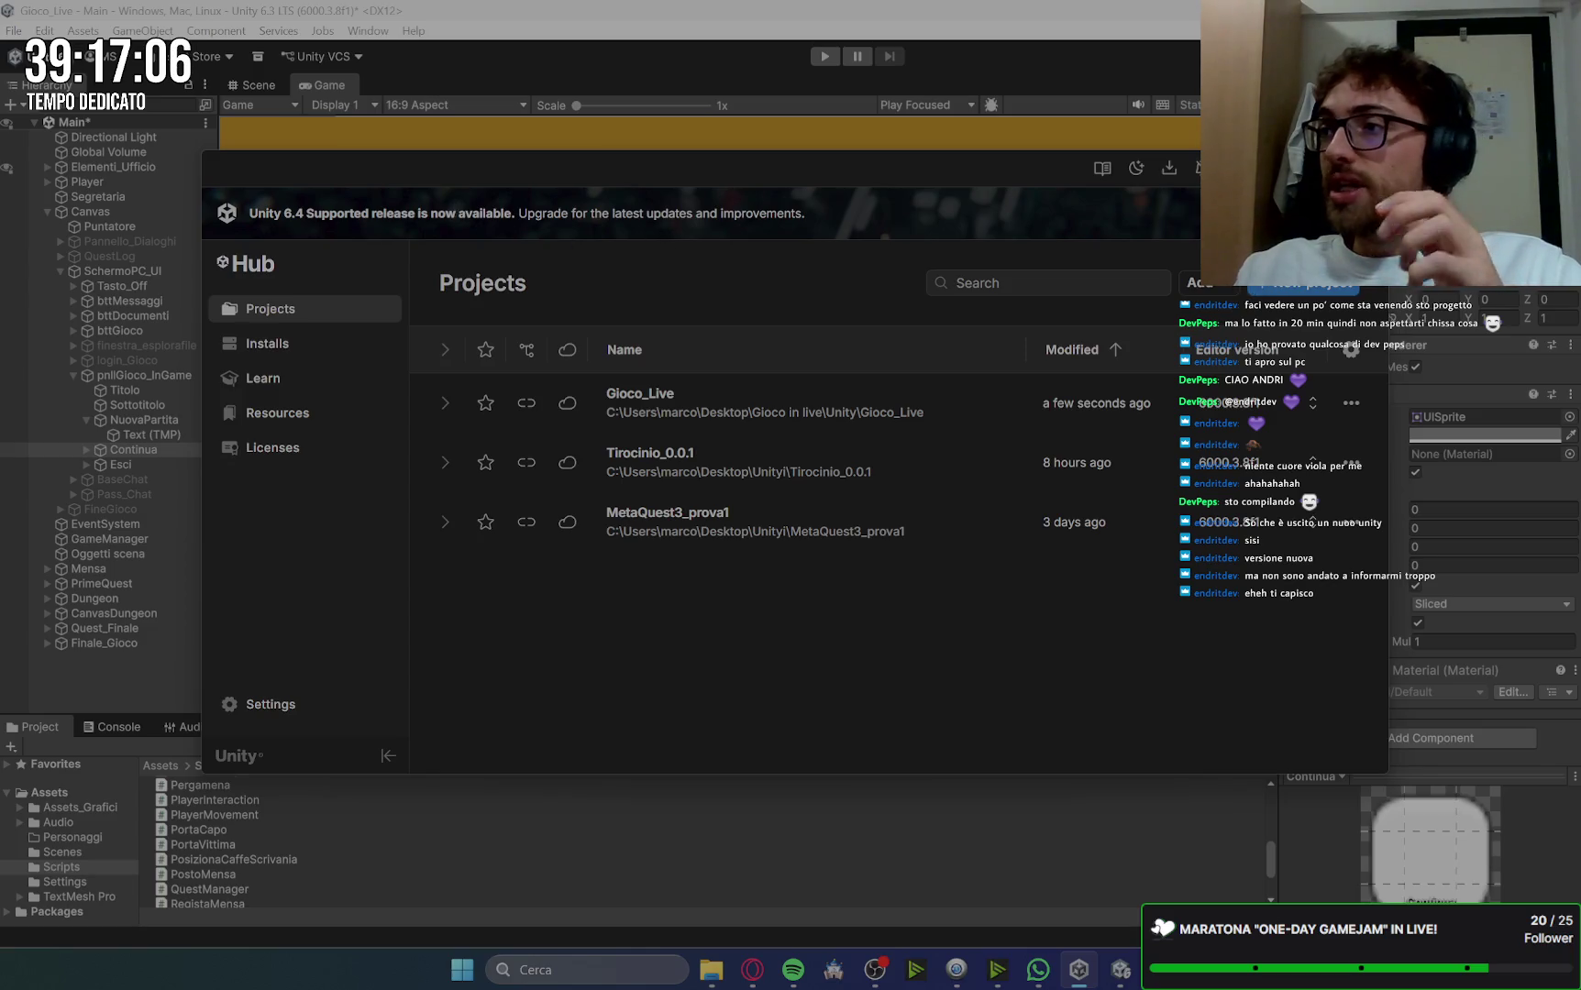
{"action": "key", "text": "alt+Tab"}
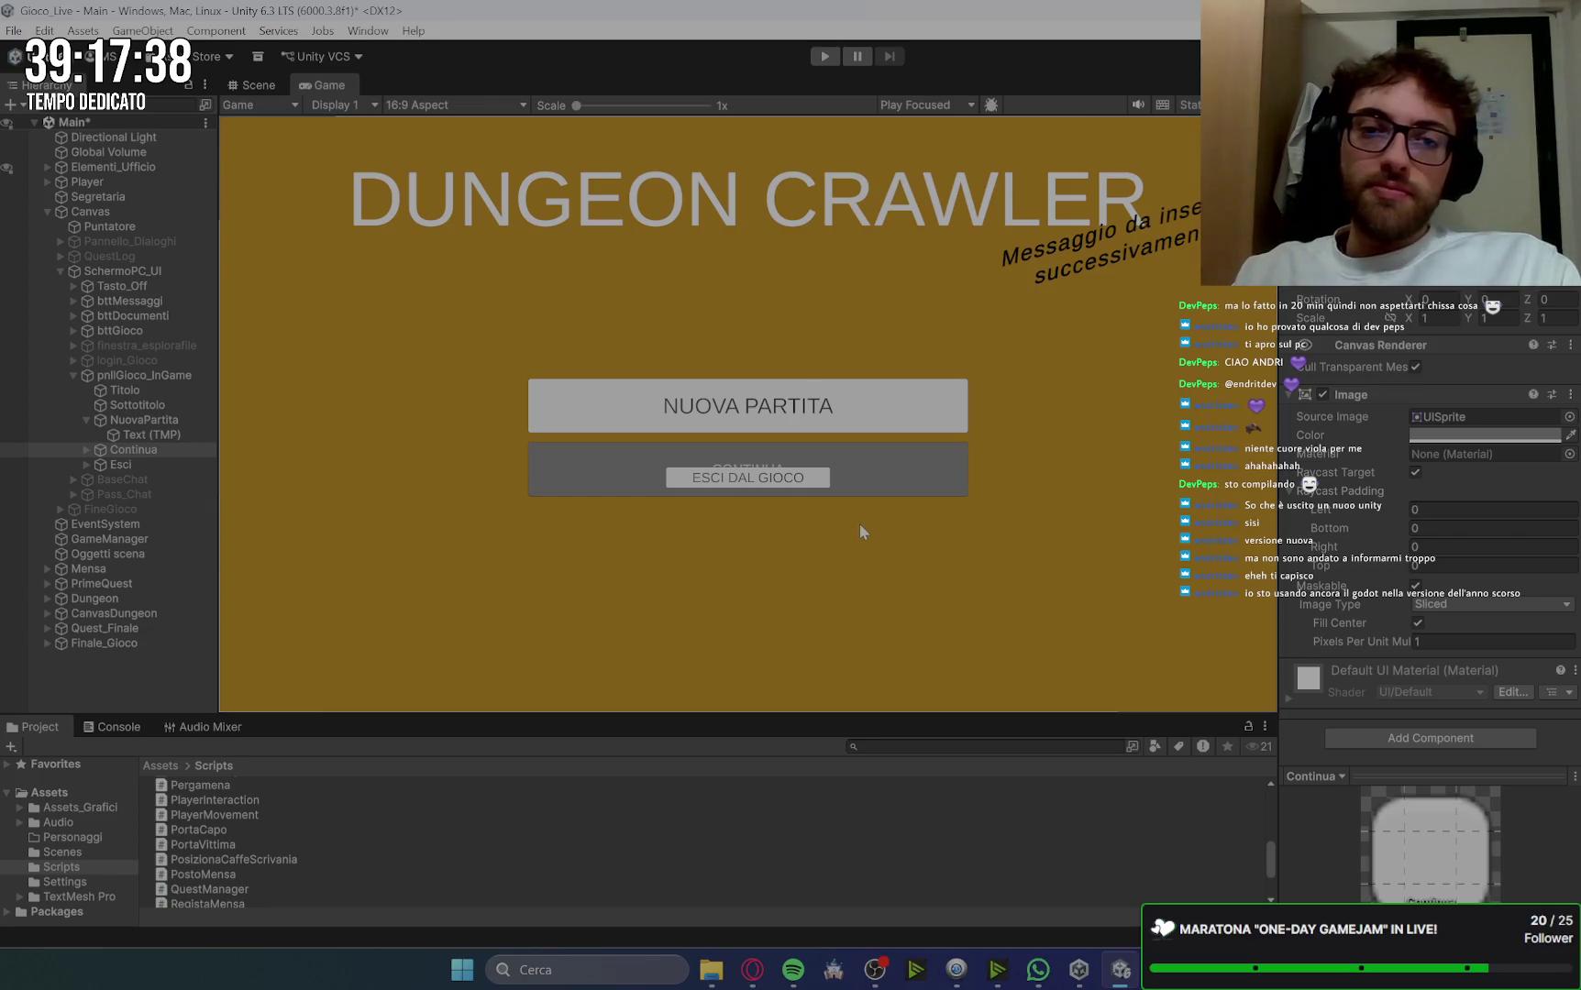
Step: Set the CONTINUA label's Text (TMP) font size from 25 to 40
{"action": "left_click", "coordinate": [86, 449]}
{"action": "left_click", "coordinate": [152, 434]}
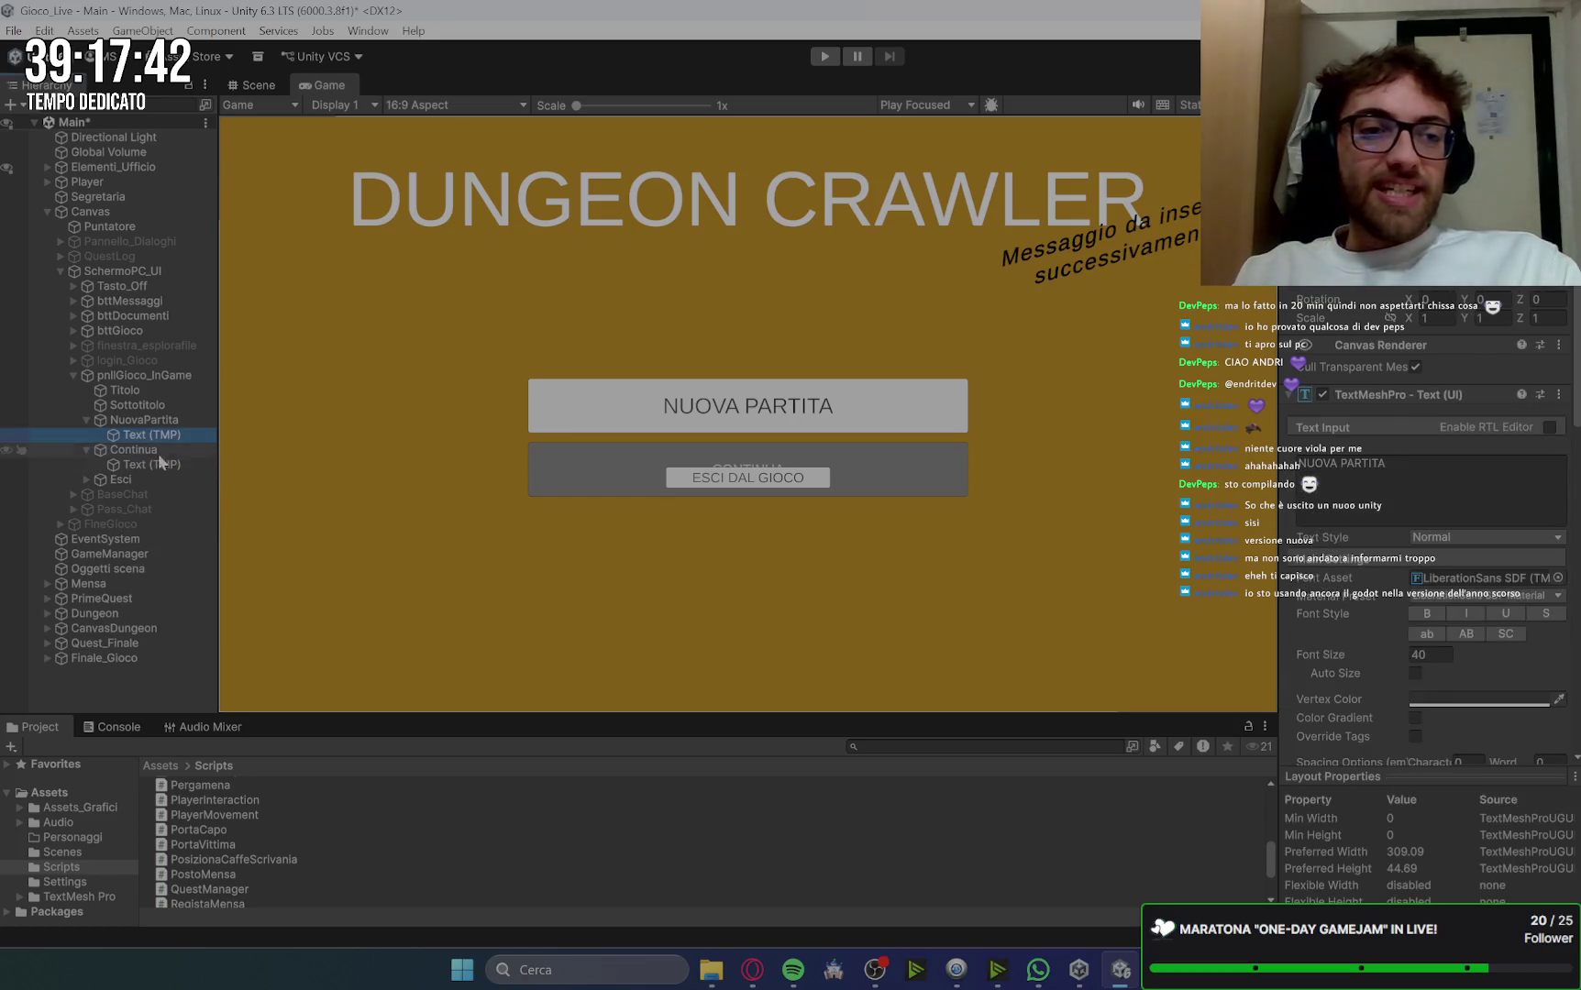
{"action": "left_click", "coordinate": [160, 464]}
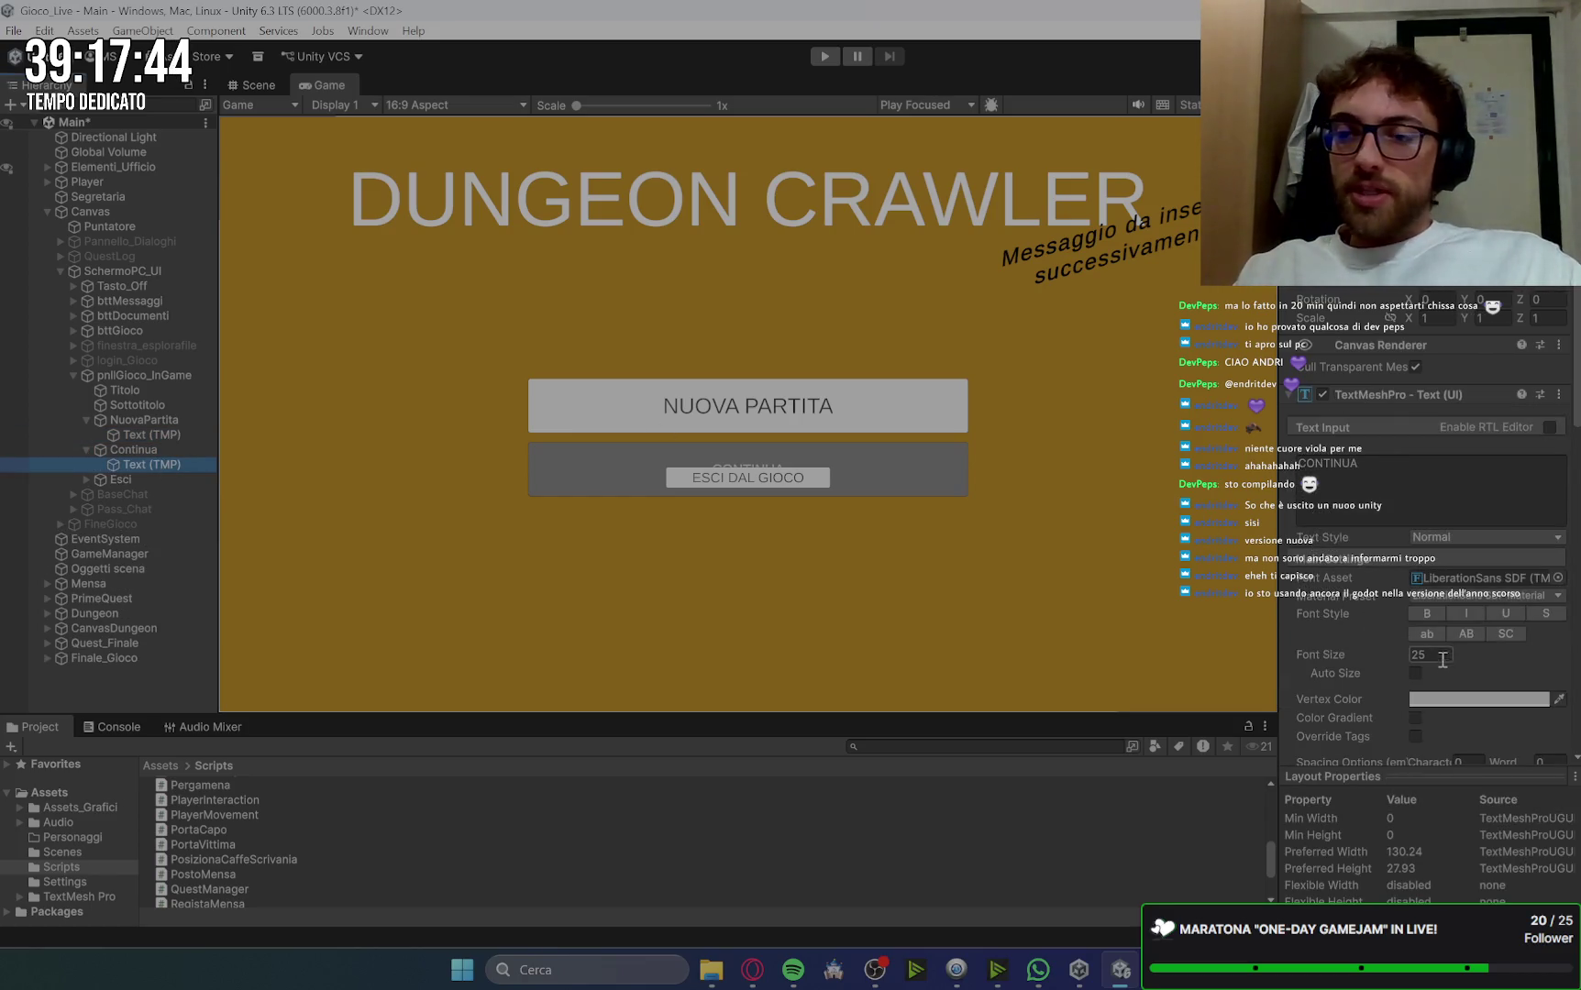
{"action": "left_click", "coordinate": [1447, 655]}
{"action": "type", "text": "40"}
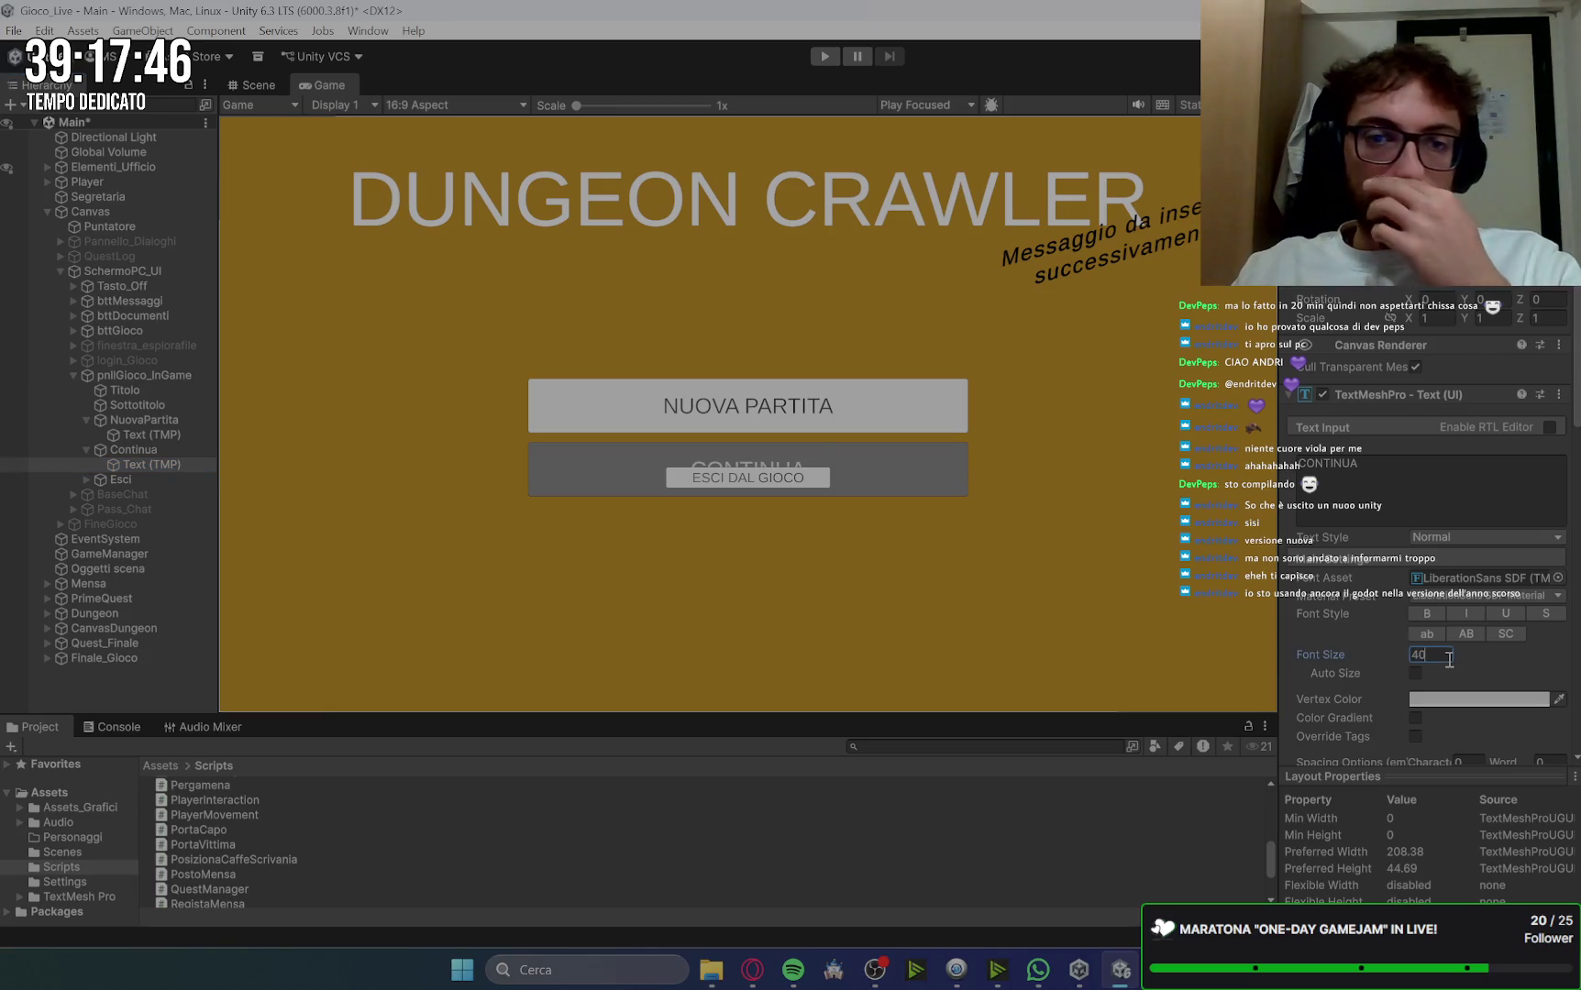
Step: Select the Esci, Continua and NuovaPartita buttons to compare their layout
{"action": "left_click", "coordinate": [148, 477]}
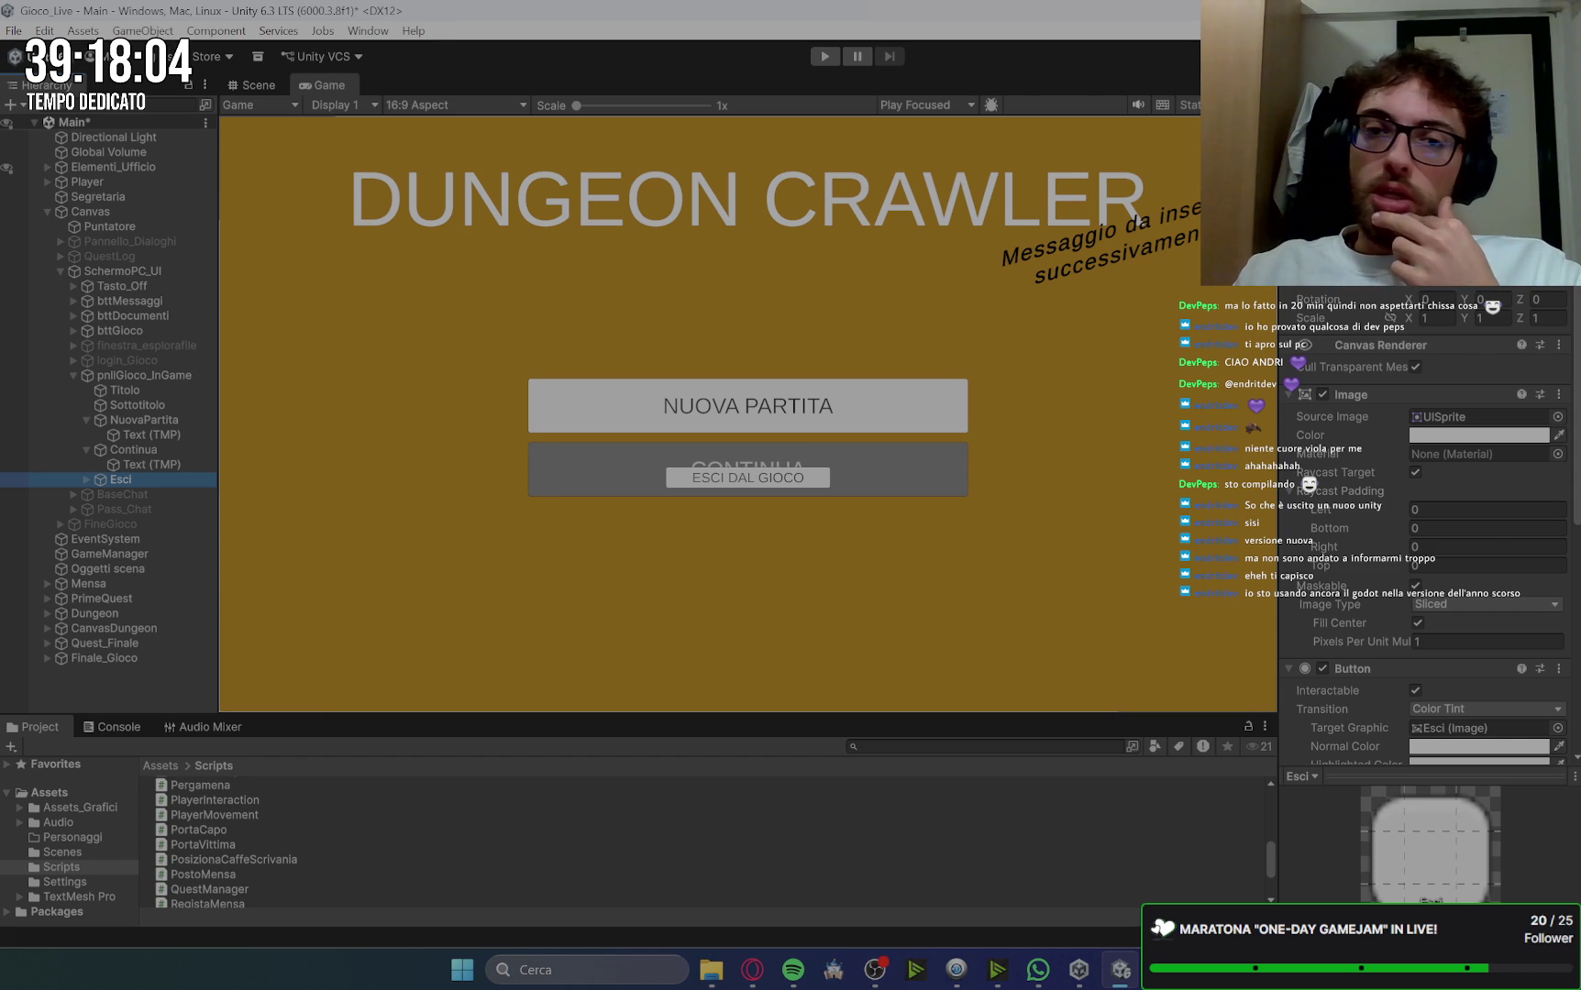
{"action": "left_click", "coordinate": [117, 449]}
{"action": "left_click", "coordinate": [140, 423]}
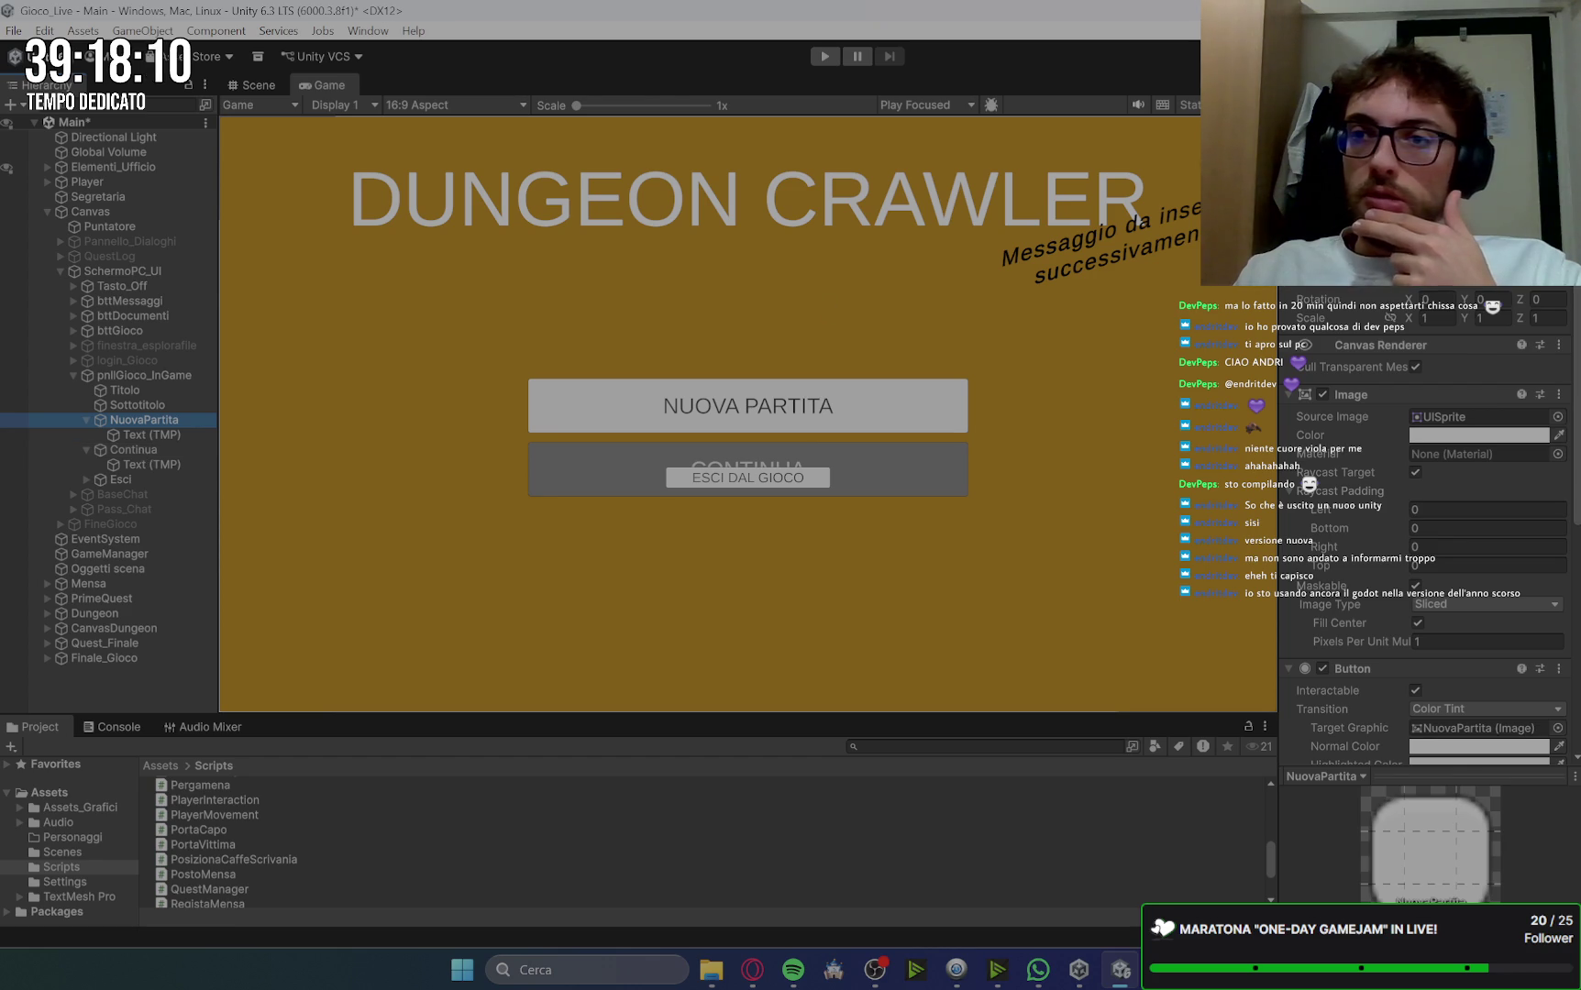
Step: Nudge the NUOVA PARTITA button slightly lower via Pos Y, undoing and redoing the move
{"action": "left_click_drag", "start_coordinate": [1453, 216], "coordinate": [1439, 215]}
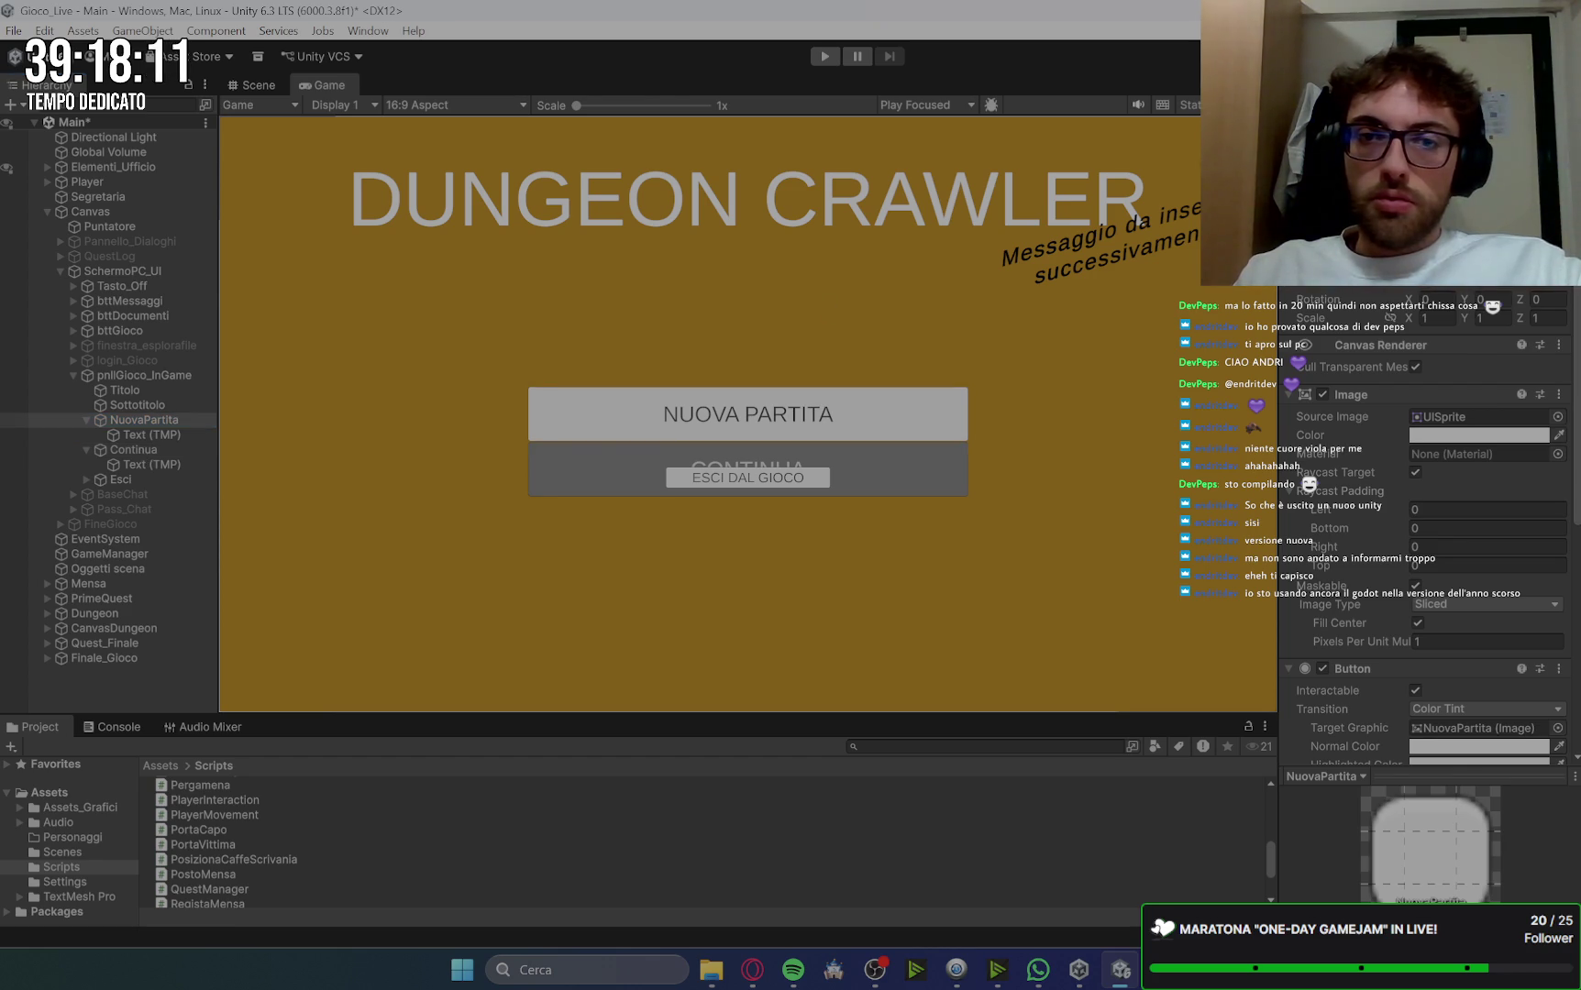
{"action": "key", "text": "ctrl+z"}
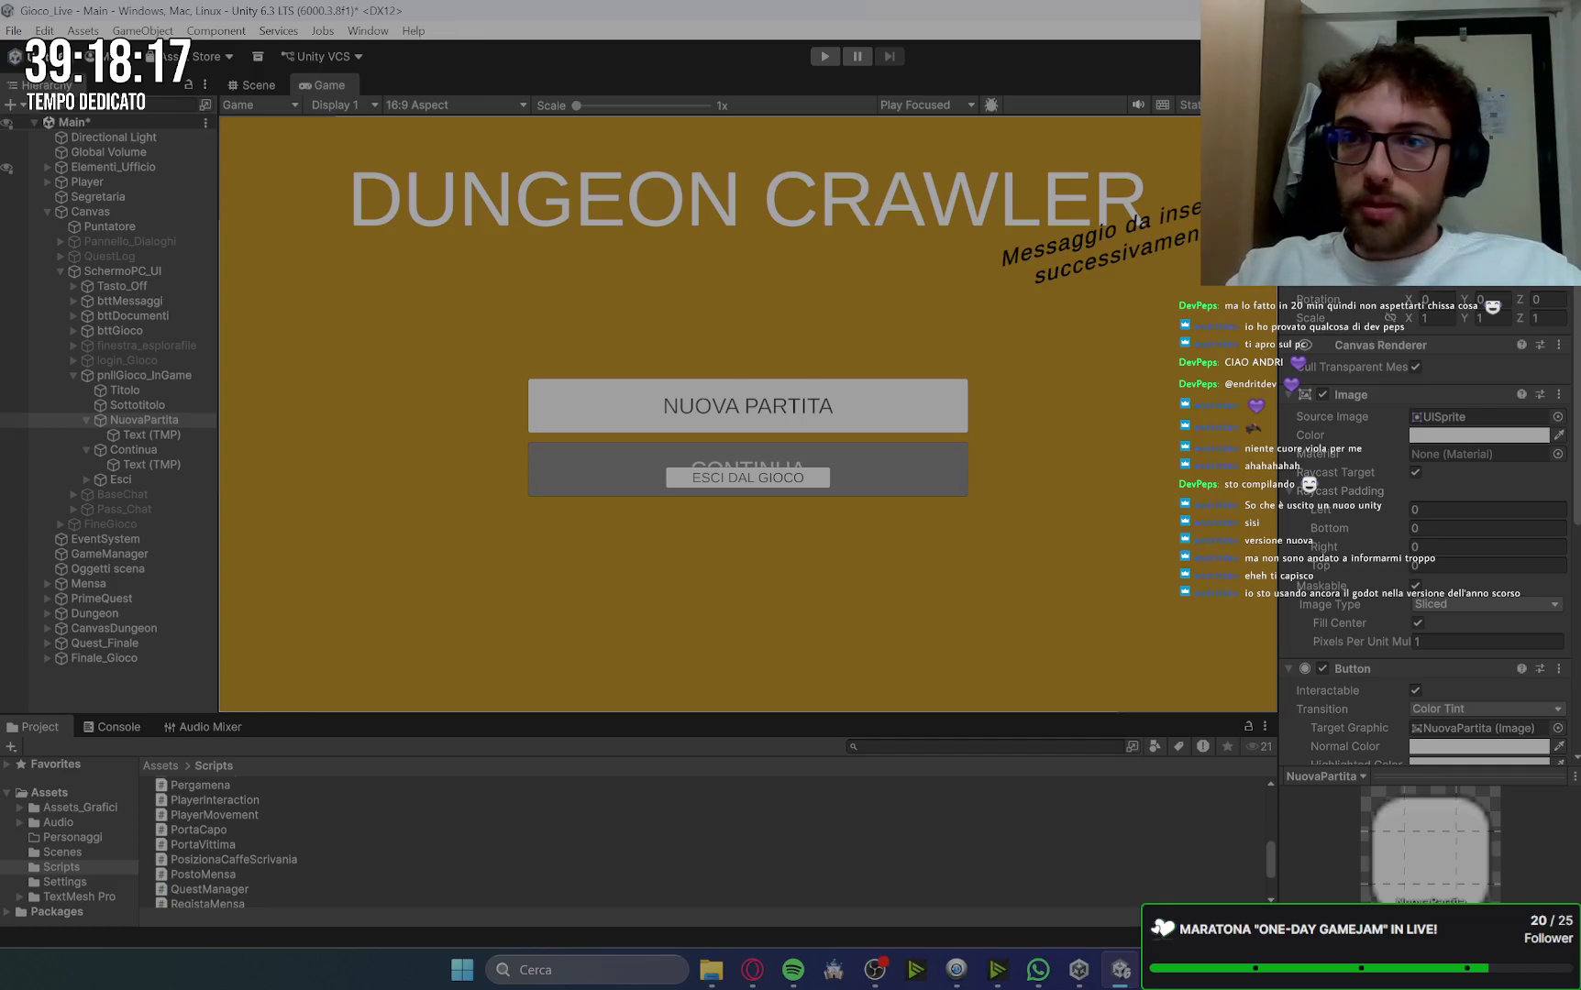
{"action": "key", "text": "ctrl+y"}
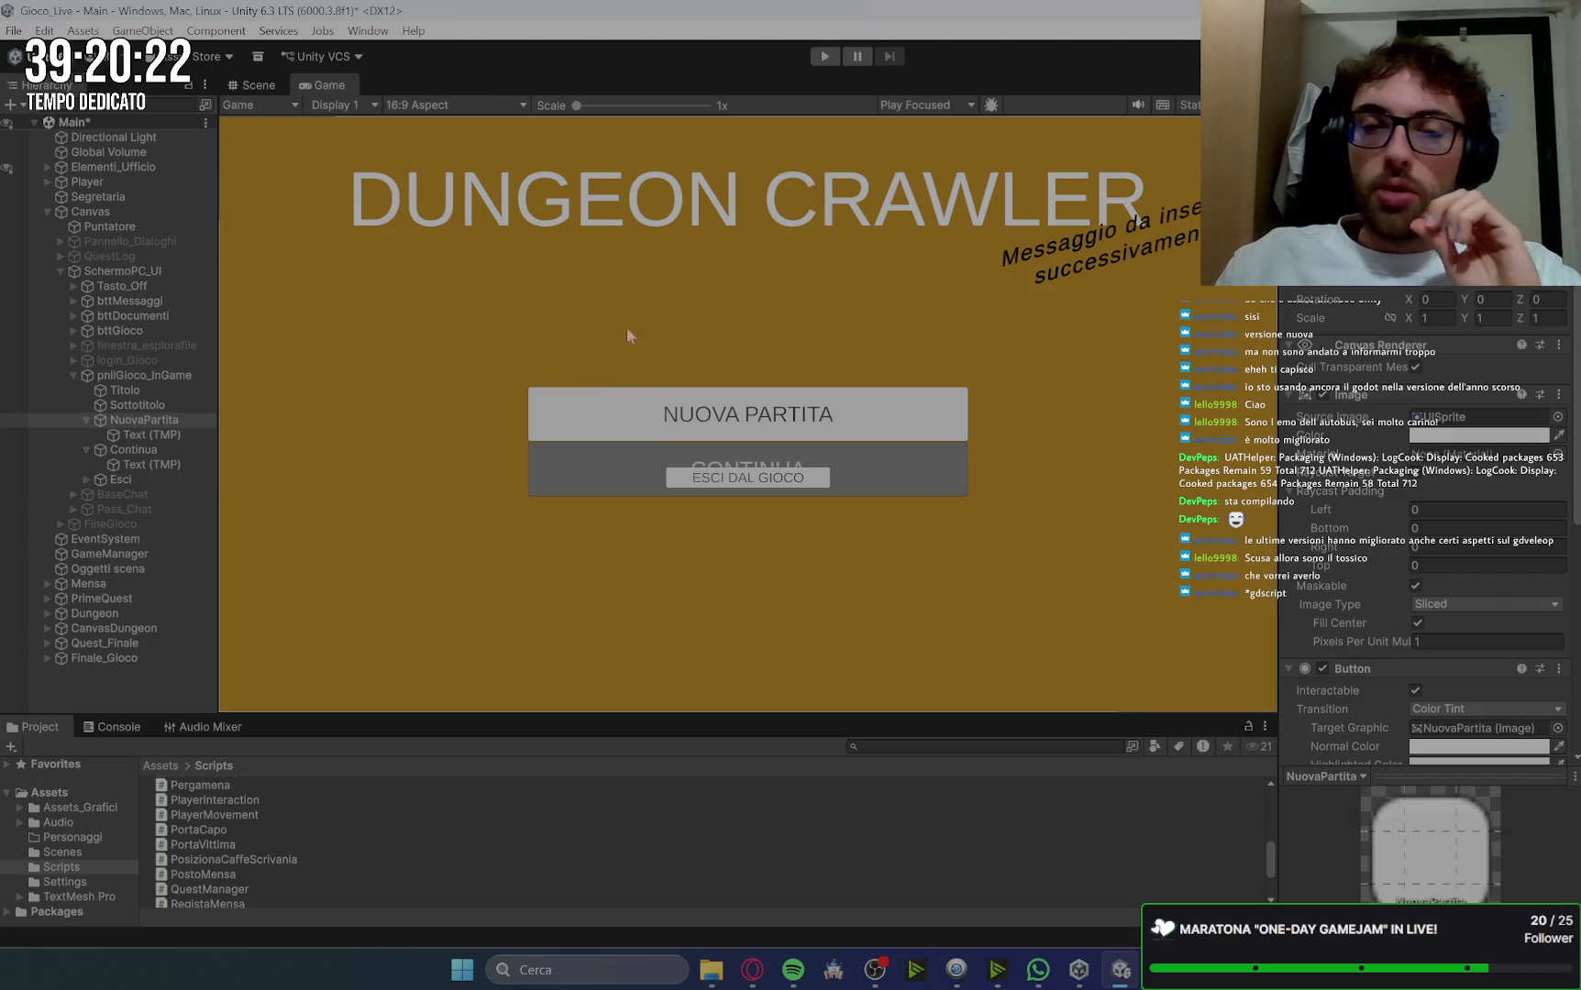
{"action": "left_click", "coordinate": [142, 451]}
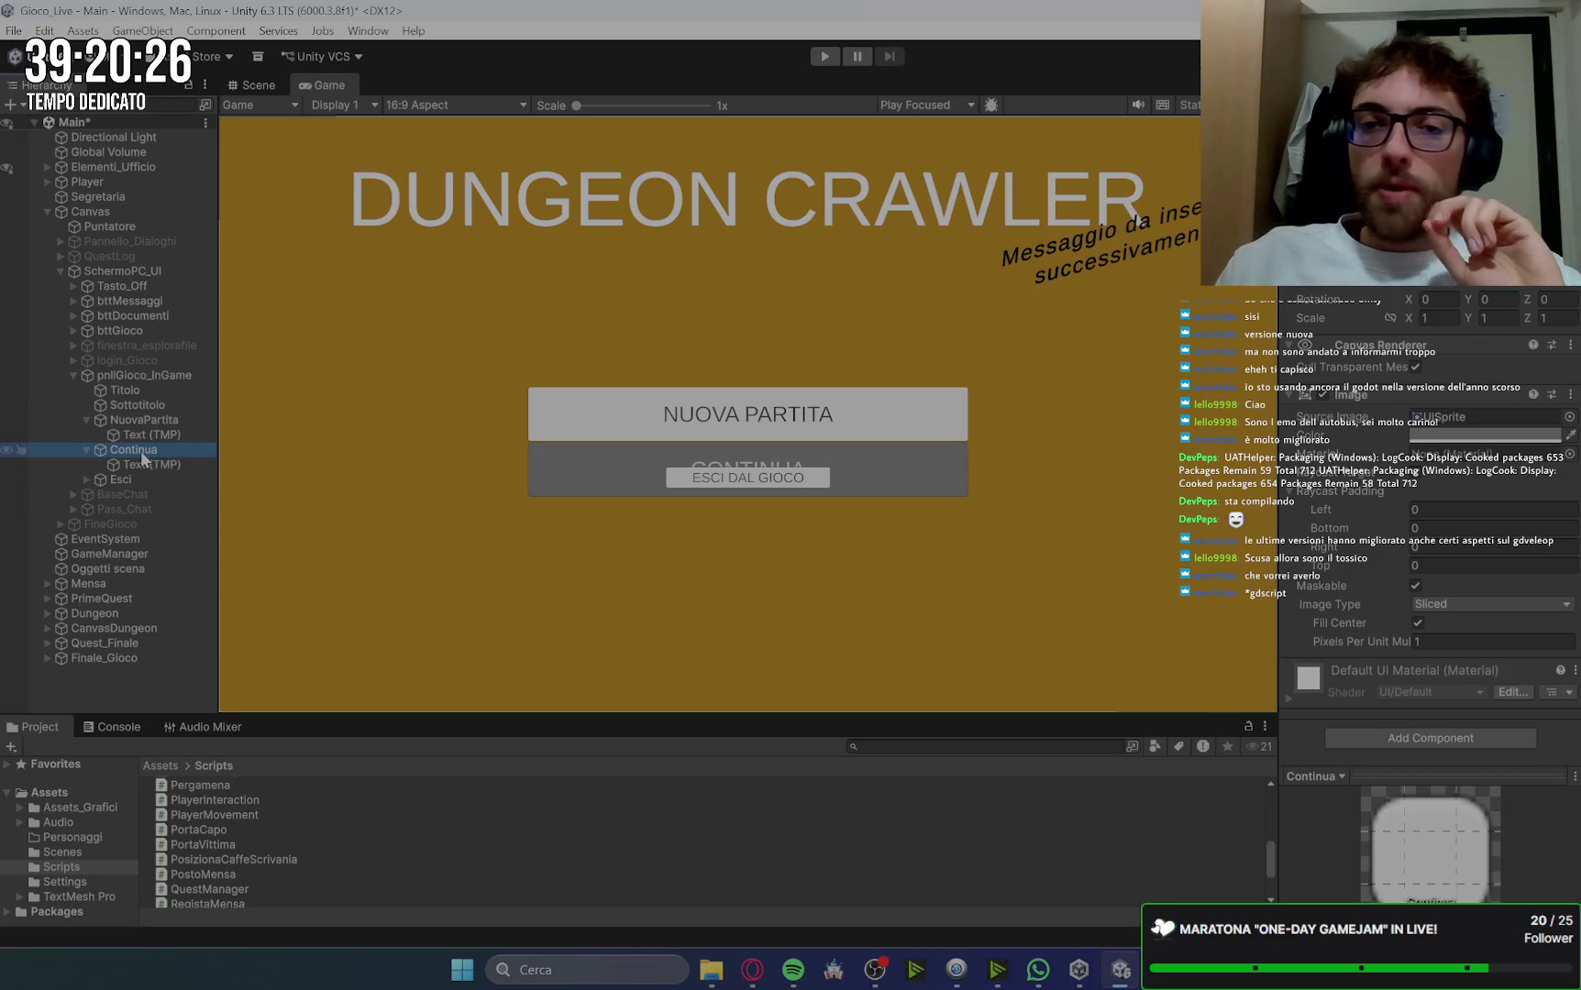
Step: Lower the Continua and Esci buttons' Pos Y so all three menu buttons stack without overlap
{"action": "left_click", "coordinate": [159, 429]}
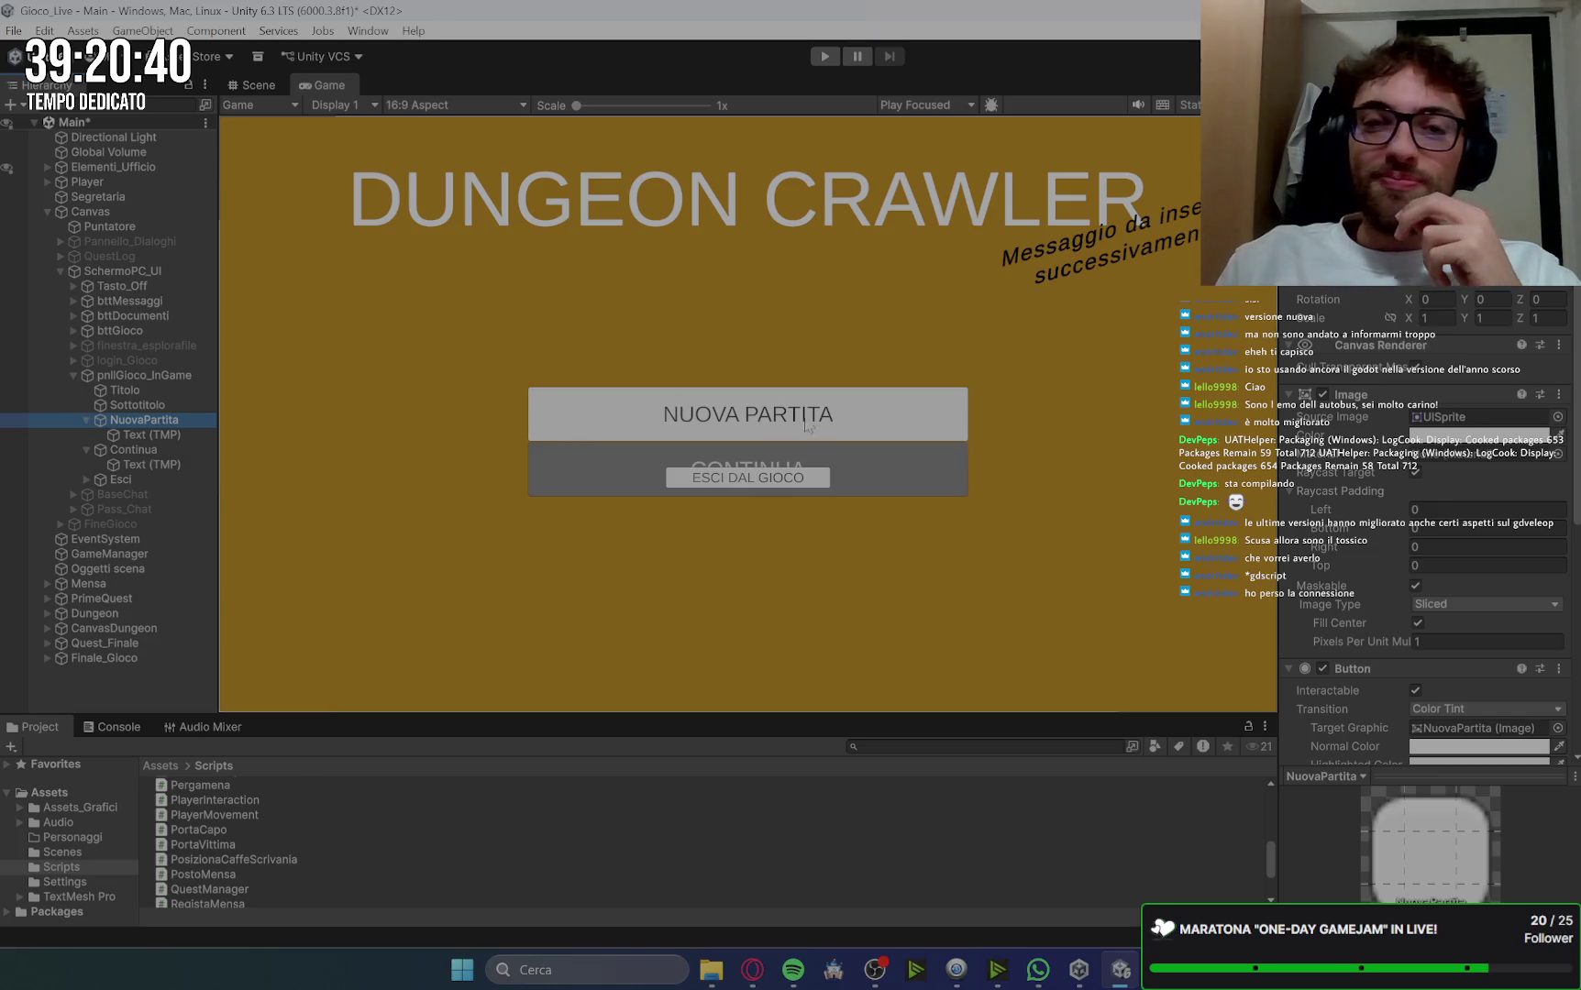
{"action": "left_click", "coordinate": [147, 449]}
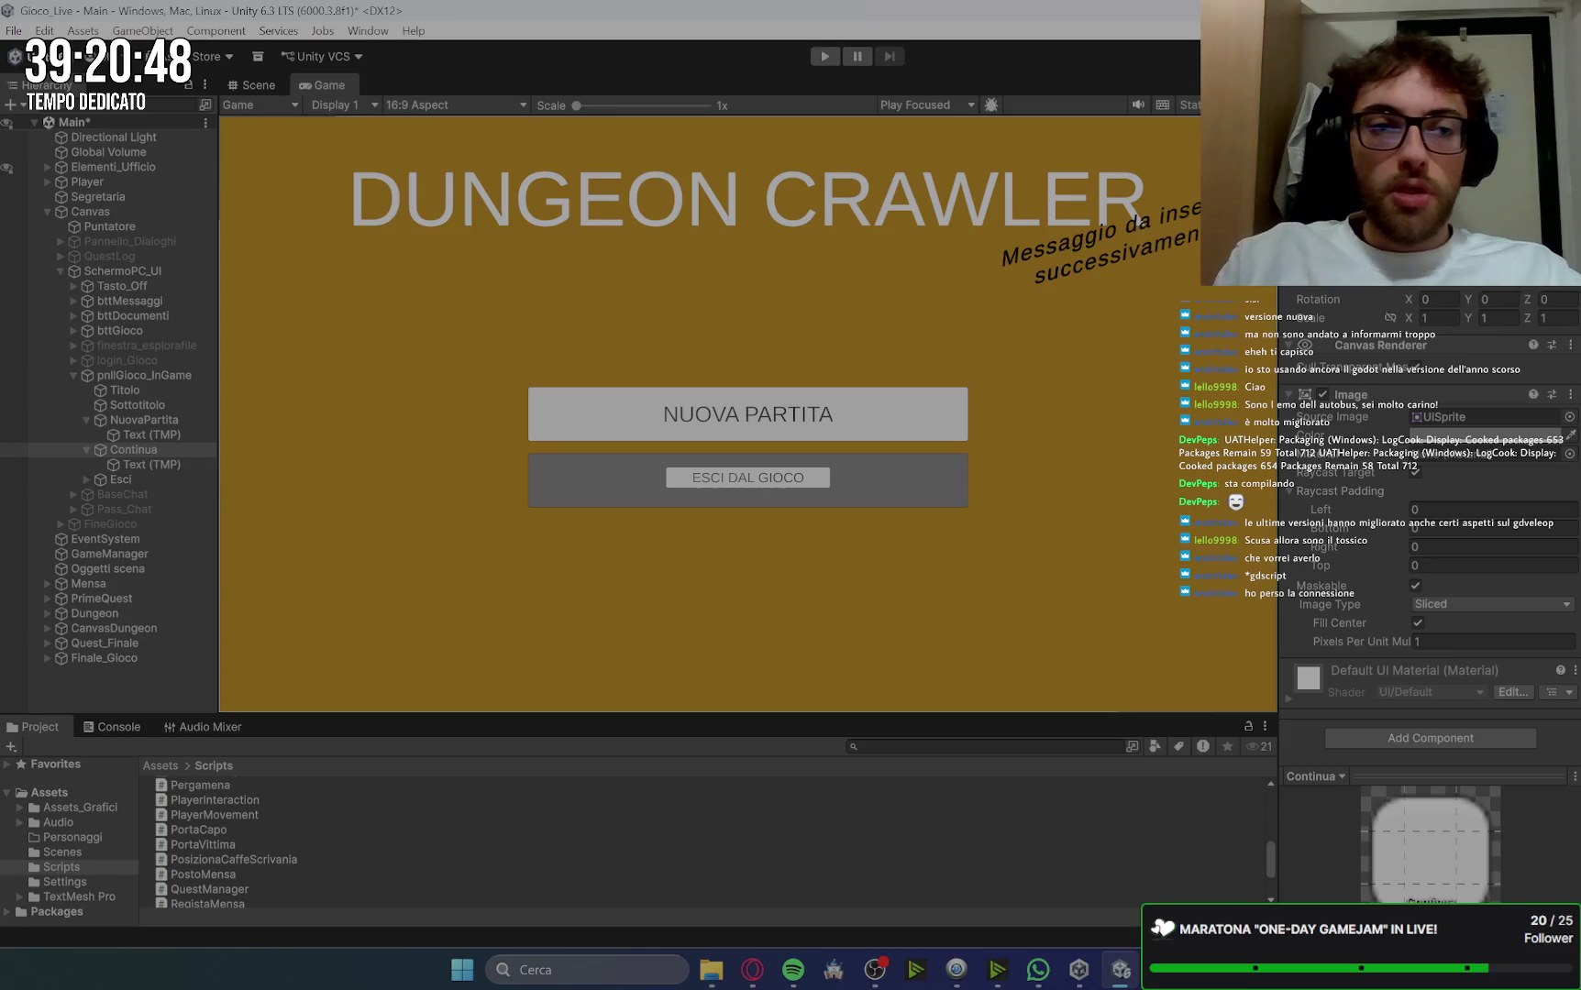
{"action": "left_click", "coordinate": [165, 477]}
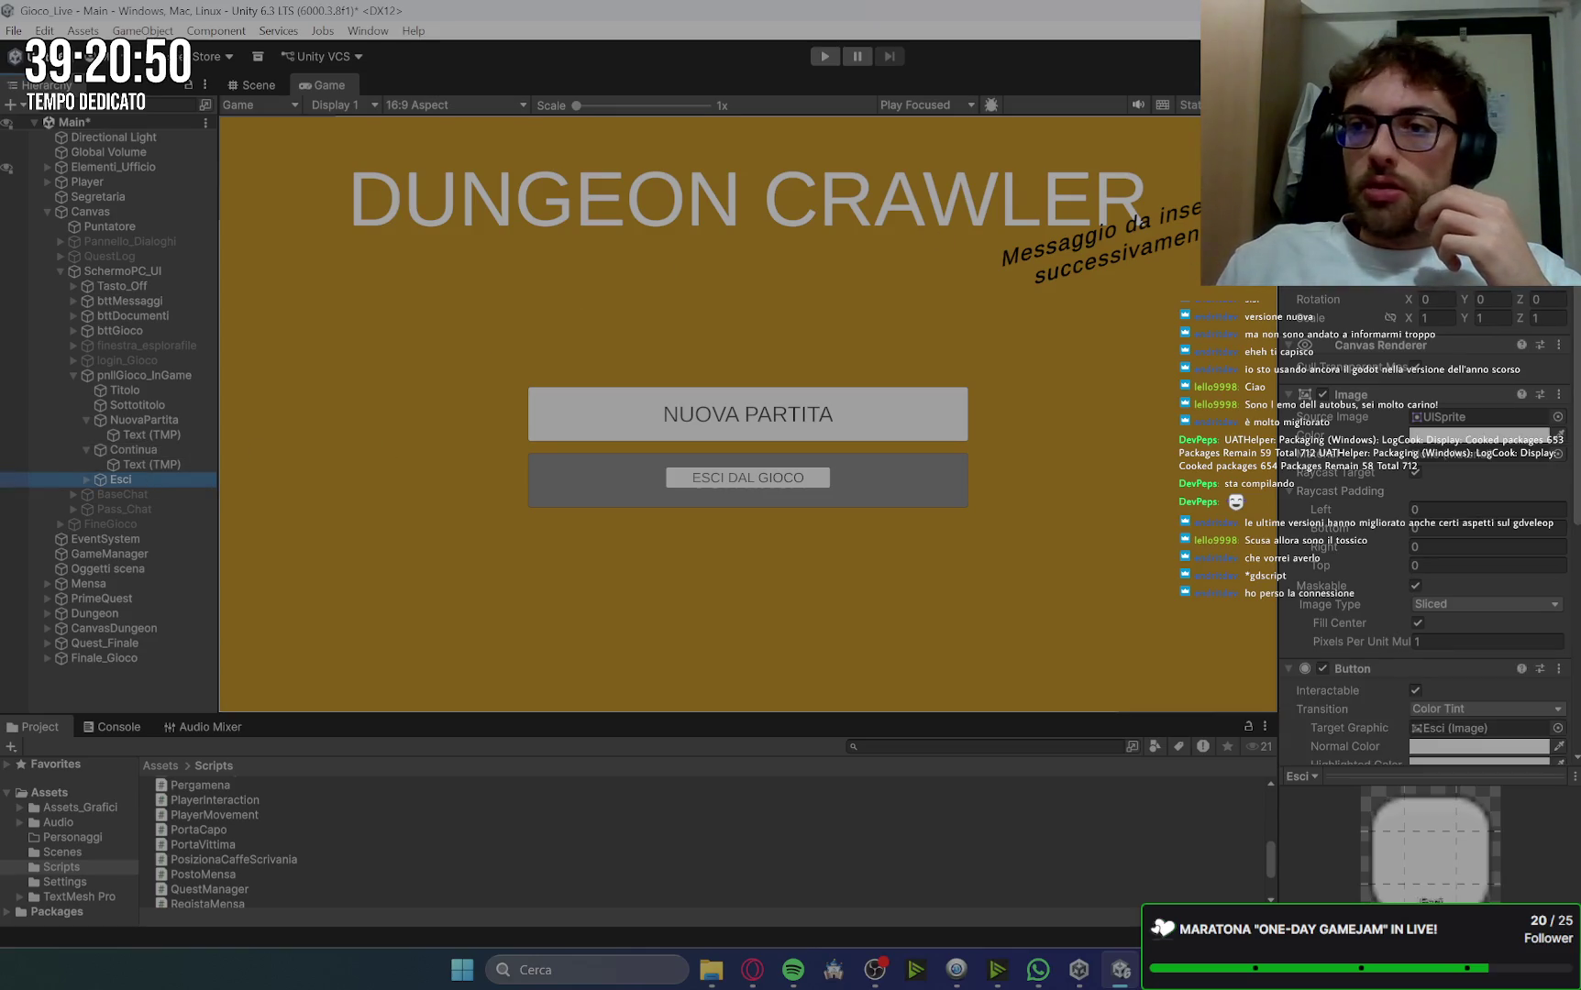
{"action": "left_click", "coordinate": [152, 405]}
{"action": "left_click", "coordinate": [157, 422]}
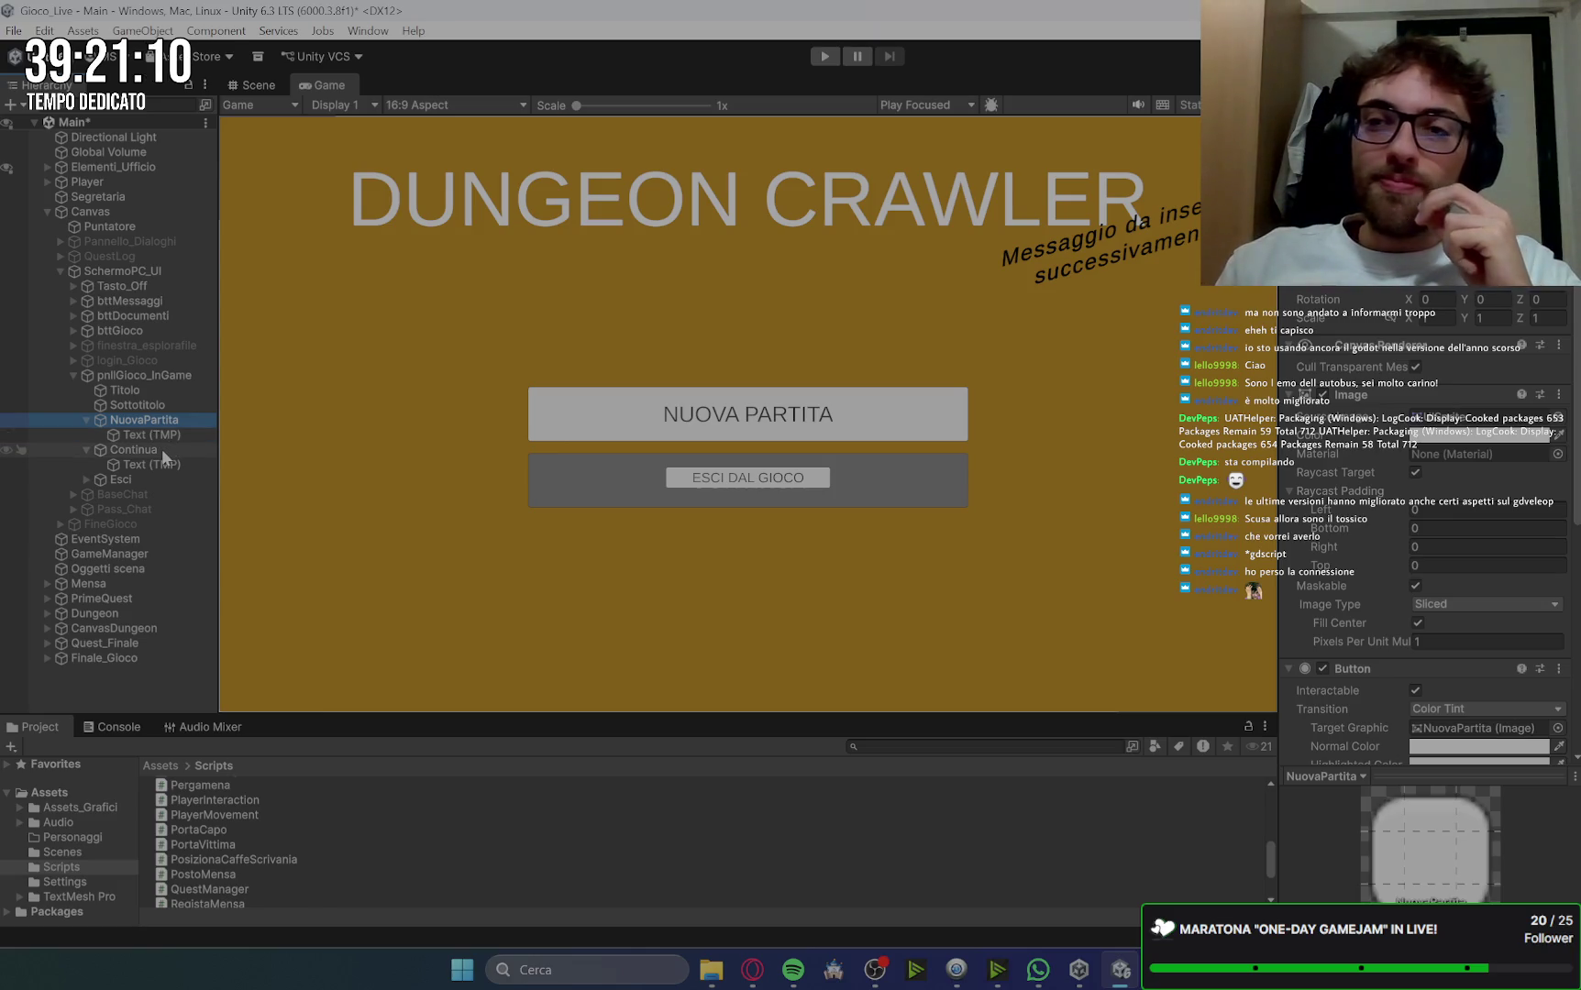
{"action": "left_click", "coordinate": [163, 453]}
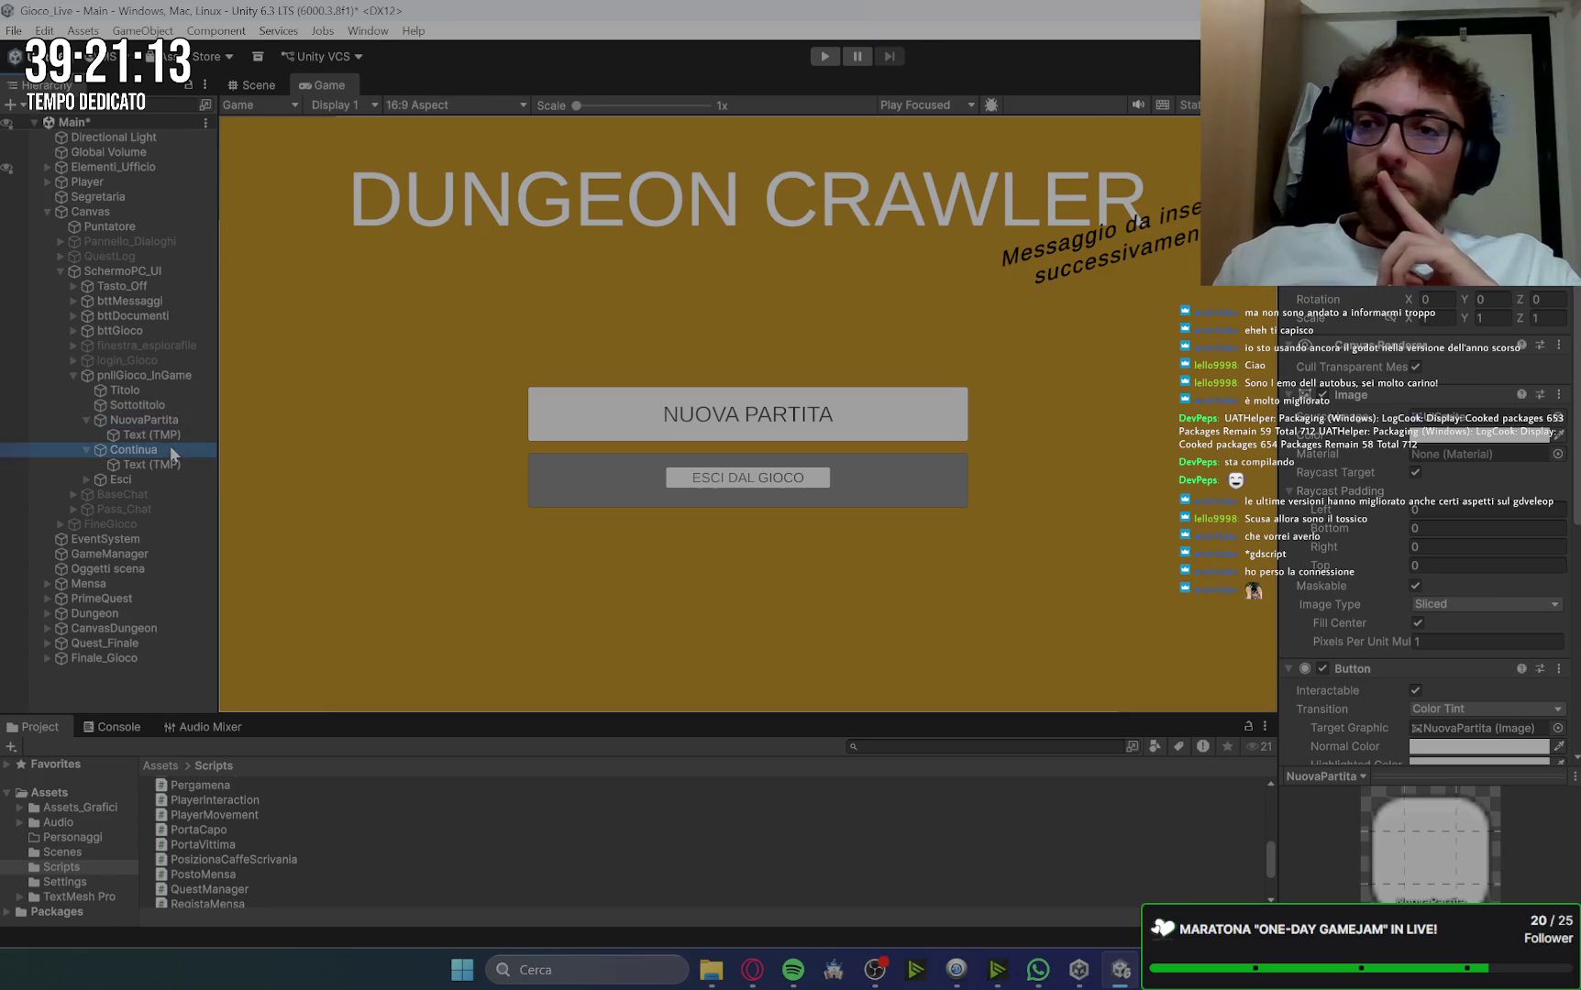
{"action": "left_click", "coordinate": [167, 477]}
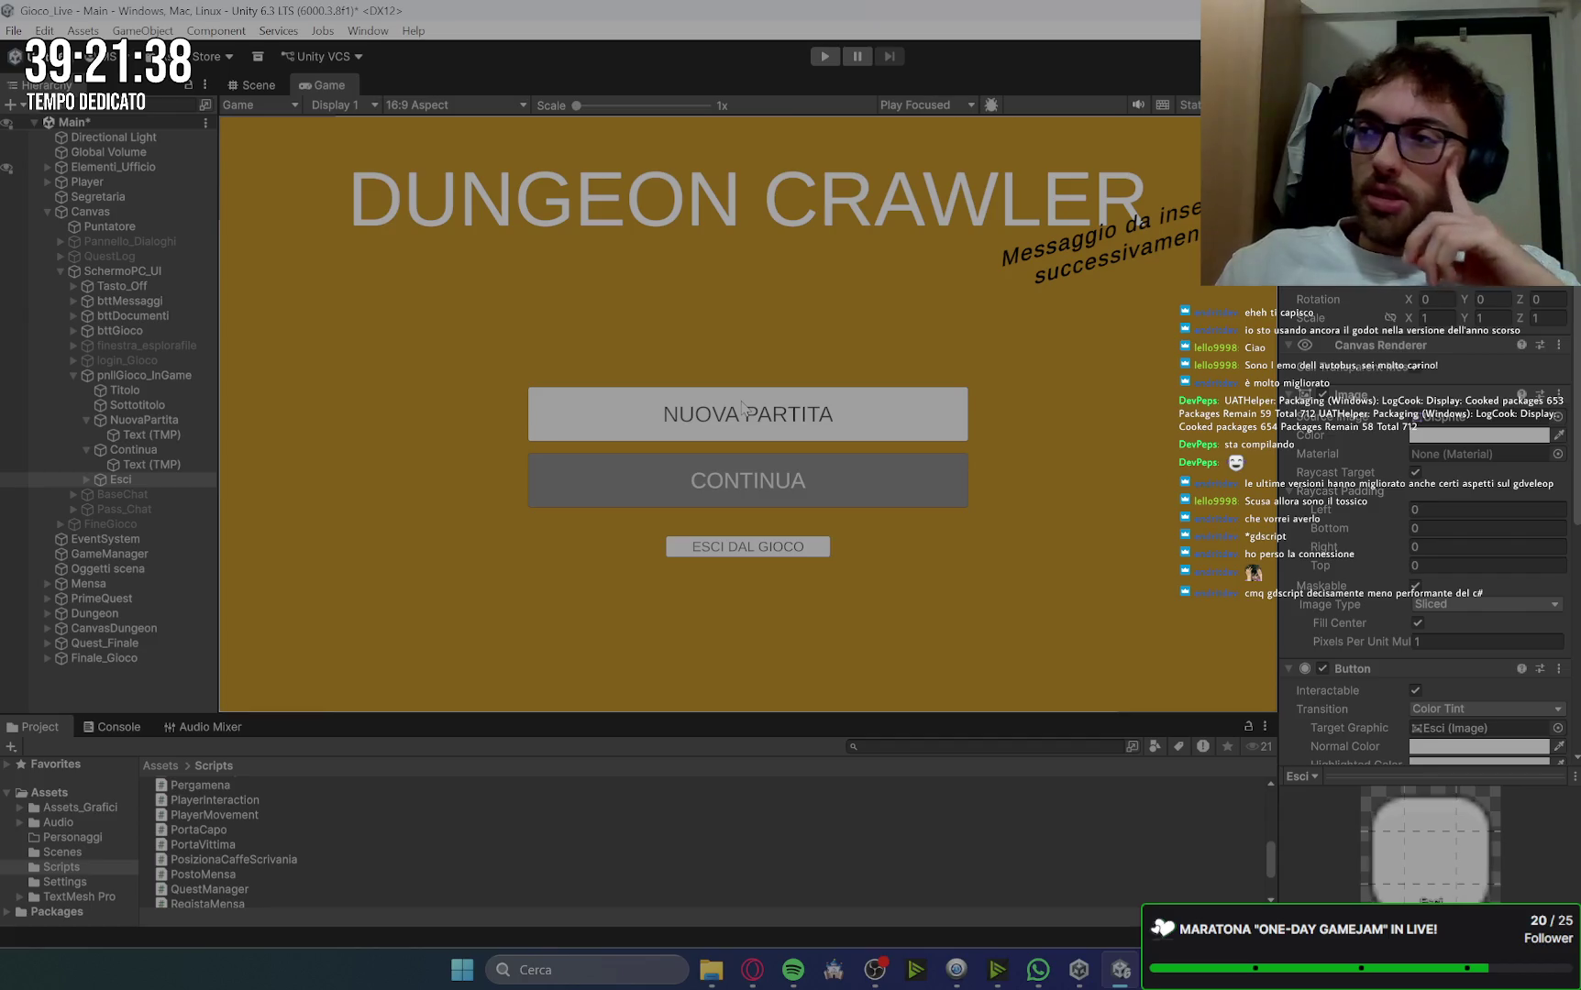
Step: Give the Esci button a Rect Transform Height of 60 and Width of 400
{"action": "left_click", "coordinate": [137, 478]}
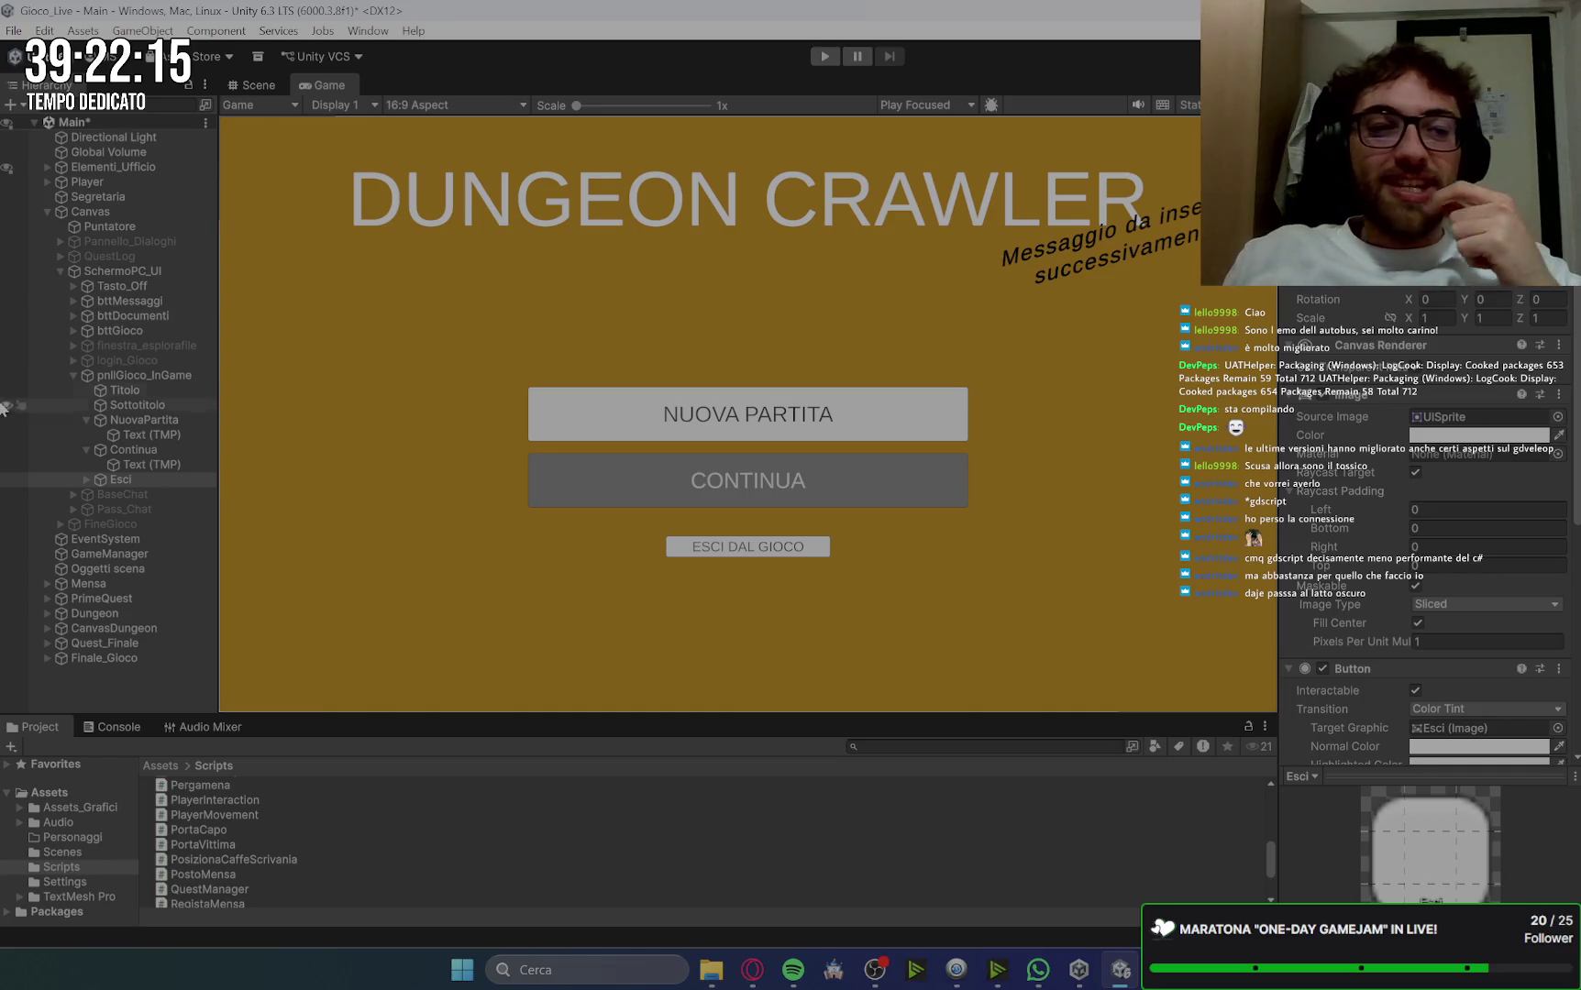
{"action": "left_click", "coordinate": [147, 451]}
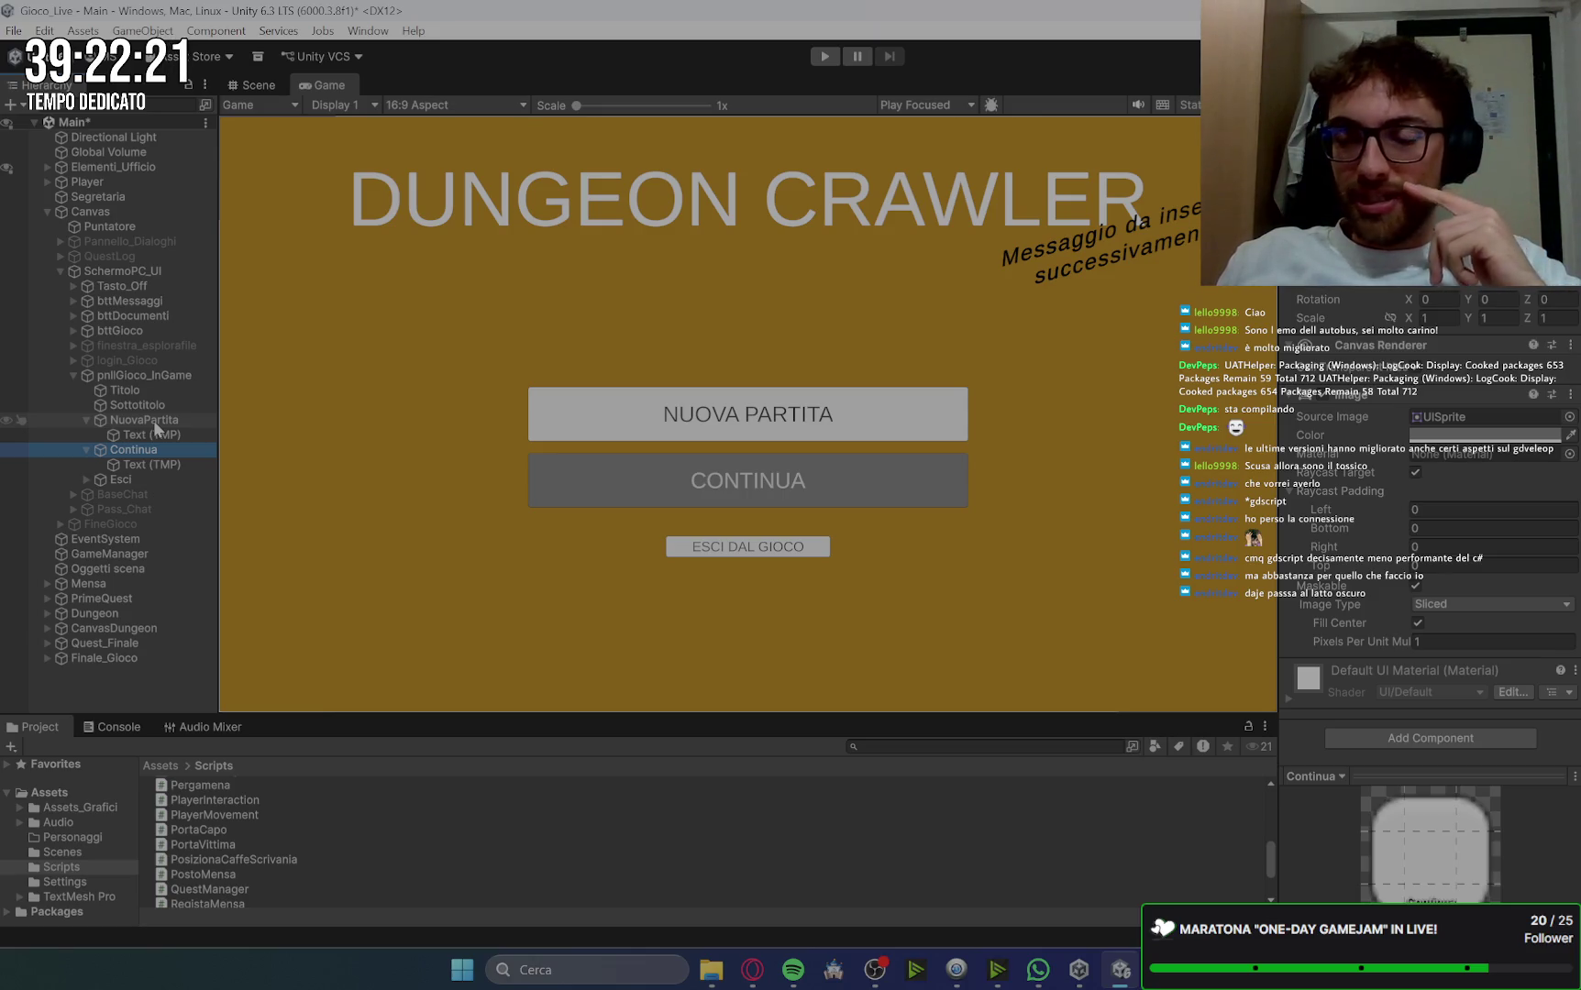
{"action": "left_click", "coordinate": [174, 421]}
{"action": "left_click", "coordinate": [165, 450]}
{"action": "left_click", "coordinate": [120, 480]}
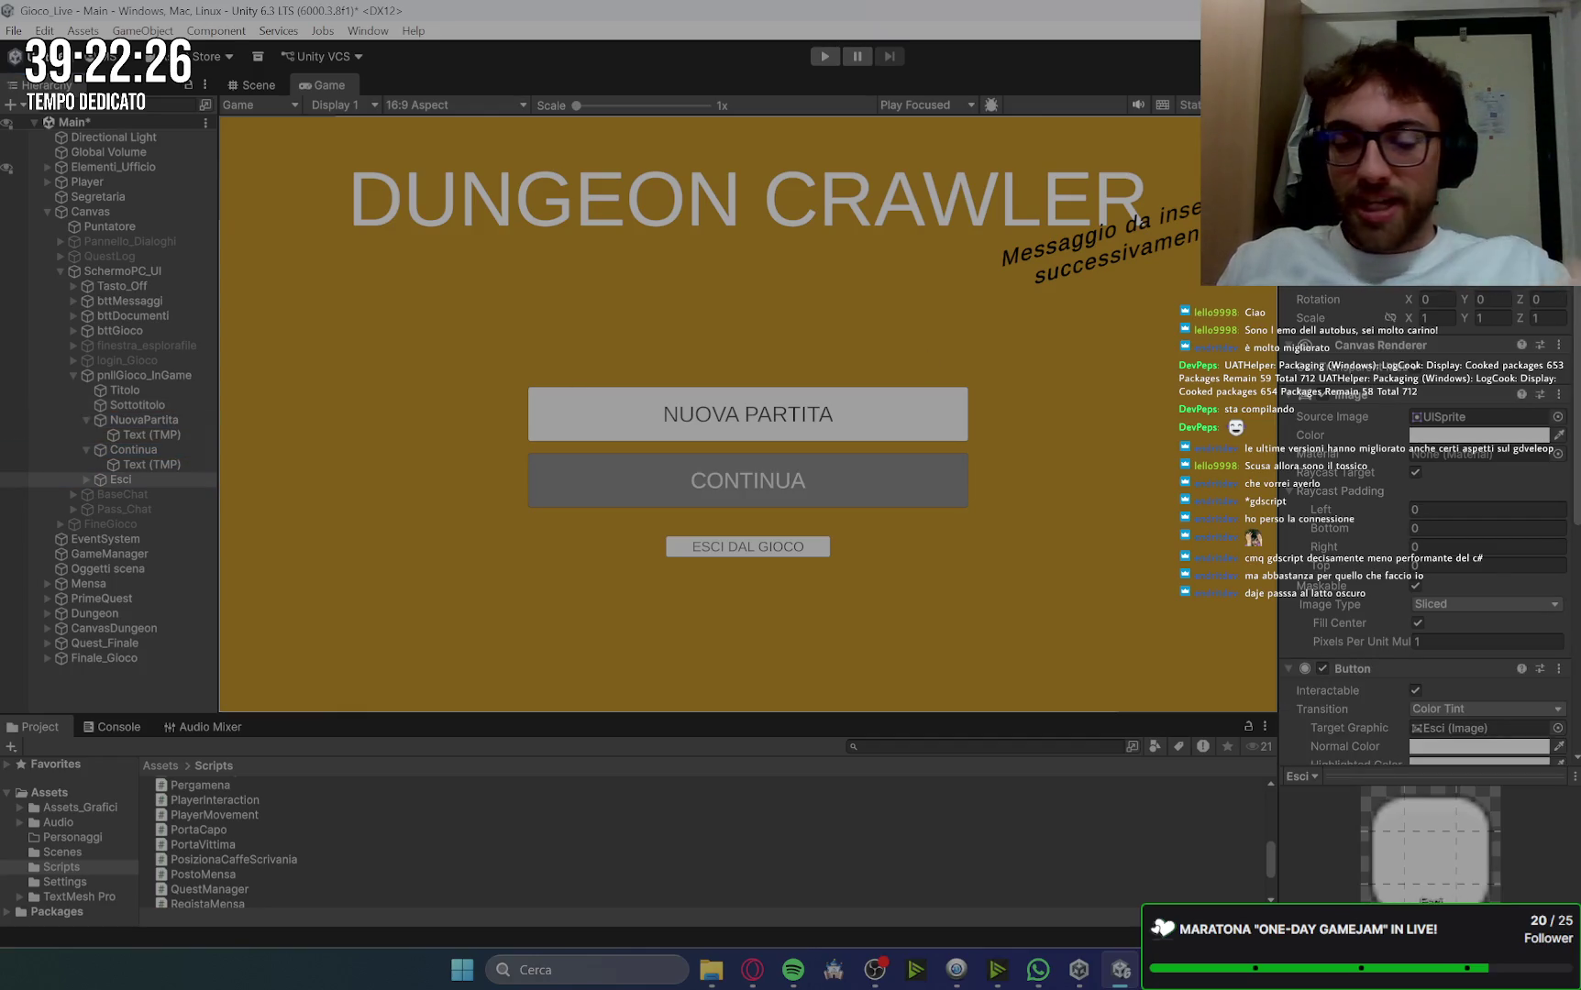
{"action": "type", "text": "60"}
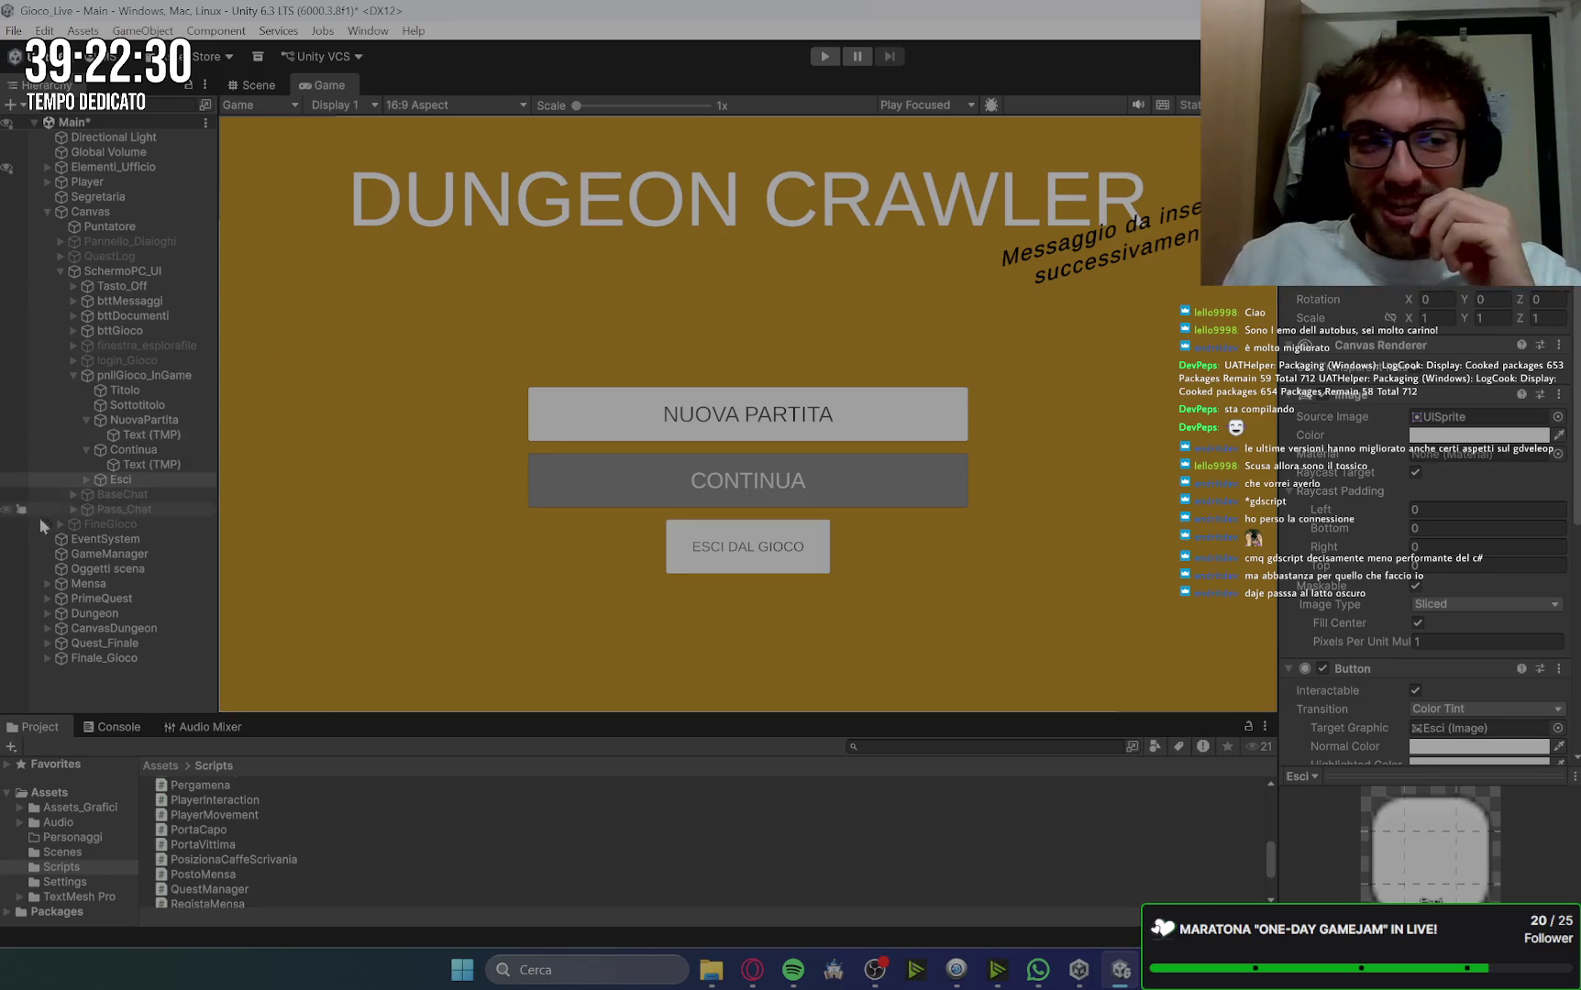
{"action": "left_click", "coordinate": [138, 449]}
{"action": "left_click", "coordinate": [155, 479]}
{"action": "type", "text": "400"}
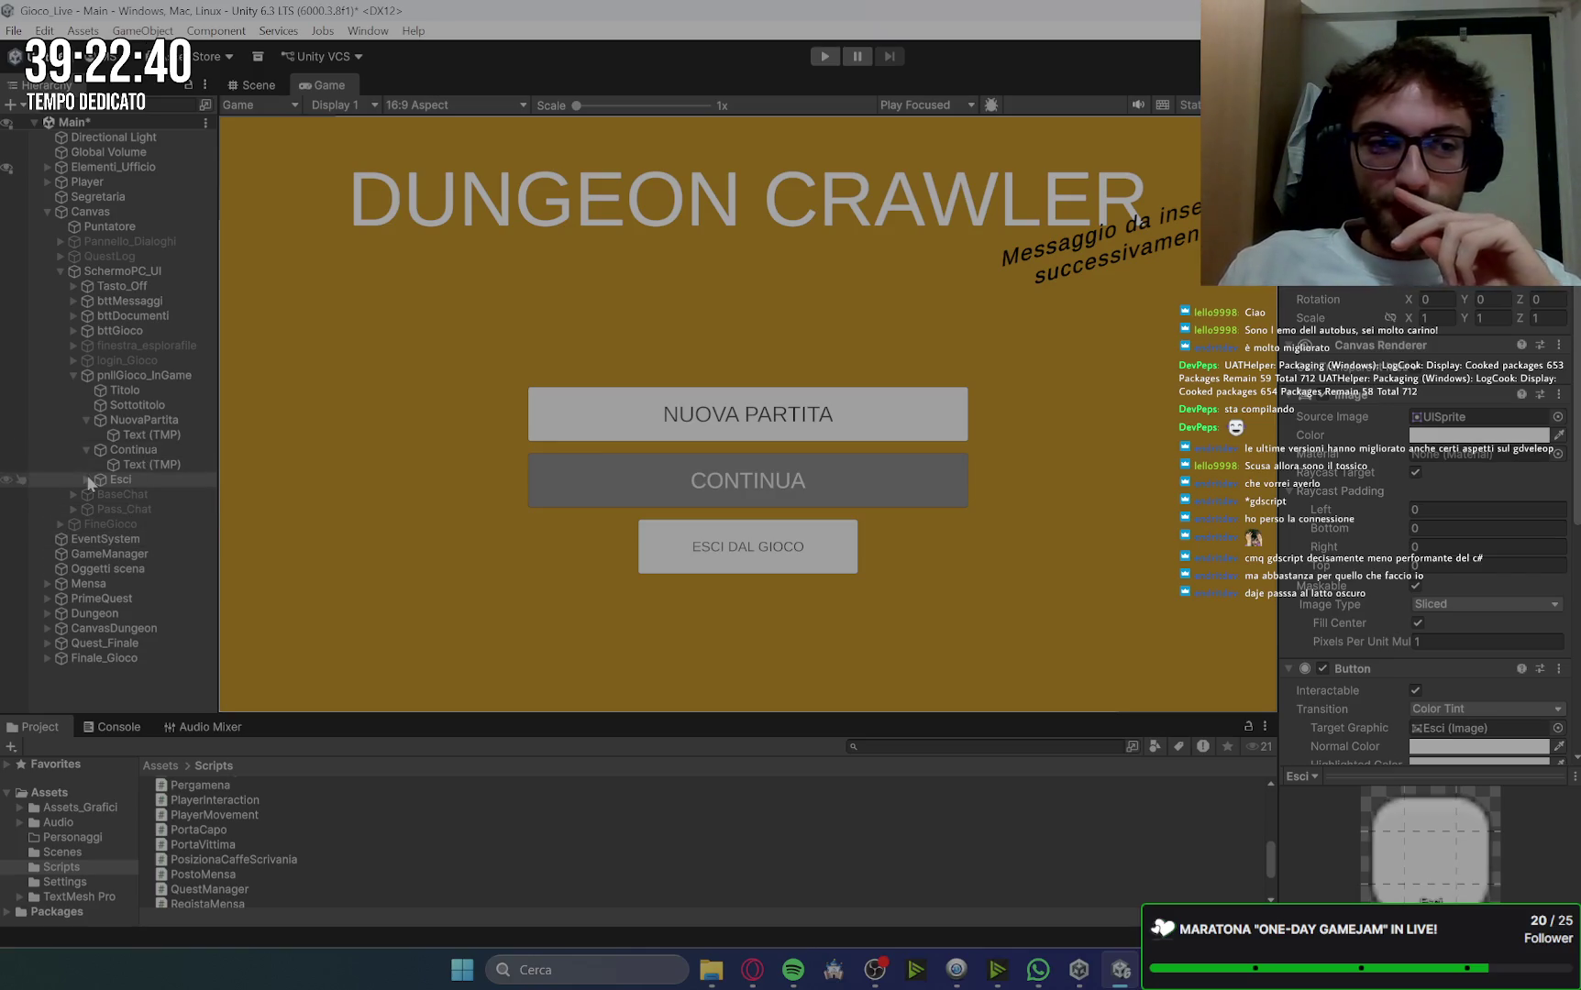
{"action": "left_click", "coordinate": [86, 480]}
{"action": "left_click", "coordinate": [146, 494]}
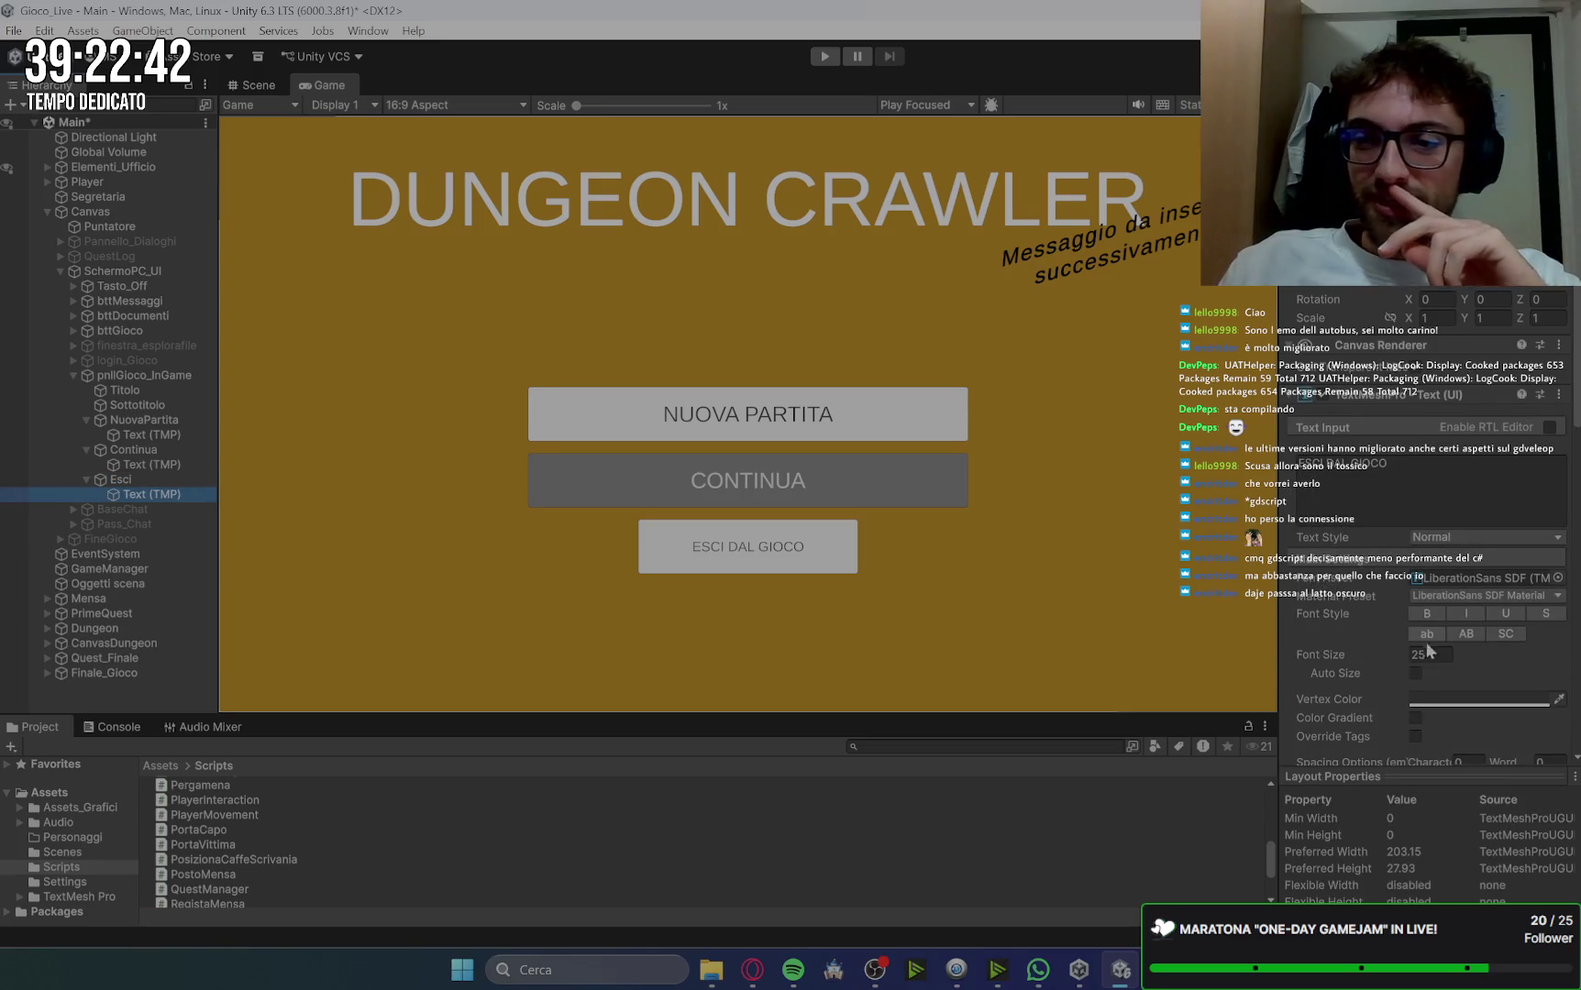
{"action": "left_click", "coordinate": [156, 464]}
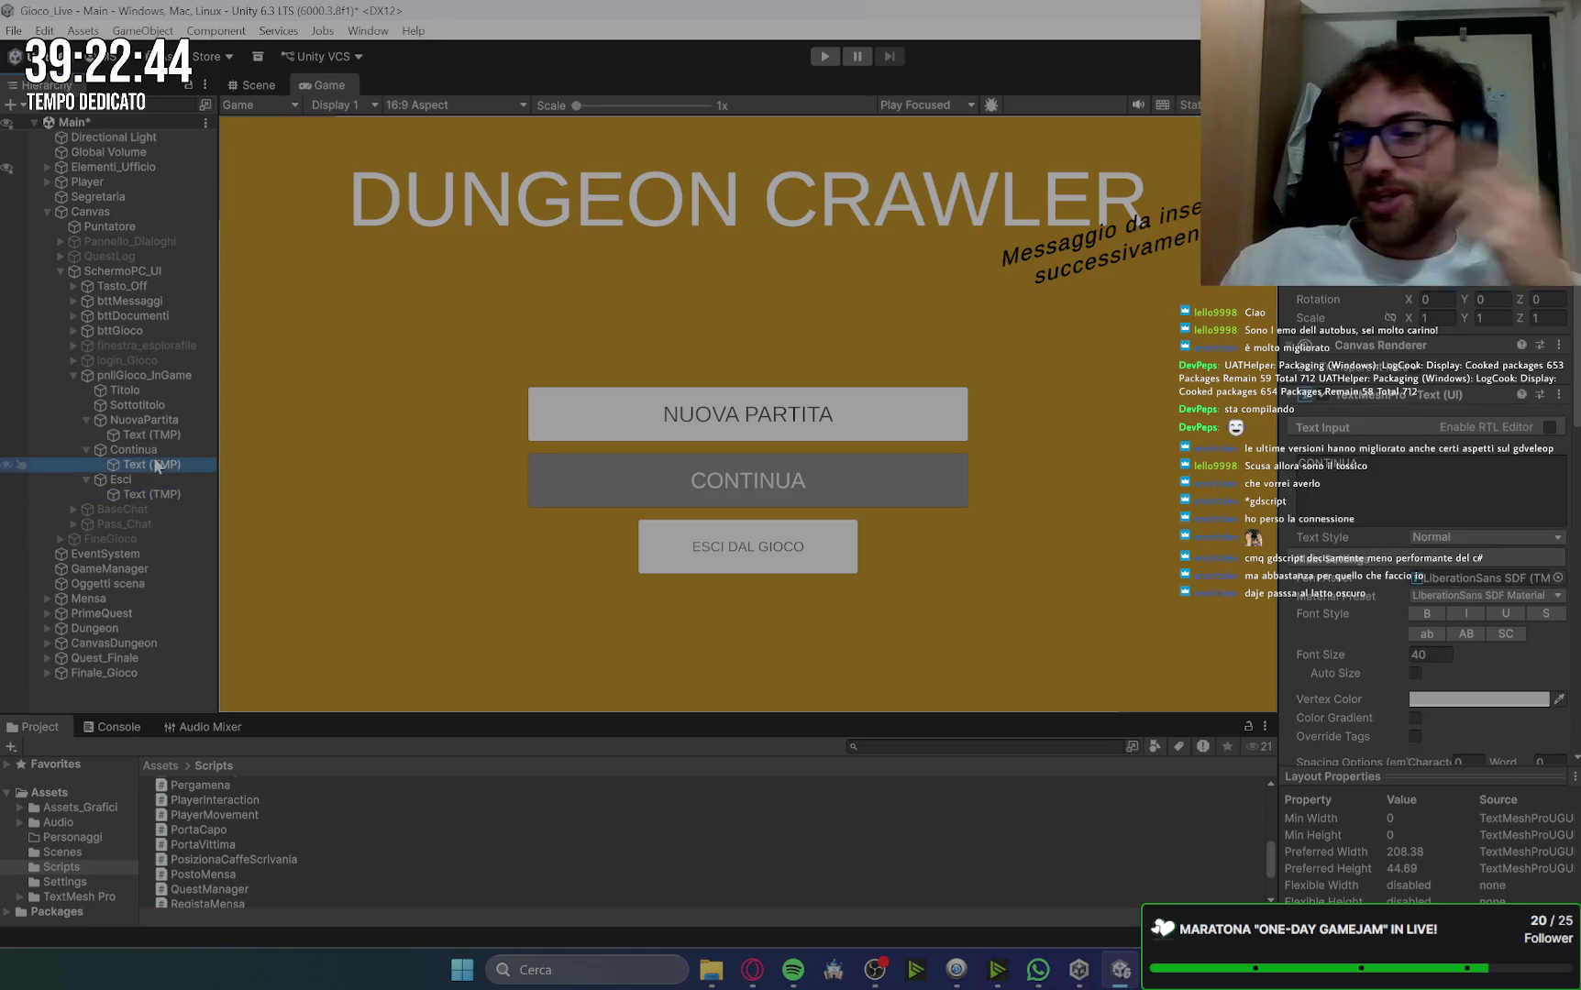
{"action": "left_click", "coordinate": [129, 493]}
{"action": "left_click", "coordinate": [1423, 654]}
{"action": "type", "text": "30"}
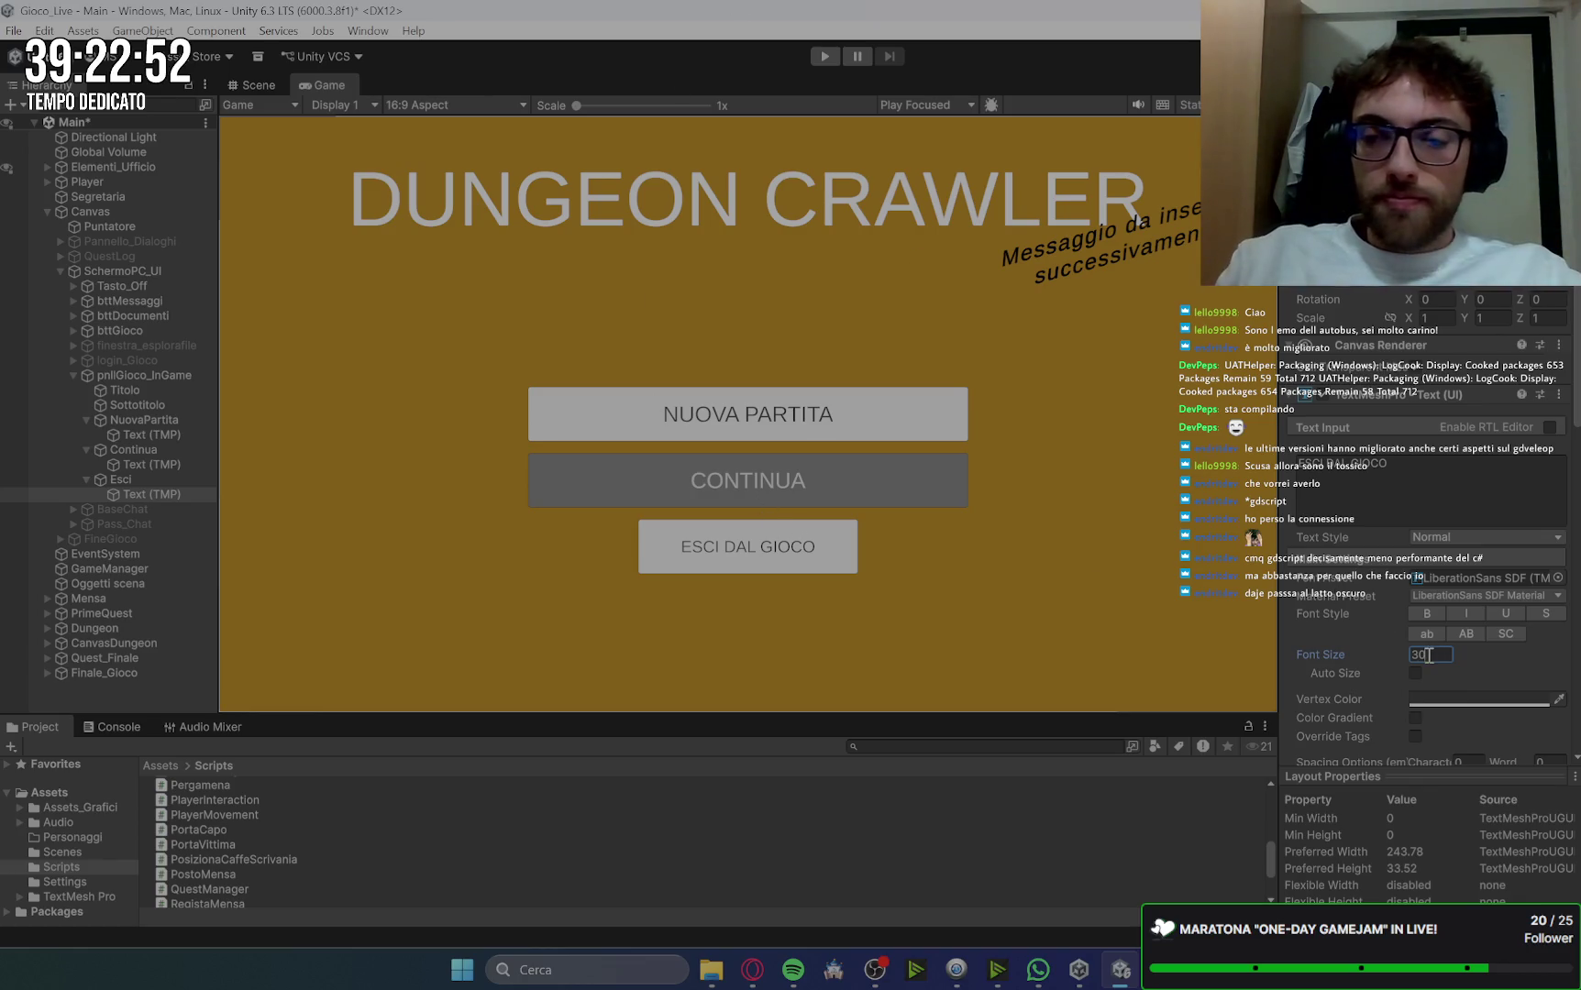
{"action": "key", "text": "BackSpace"}
{"action": "key", "text": "BackSpace"}
{"action": "type", "text": "40"}
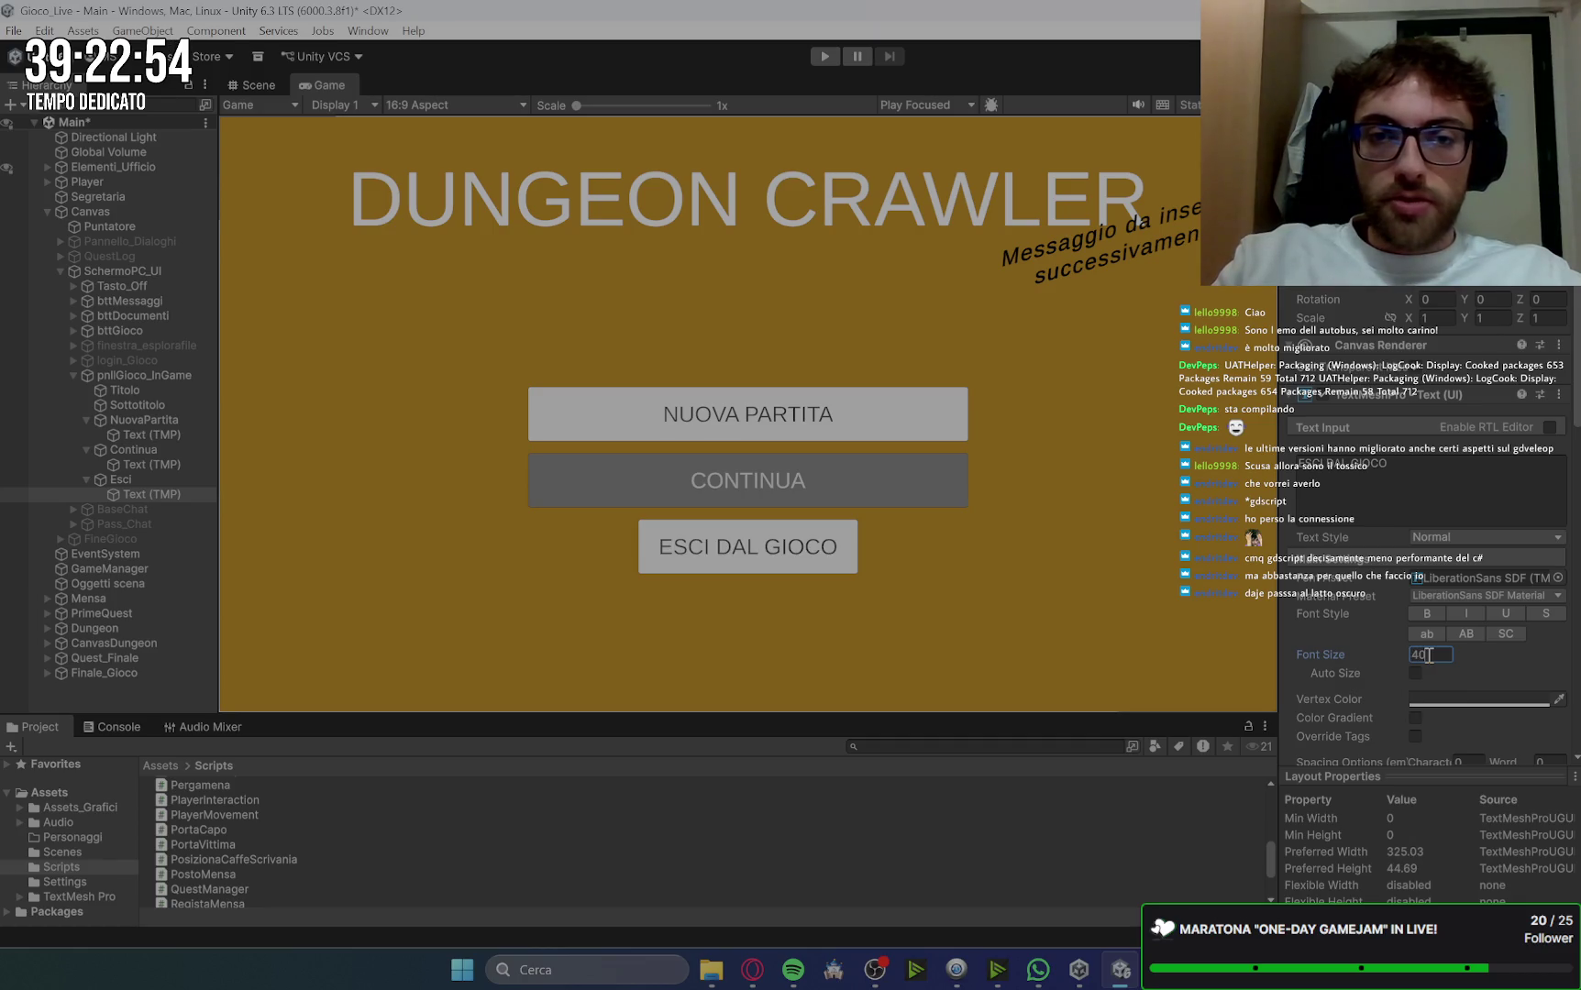
{"action": "left_click", "coordinate": [160, 468]}
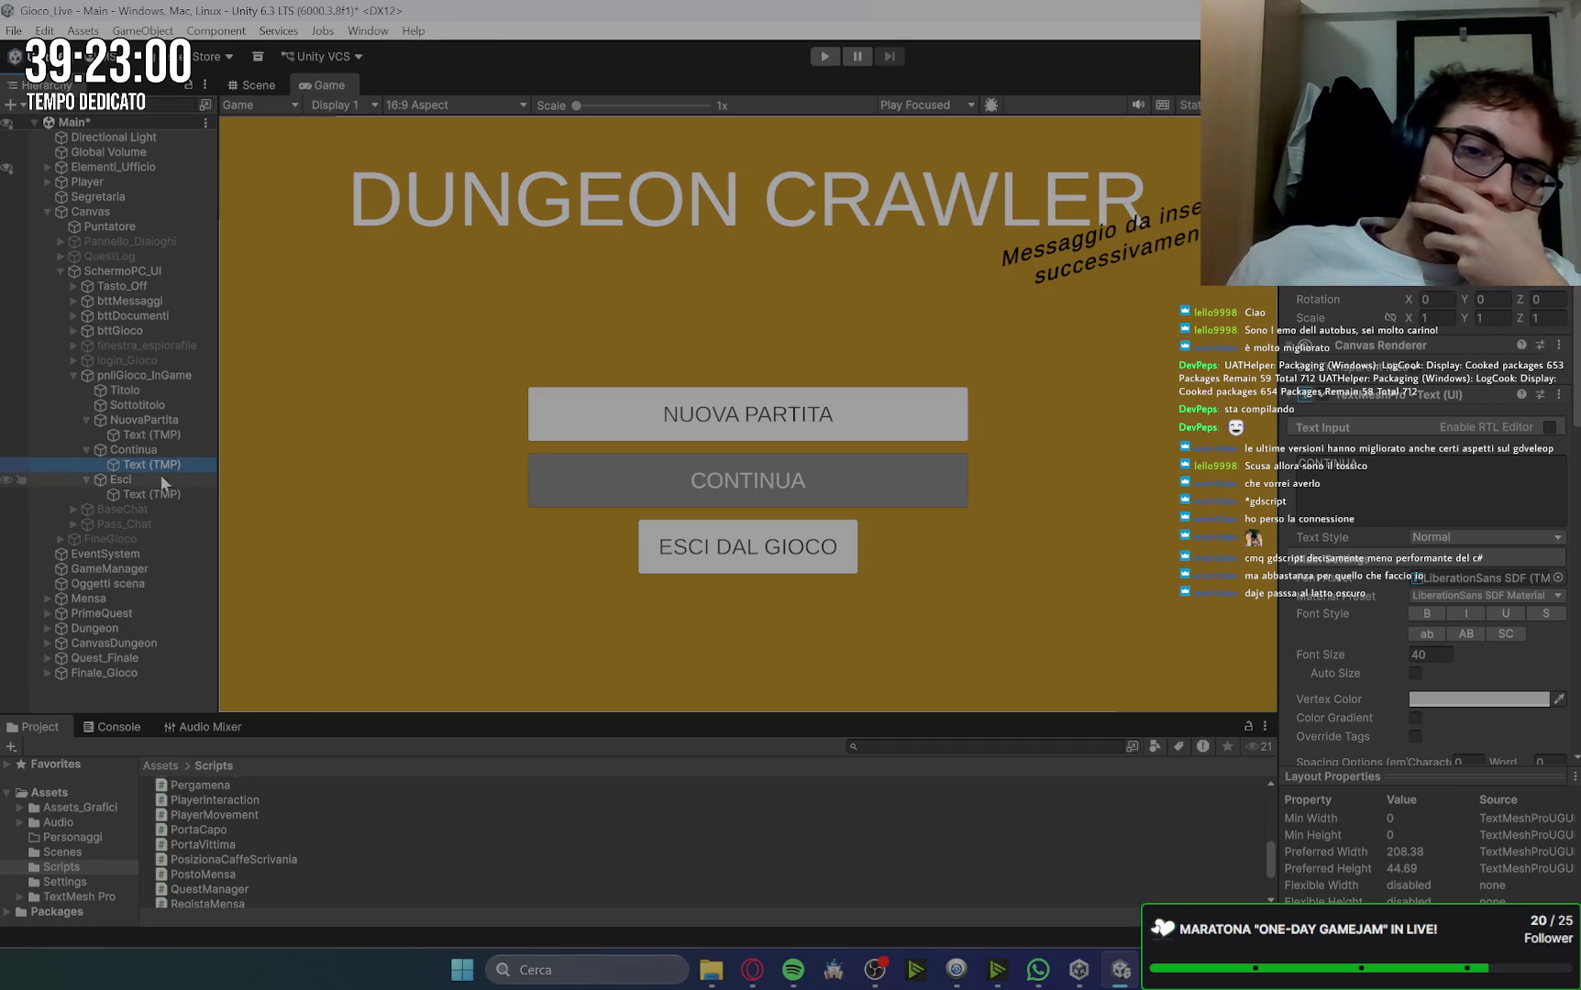
{"action": "left_click", "coordinate": [178, 495]}
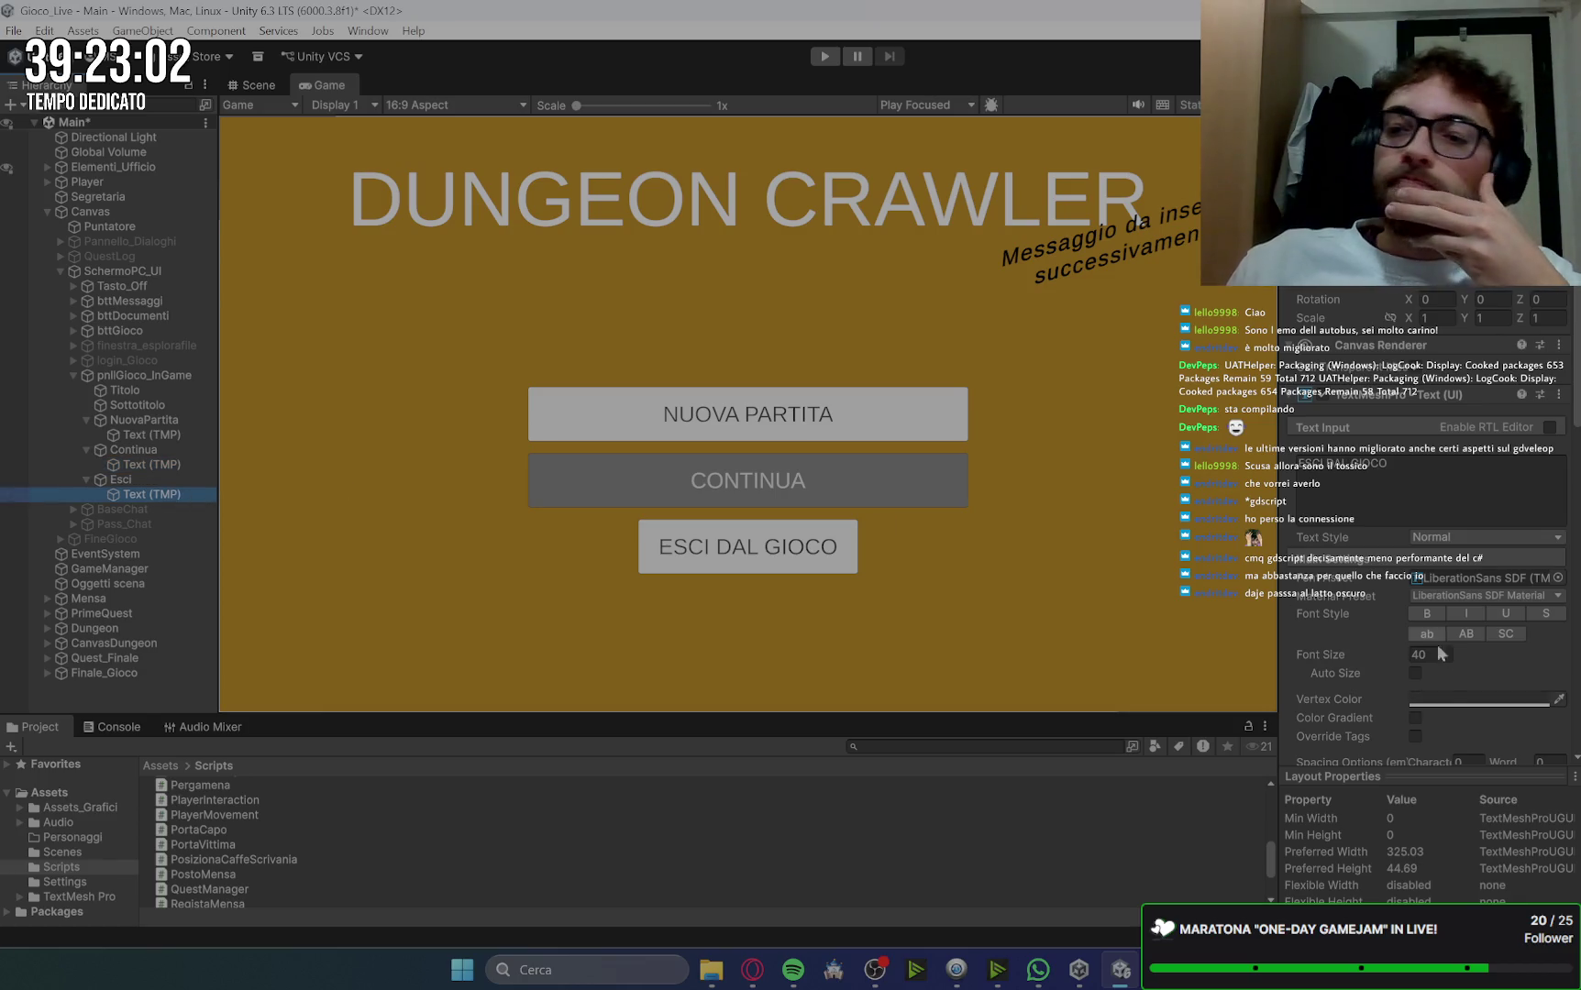
{"action": "left_click", "coordinate": [1451, 656]}
{"action": "type", "text": "35"}
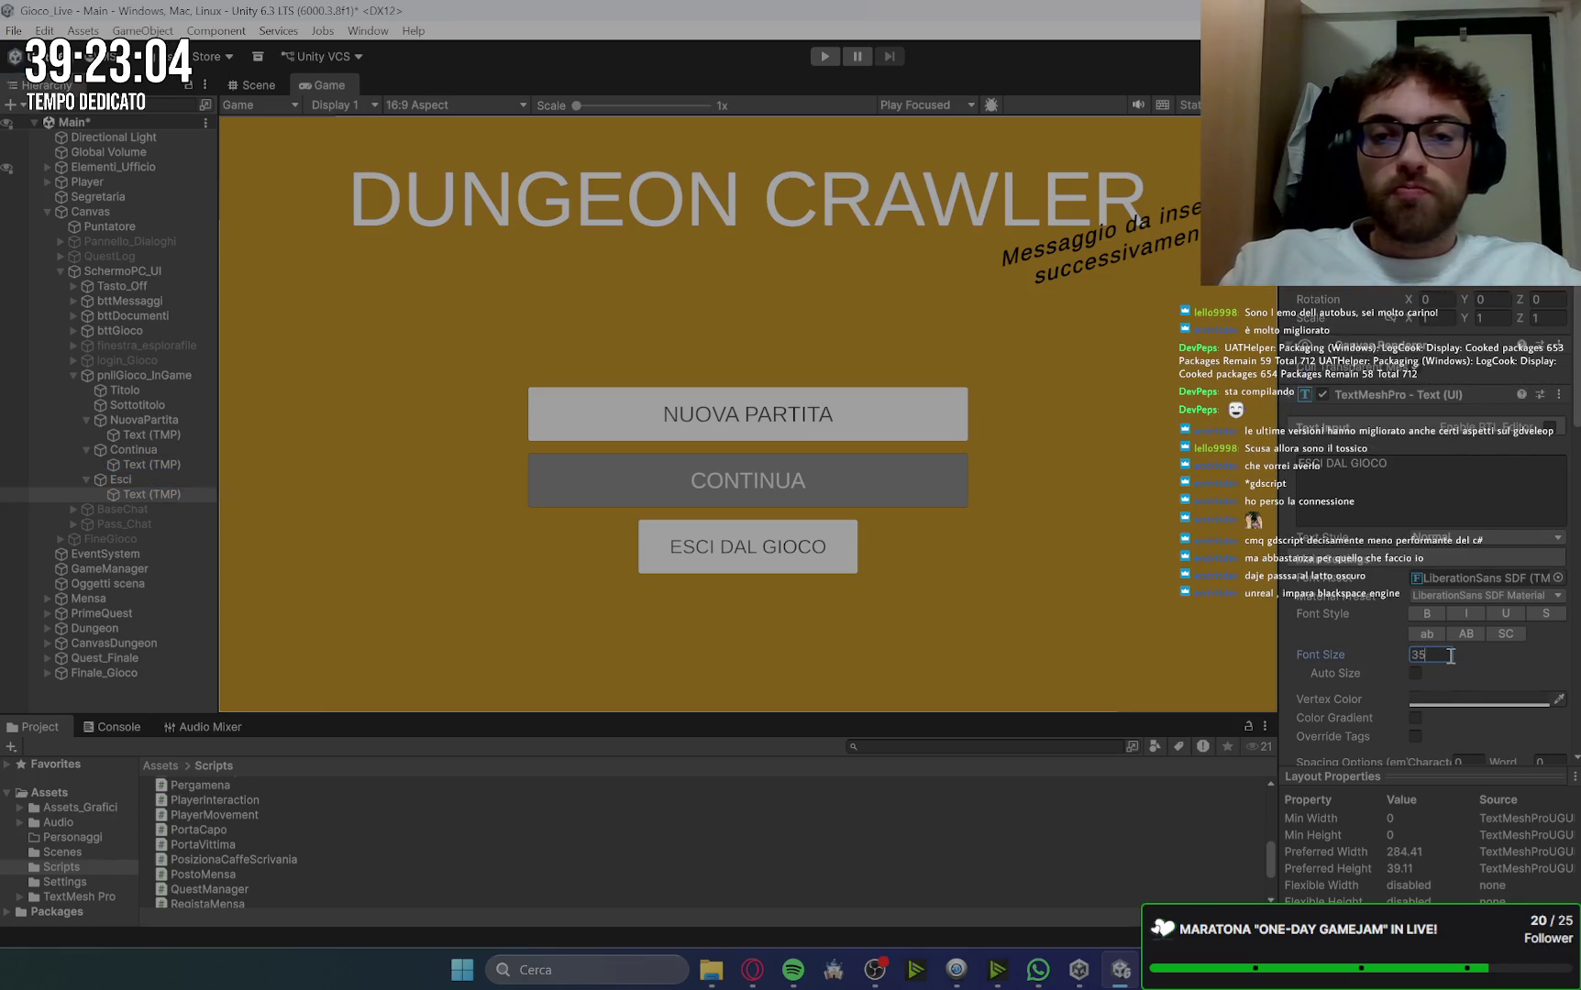
{"action": "key", "text": "BackSpace"}
{"action": "key", "text": "BackSpace"}
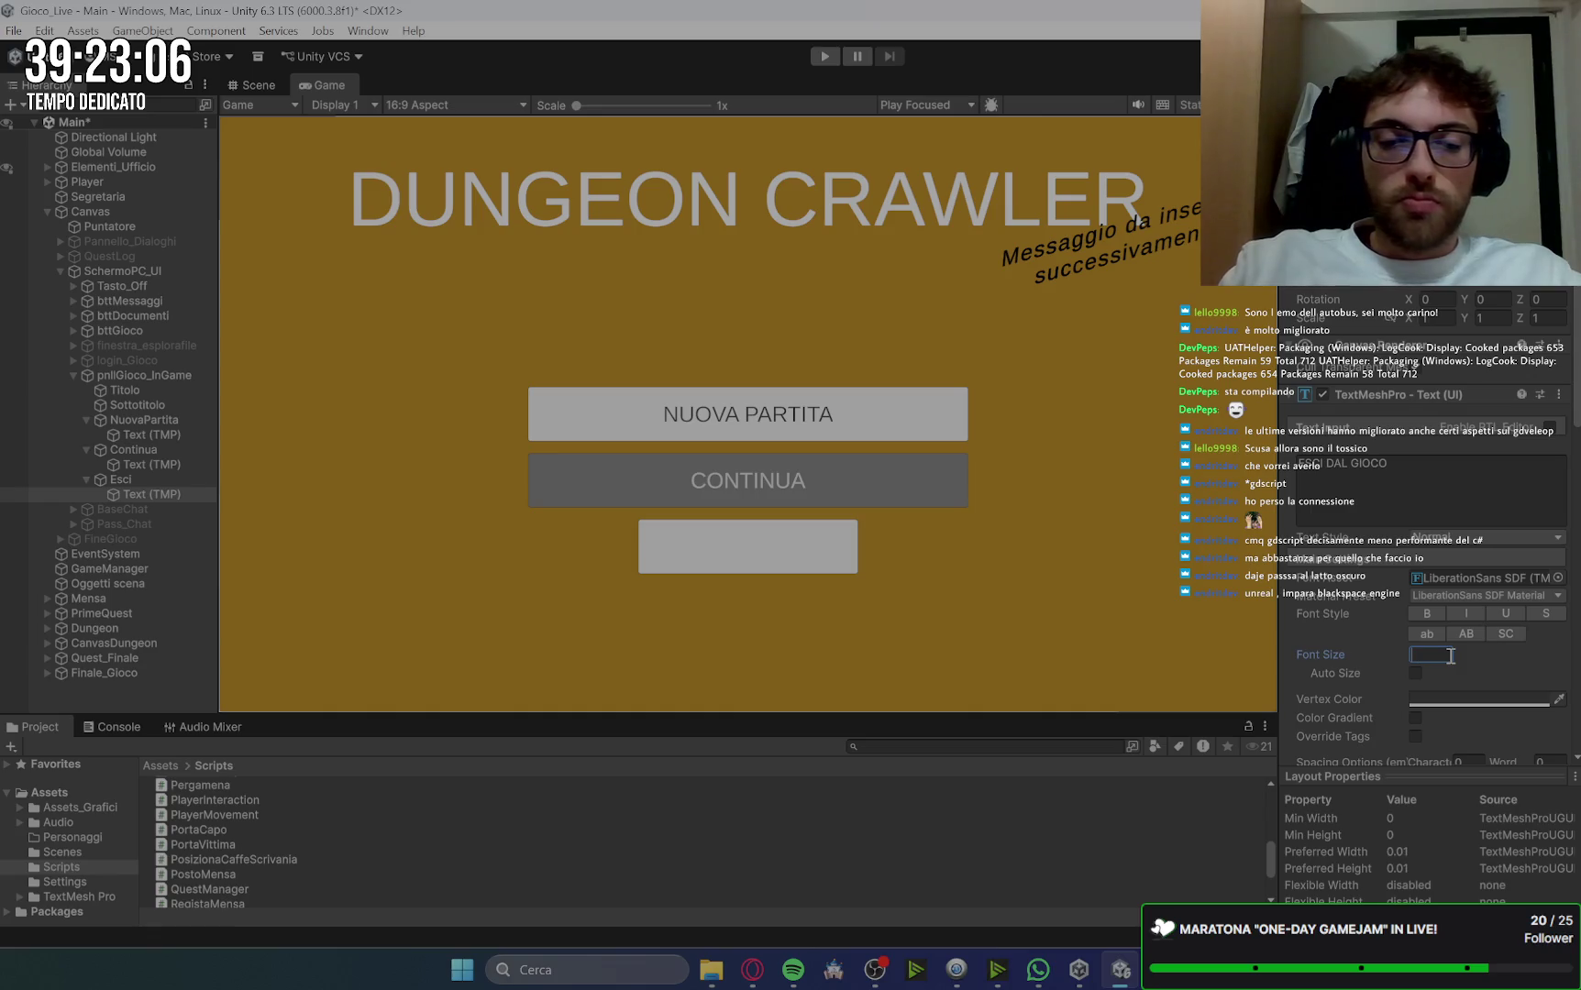
{"action": "type", "text": "25"}
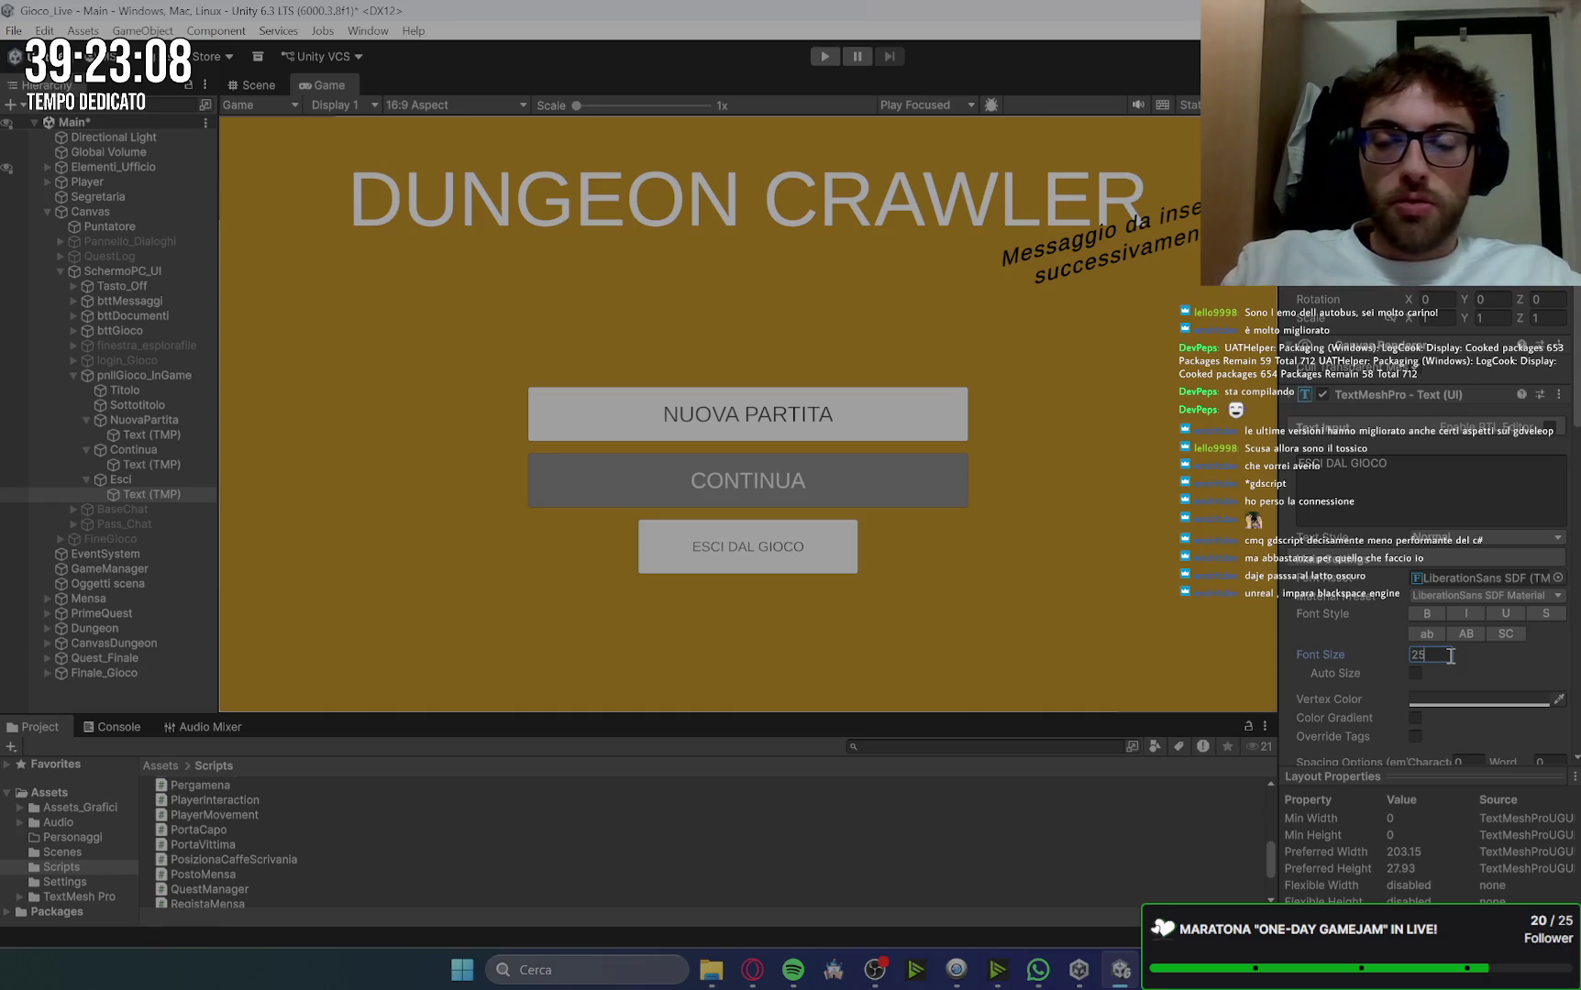
{"action": "key", "text": "BackSpace"}
{"action": "key", "text": "BackSpace"}
{"action": "type", "text": "40"}
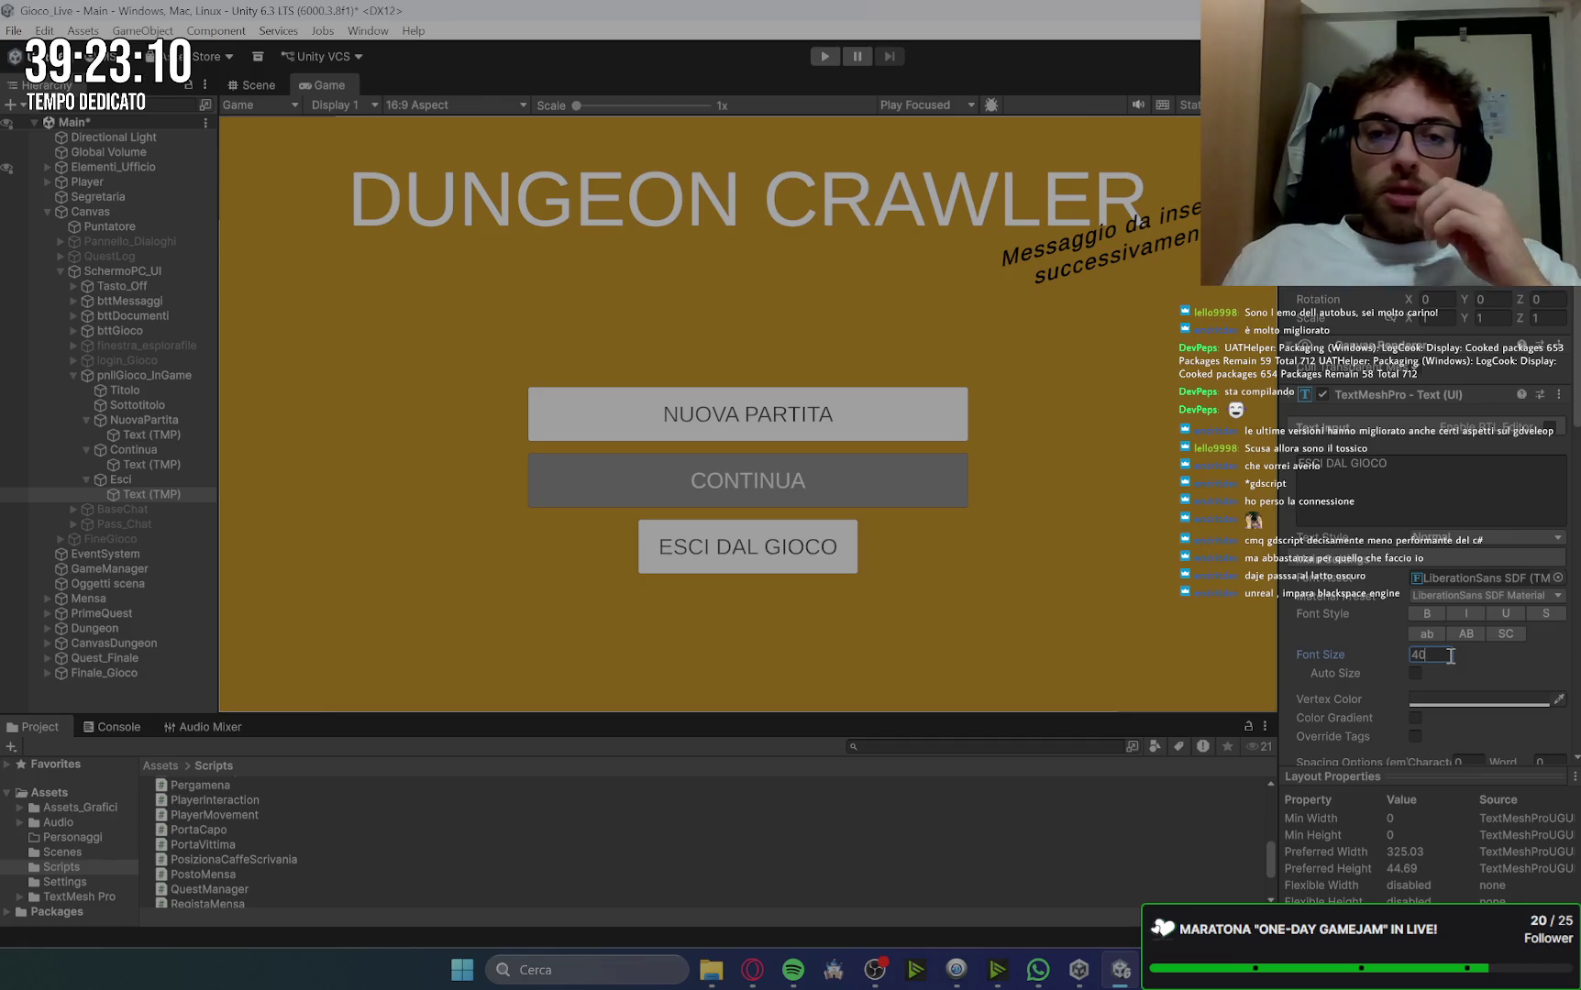
{"action": "left_click", "coordinate": [124, 479]}
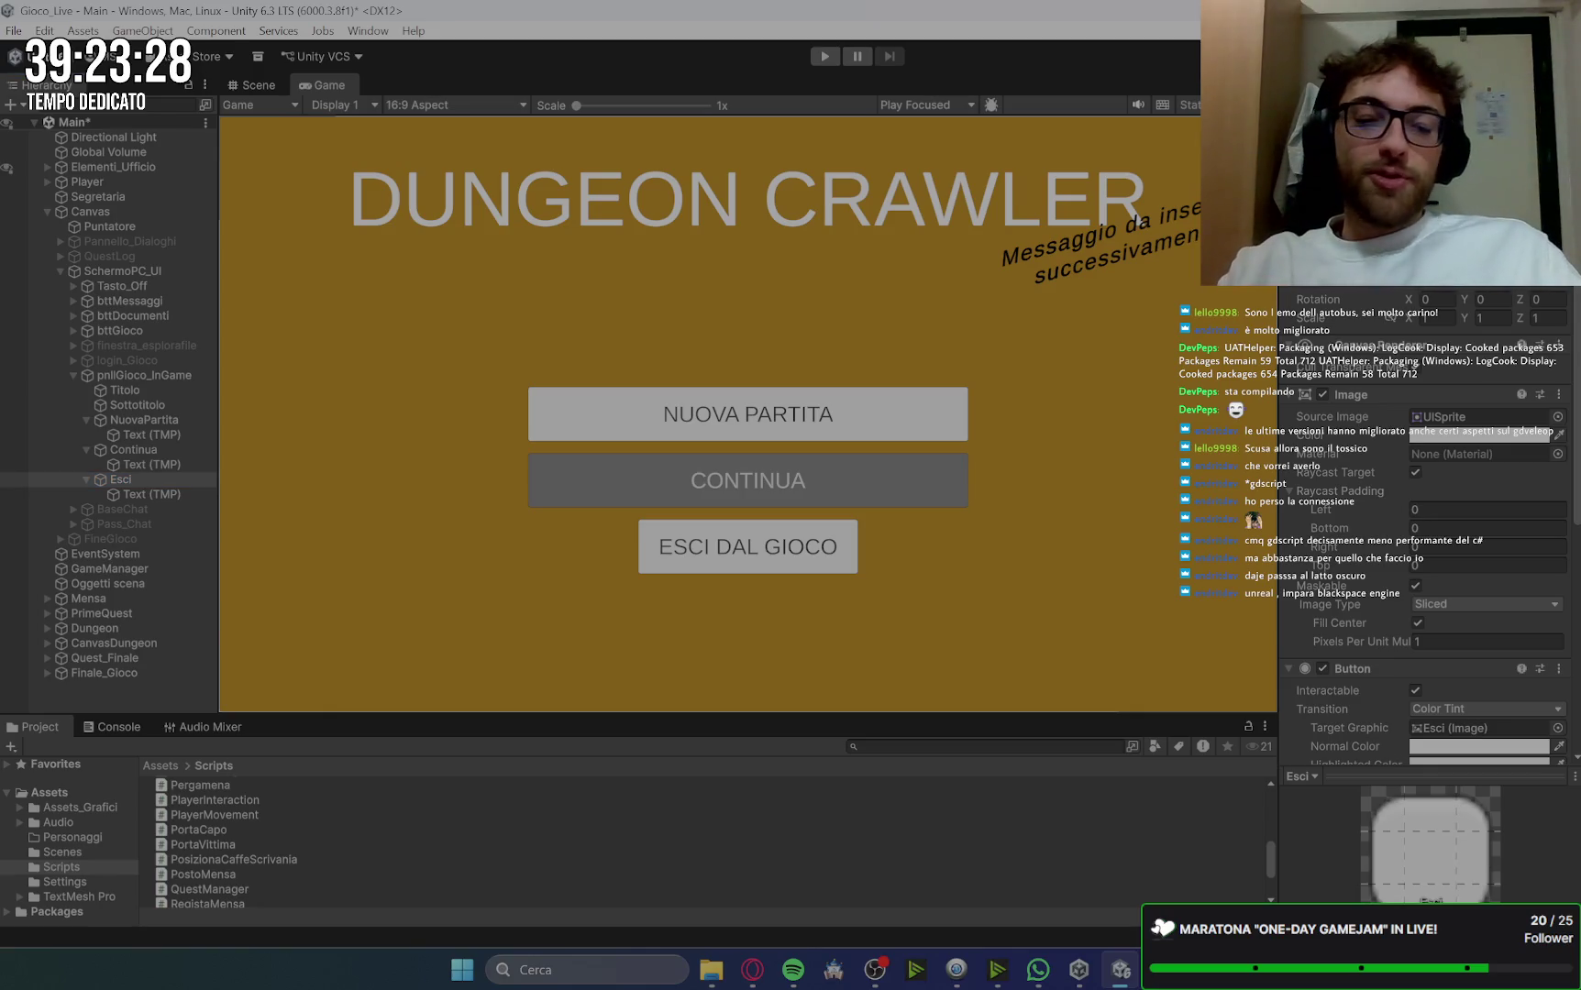
Step: Set the Esci button's Width to 480 and collapse the buttons' child entries in the Hierarchy
{"action": "type", "text": "480"}
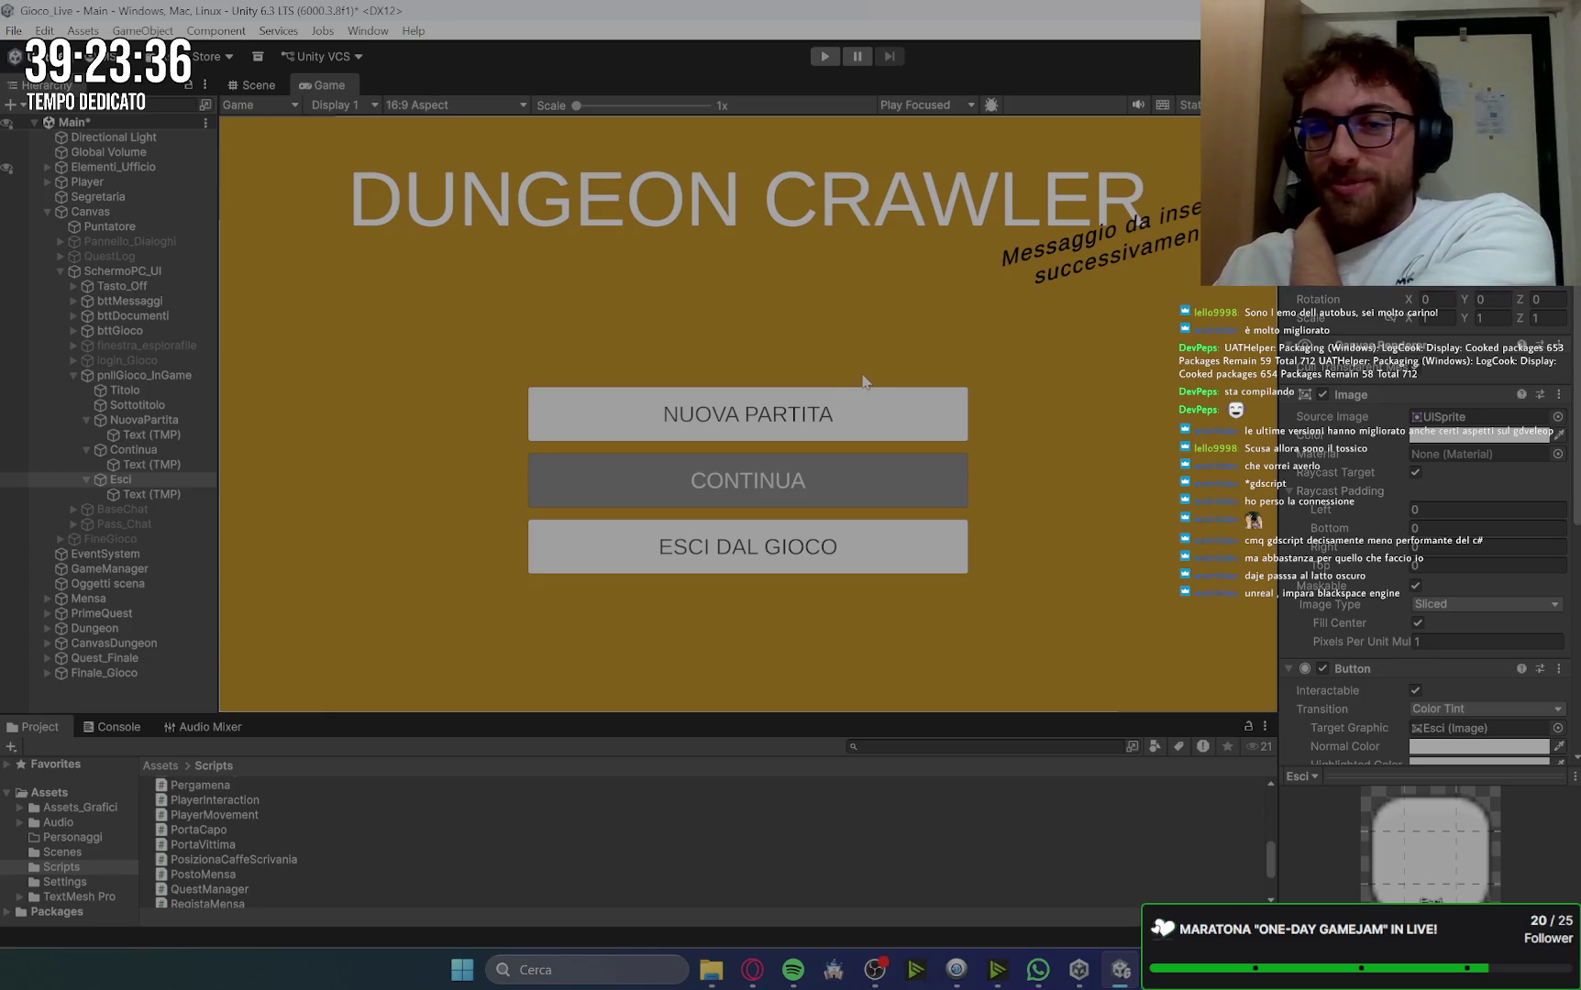
{"action": "left_click_drag", "start_coordinate": [82, 478], "coordinate": [86, 455]}
{"action": "left_click", "coordinate": [86, 449]}
{"action": "left_click", "coordinate": [81, 421]}
{"action": "left_click", "coordinate": [86, 420]}
{"action": "left_click", "coordinate": [154, 448]}
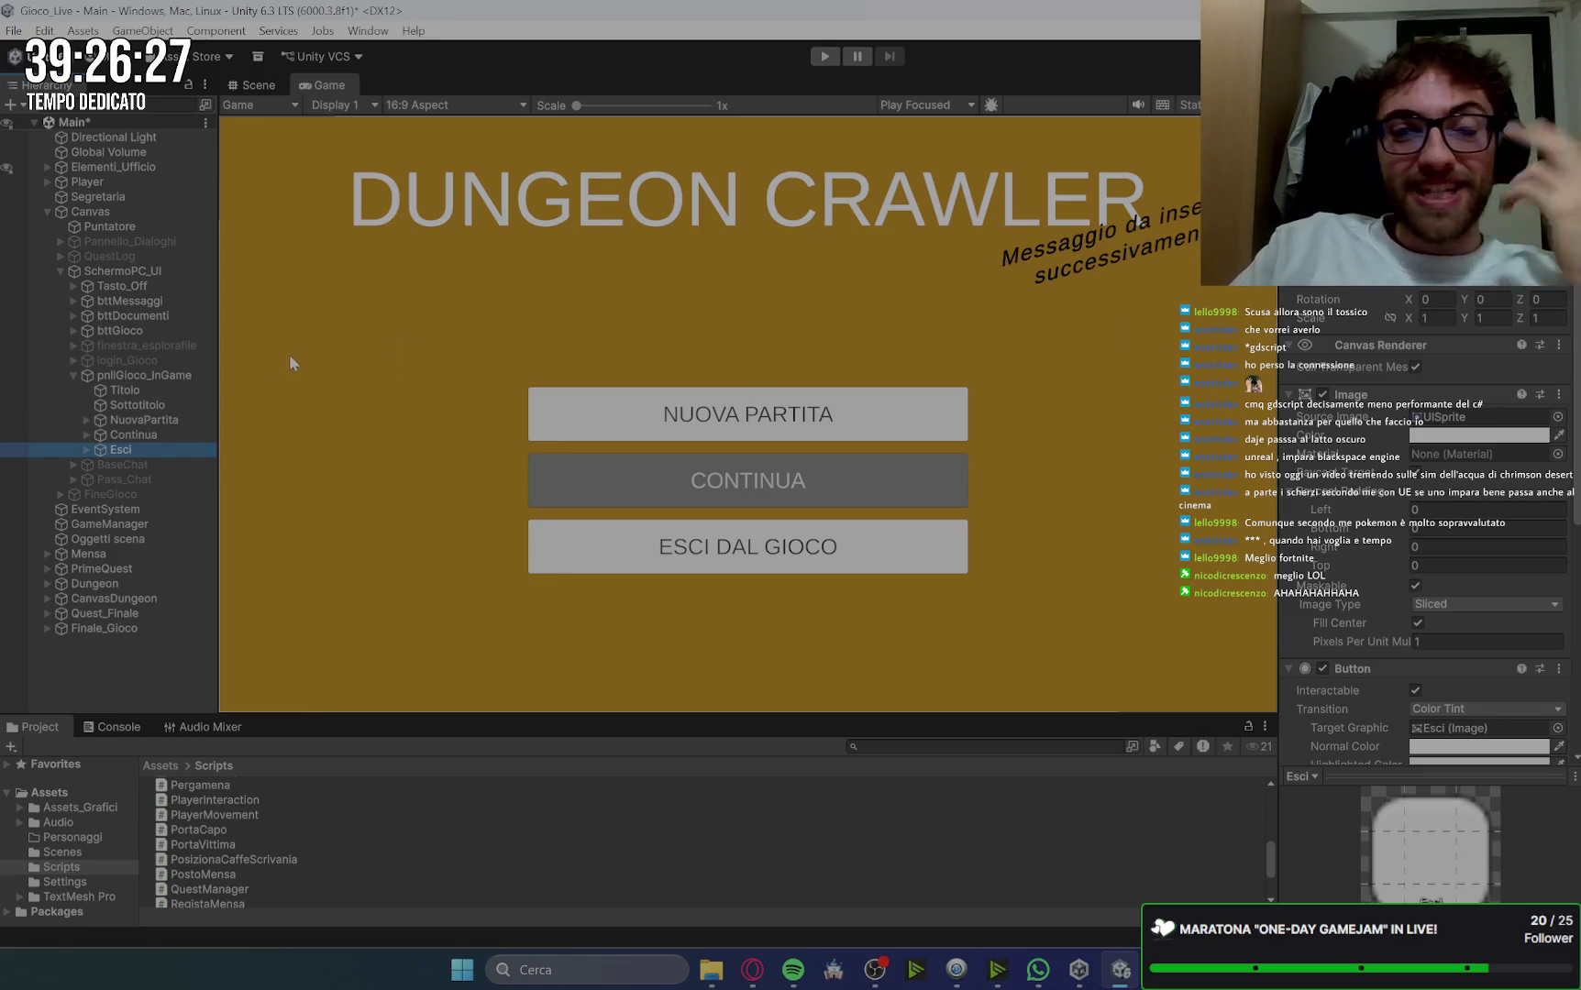
{"action": "left_click", "coordinate": [139, 375]}
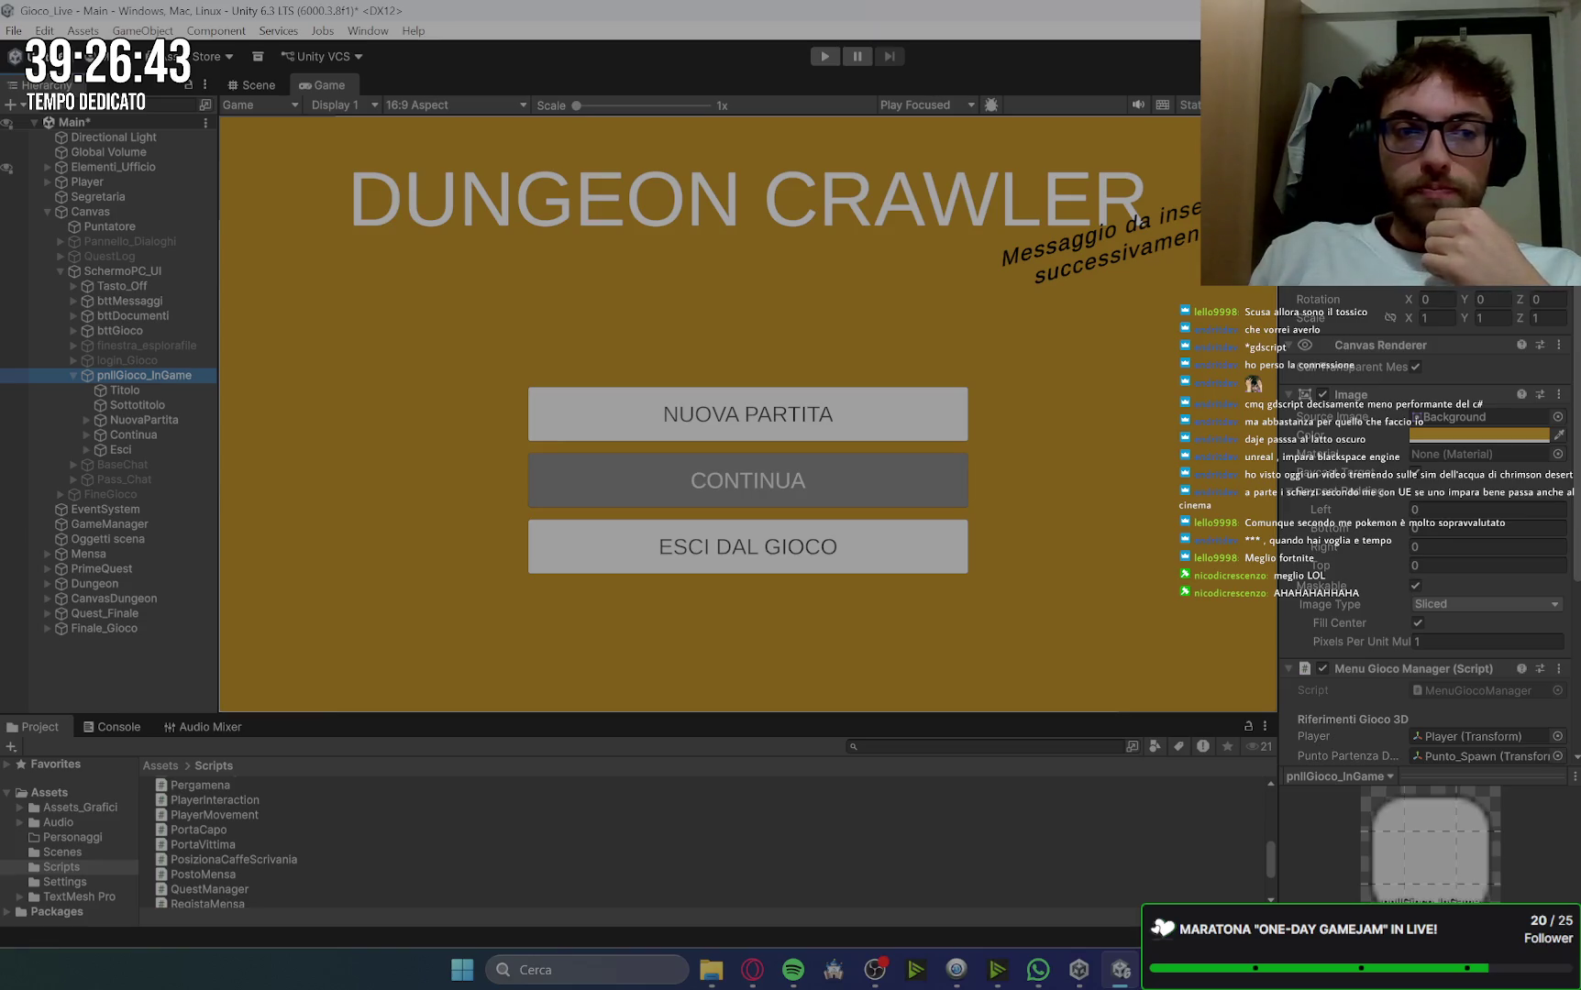
{"action": "key", "text": "alt+shift+a"}
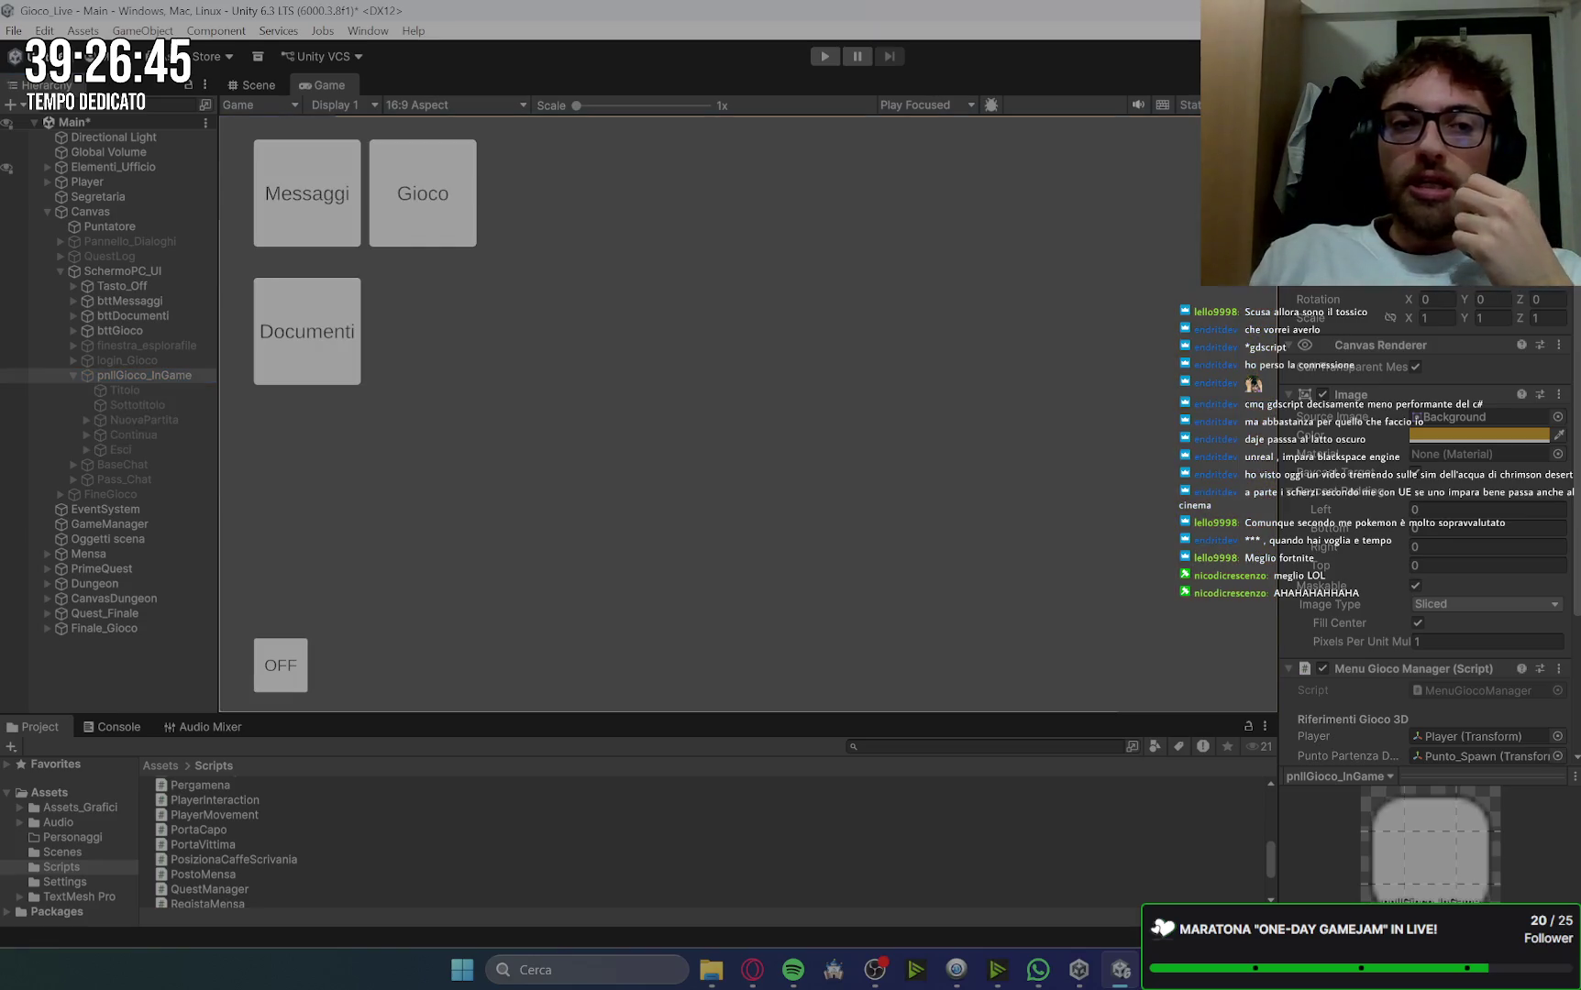
Step: Collapse the pnllGioco_InGame panel's children in the Hierarchy
{"action": "left_click", "coordinate": [73, 375]}
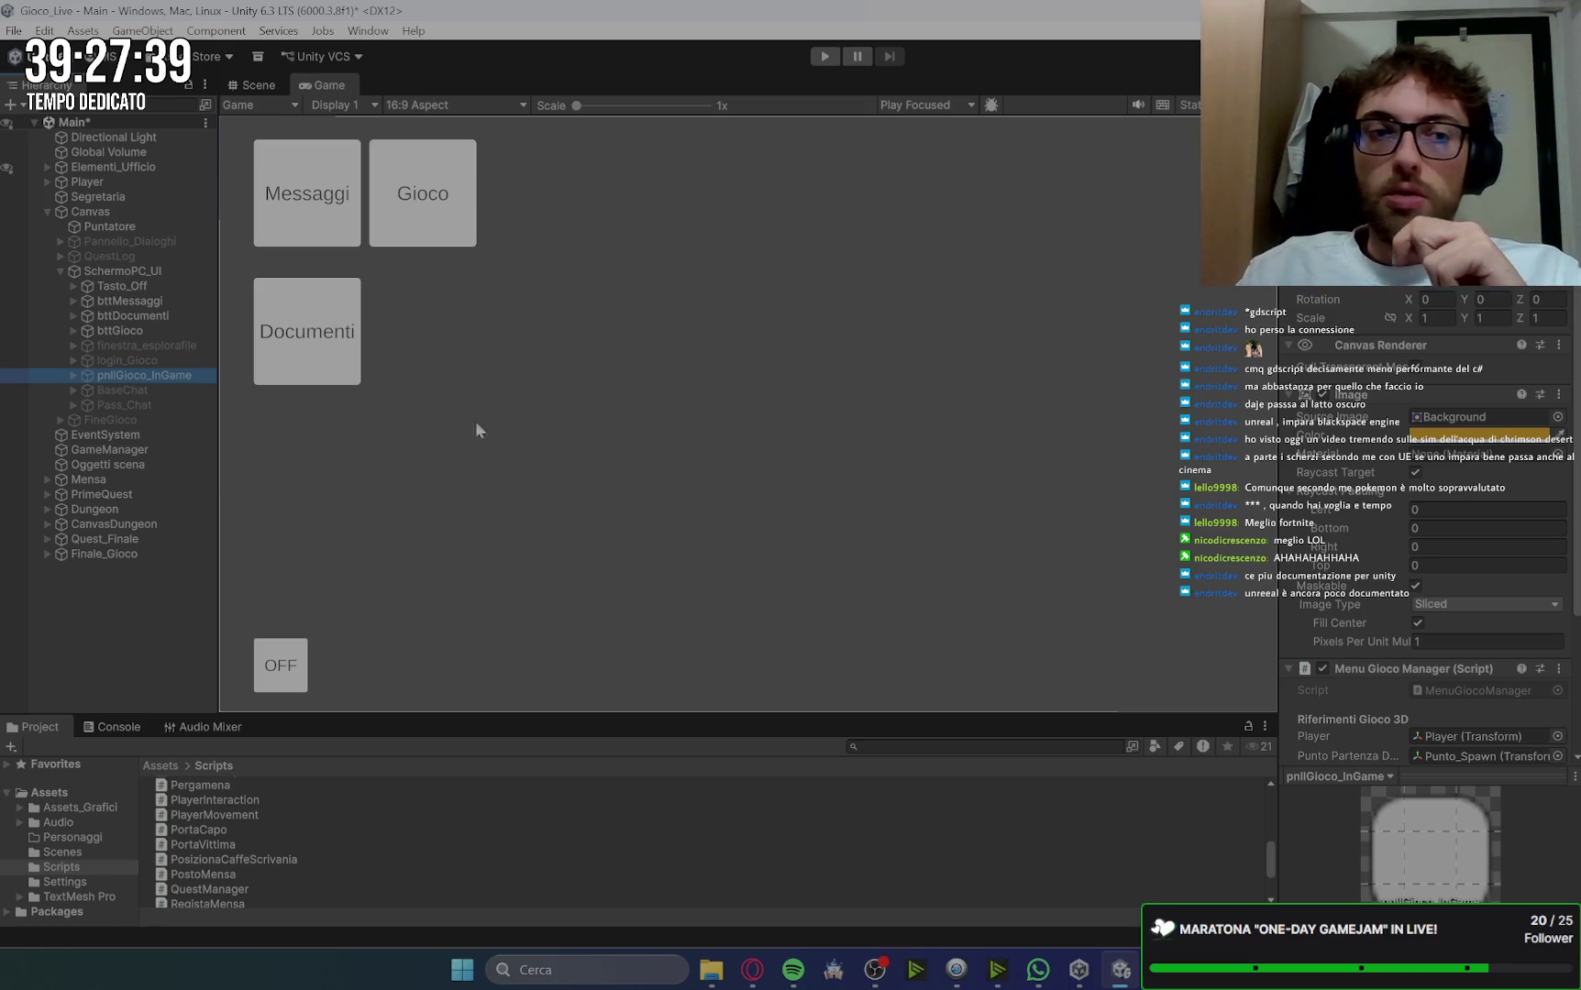
Step: Compare the Pass_Chat and login_Gioco login panels' layouts and anchoring, then switch to the browser
{"action": "left_click", "coordinate": [146, 388]}
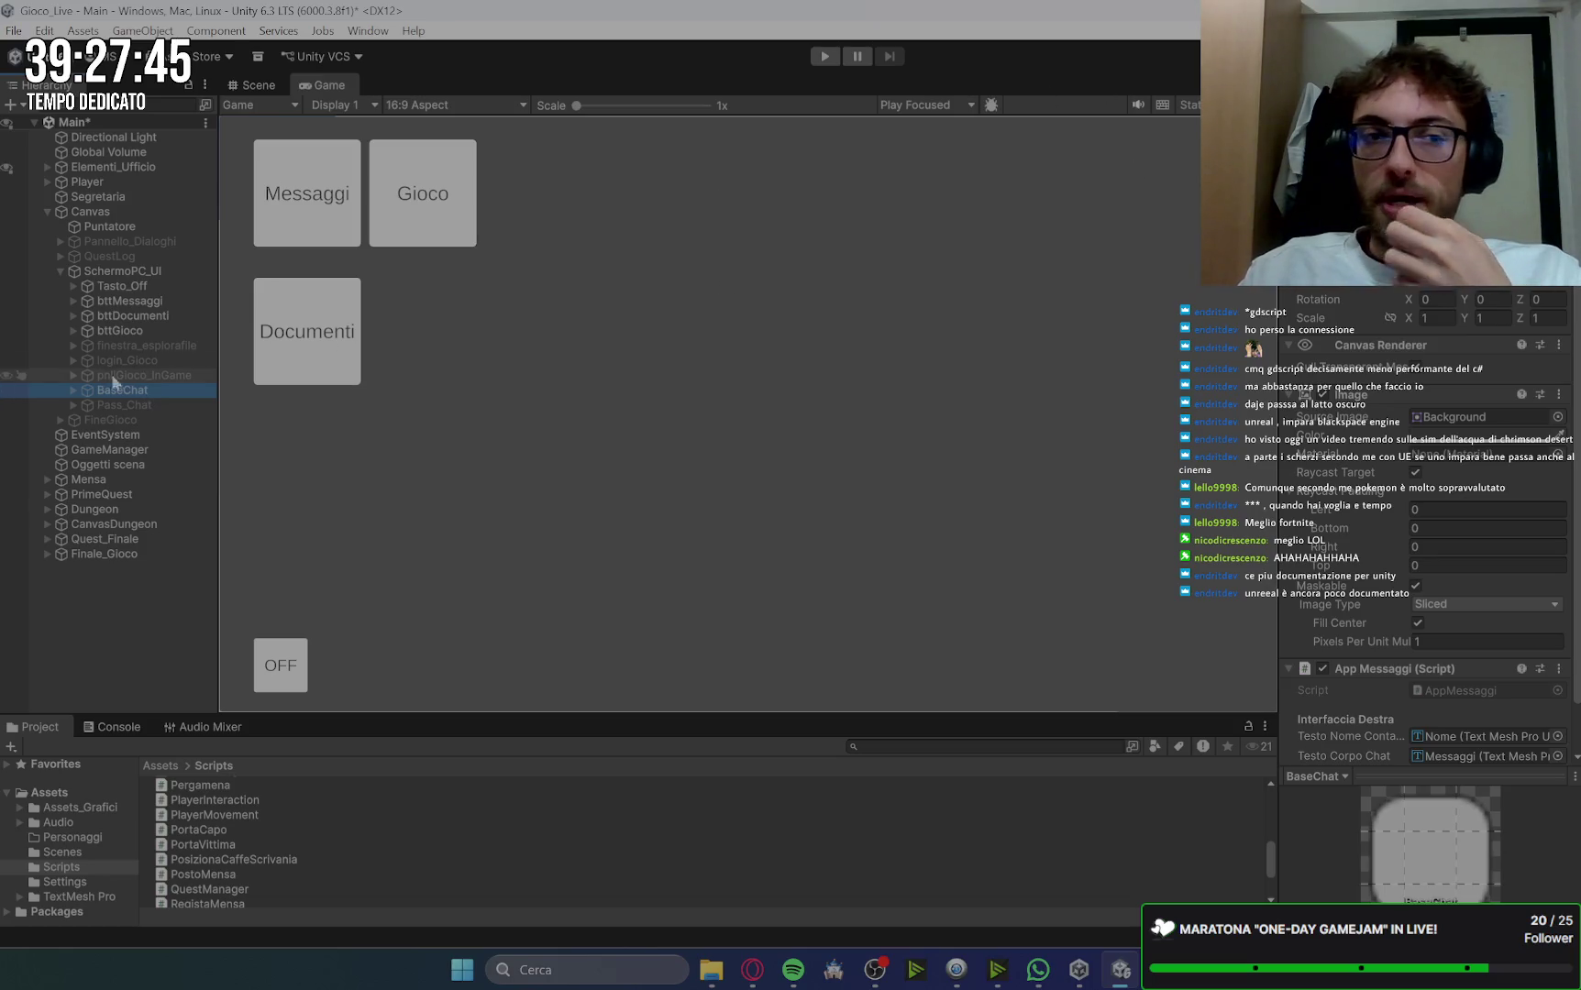
{"action": "left_click", "coordinate": [131, 405]}
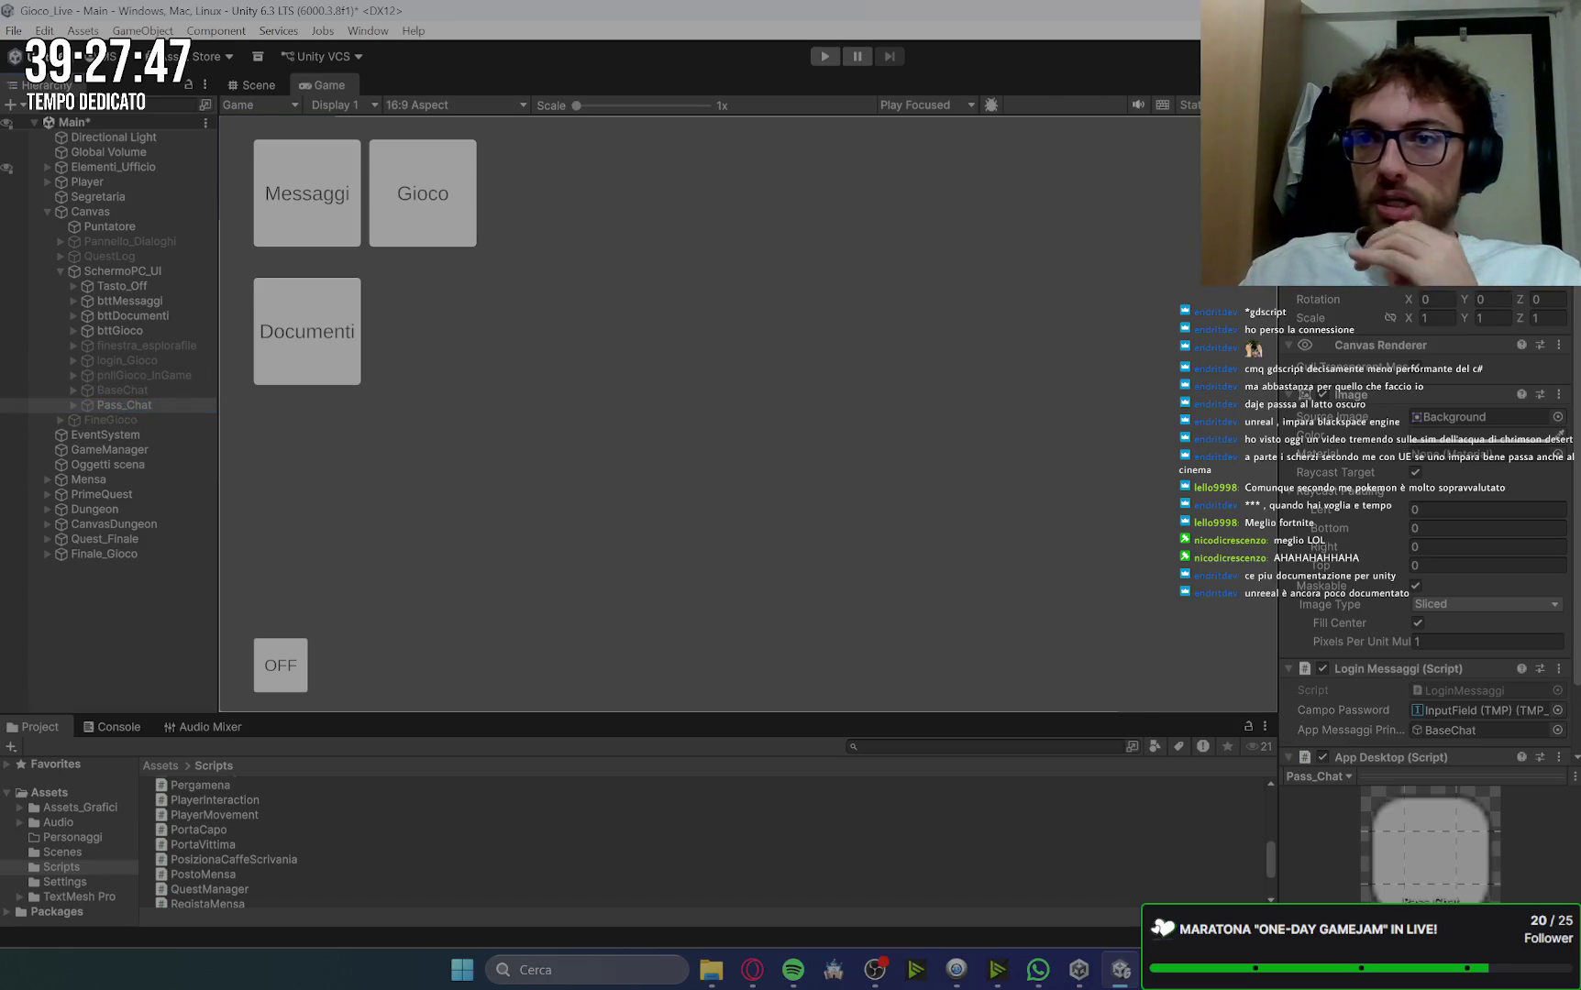
{"action": "key", "text": "alt+shift+a"}
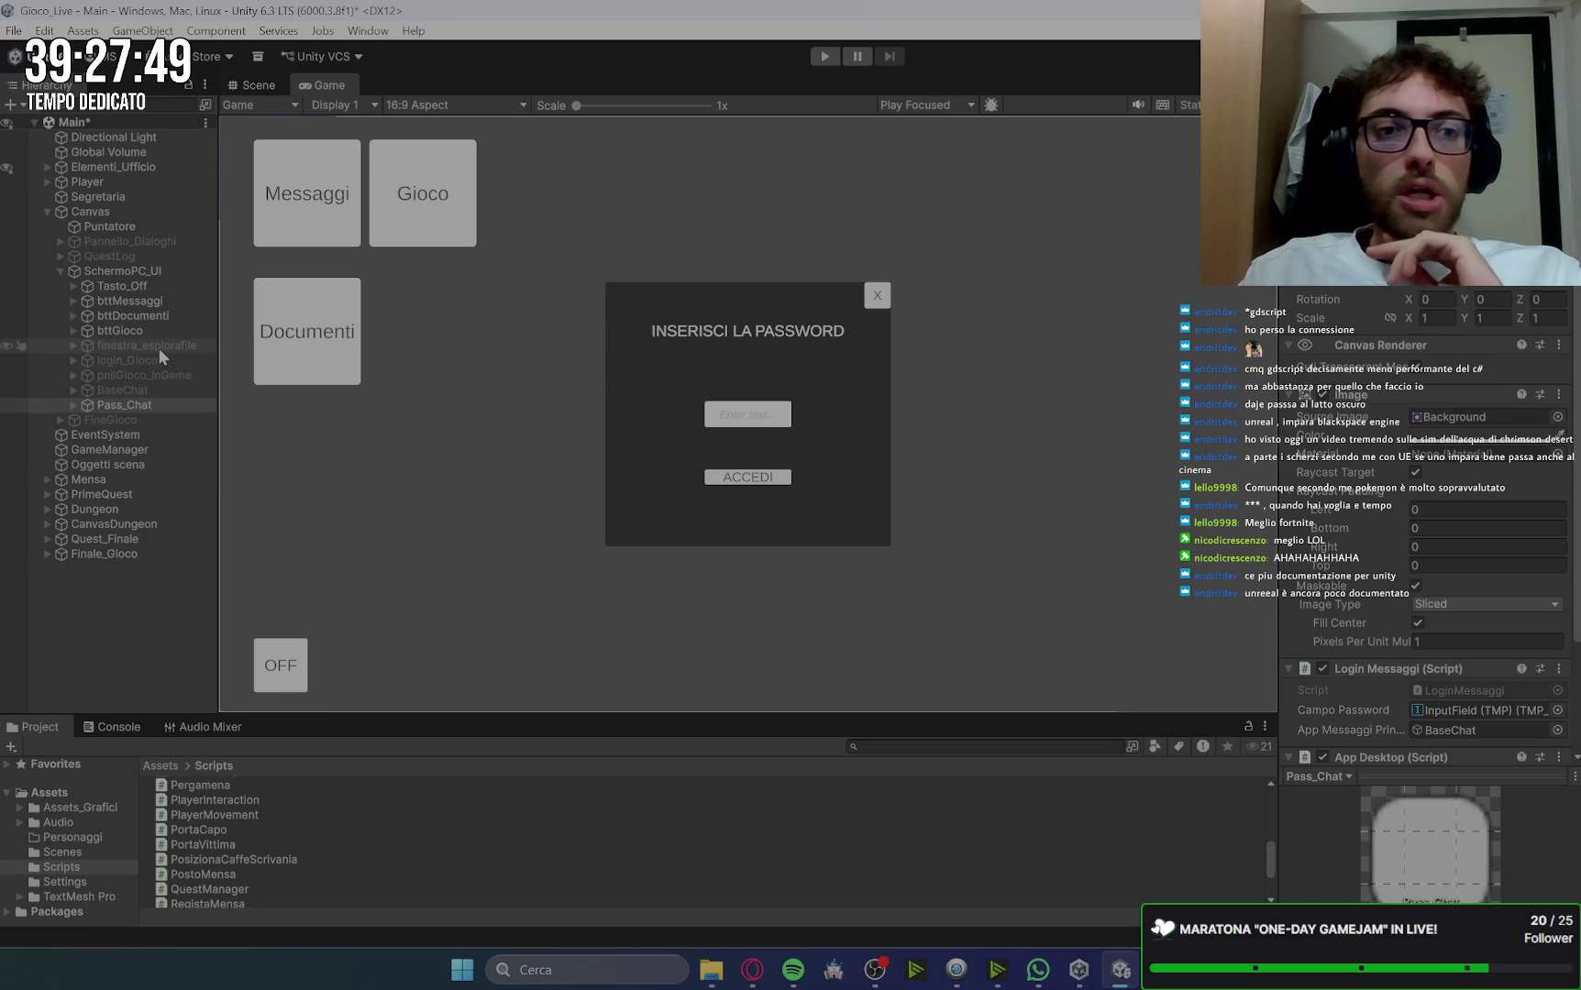
{"action": "left_click", "coordinate": [138, 361]}
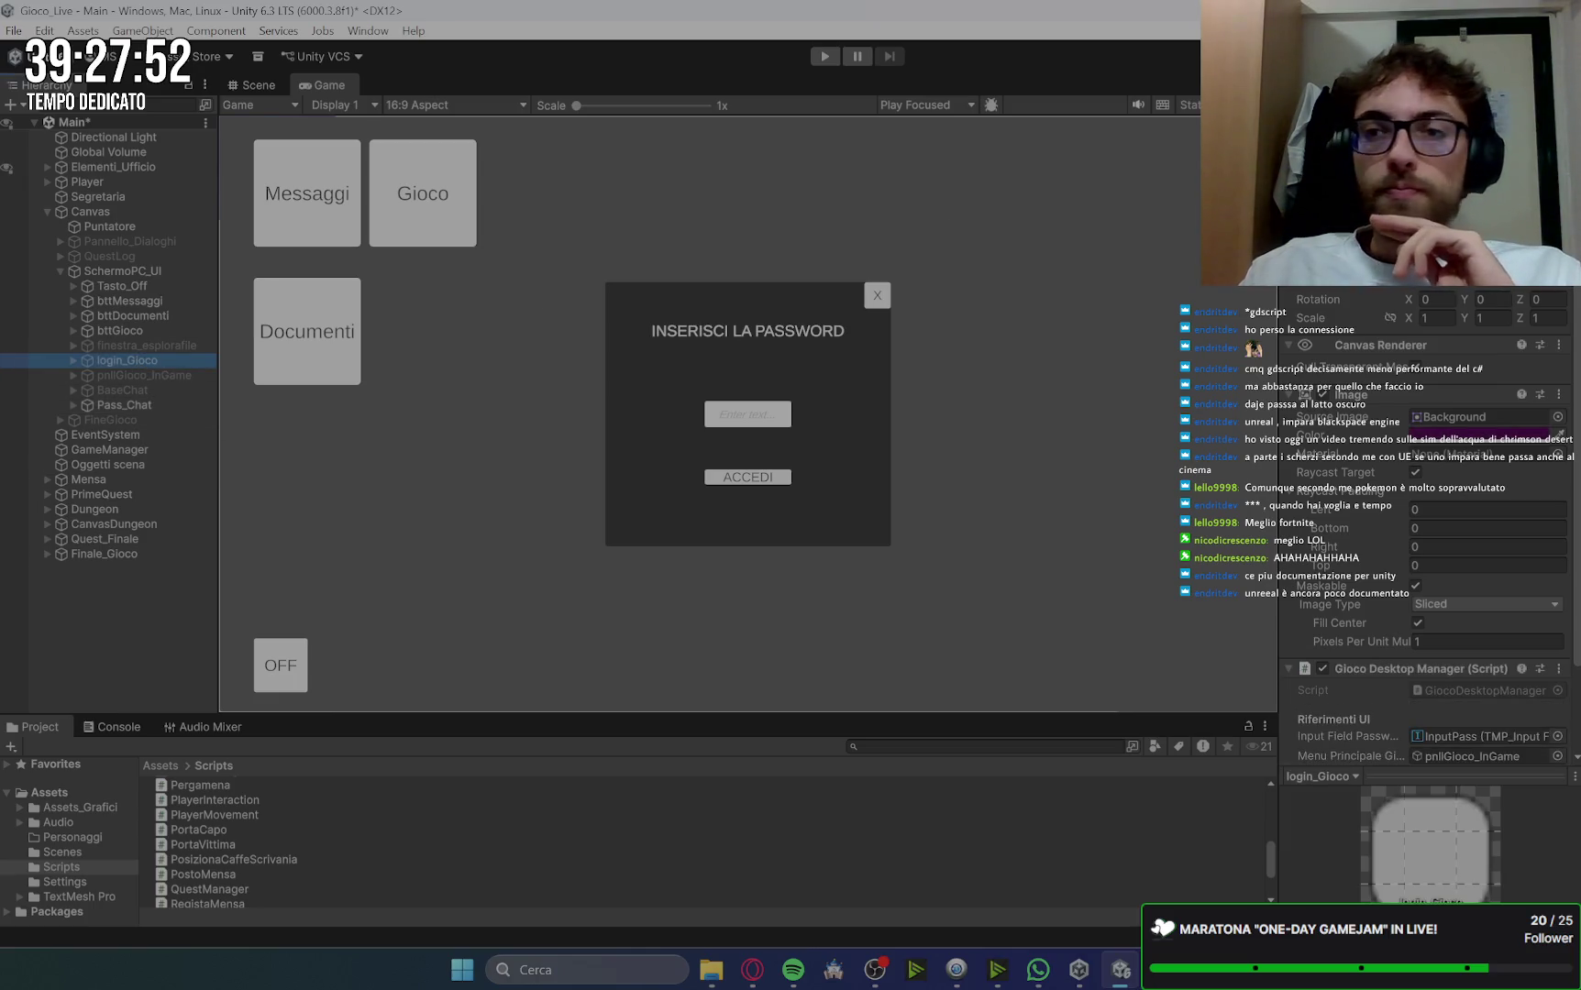
{"action": "key", "text": "alt+shift+a"}
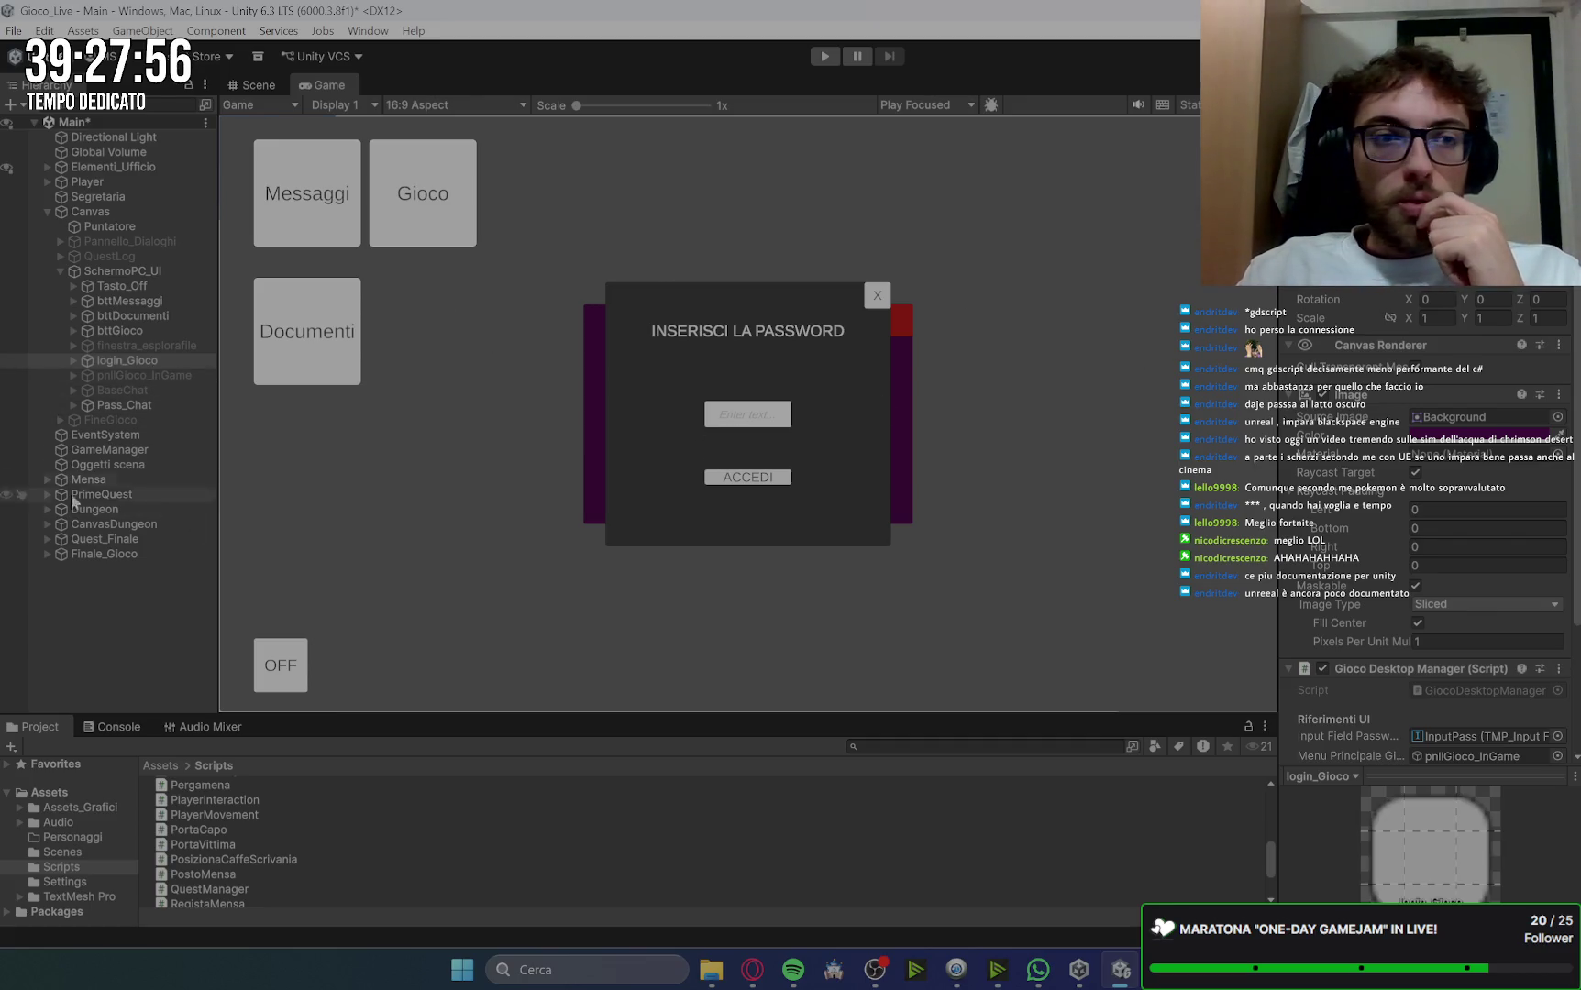
{"action": "left_click", "coordinate": [149, 362]}
{"action": "left_click", "coordinate": [152, 405]}
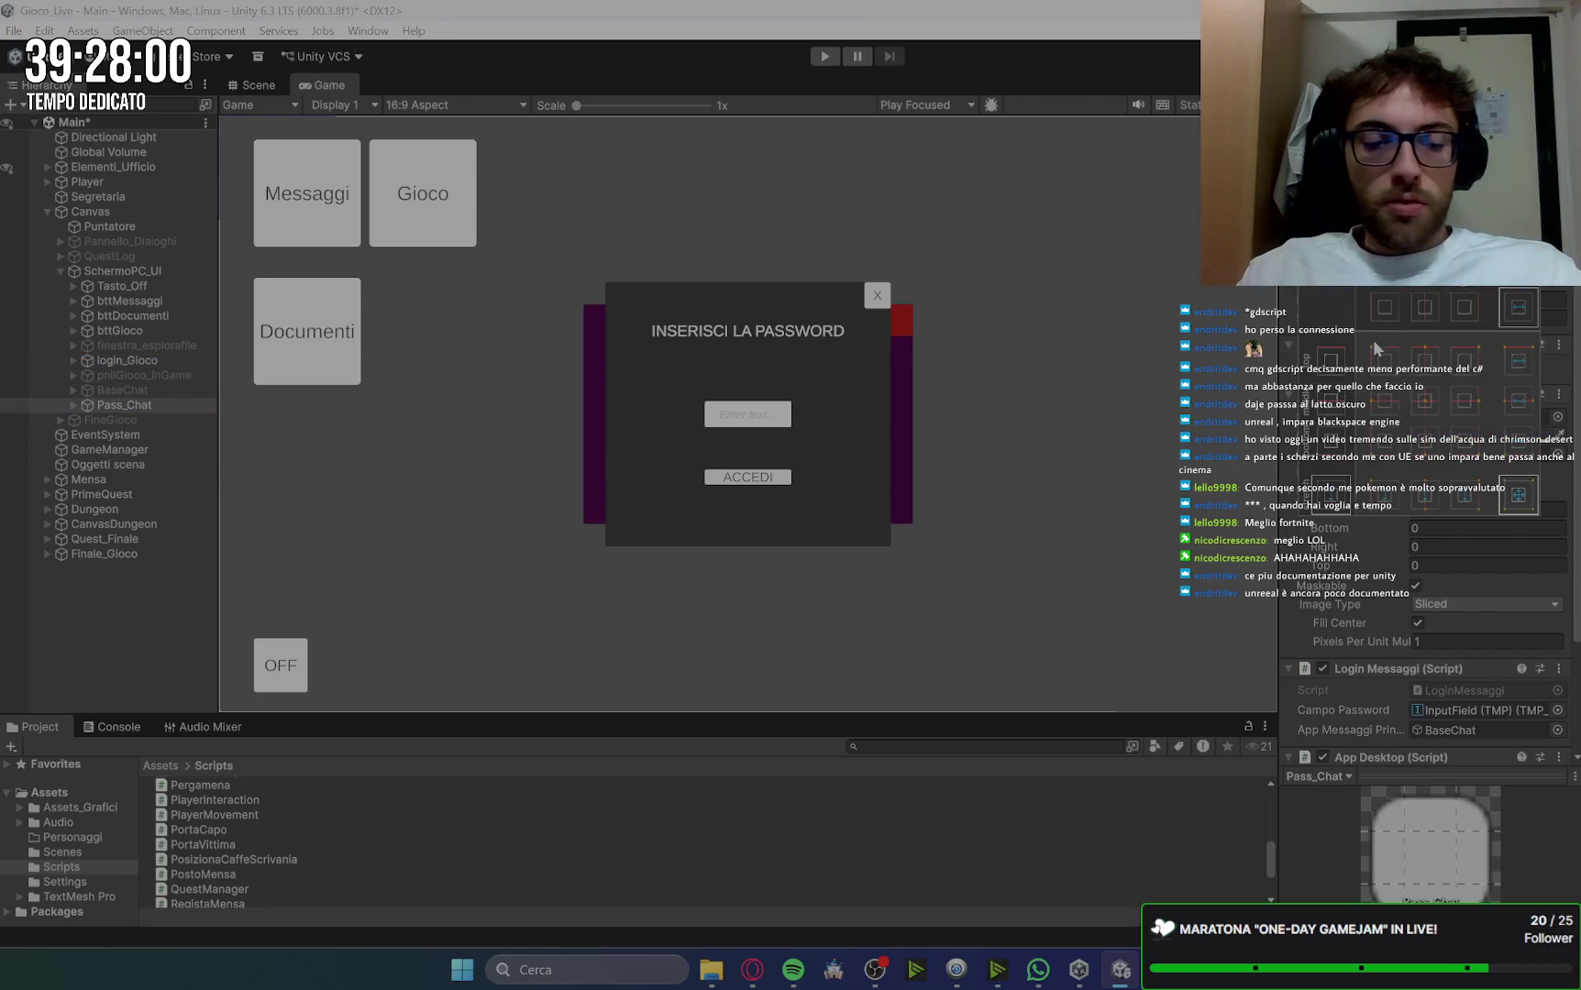
{"action": "left_click", "coordinate": [1424, 401]}
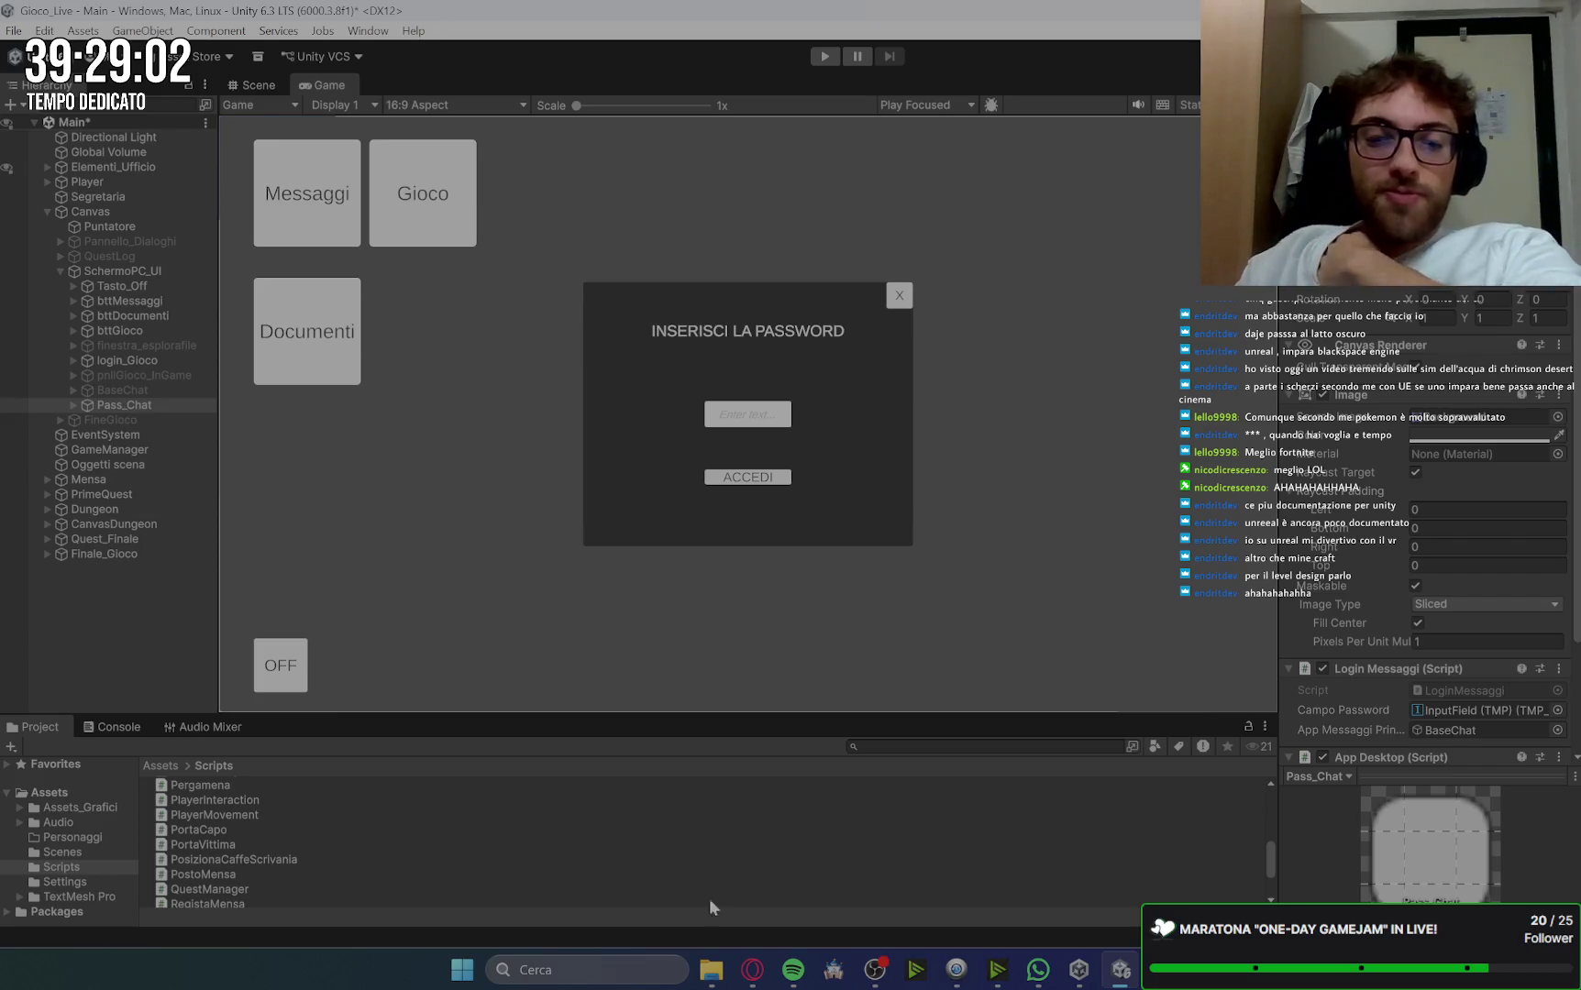
{"action": "left_click", "coordinate": [750, 973]}
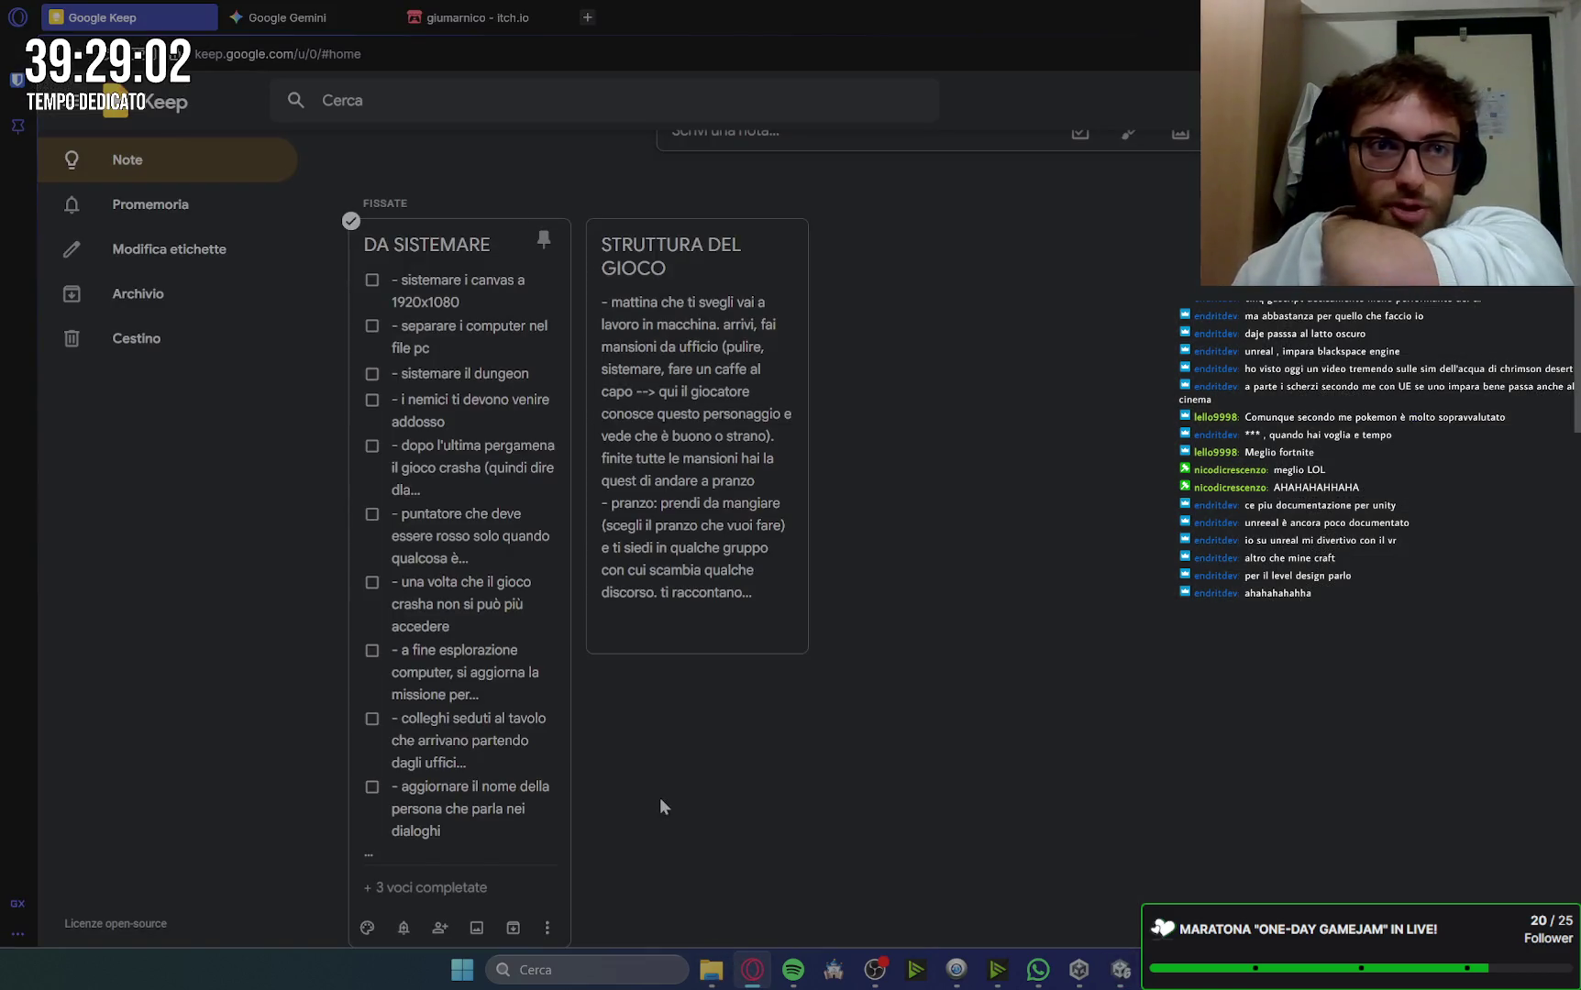
Step: Load Google Keep in a new tab and open the STRUTTURA NOTIZIA VR note
{"action": "left_click", "coordinate": [587, 18]}
{"action": "left_click", "coordinate": [1166, 292]}
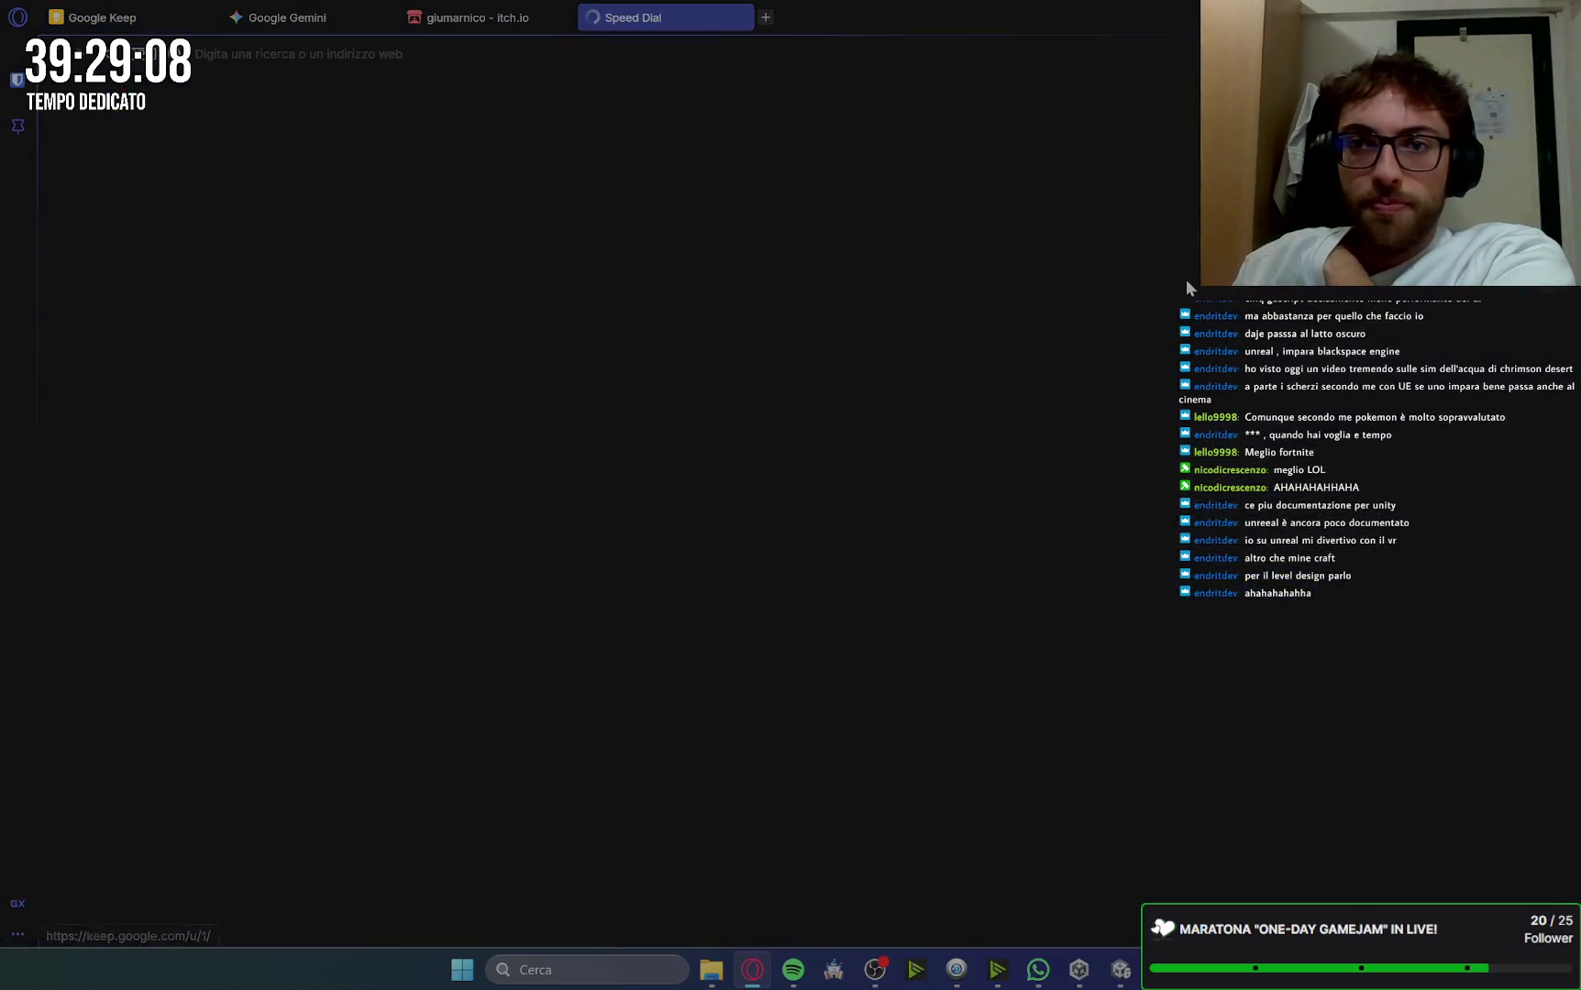
{"action": "scroll", "coordinate": [503, 679], "scroll_direction": "down", "scroll_amount": 2}
{"action": "scroll", "coordinate": [503, 679], "scroll_direction": "down", "scroll_amount": 4}
{"action": "left_click", "coordinate": [489, 677]}
Step: View the note's drawing full size, then close the note back to the notes grid
{"action": "left_click", "coordinate": [838, 356]}
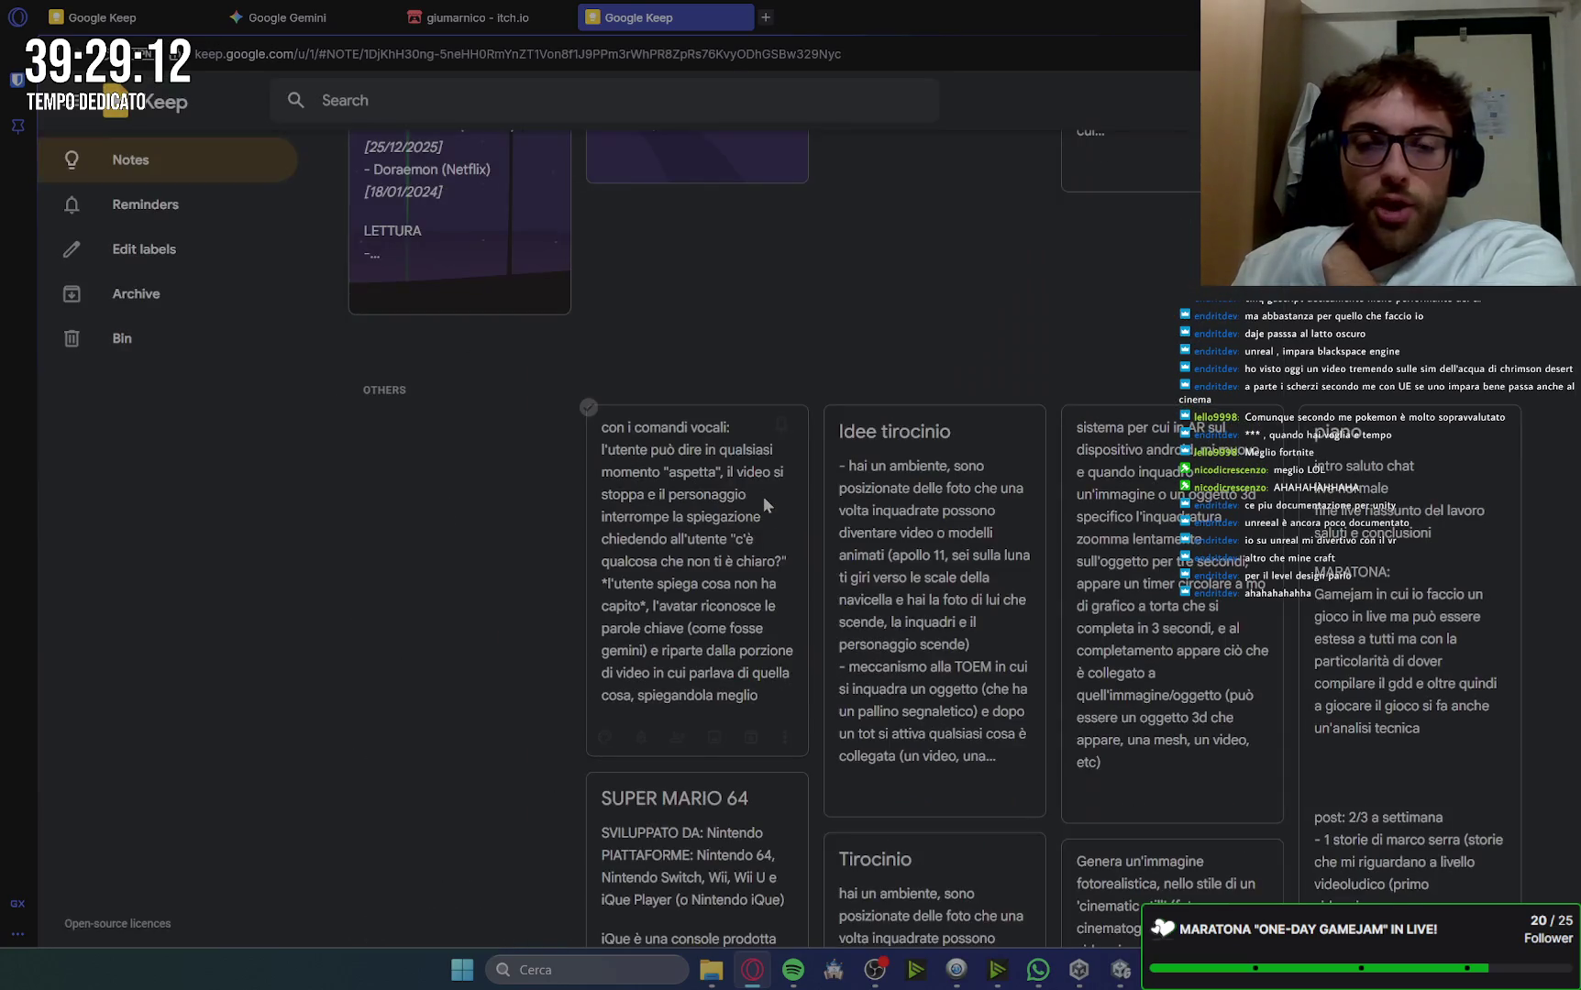
{"action": "scroll", "coordinate": [892, 456], "scroll_direction": "down", "scroll_amount": 3}
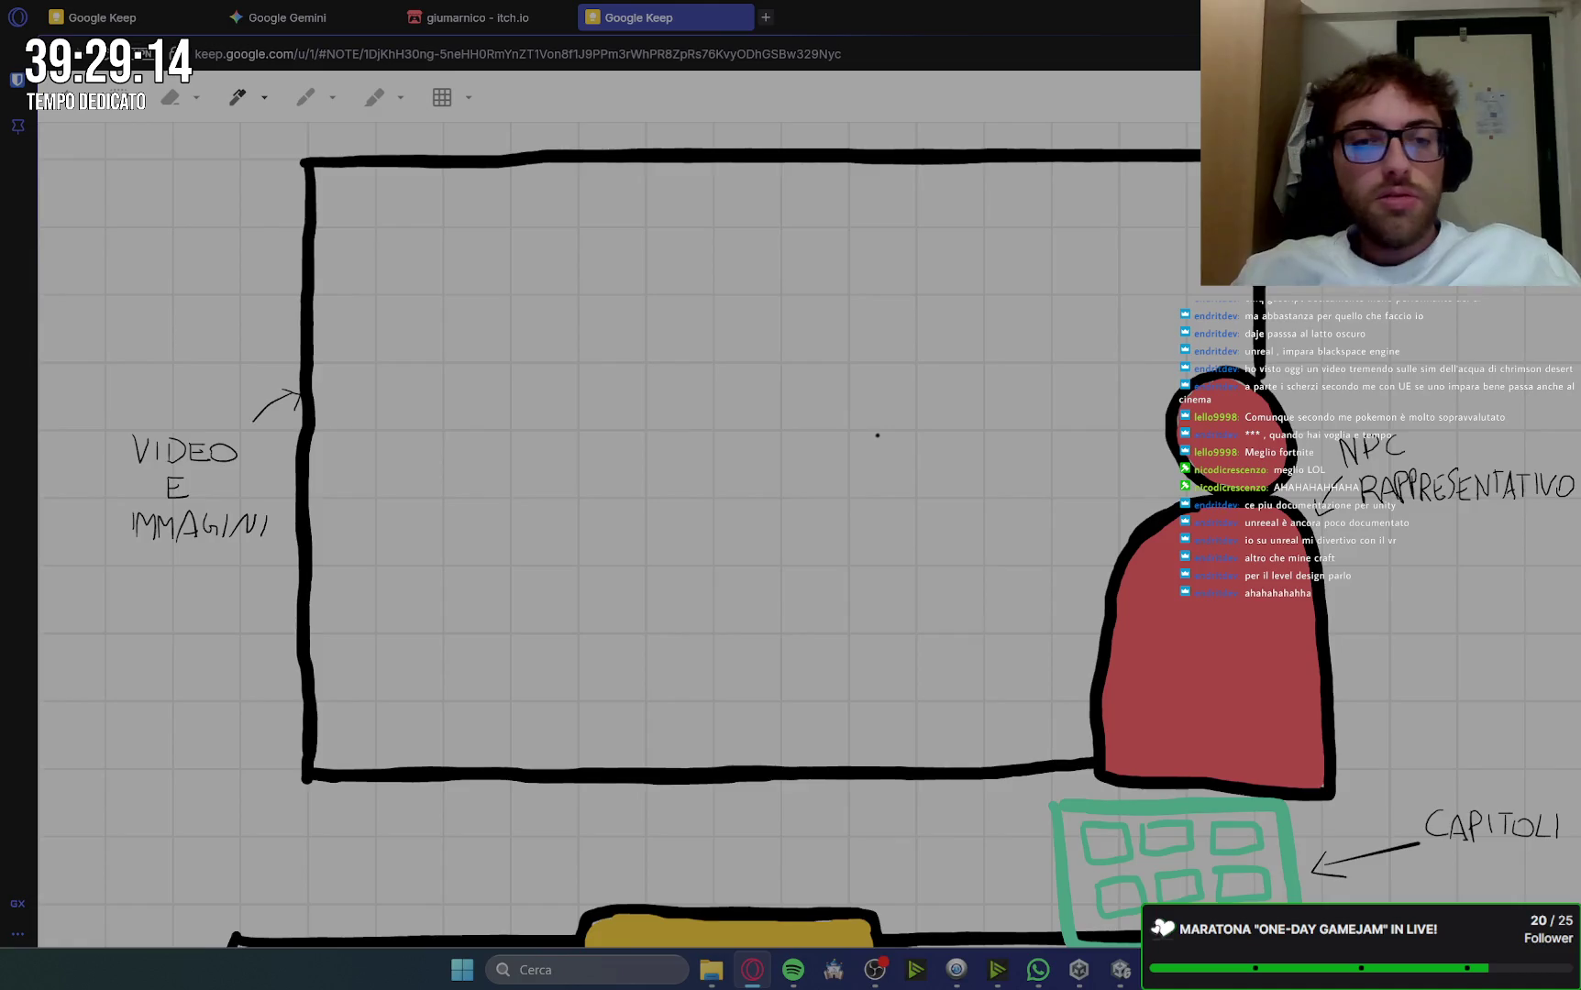
{"action": "left_click", "coordinate": [53, 110]}
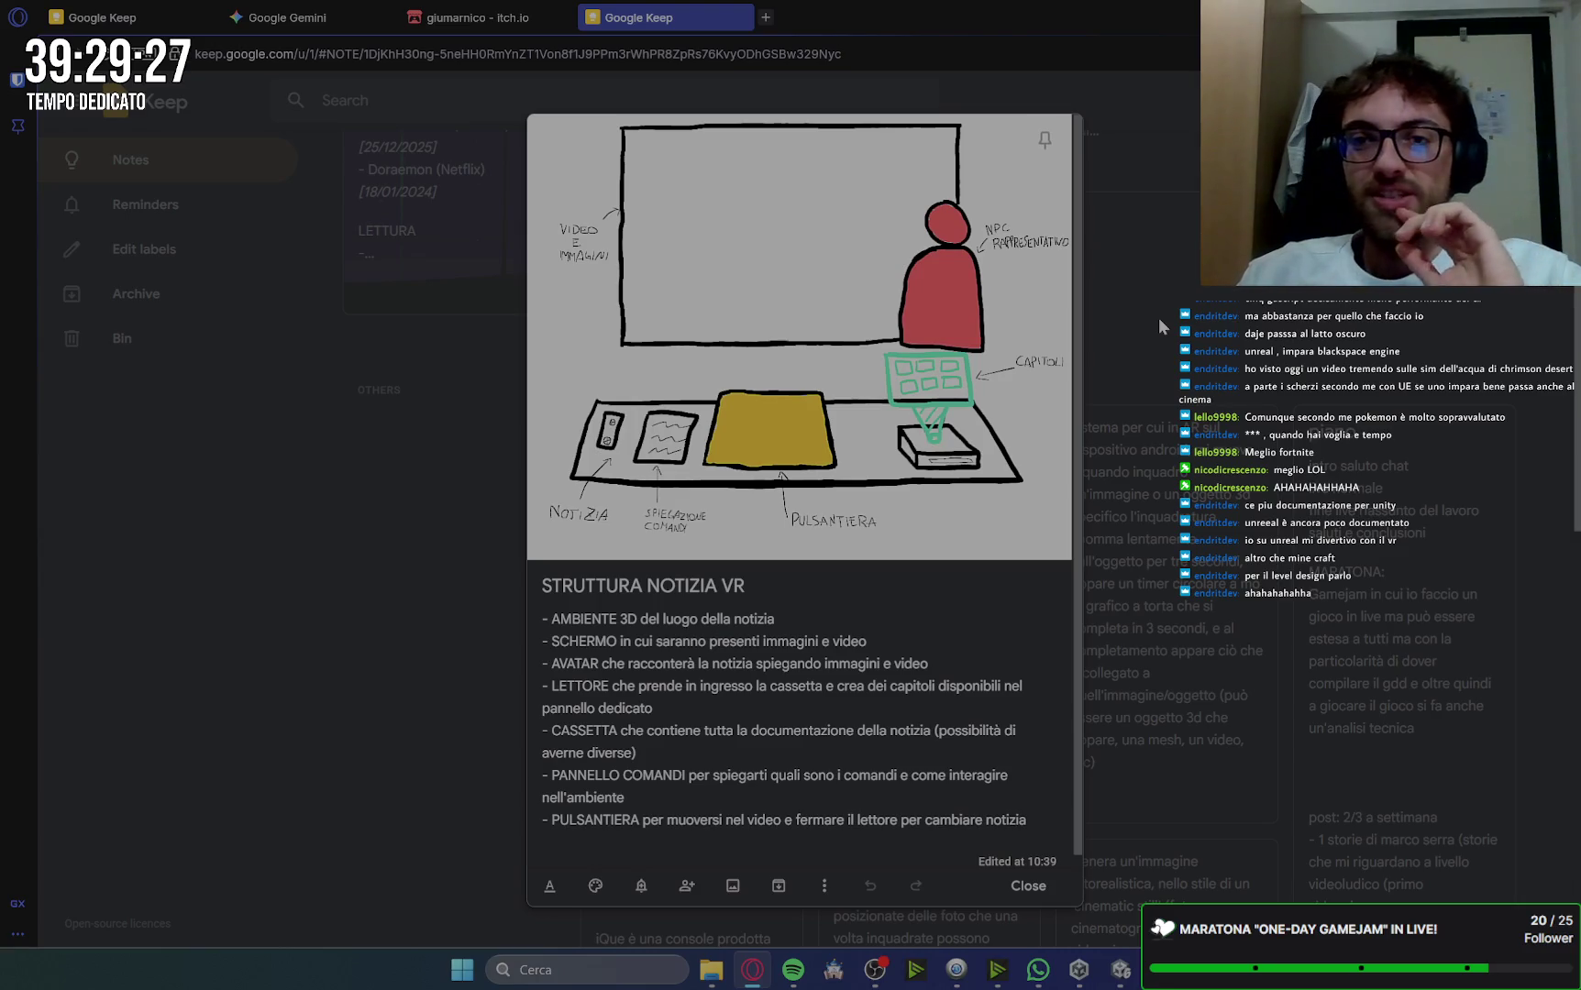
{"action": "left_click", "coordinate": [1147, 303]}
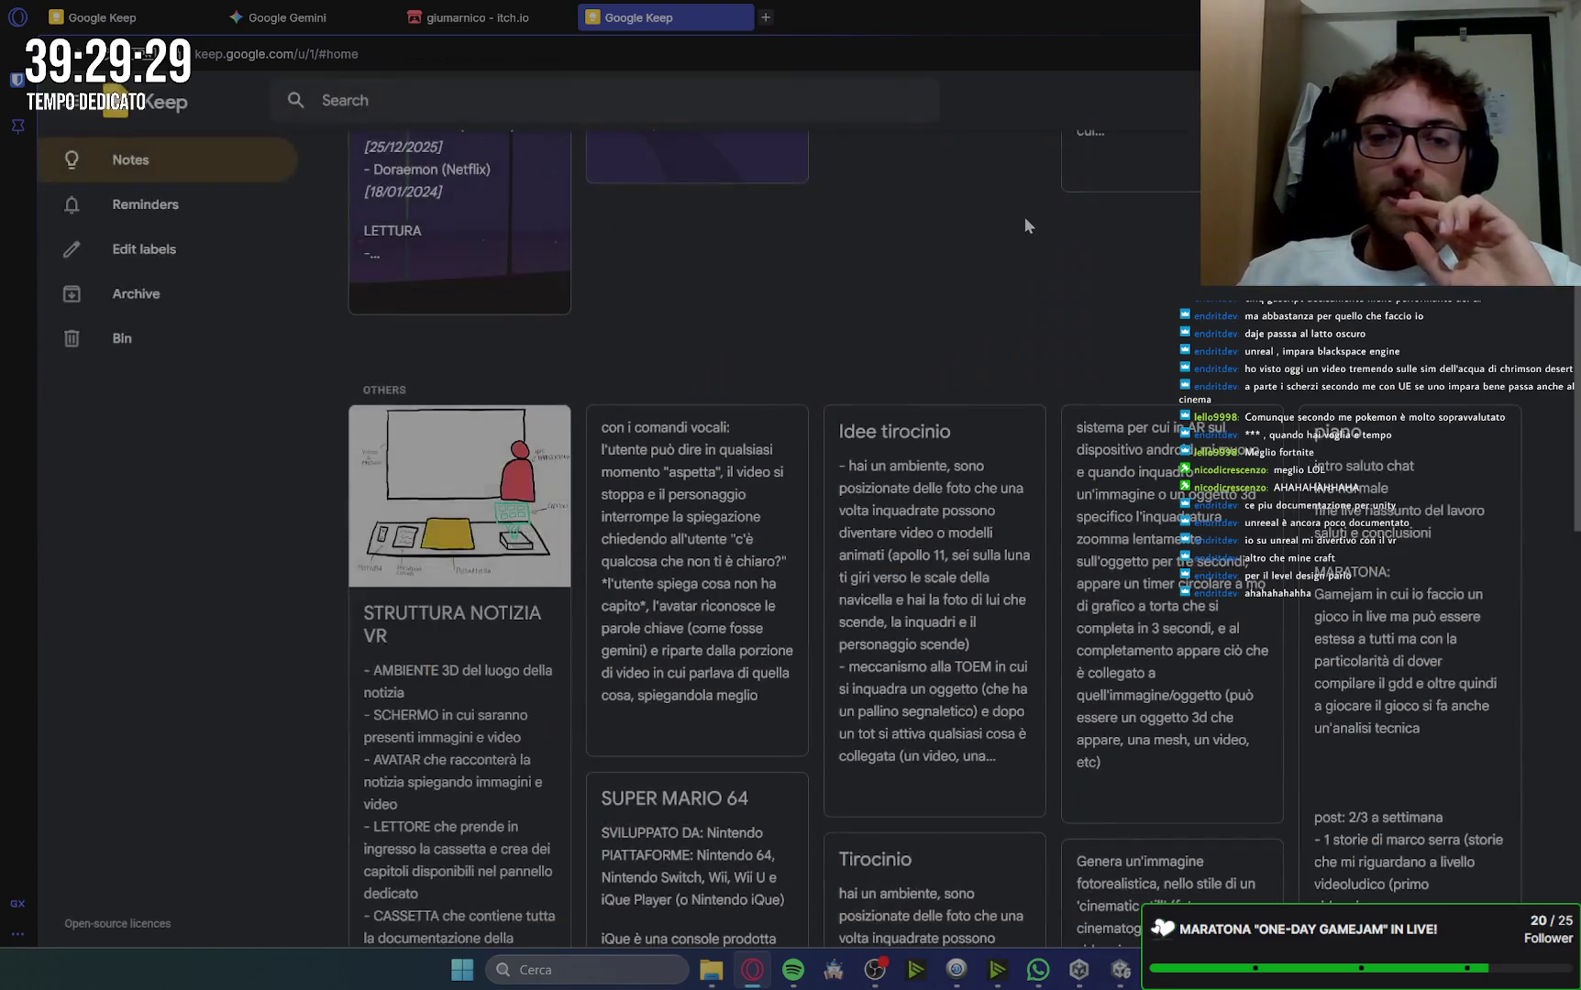
{"action": "left_click", "coordinate": [282, 19]}
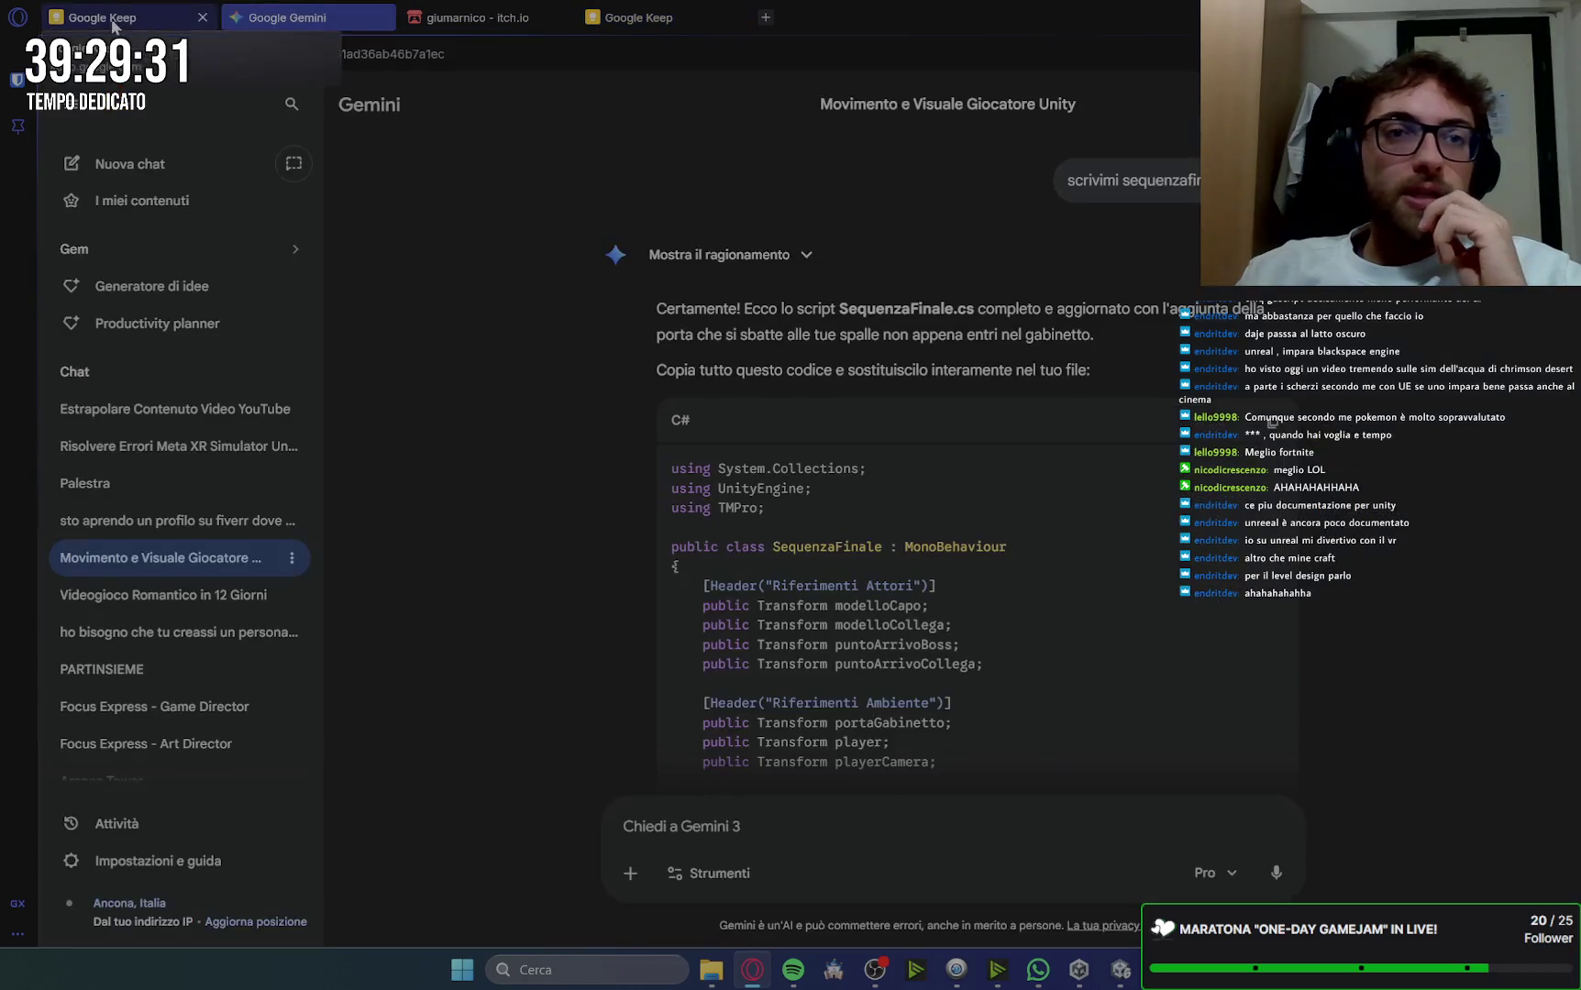
Step: Close the duplicate Google Keep tab and return to the Unity editor
{"action": "left_click", "coordinate": [738, 18]}
{"action": "left_click", "coordinate": [128, 17]}
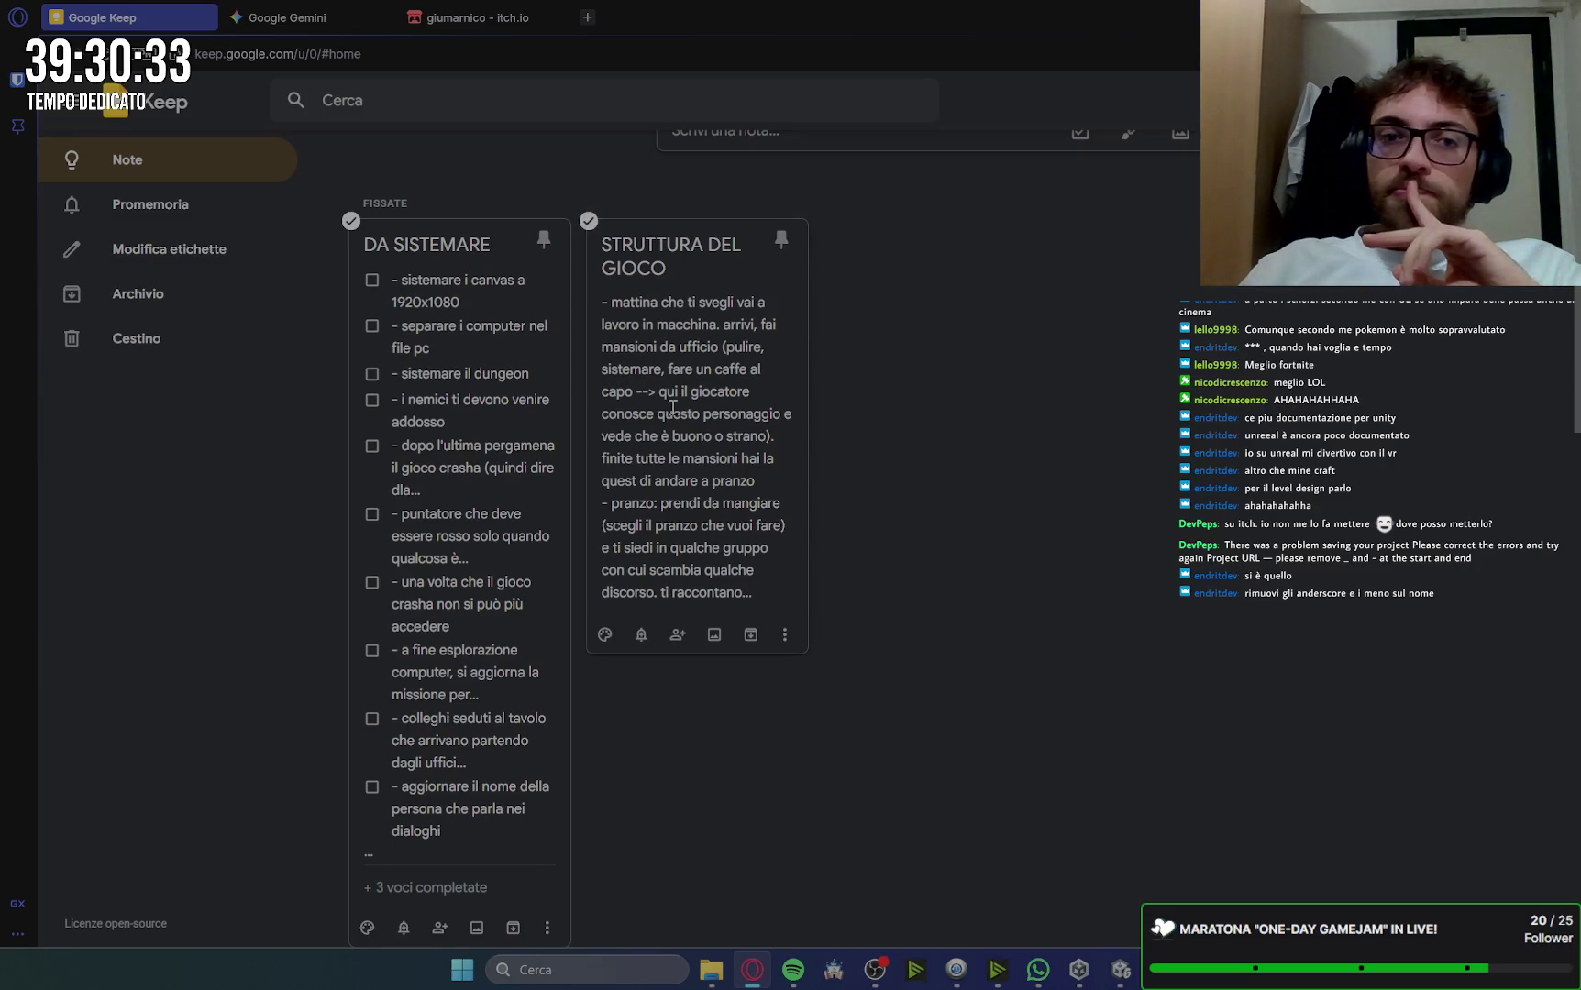
{"action": "key", "text": "alt+Tab"}
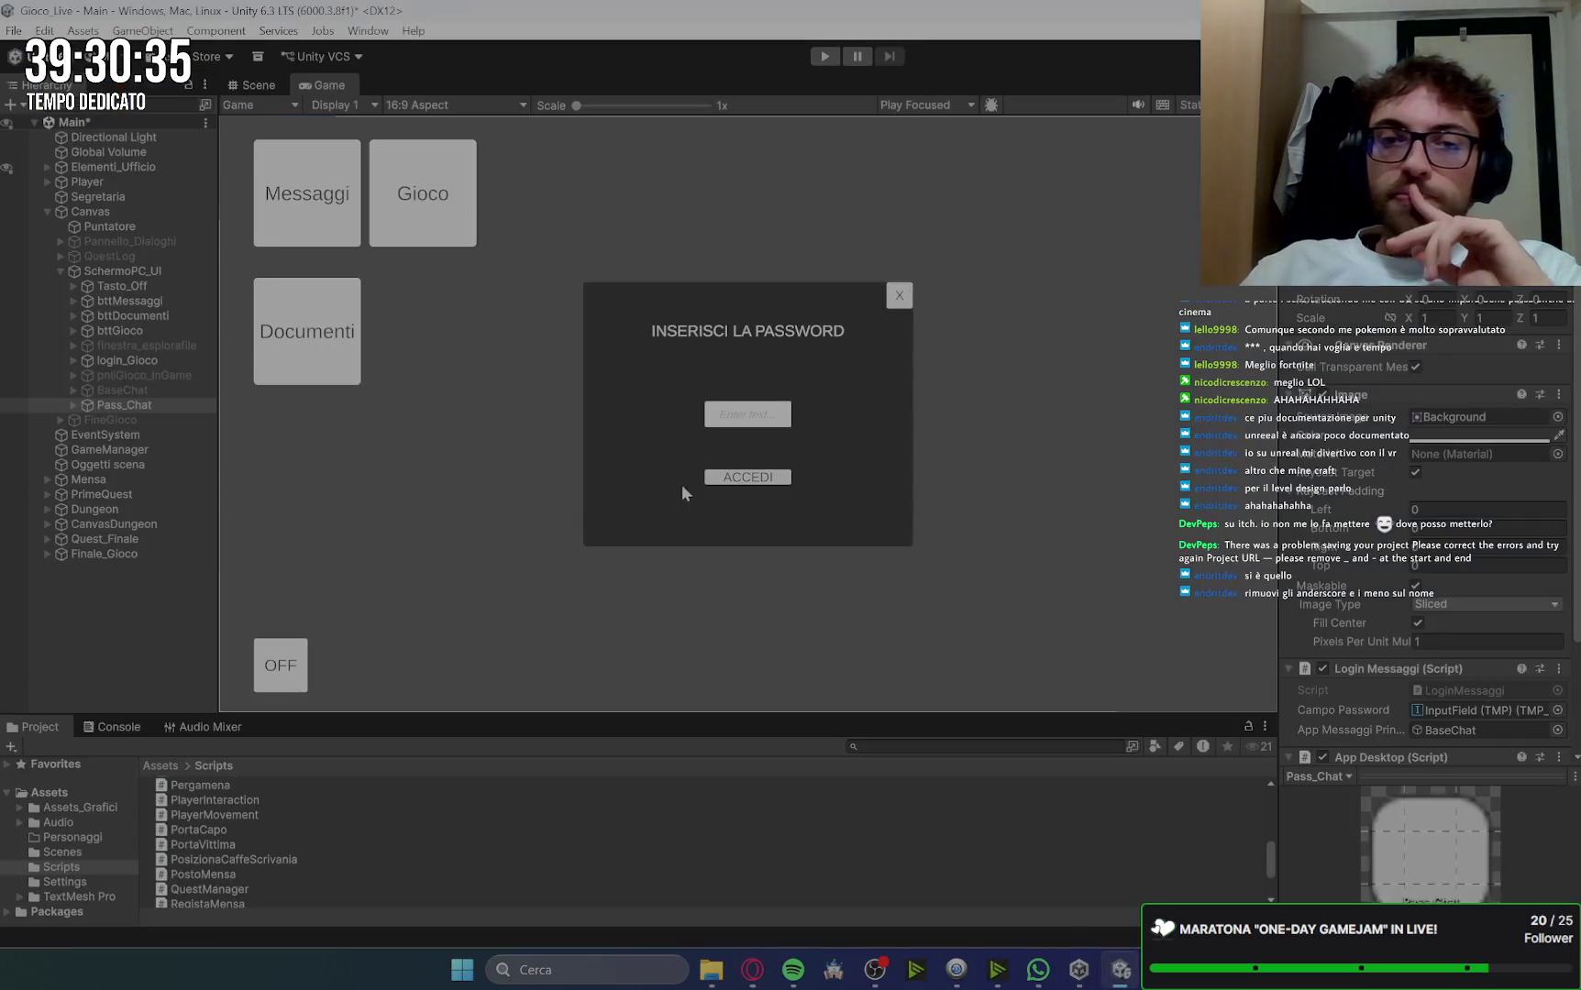
Step: Check the login_Gioco and Pass_Chat panels' settings, then reload the itch.io page in the browser
{"action": "left_click", "coordinate": [158, 362]}
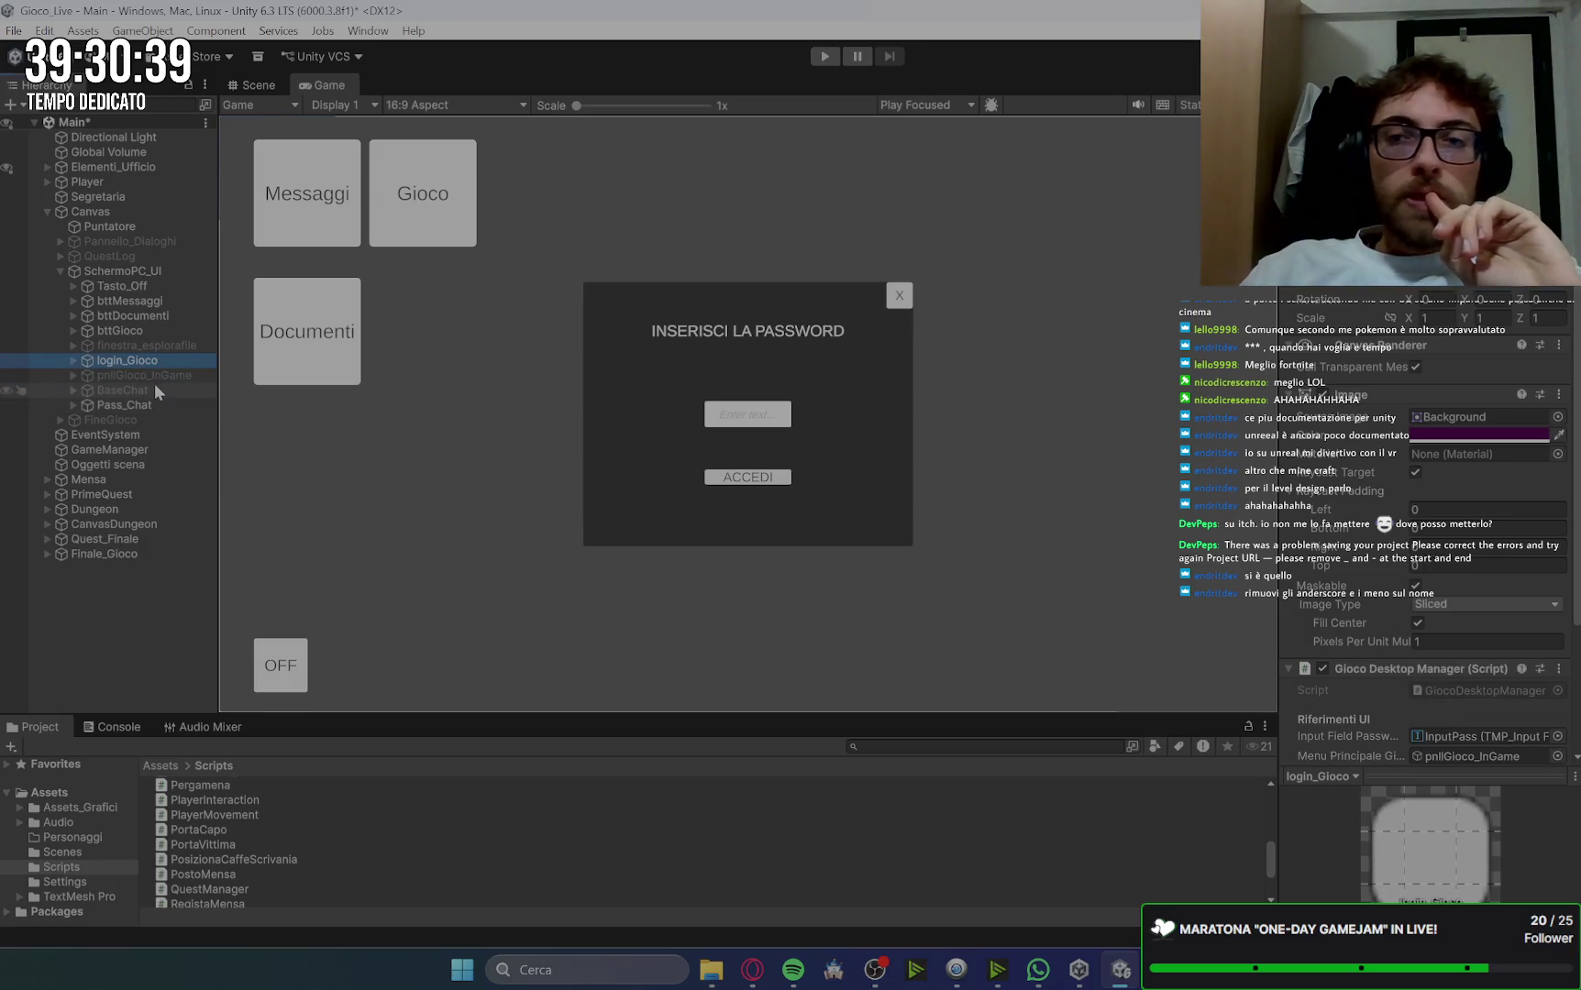
{"action": "left_click", "coordinate": [140, 405]}
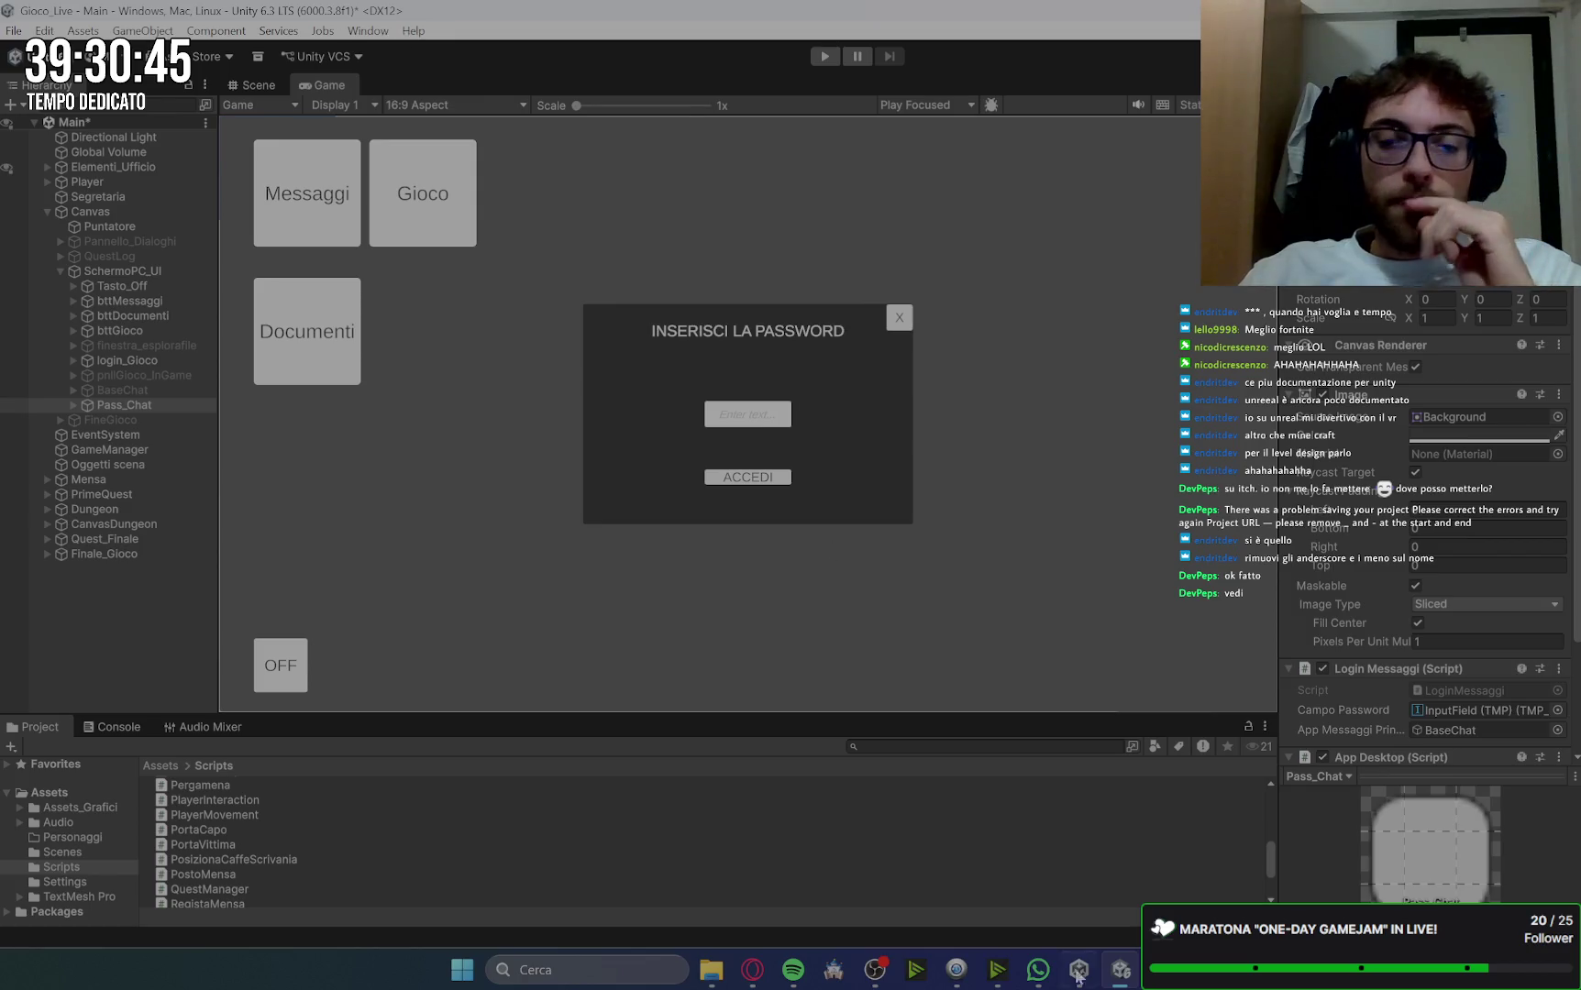
{"action": "left_click", "coordinate": [752, 969]}
{"action": "left_click", "coordinate": [486, 17]}
{"action": "left_click", "coordinate": [138, 53]}
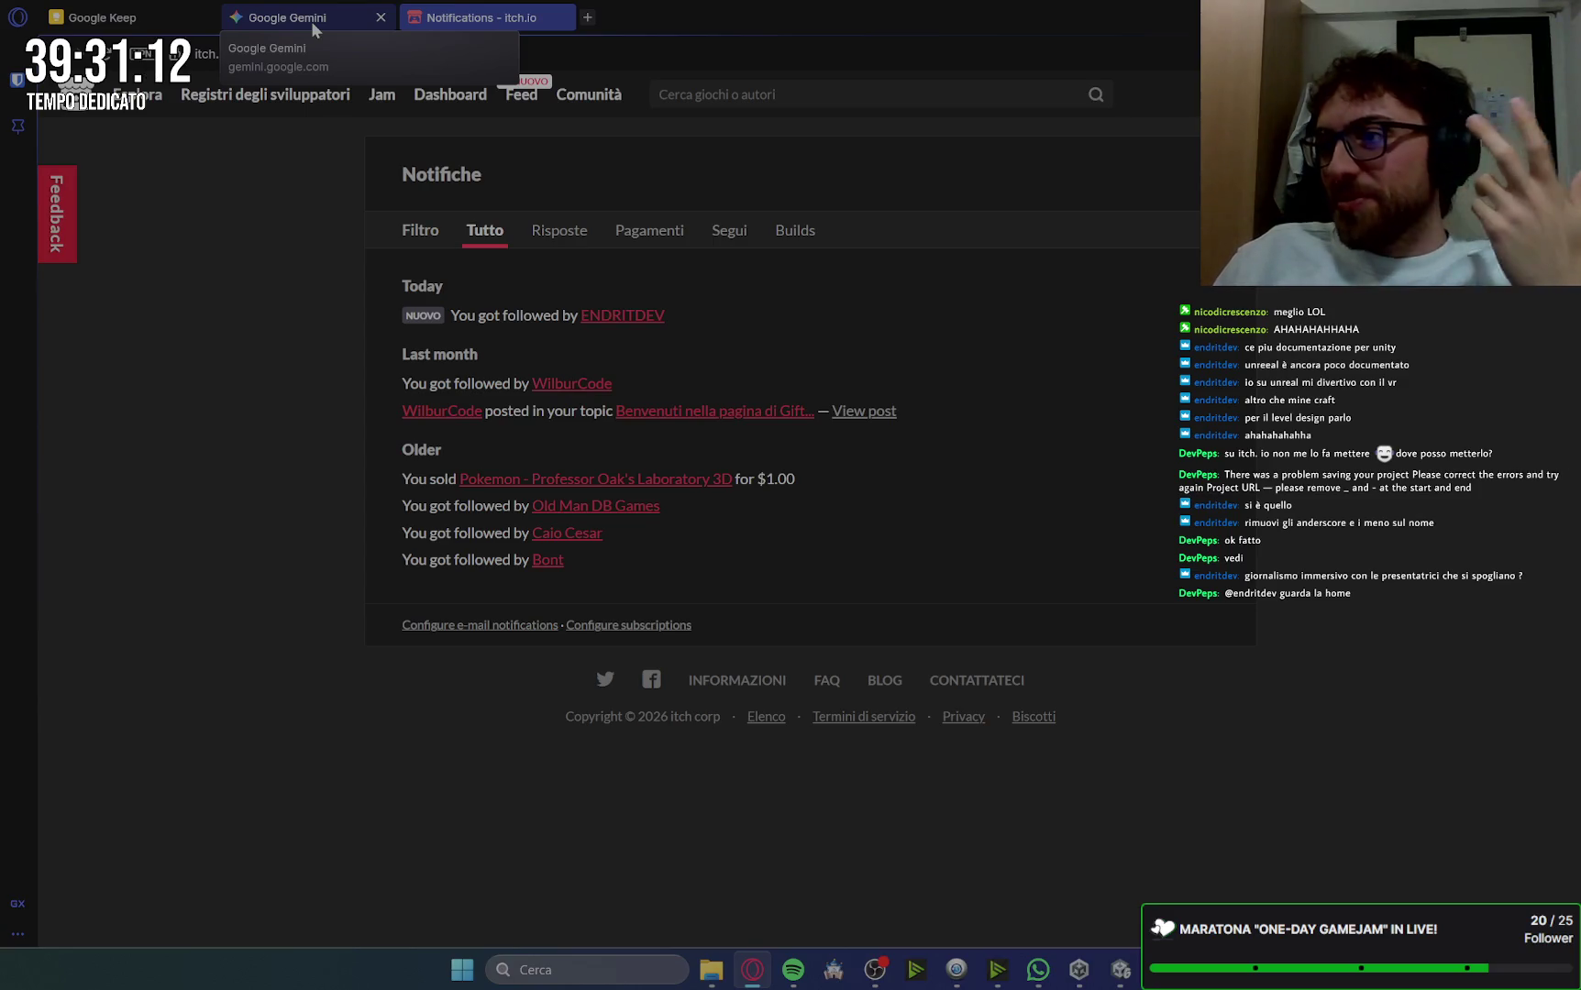
Step: Reload the itch.io profile page so the new prova Action game is listed beside ProjectEx
{"action": "left_click", "coordinate": [105, 14]}
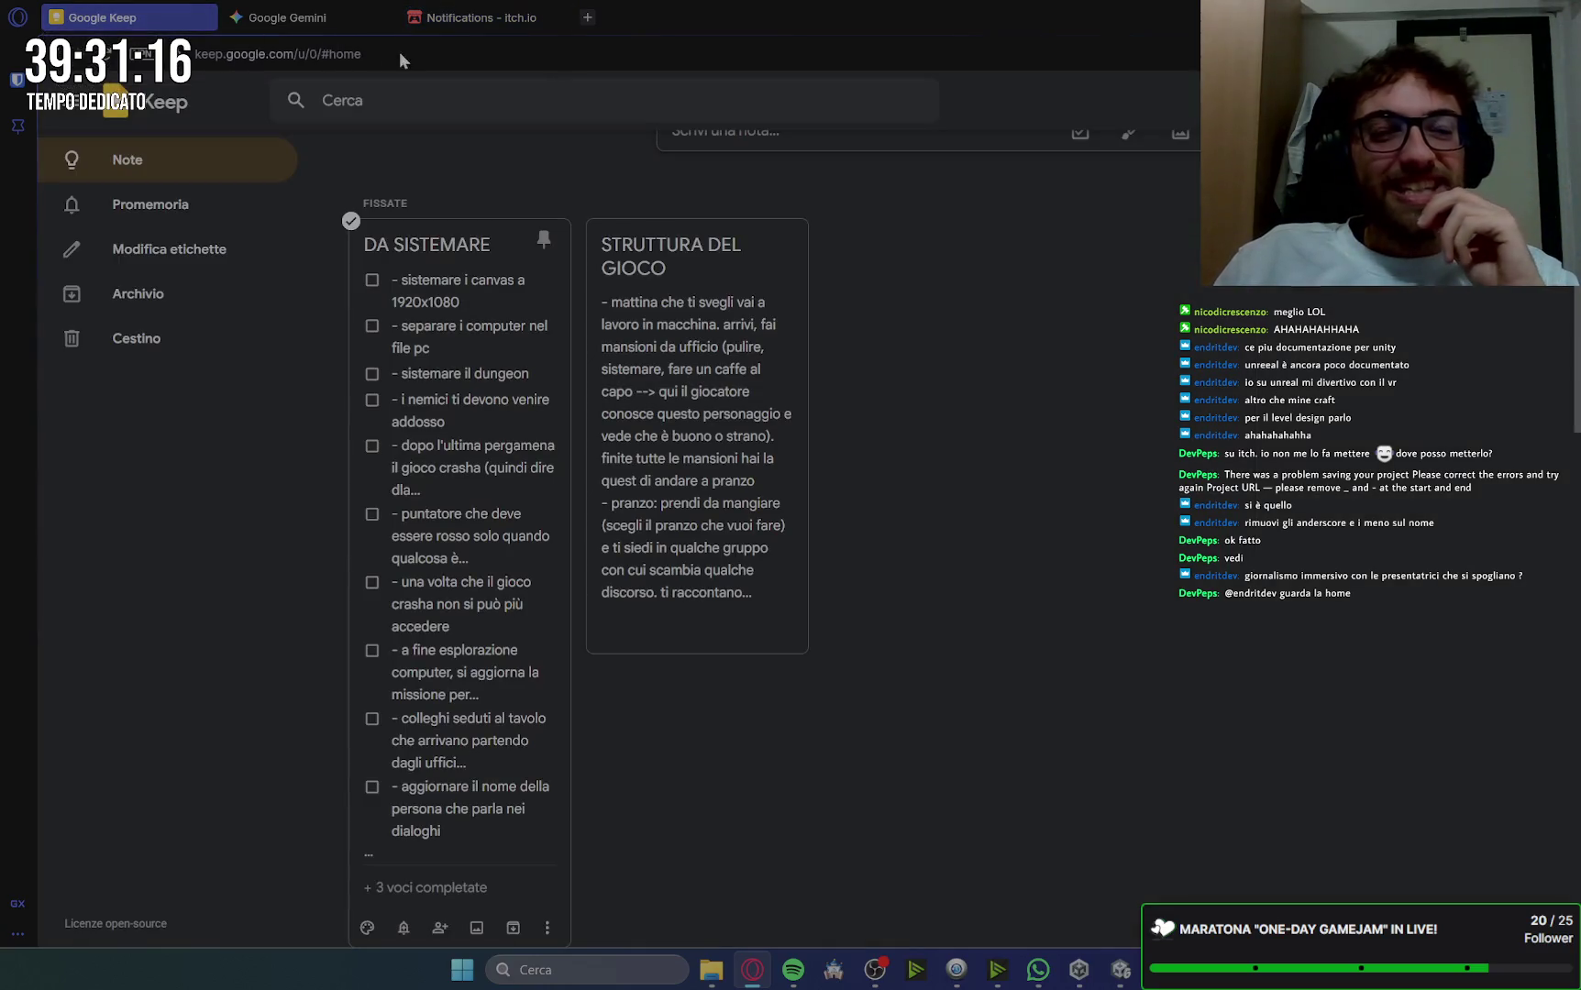
{"action": "left_click", "coordinate": [435, 14]}
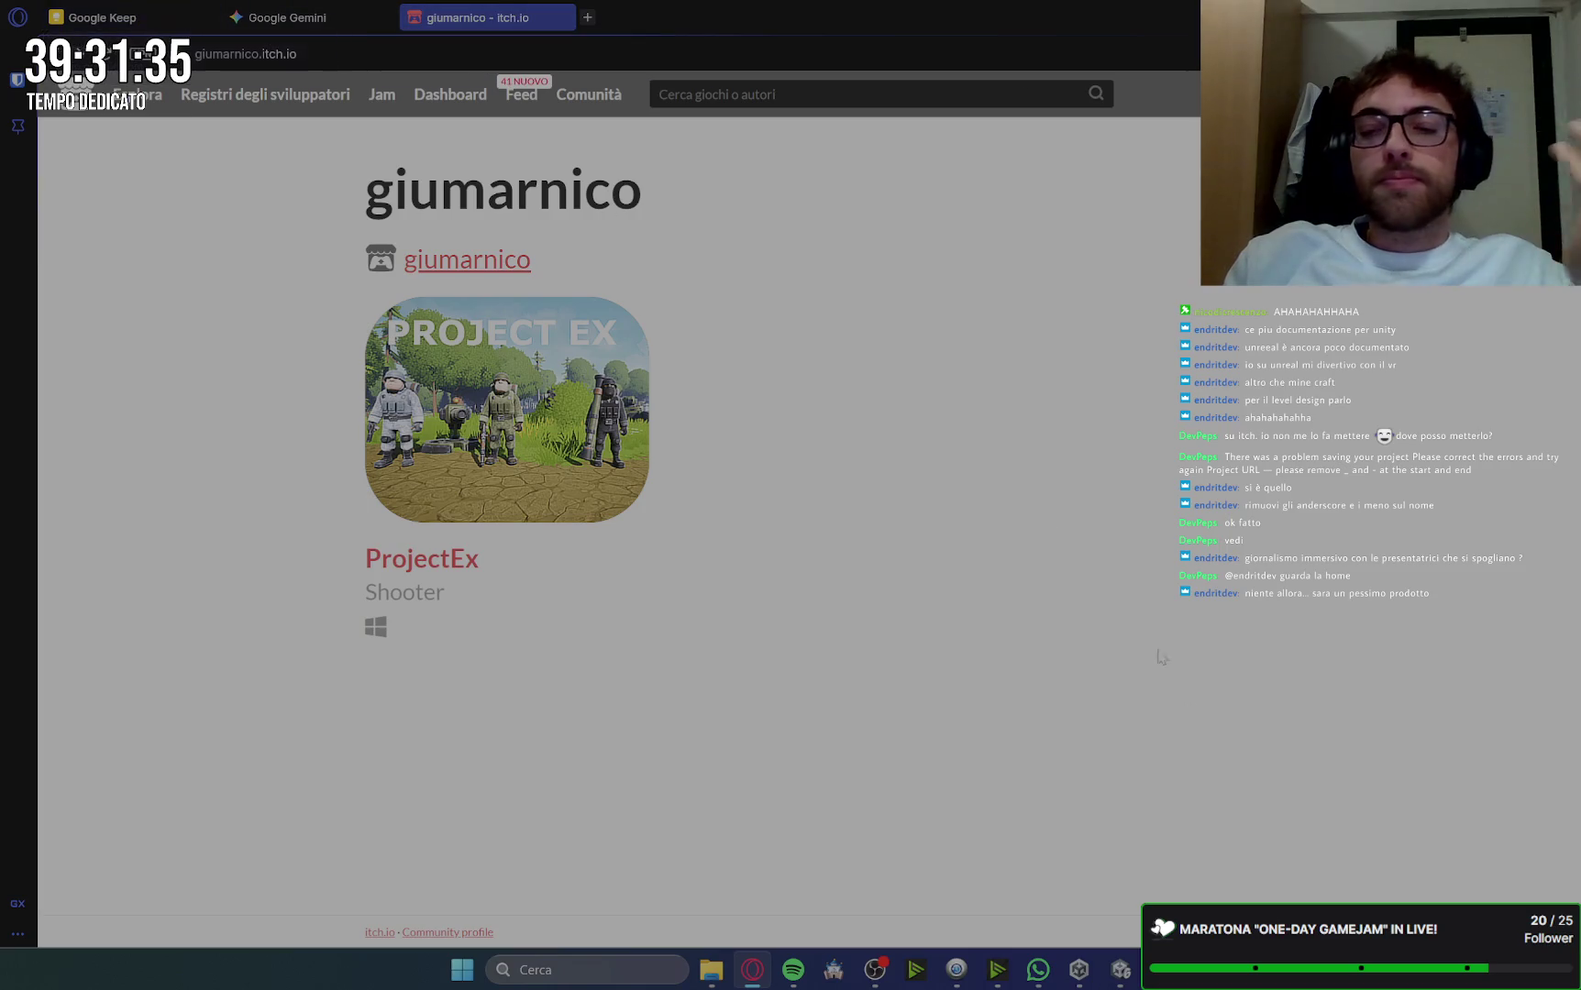
{"action": "left_click", "coordinate": [1123, 973]}
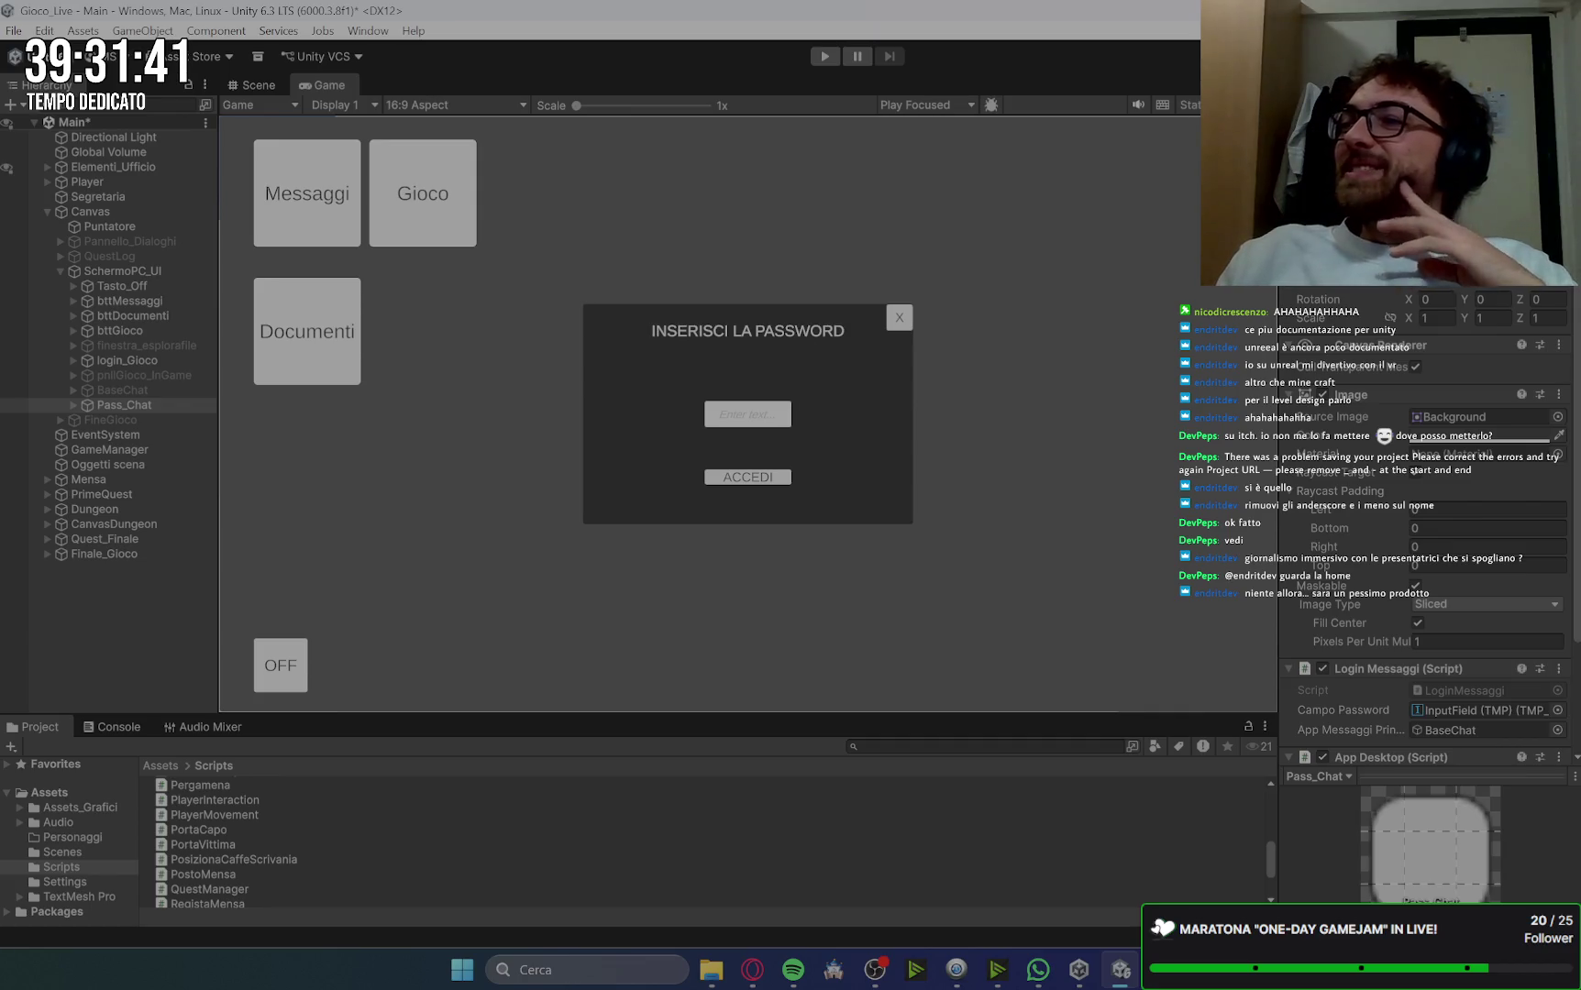
{"action": "left_click", "coordinate": [752, 969]}
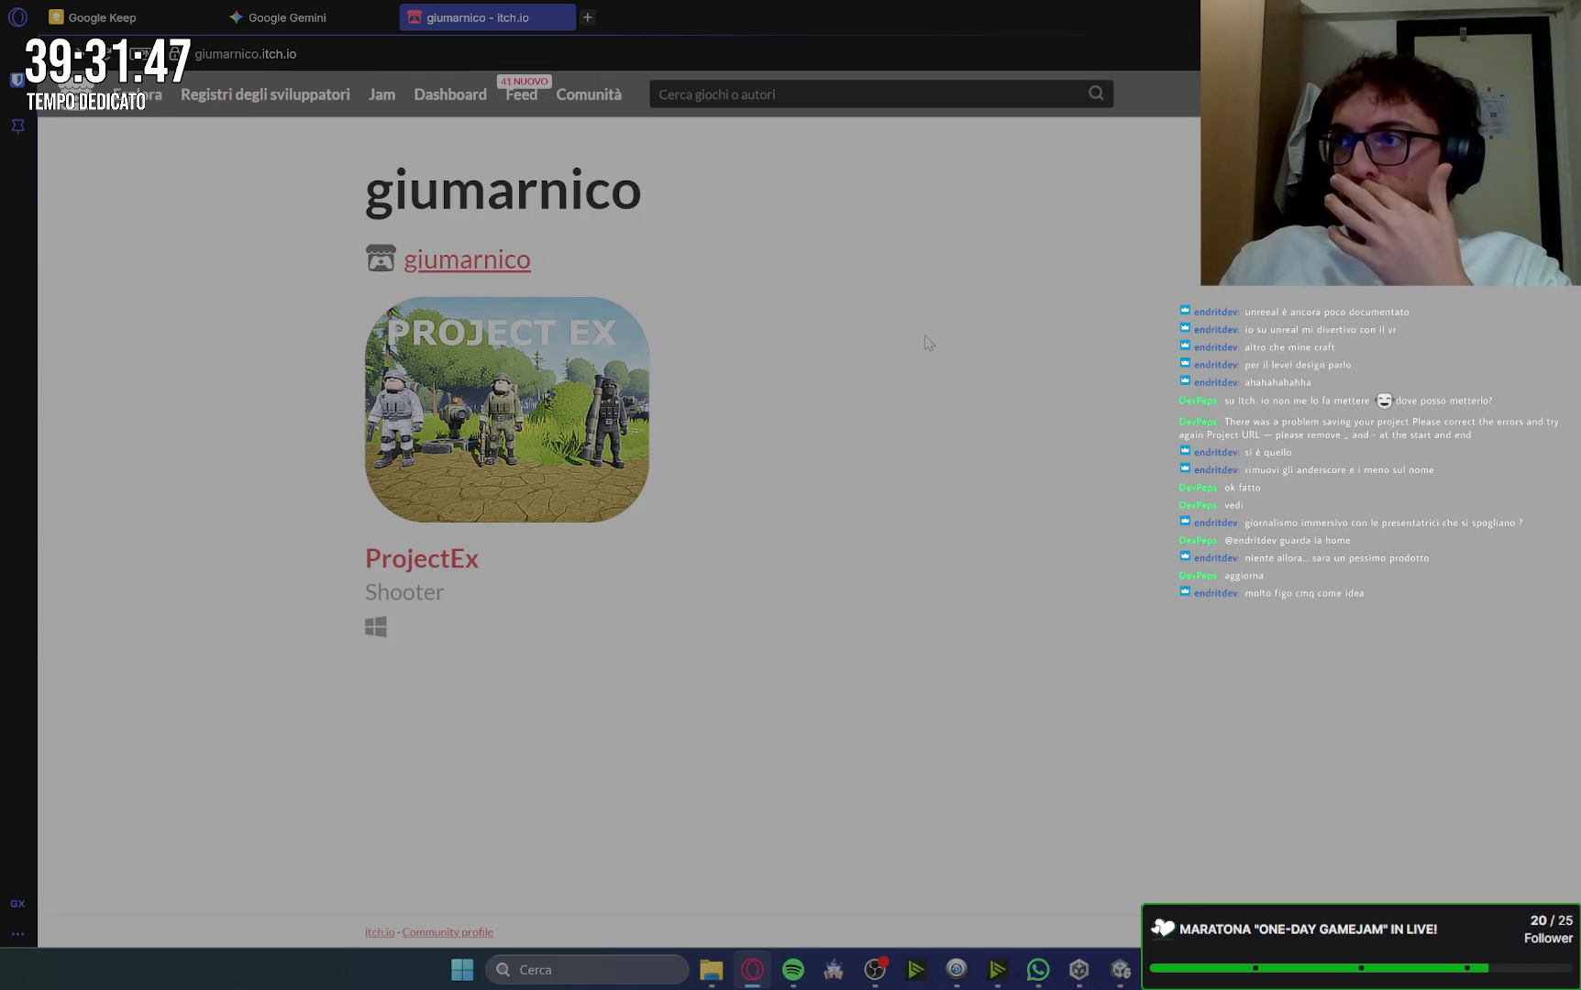
{"action": "left_click", "coordinate": [111, 55]}
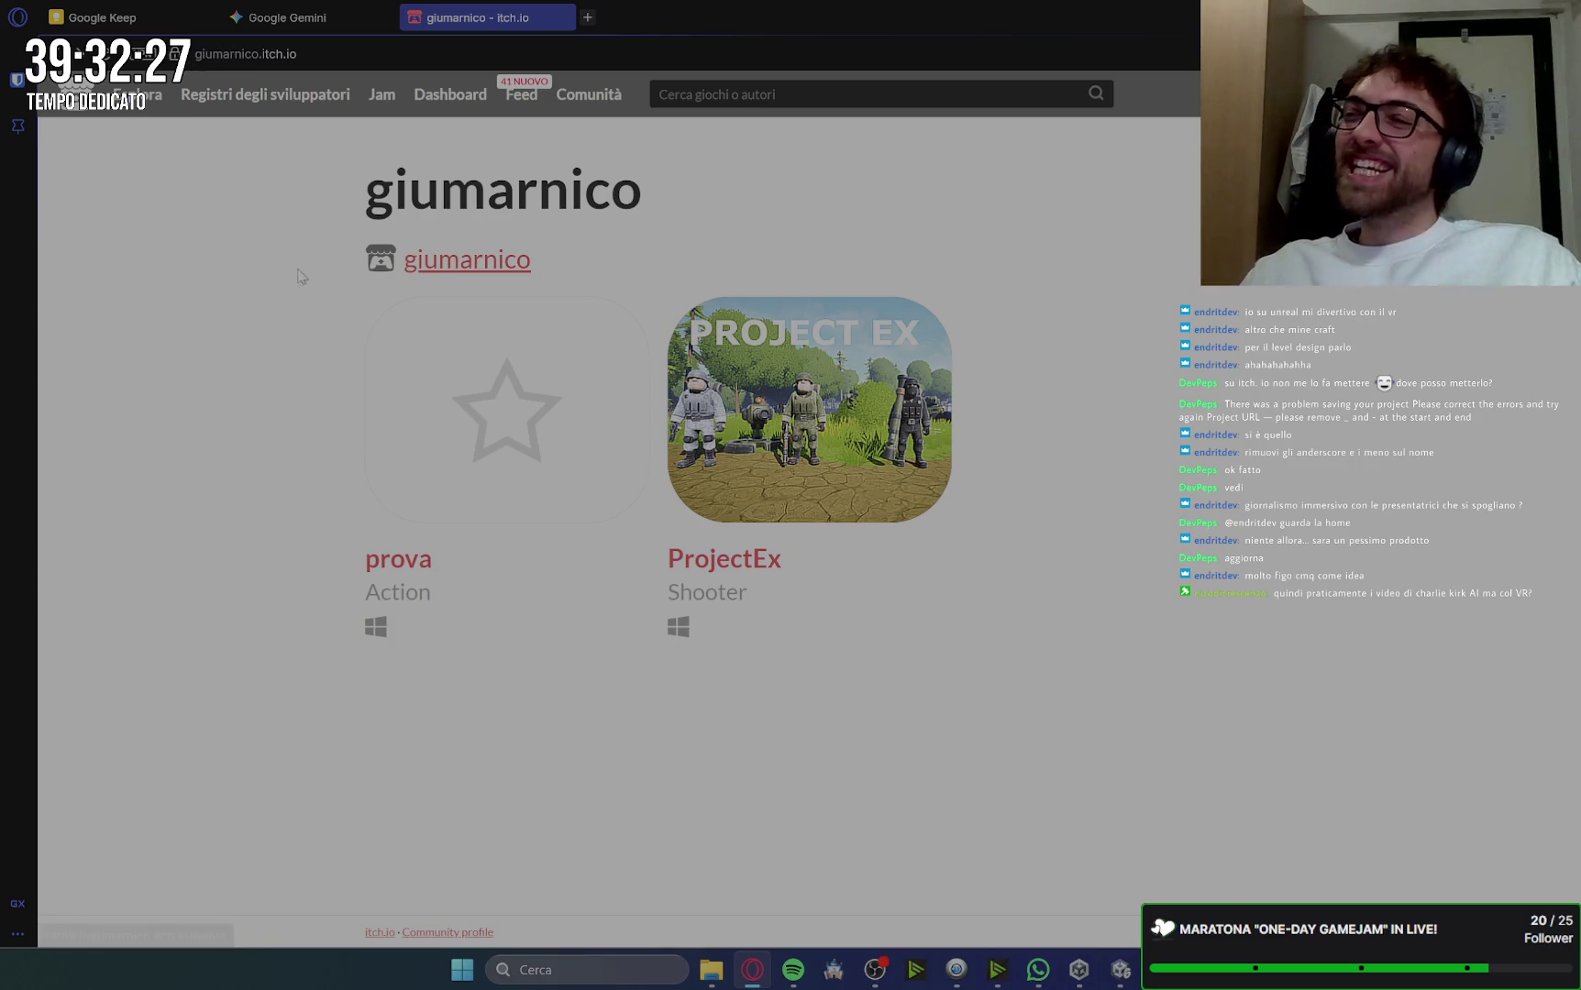
Step: Download prova's Askinm.zip from itch.io without paying, then return to Unity with login_Gioco selected
{"action": "left_click", "coordinate": [472, 419]}
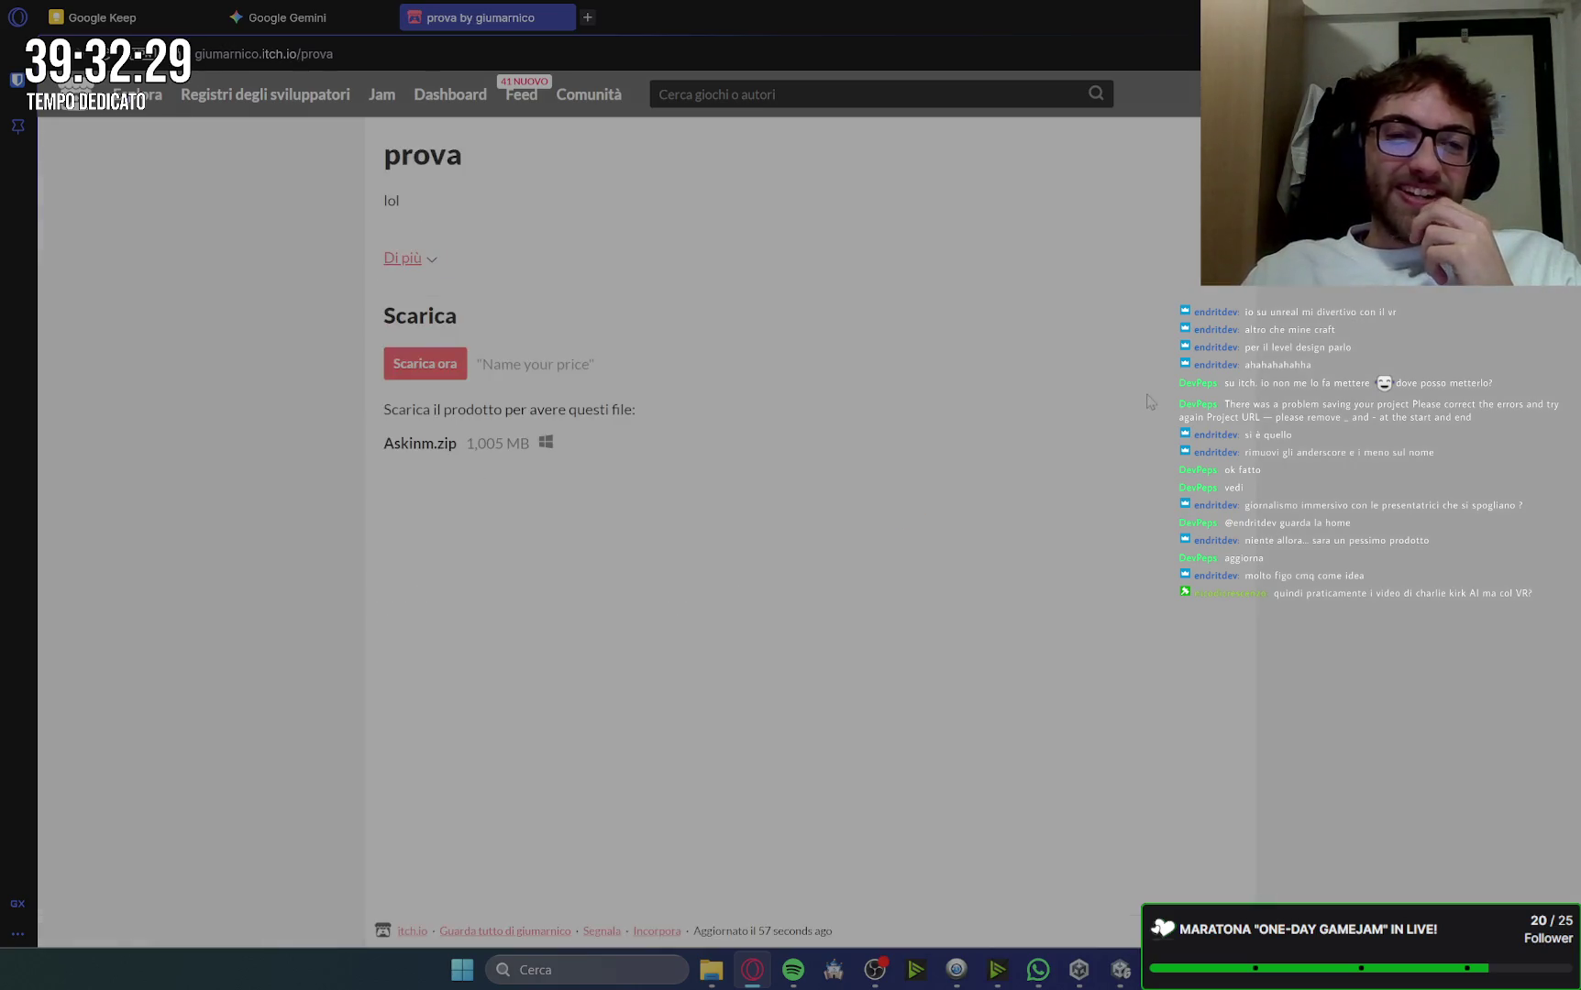
{"action": "left_click", "coordinate": [447, 369]}
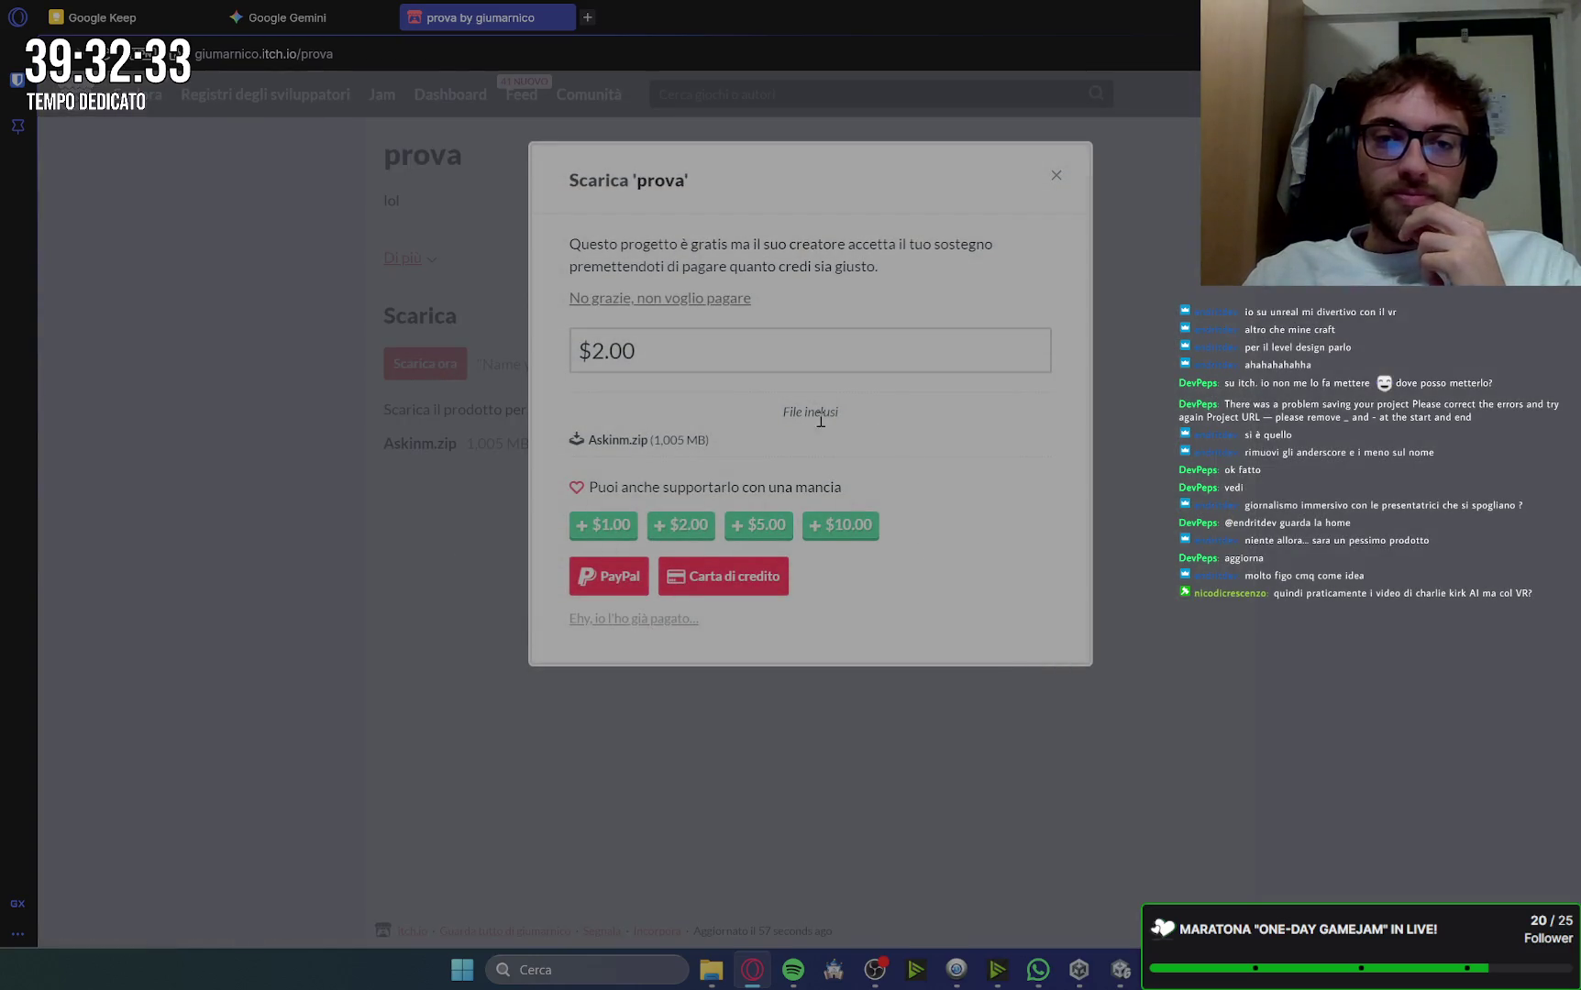
{"action": "left_click", "coordinate": [667, 300]}
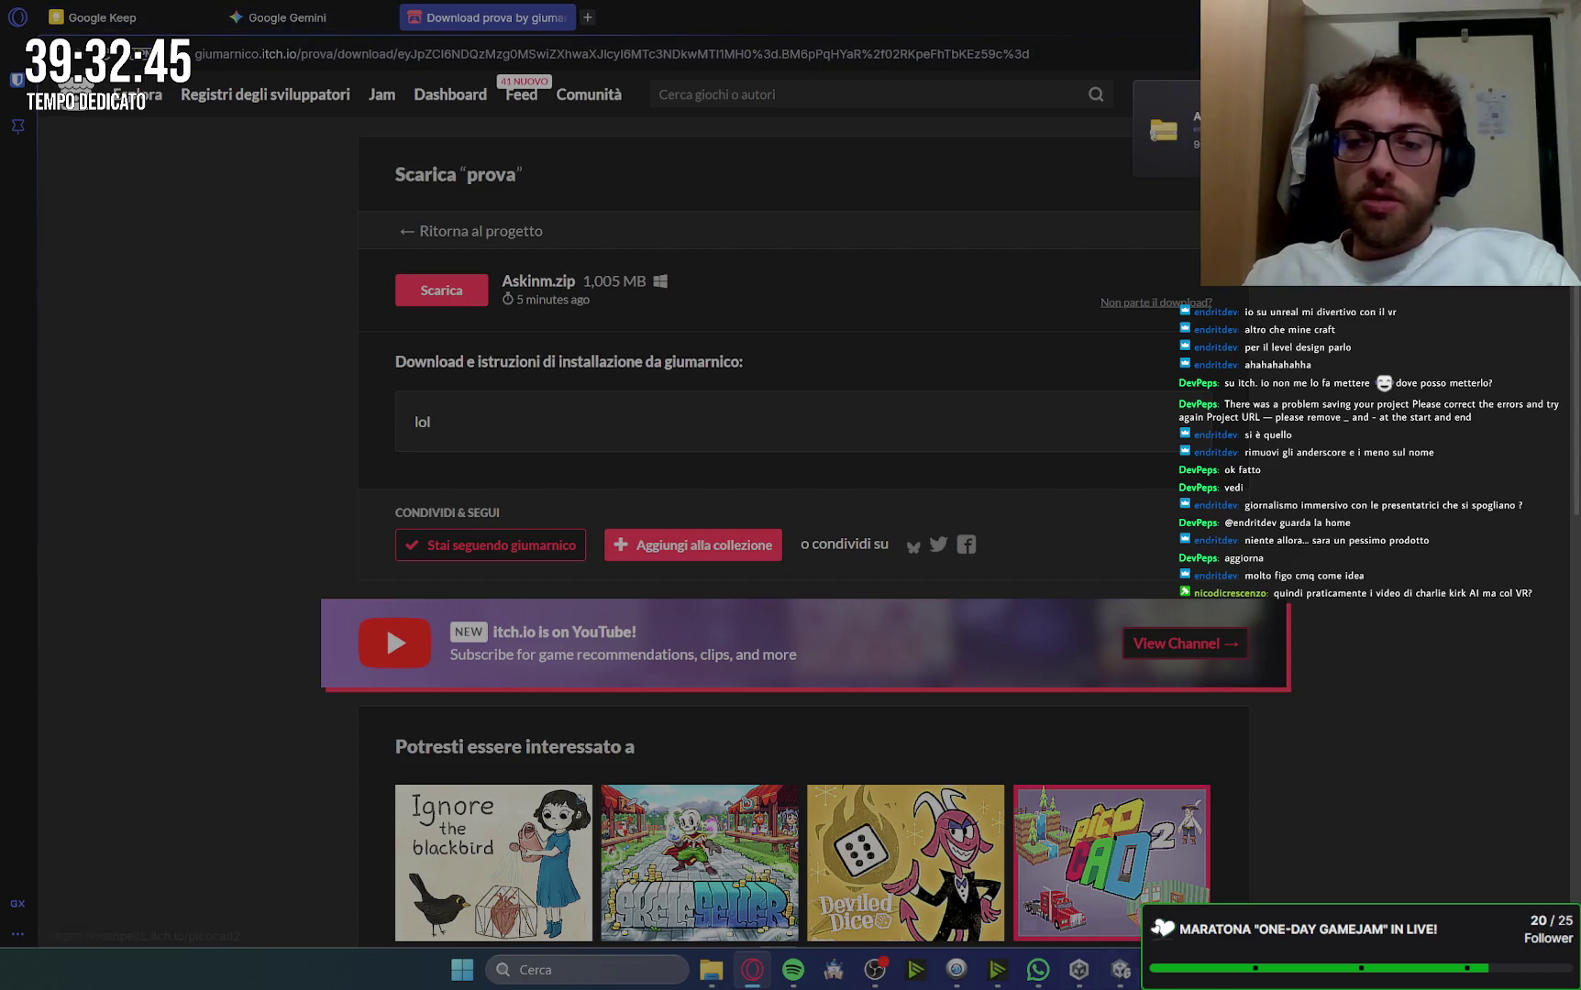
{"action": "left_click", "coordinate": [1120, 969]}
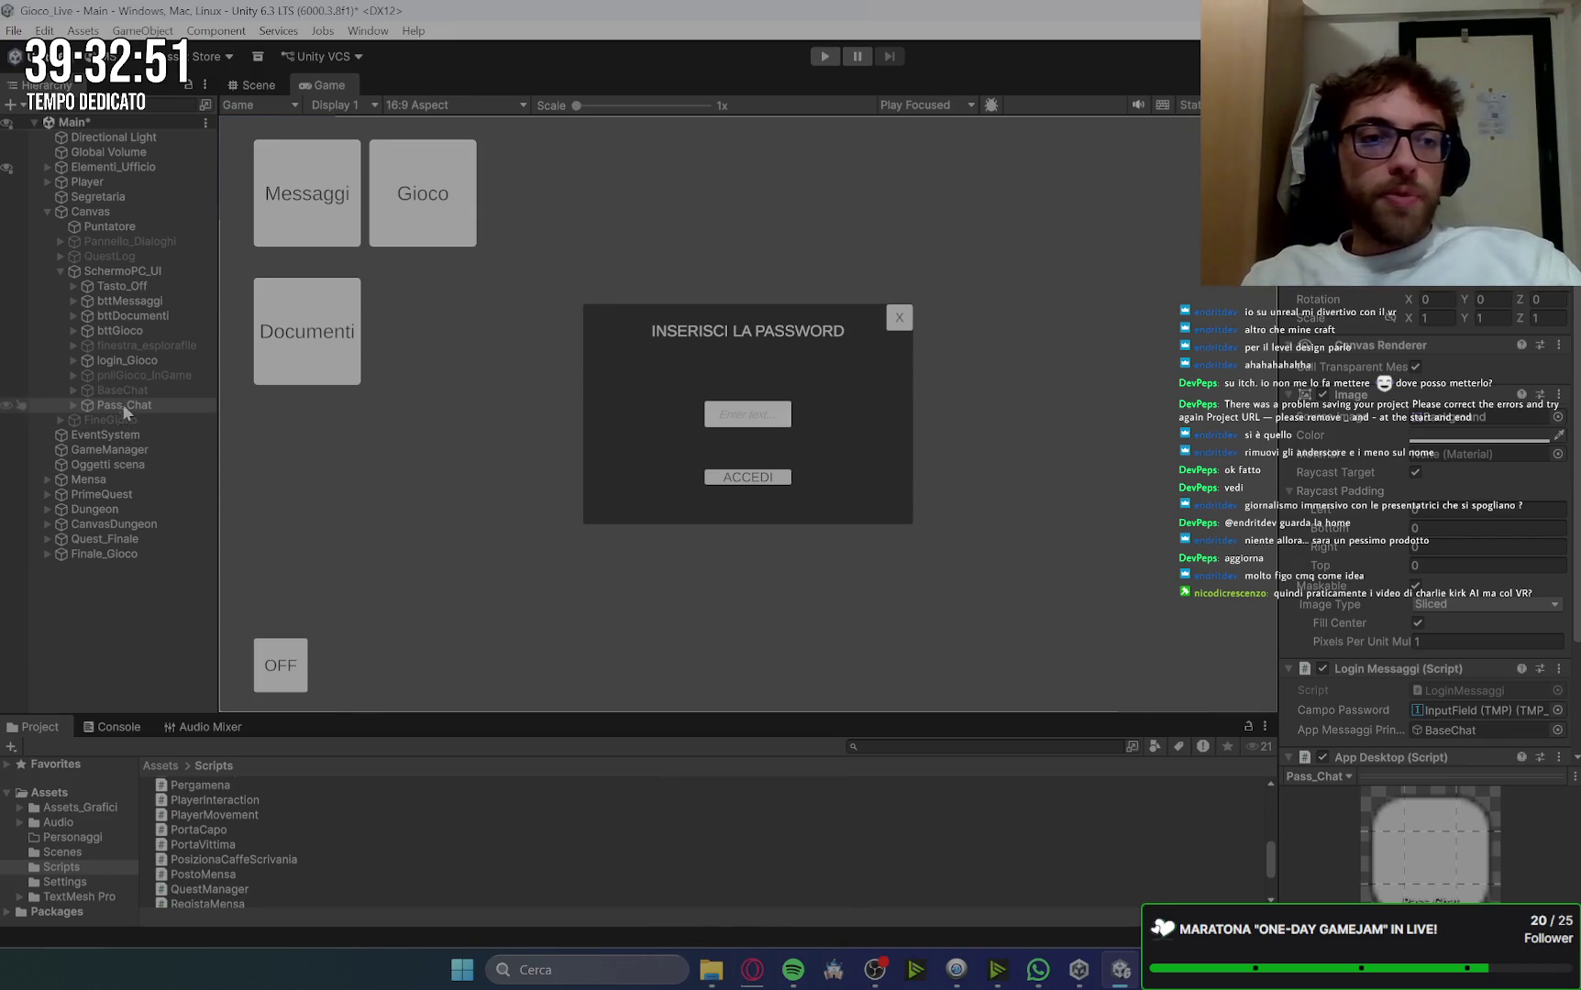
{"action": "left_click", "coordinate": [129, 361]}
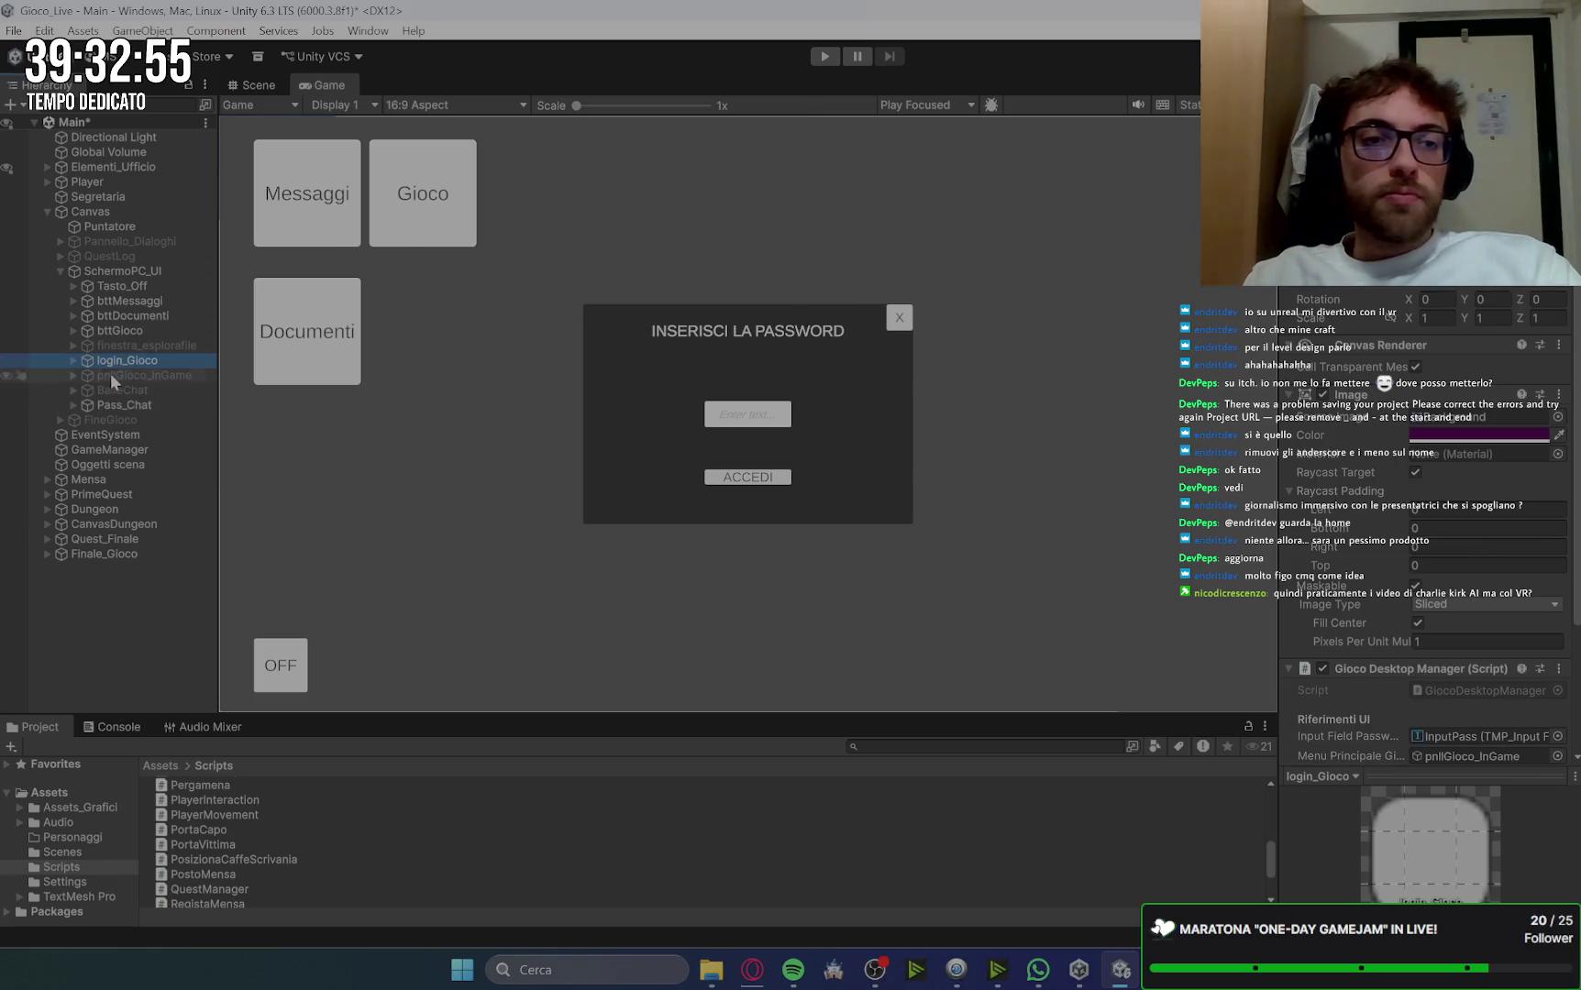
Step: Expand login_Gioco and Pass_Chat in the Hierarchy and compare their esc and ESCI close buttons
{"action": "left_click", "coordinate": [75, 362]}
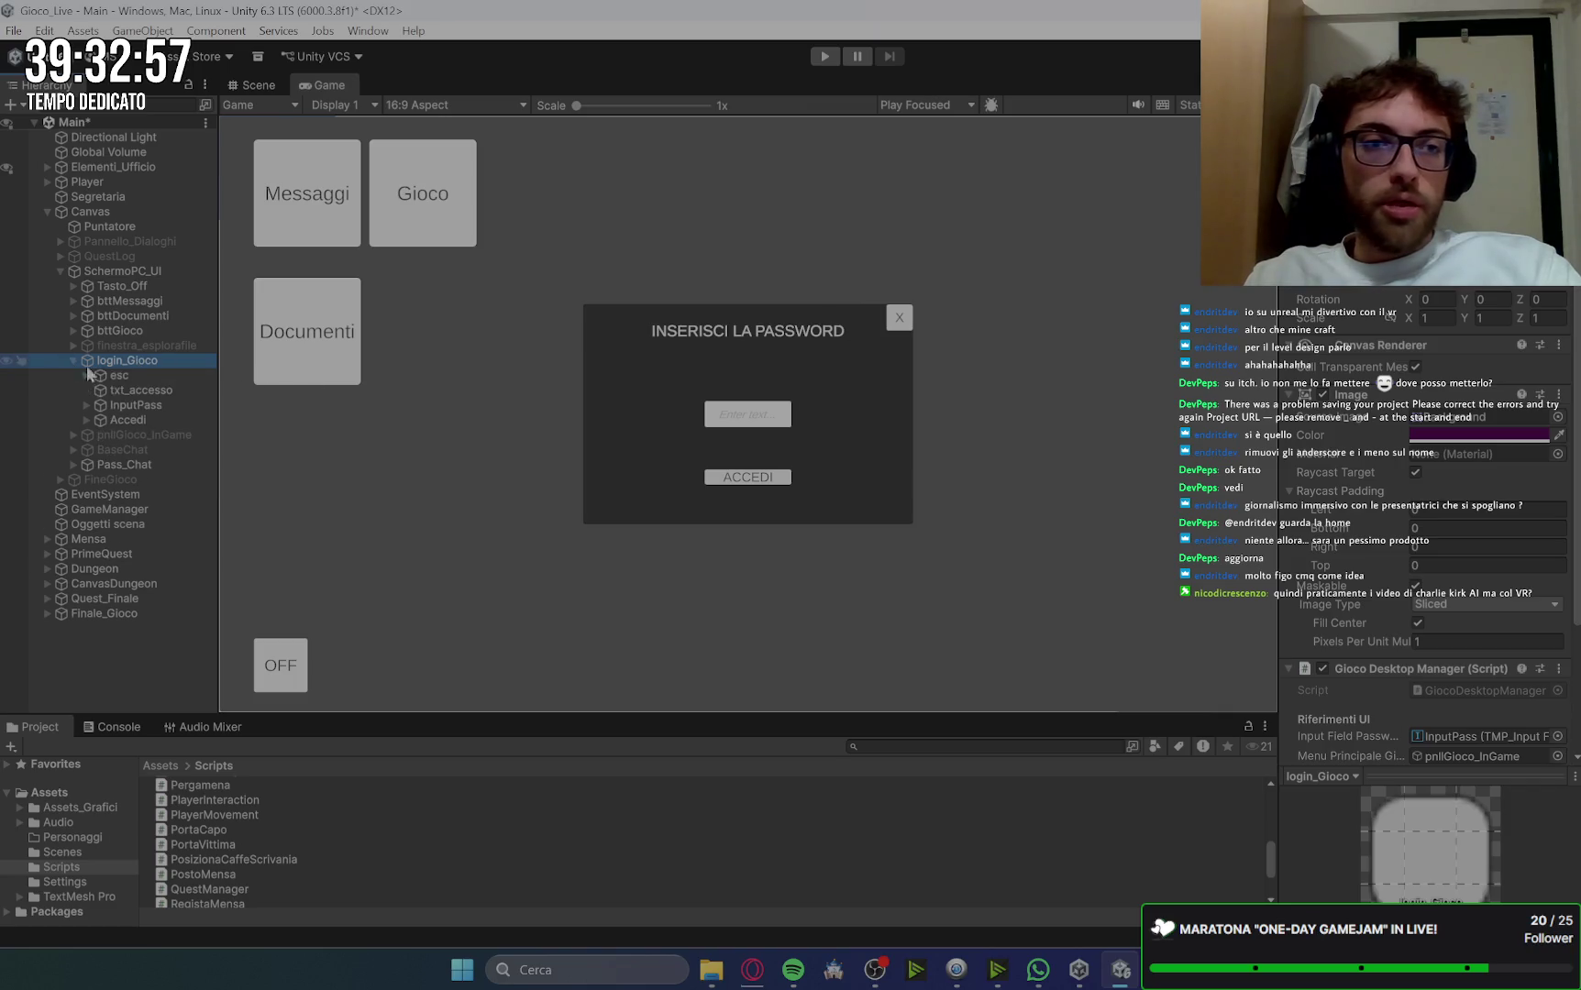
{"action": "left_click", "coordinate": [148, 377]}
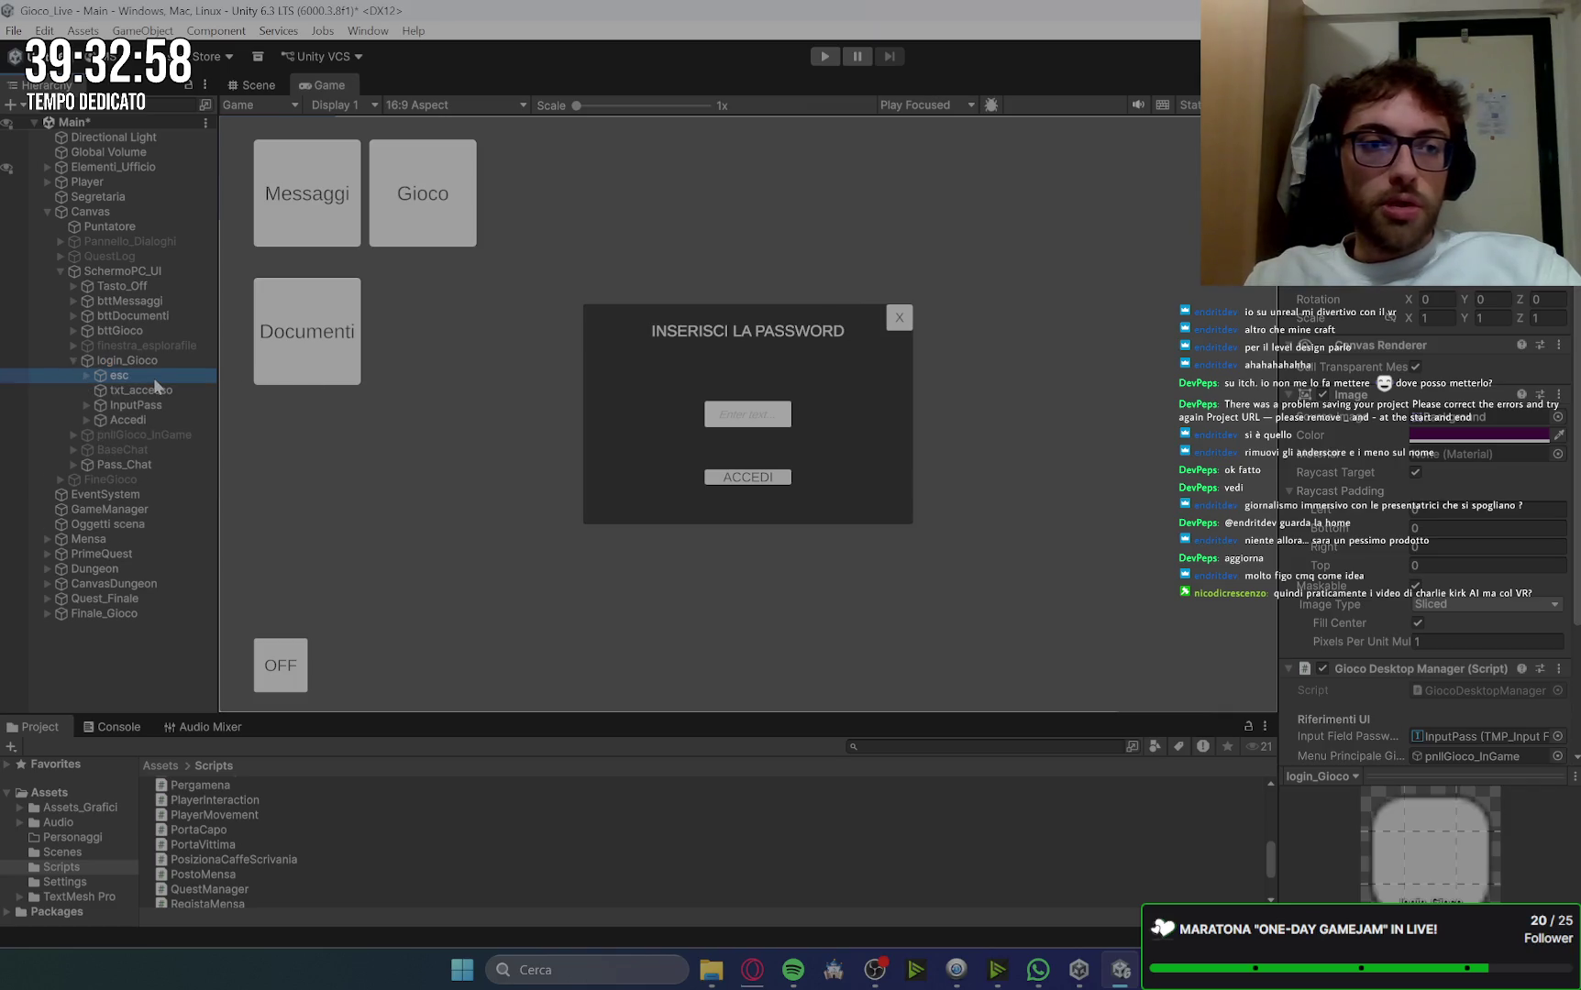
{"action": "left_click", "coordinate": [143, 463]}
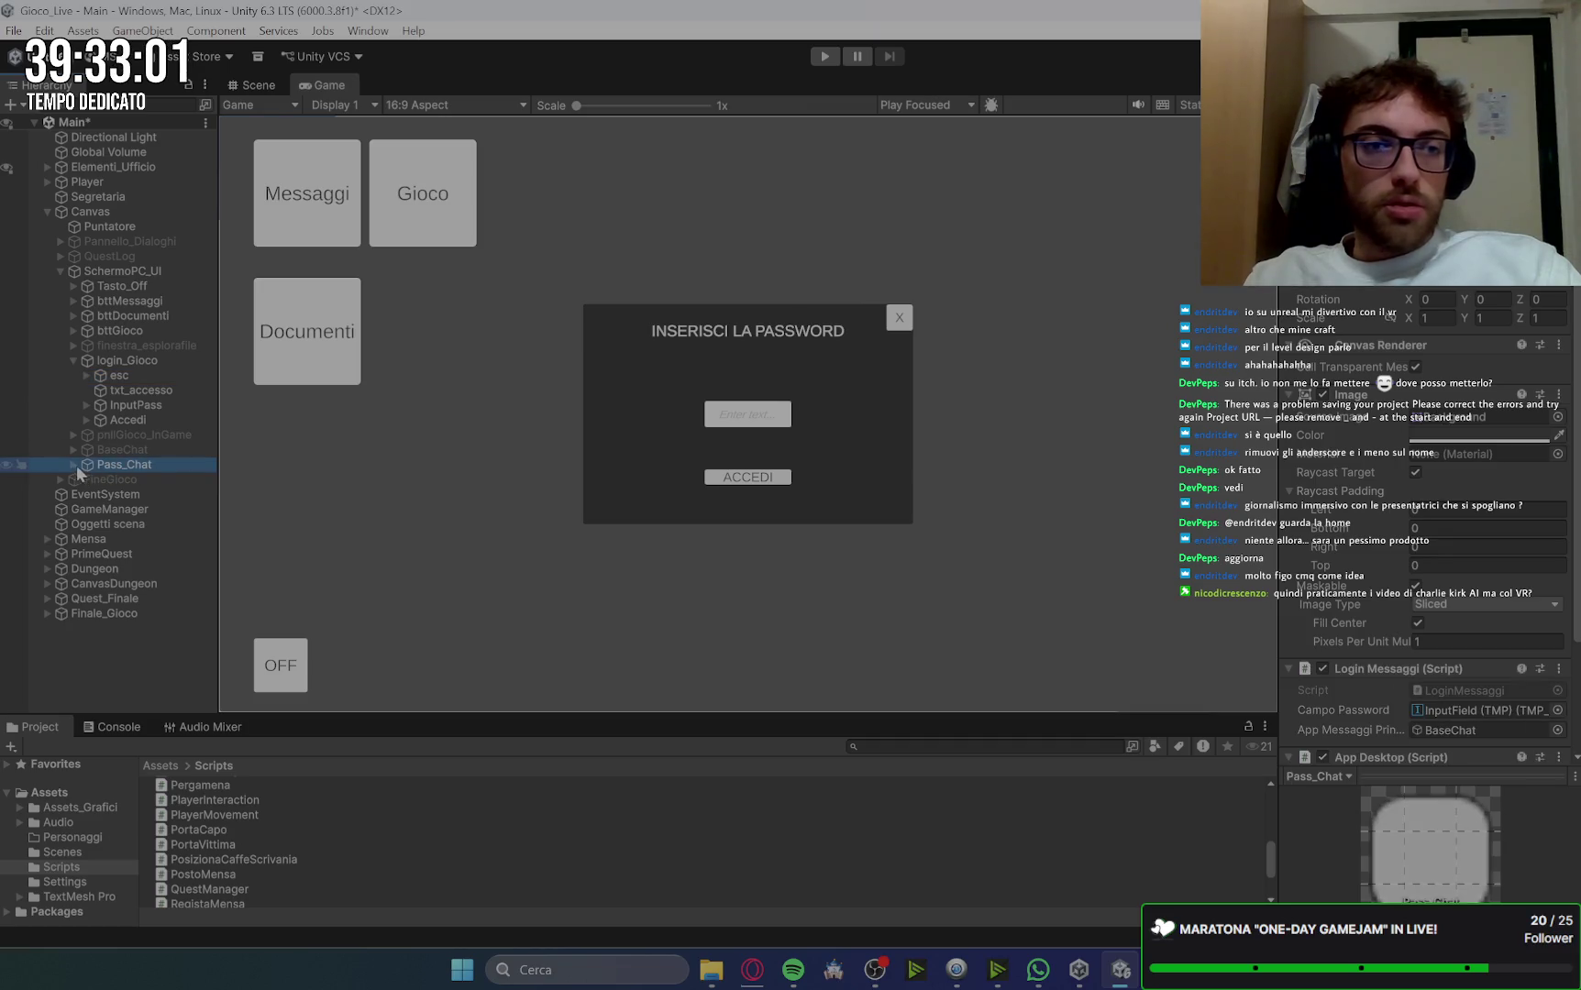
{"action": "left_click", "coordinate": [74, 465]}
{"action": "left_click", "coordinate": [146, 494]}
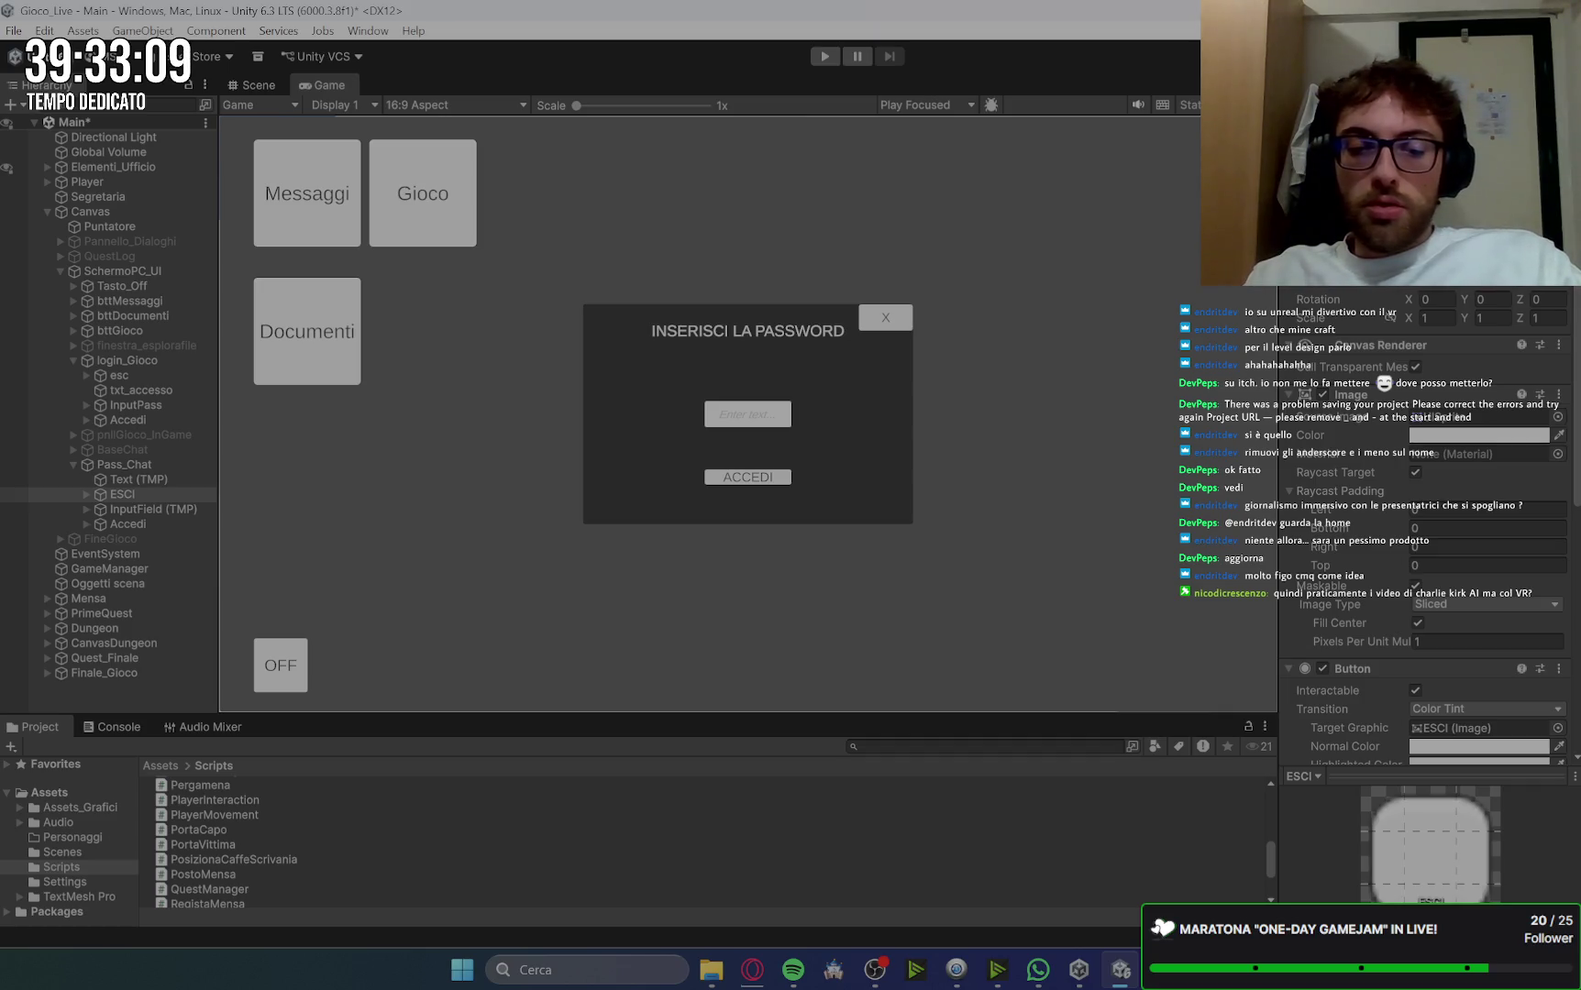
{"action": "left_click", "coordinate": [146, 376]}
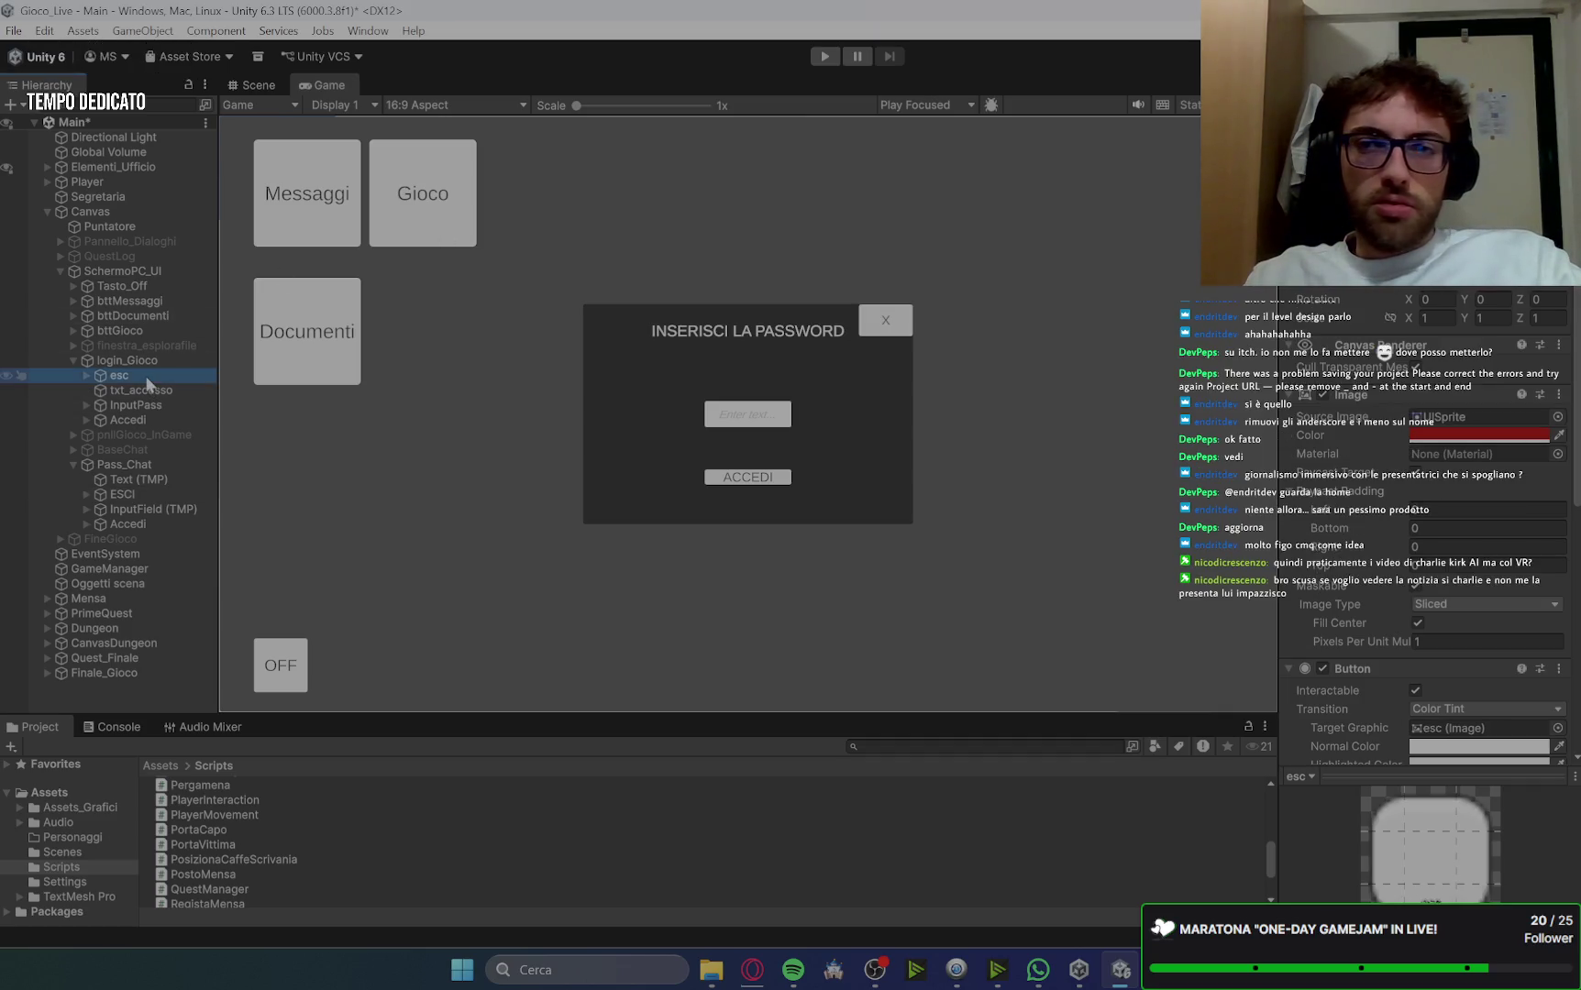
{"action": "left_click", "coordinate": [146, 524]}
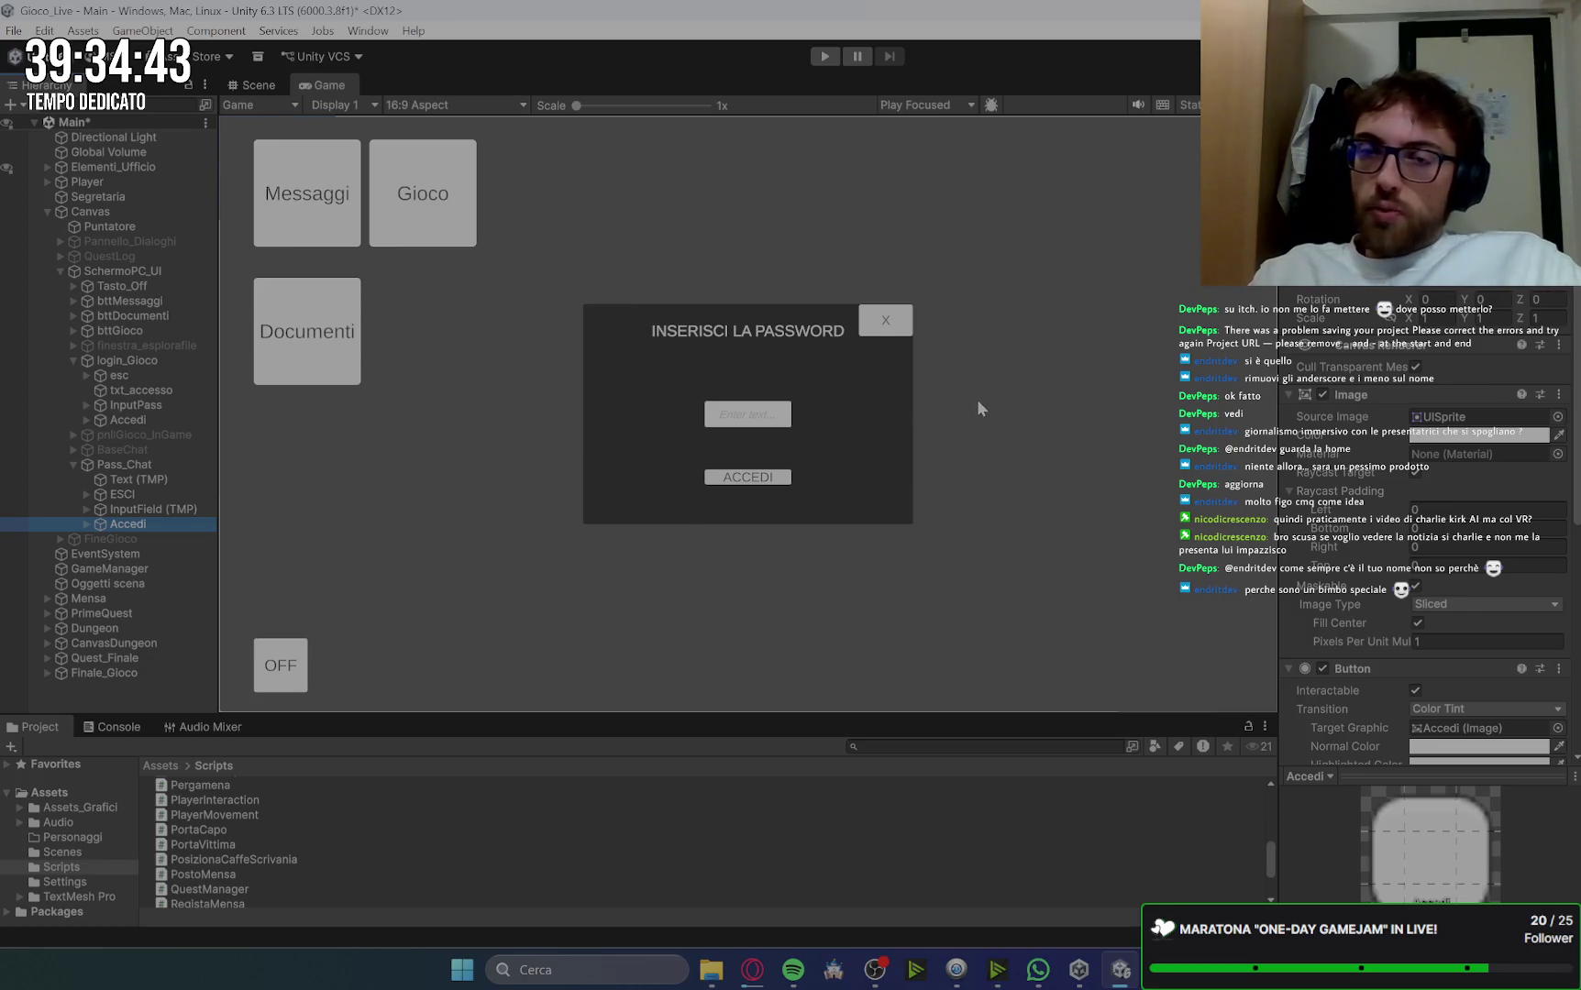
{"action": "left_click", "coordinate": [128, 420]}
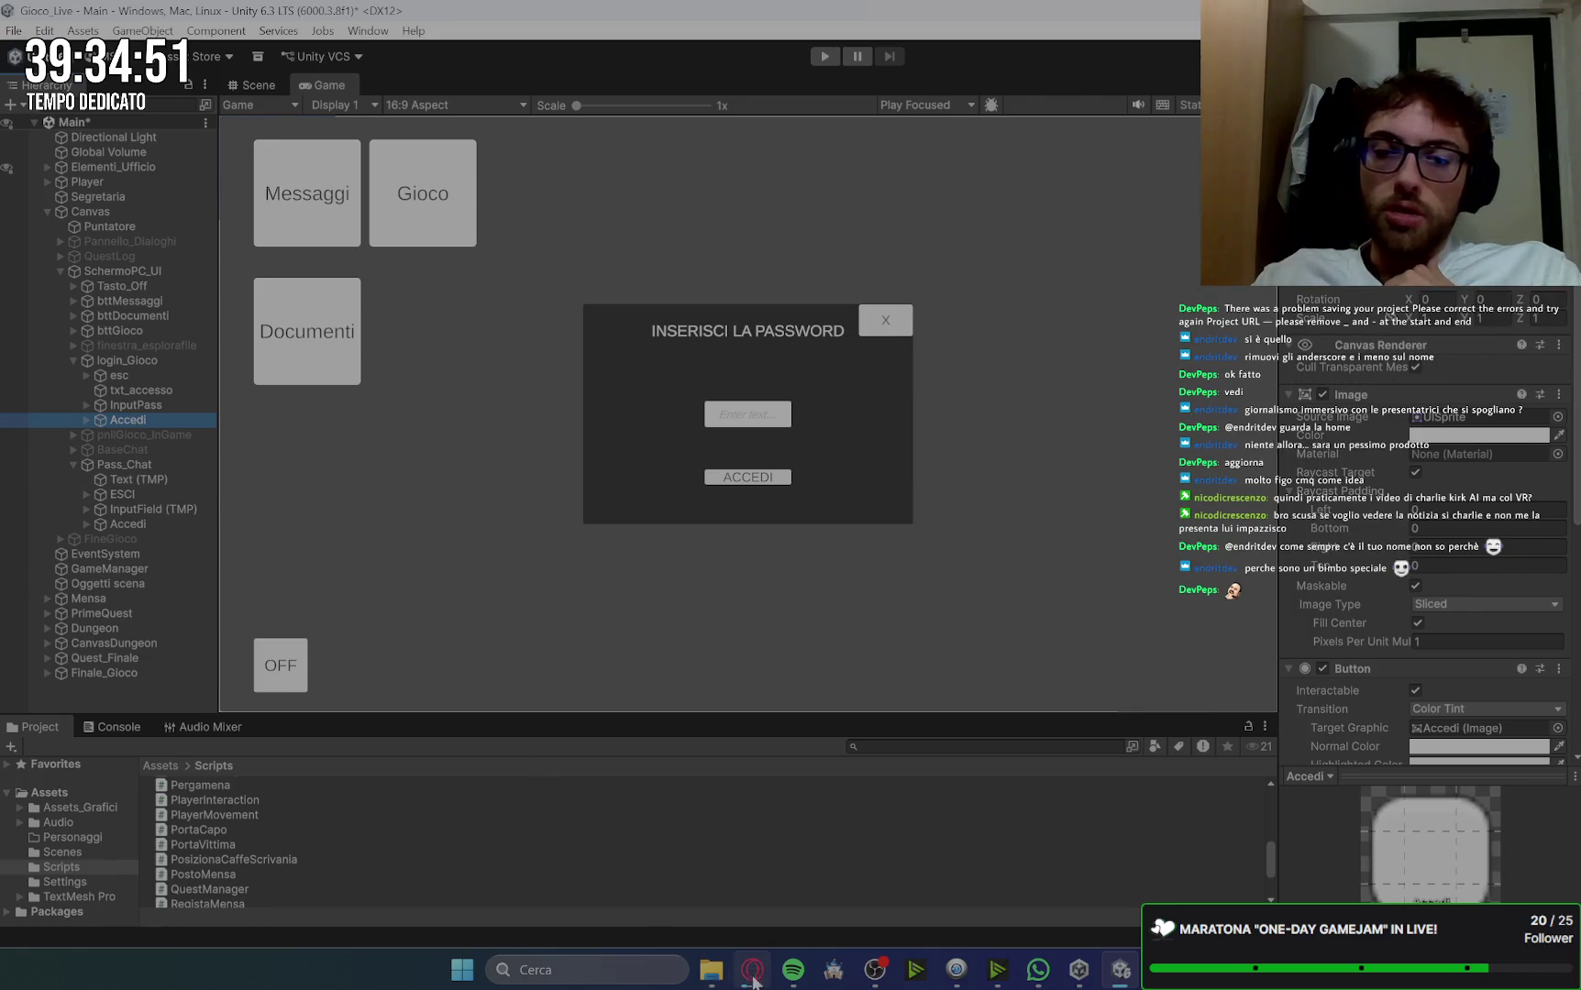
Step: Compare the chat and game logins' Accedi buttons, then undo moving ACCEDI over the password field
{"action": "left_click", "coordinate": [154, 523]}
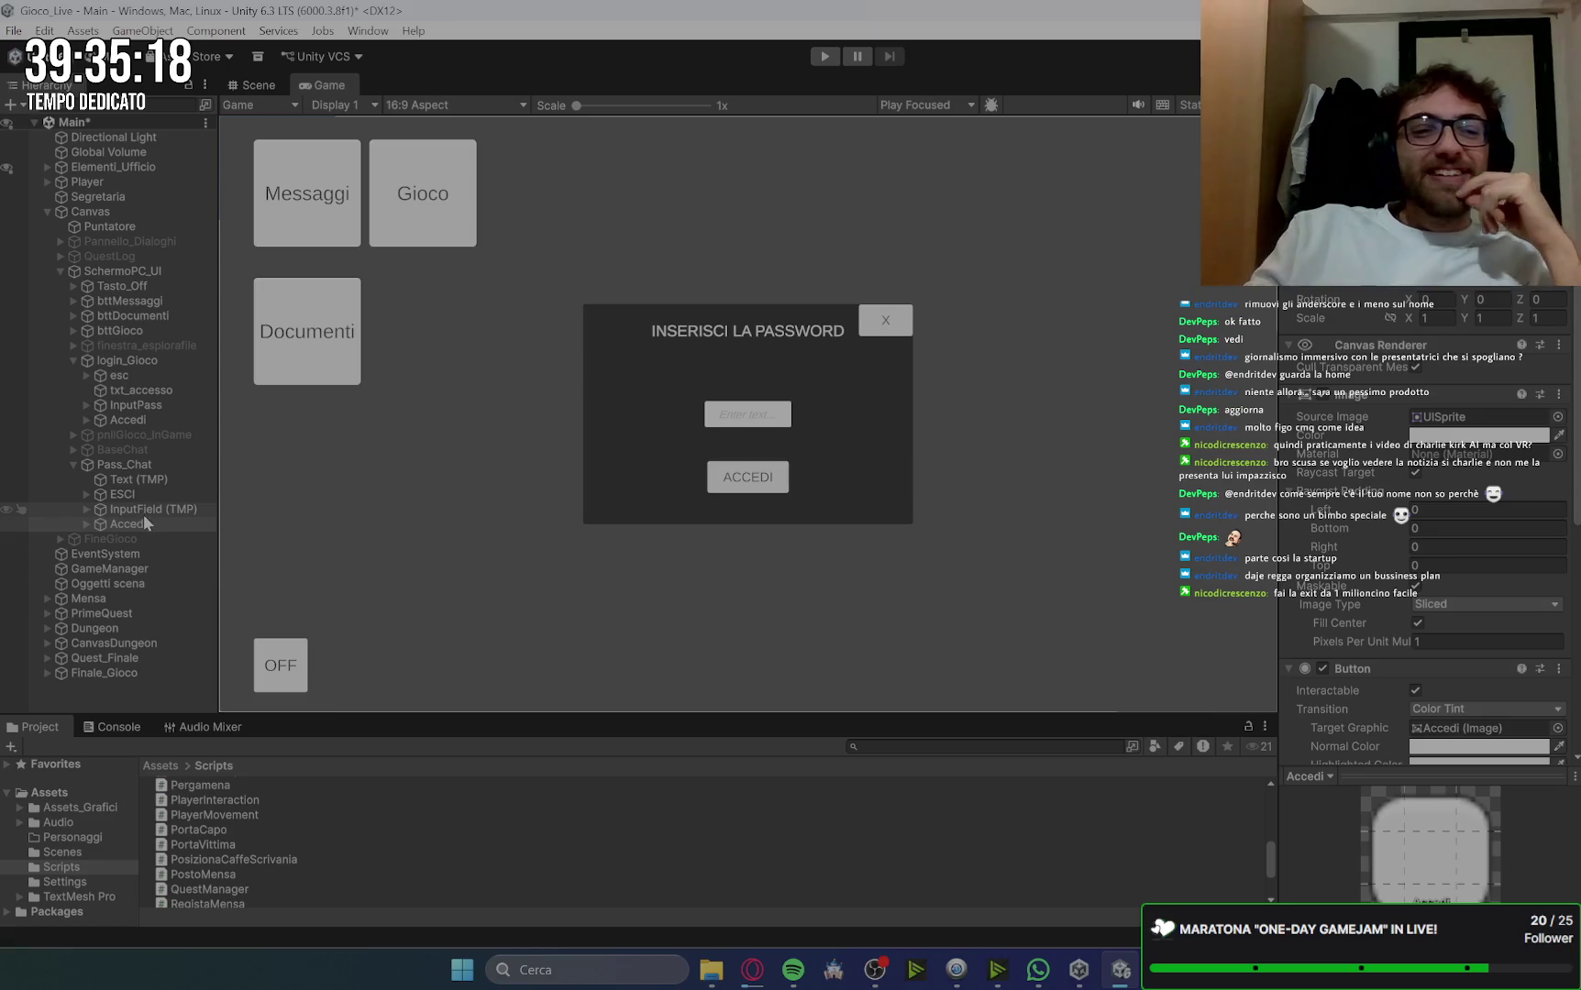
{"action": "left_click", "coordinate": [137, 421]}
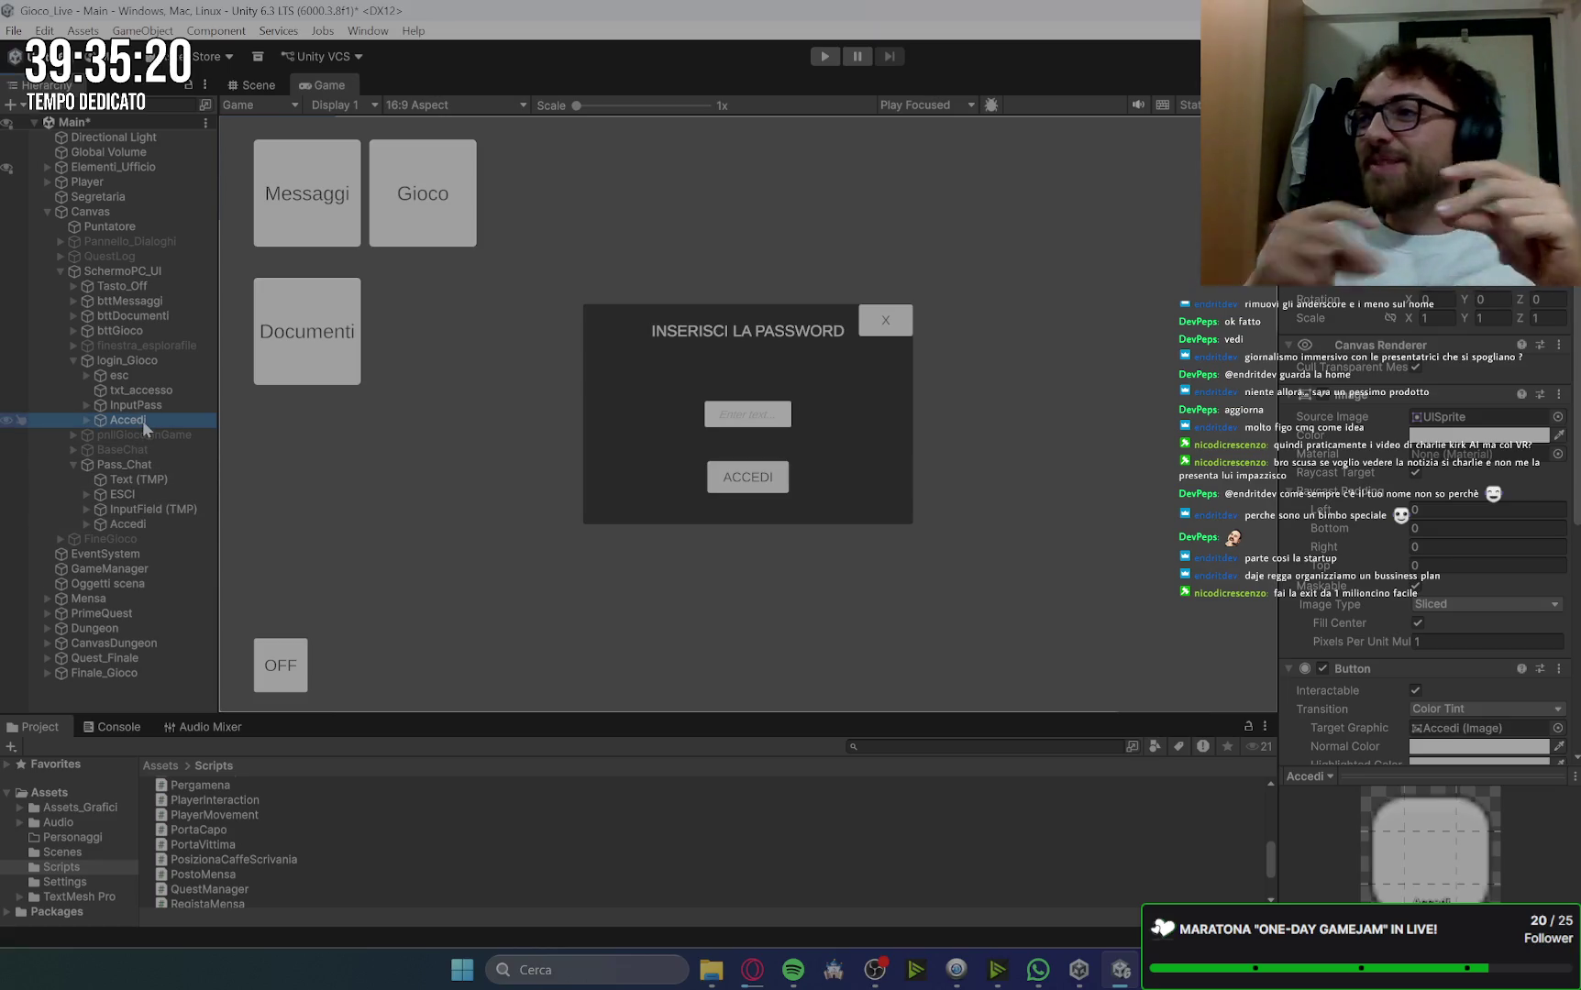
{"action": "left_click", "coordinate": [129, 528]}
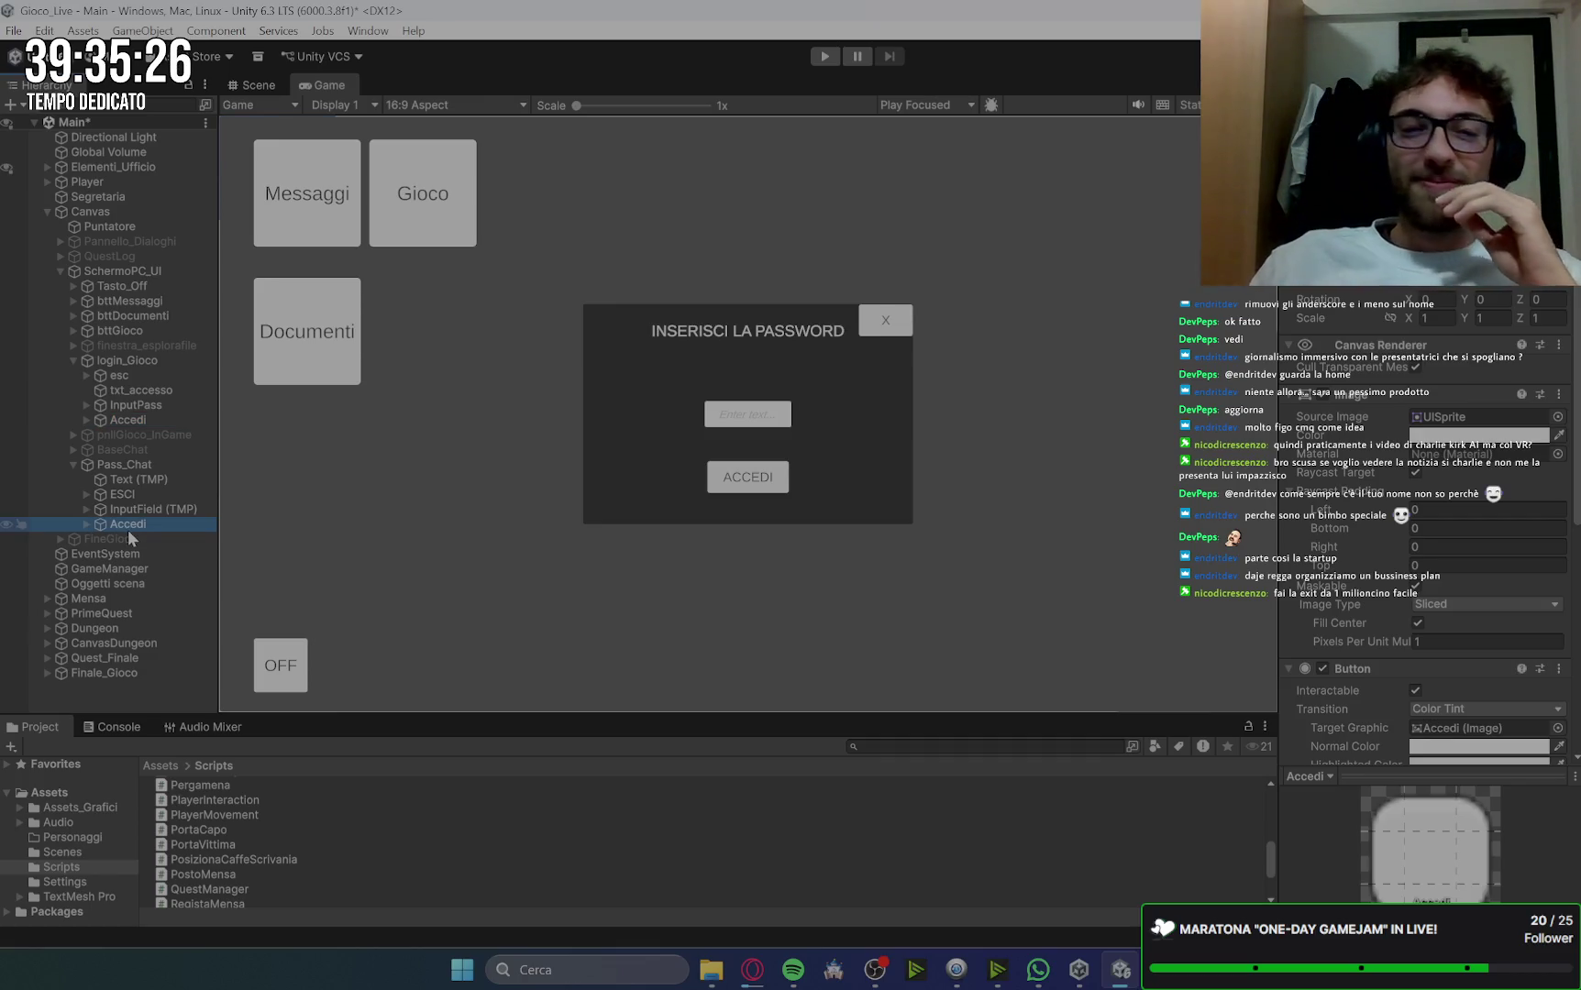
{"action": "left_click", "coordinate": [154, 419]}
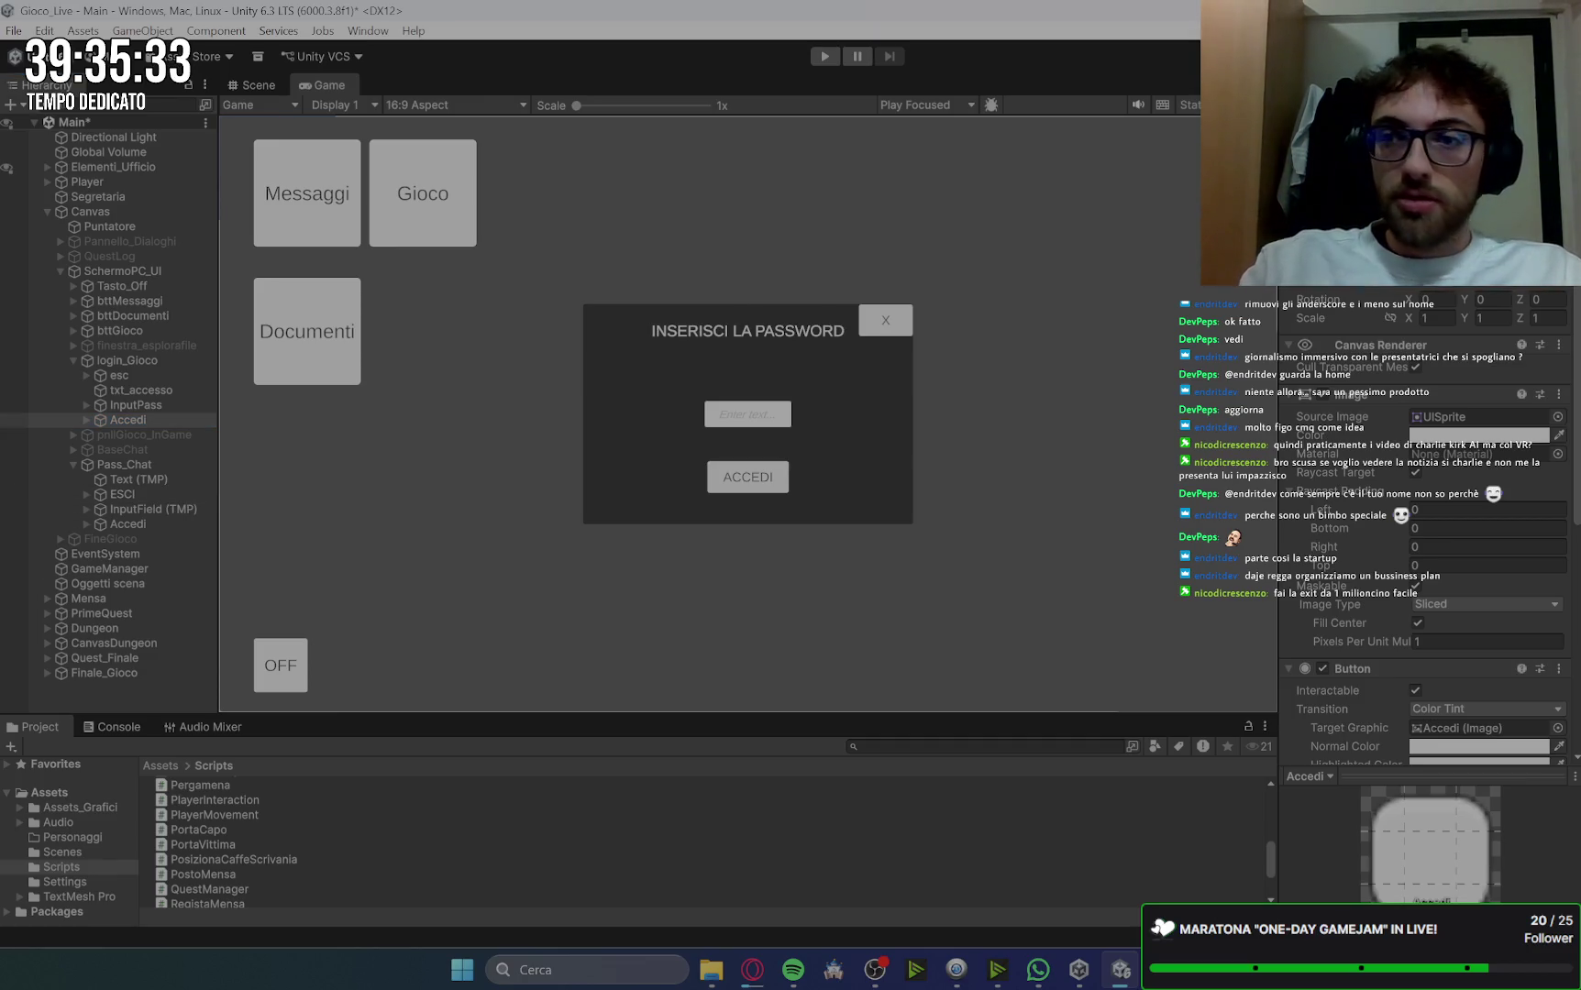
{"action": "left_click", "coordinate": [140, 525]}
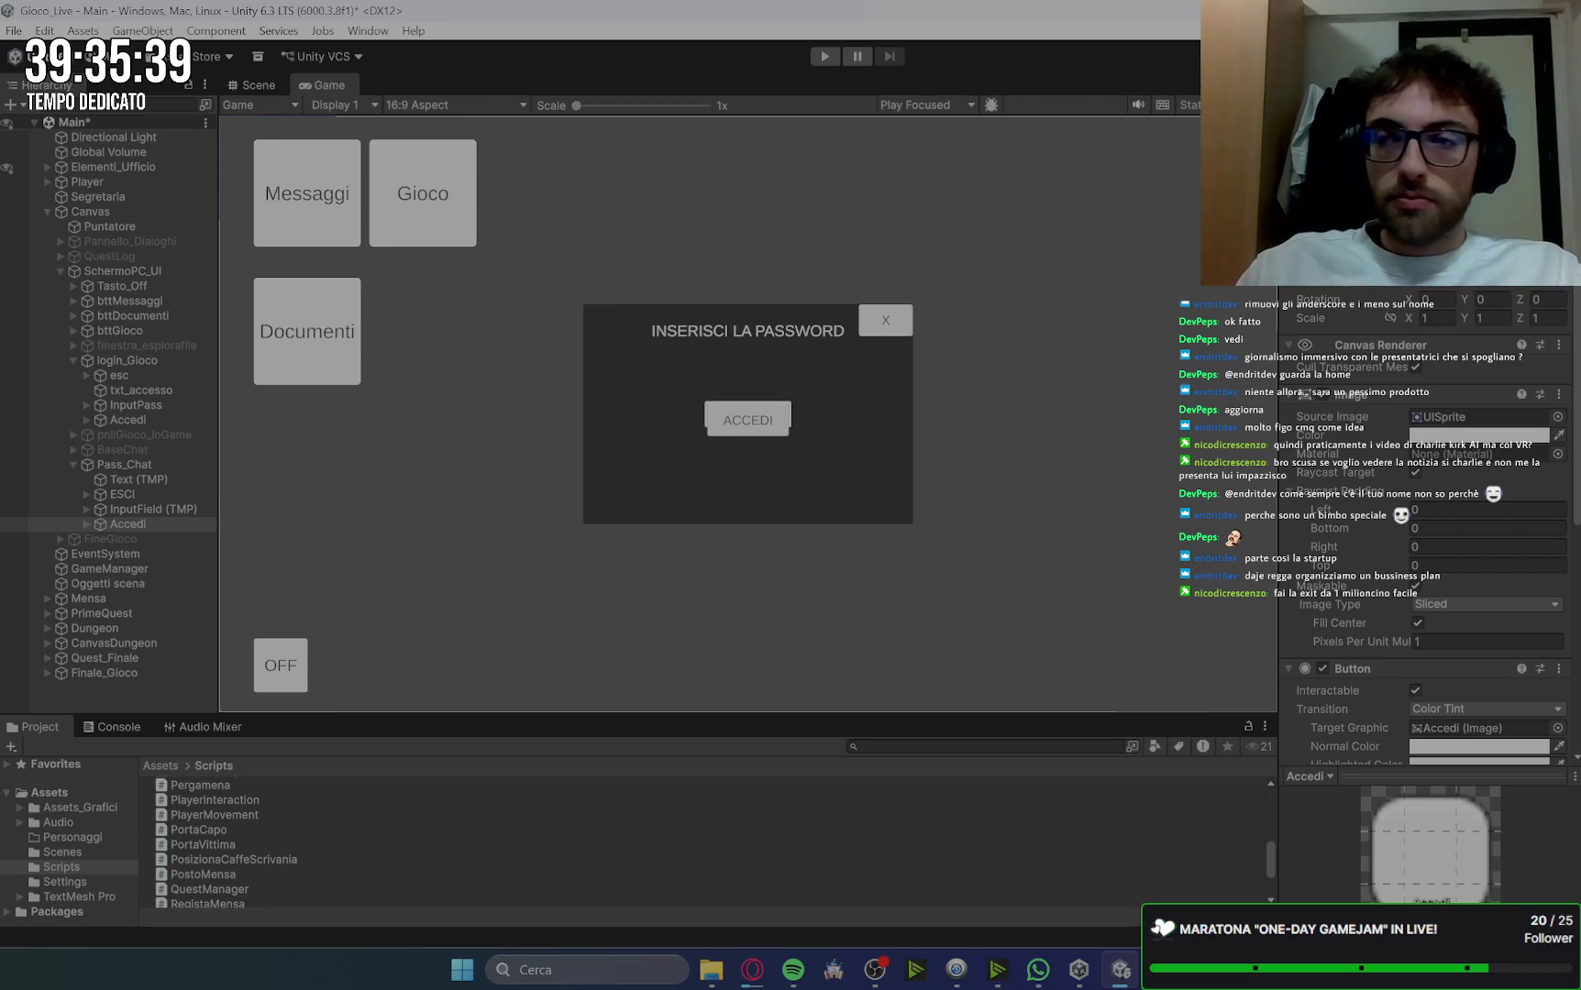
{"action": "key", "text": "ctrl+z"}
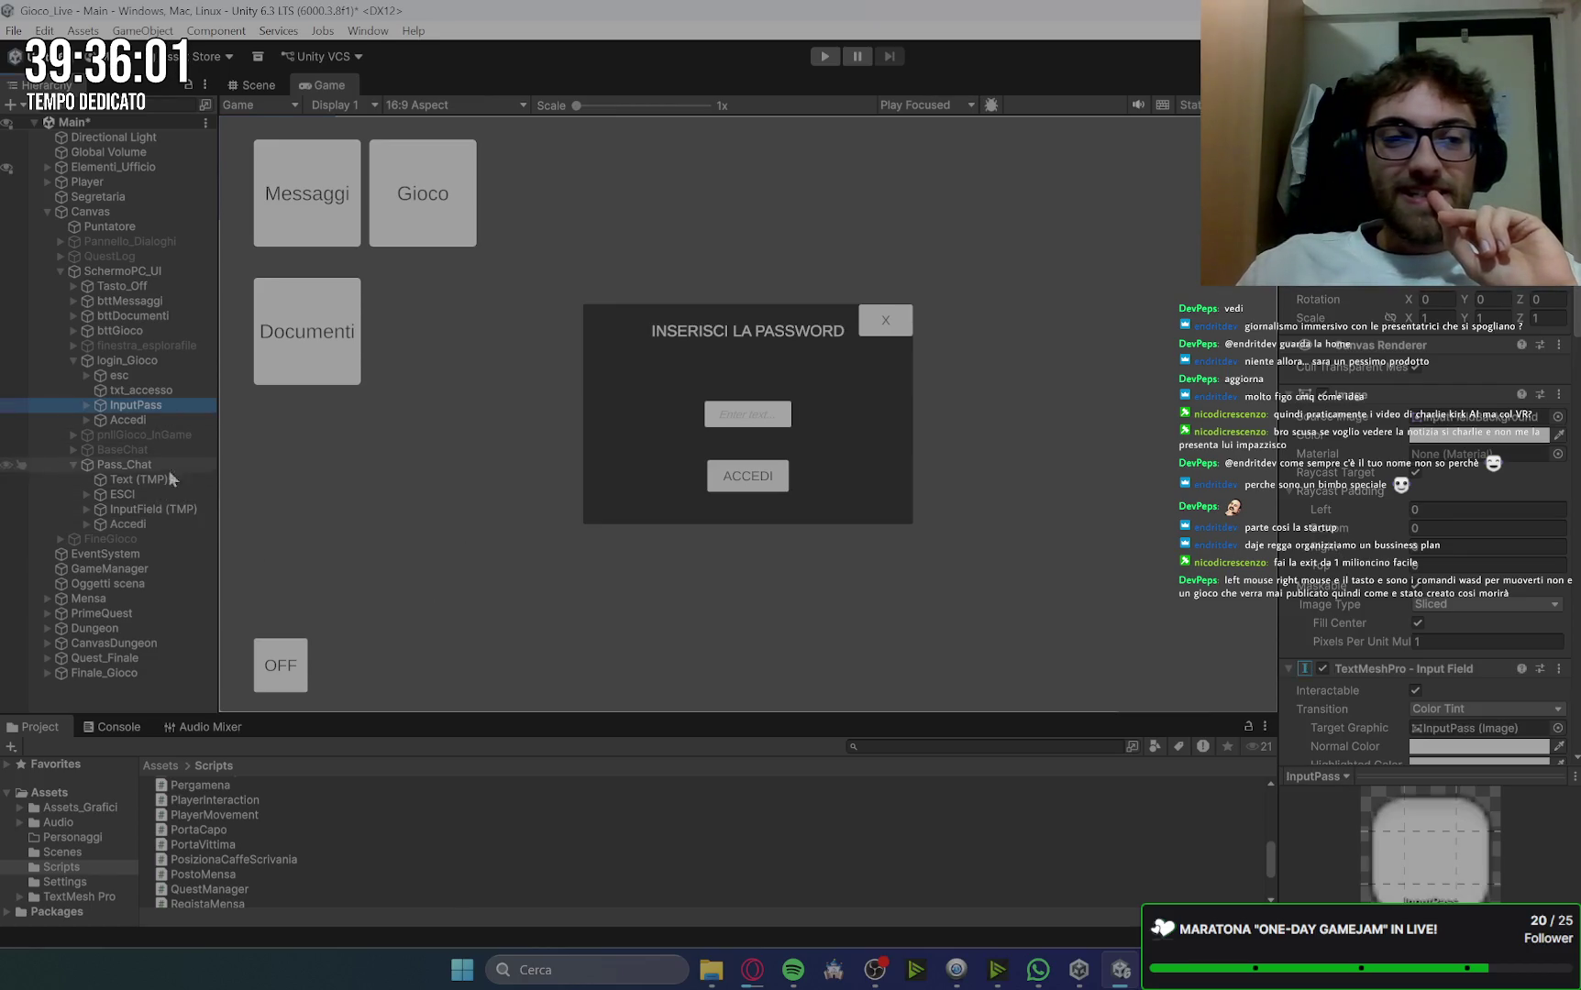
Step: Widen the chat login's InputField (TMP) and make it slightly taller in its Rect Transform
{"action": "left_click", "coordinate": [168, 509]}
{"action": "left_click", "coordinate": [1191, 213]}
{"action": "key", "text": "Return"}
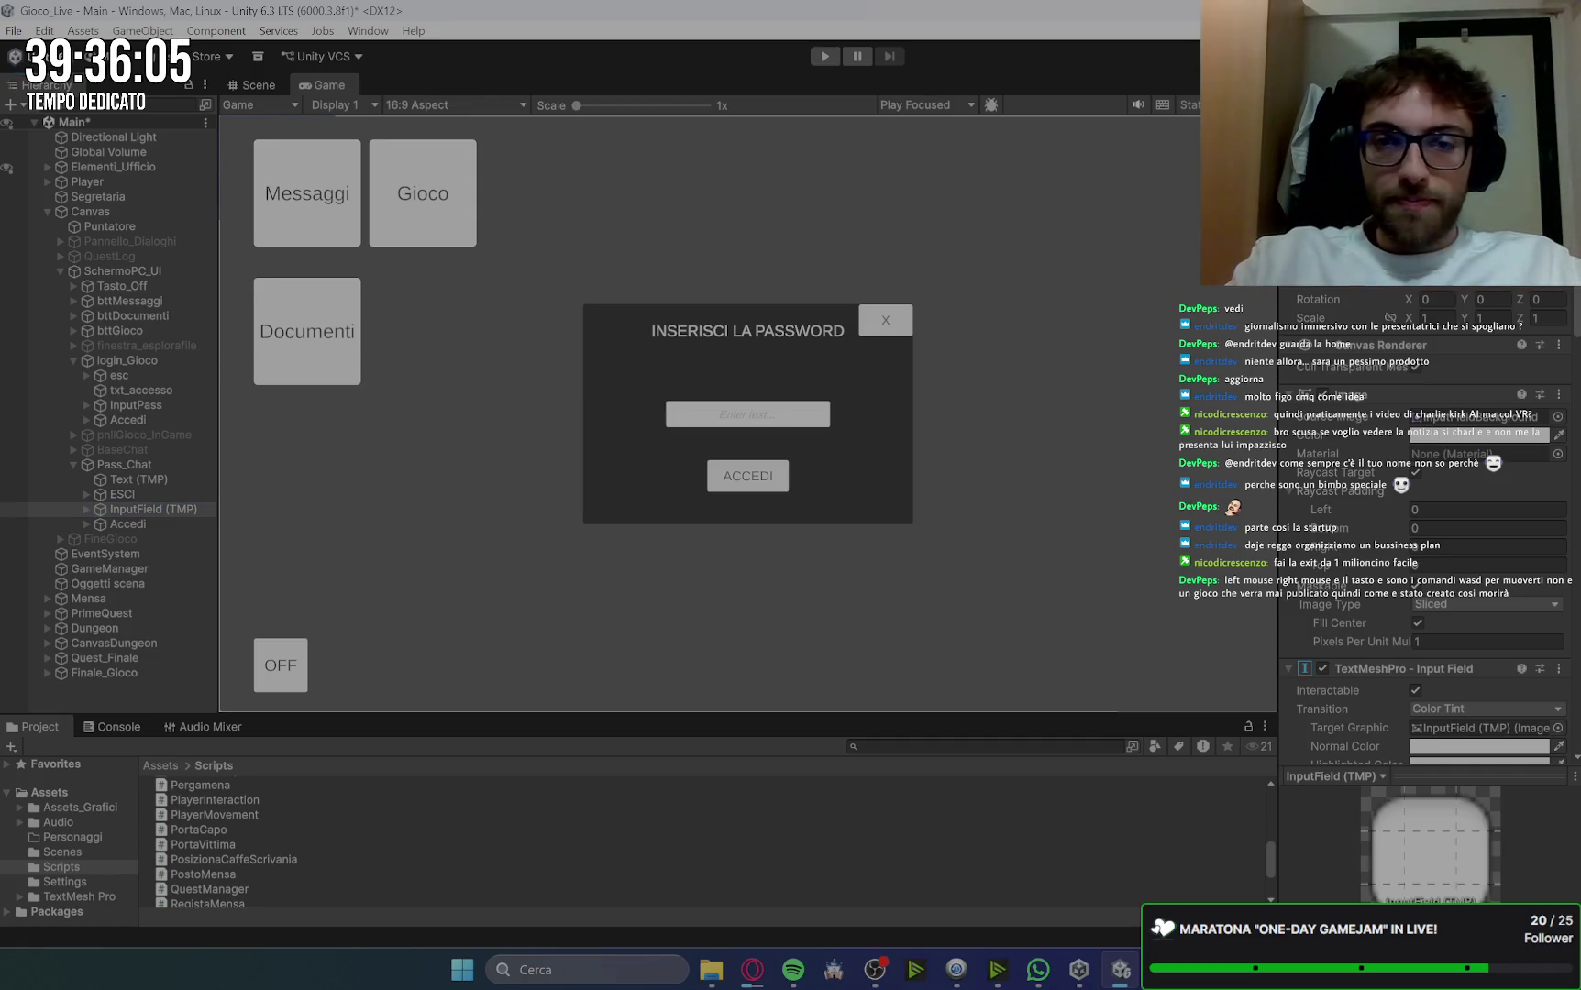
{"action": "key", "text": "Return"}
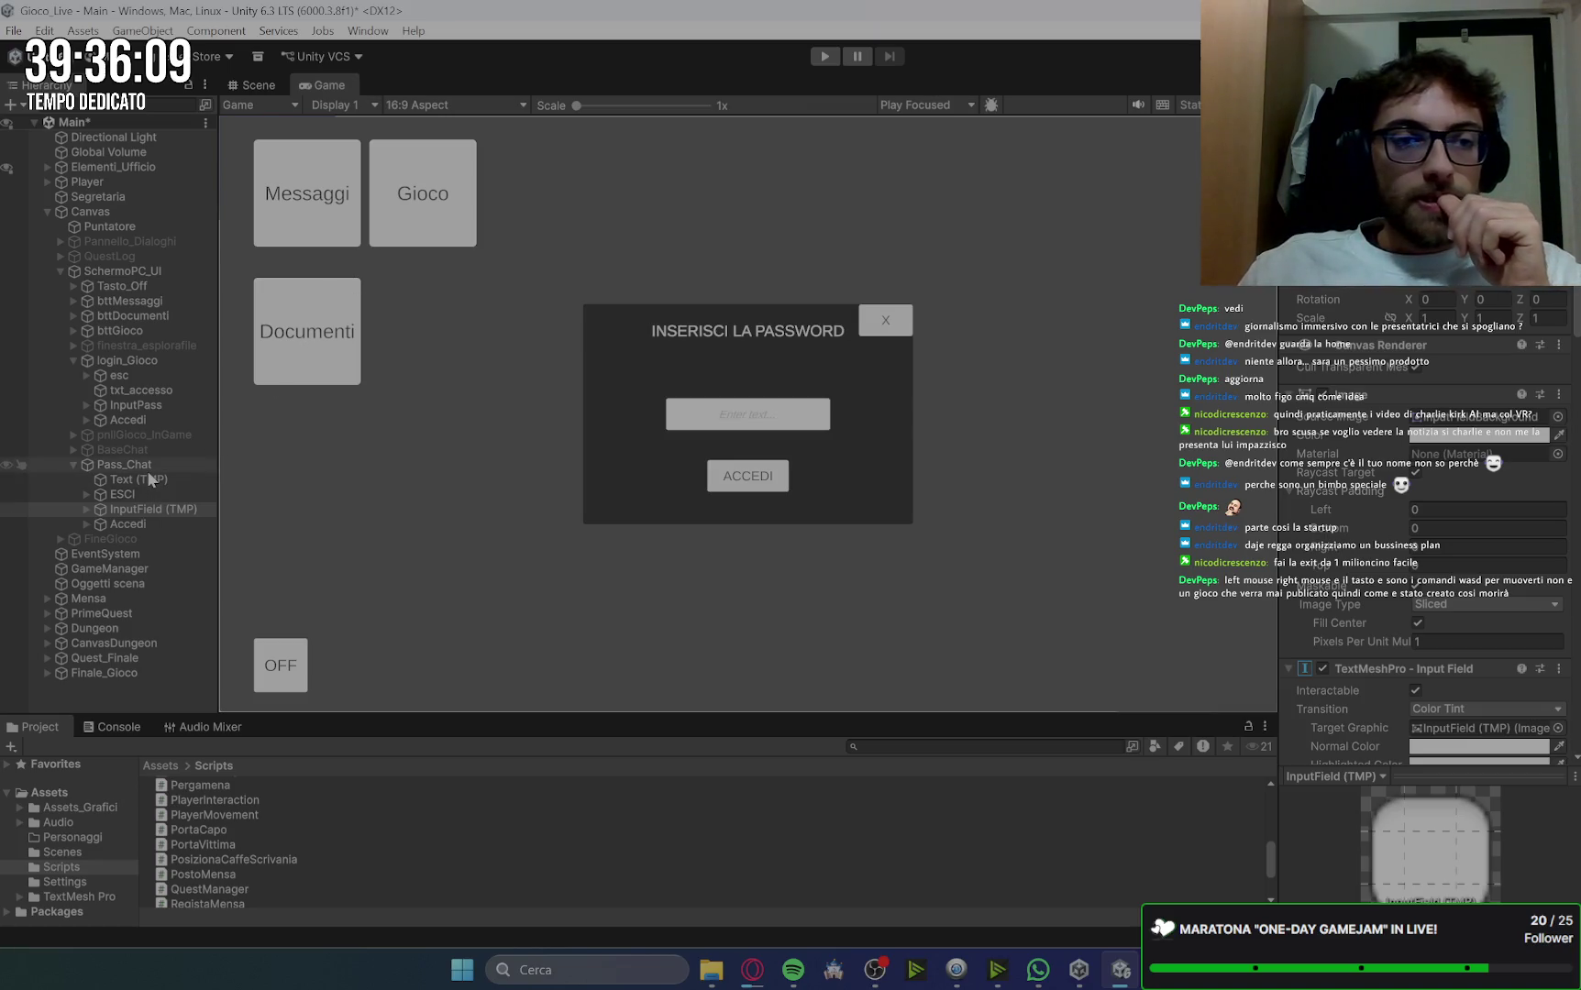
Step: Anchor txt_accesso to middle-center and compare it with the Text (TMP) title's settings
{"action": "left_click", "coordinate": [146, 480]}
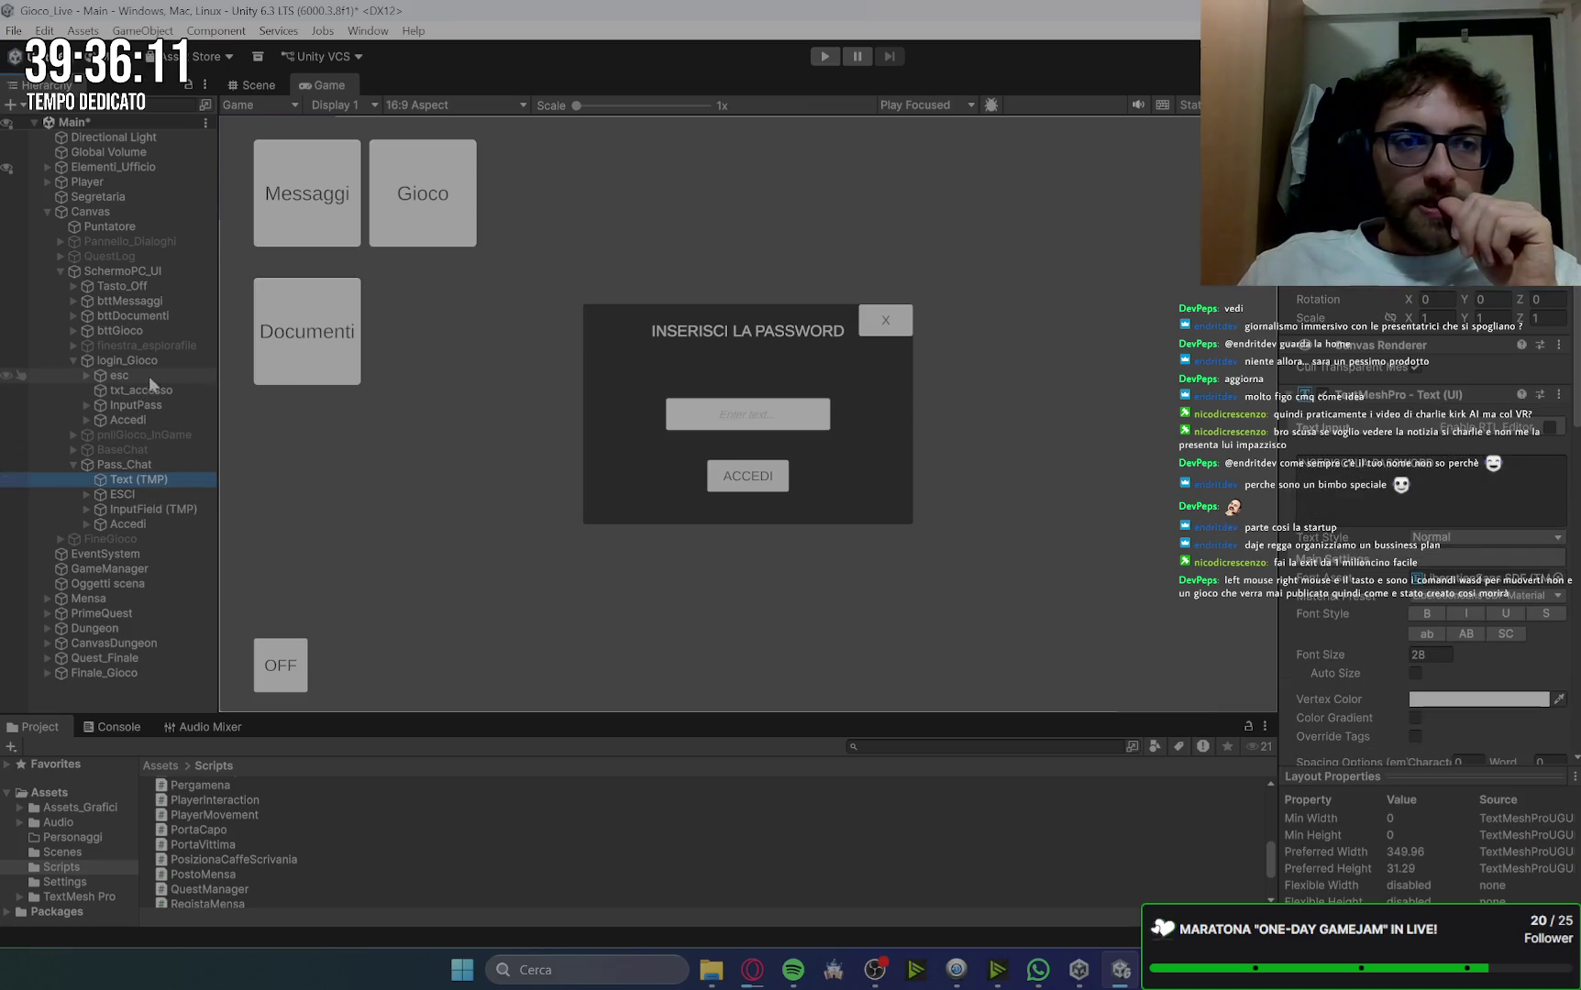
{"action": "left_click", "coordinate": [168, 391]}
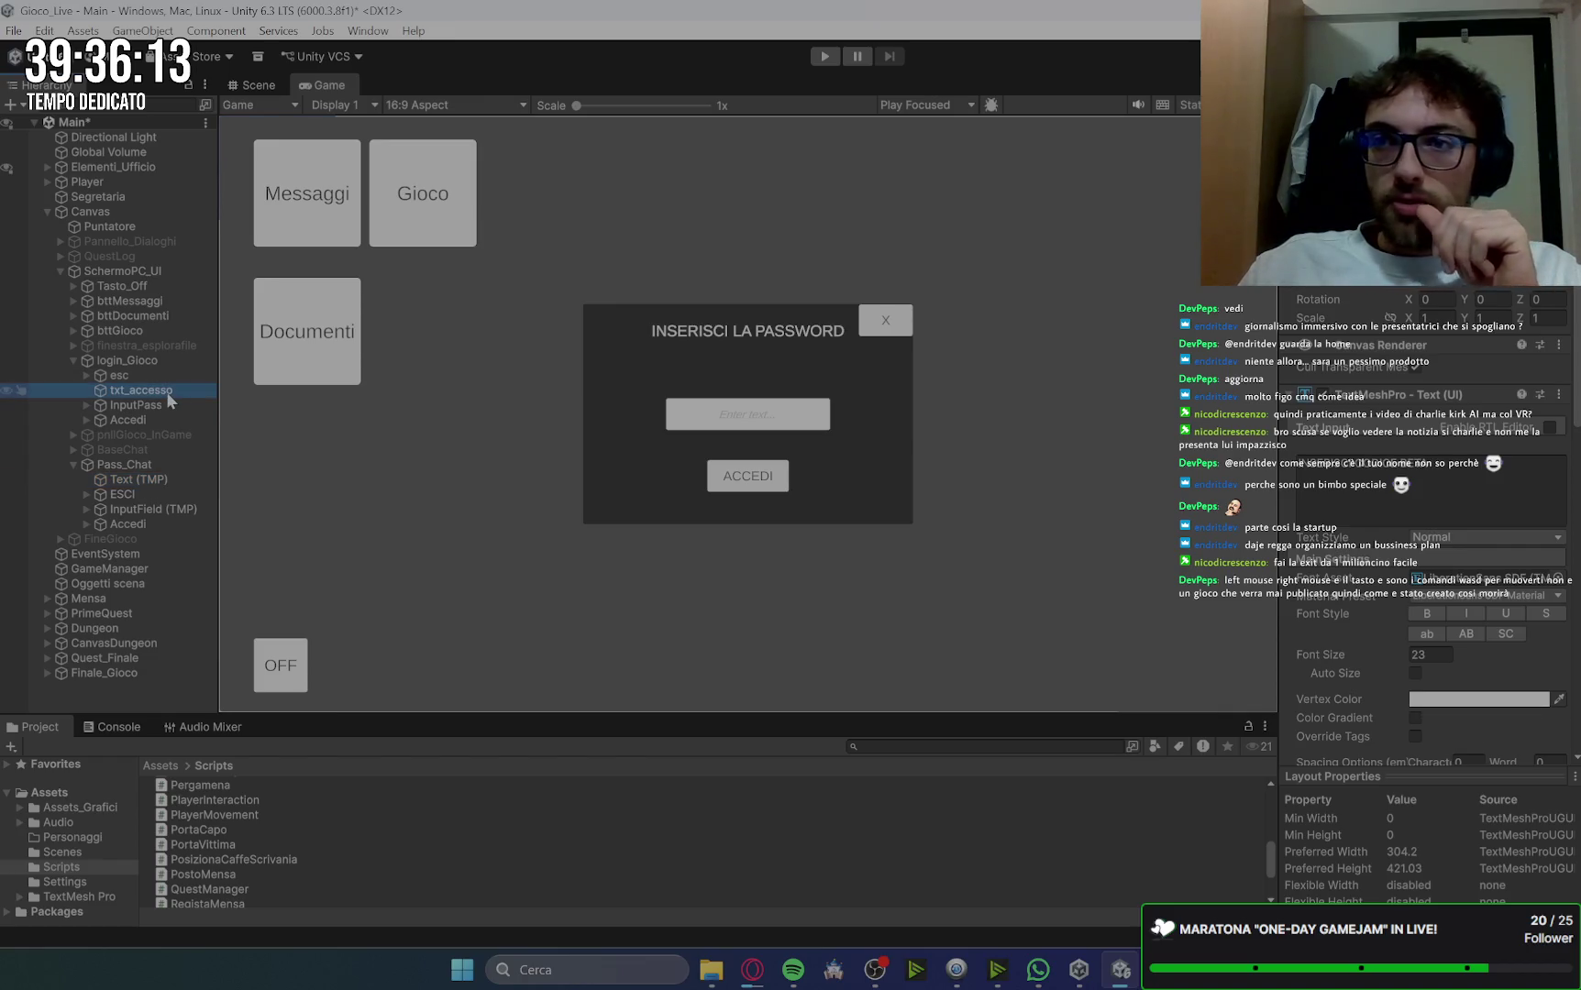
{"action": "left_click", "coordinate": [1320, 216]}
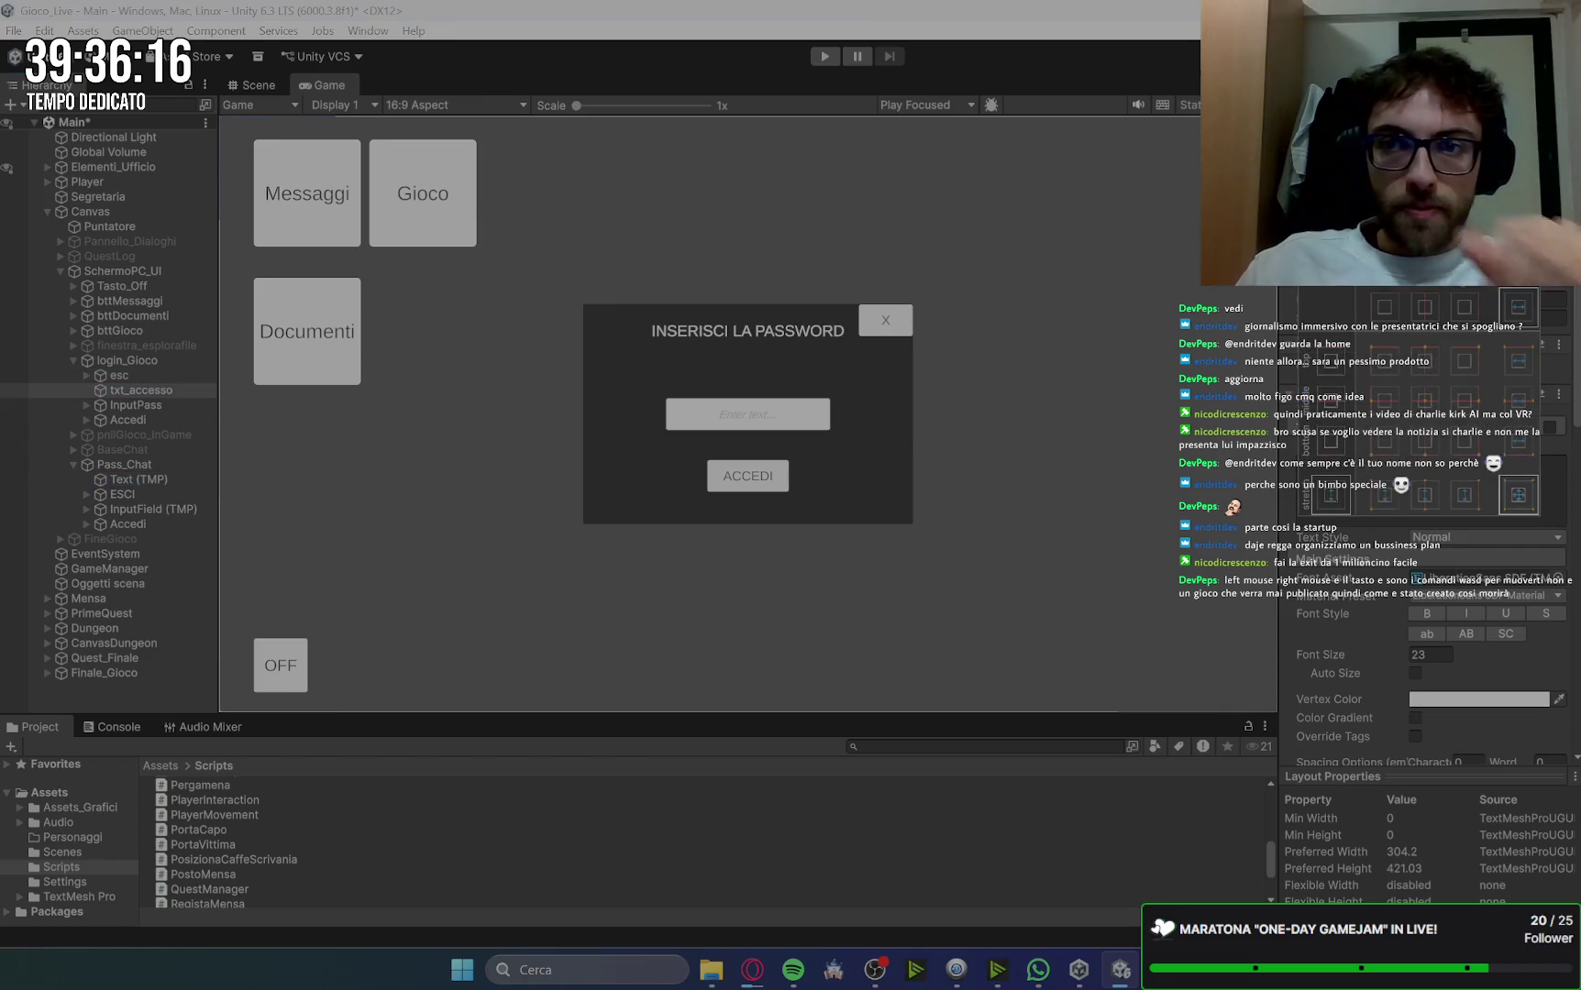
{"action": "left_click", "coordinate": [1423, 401]}
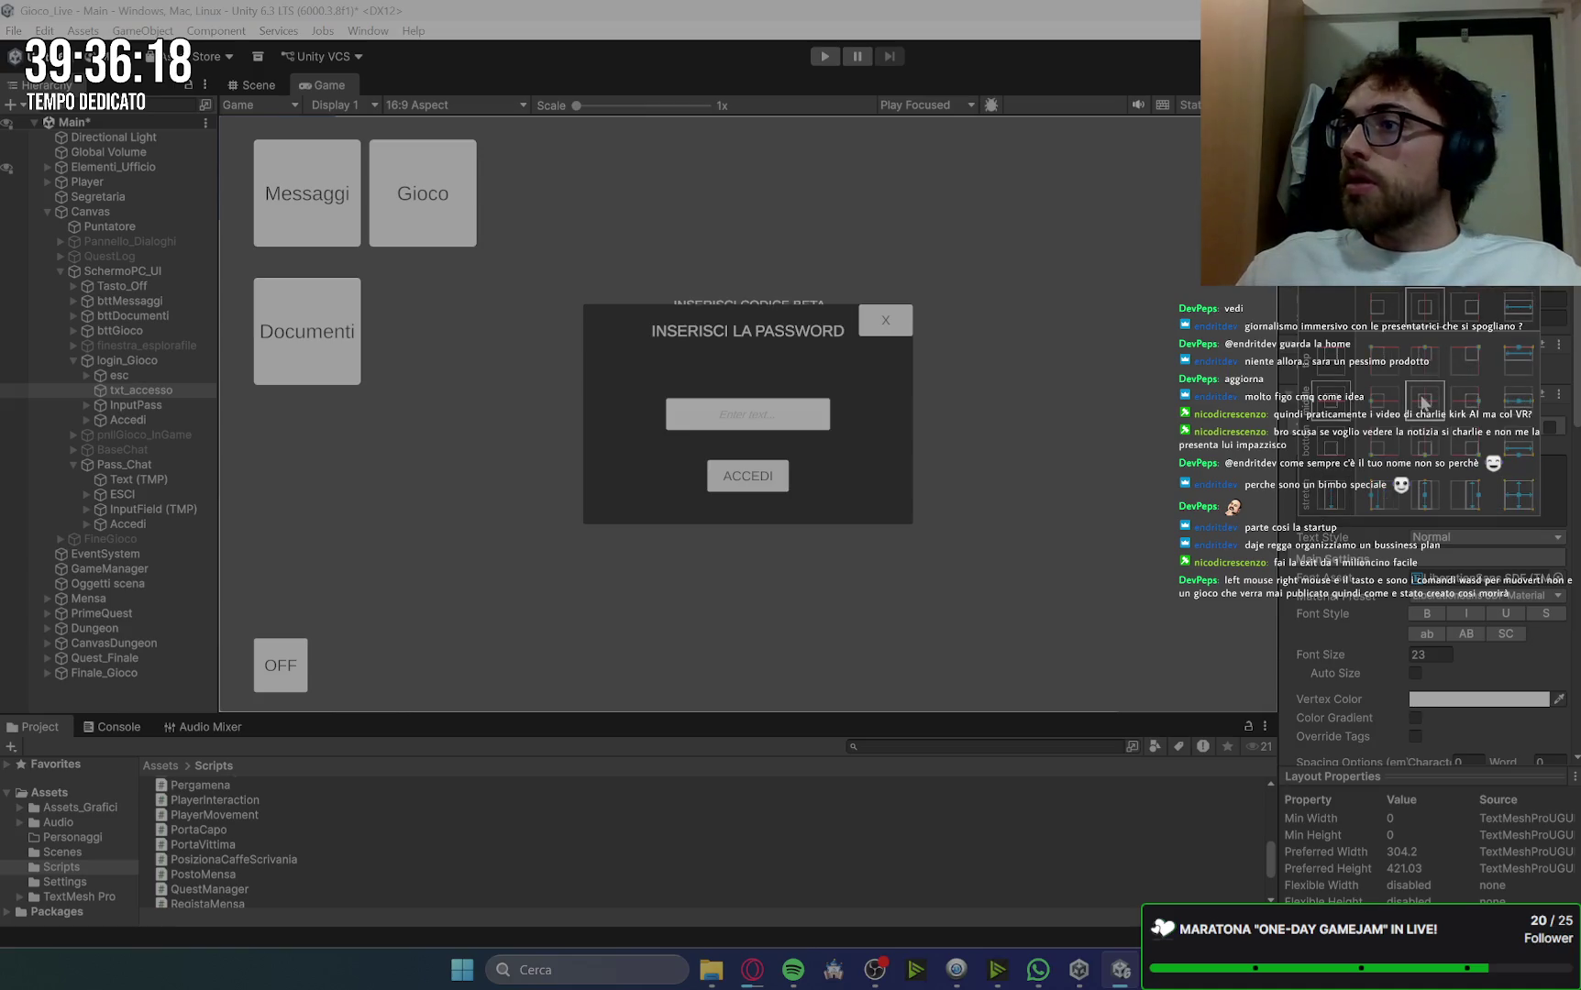
{"action": "left_click", "coordinate": [155, 388]}
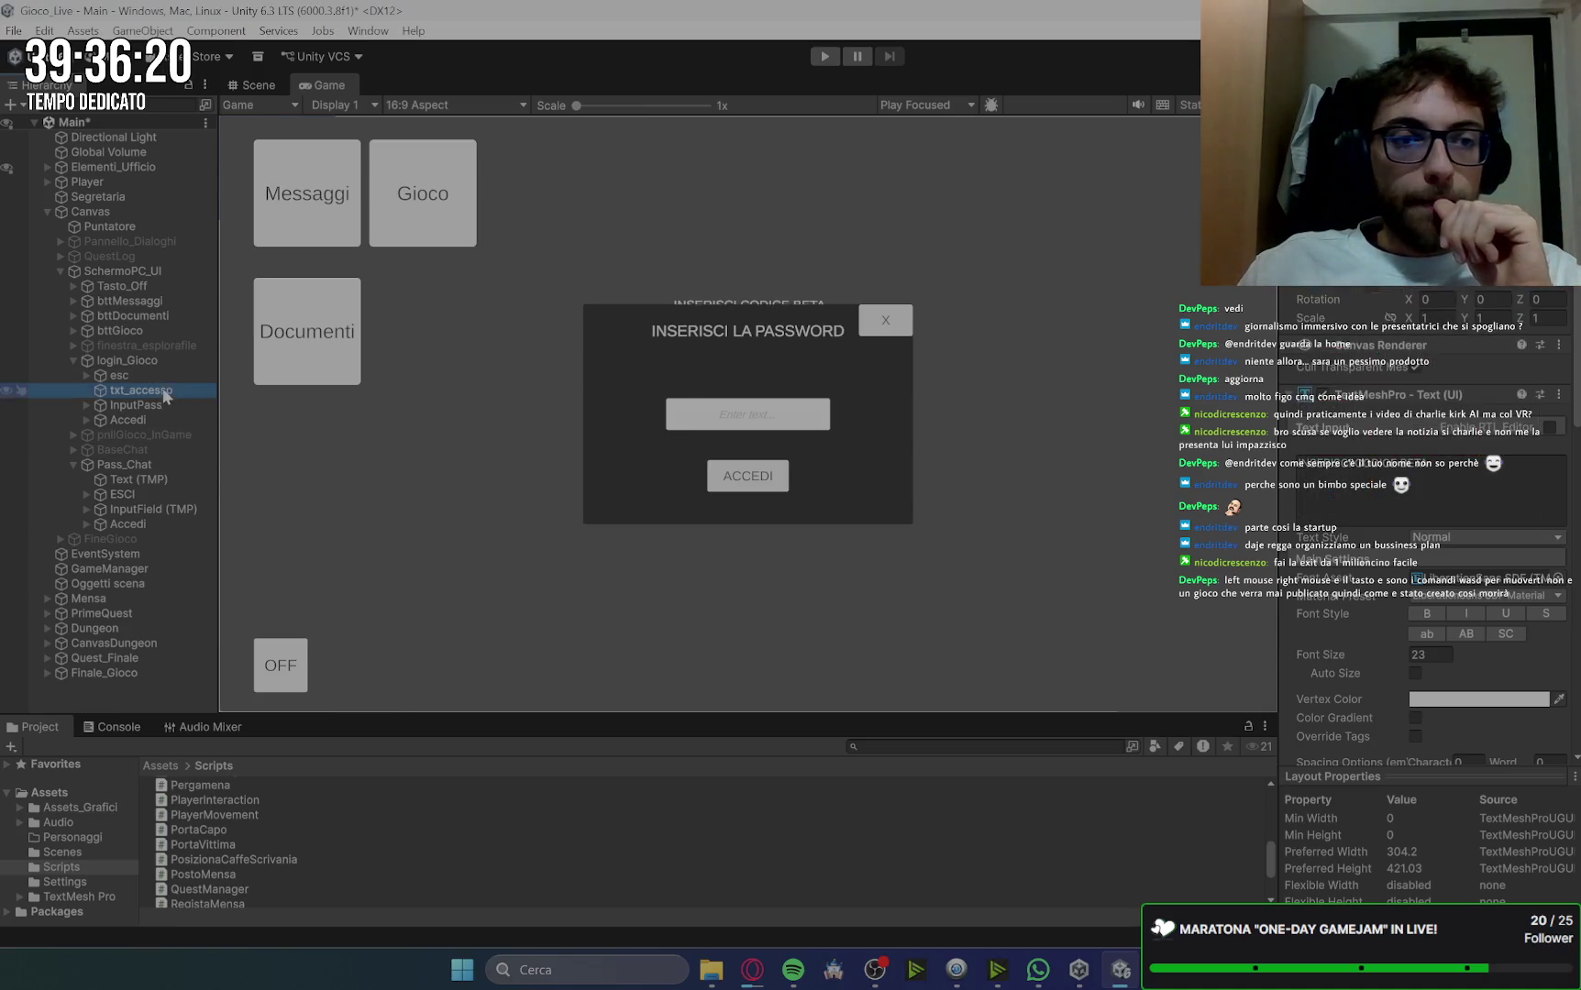
{"action": "left_click", "coordinate": [158, 479]}
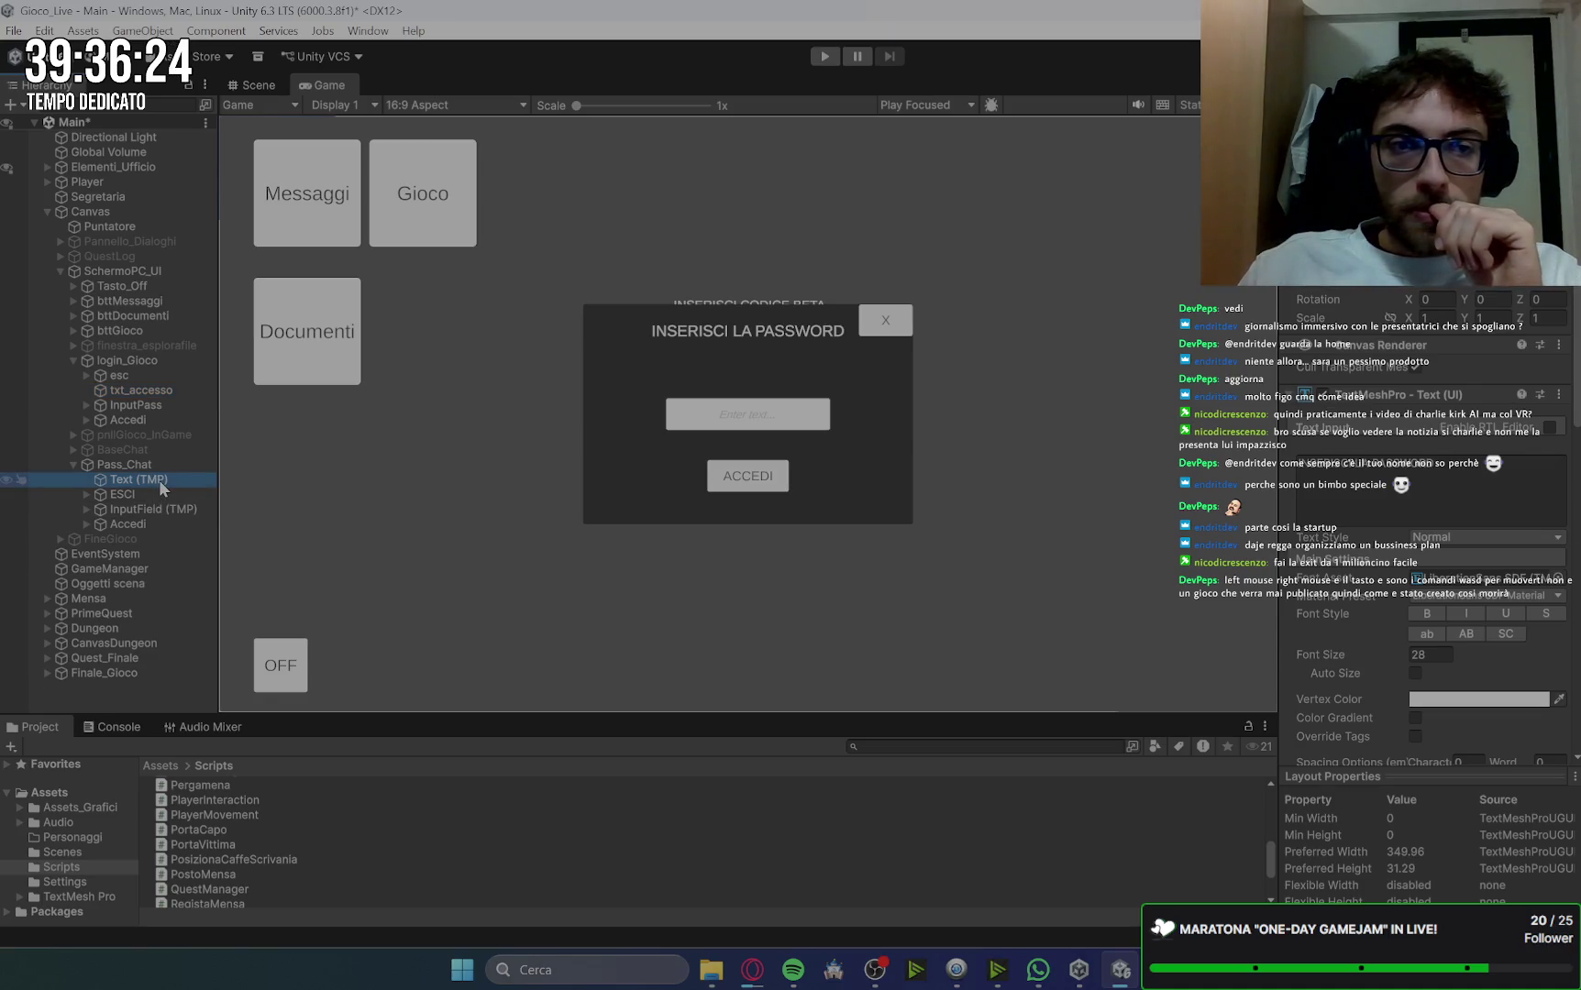
{"action": "left_click", "coordinate": [169, 394]}
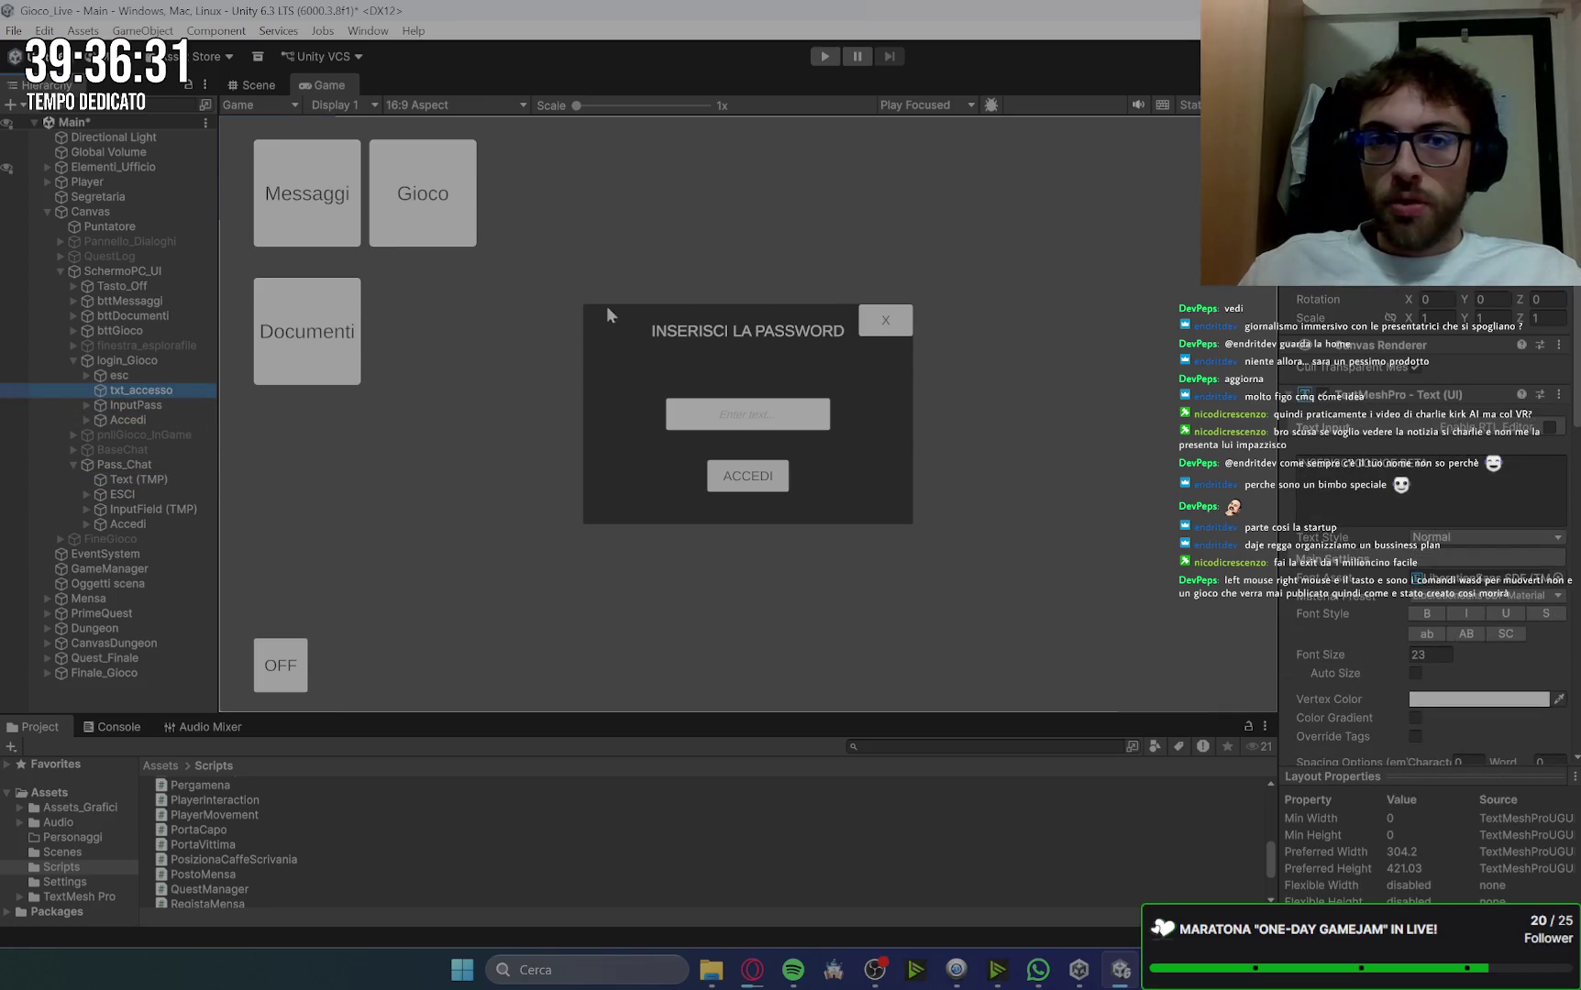
Step: Try stretch anchors on the Text (TMP) title, then undo the change
{"action": "left_click", "coordinate": [163, 479]}
{"action": "left_click", "coordinate": [1320, 266]}
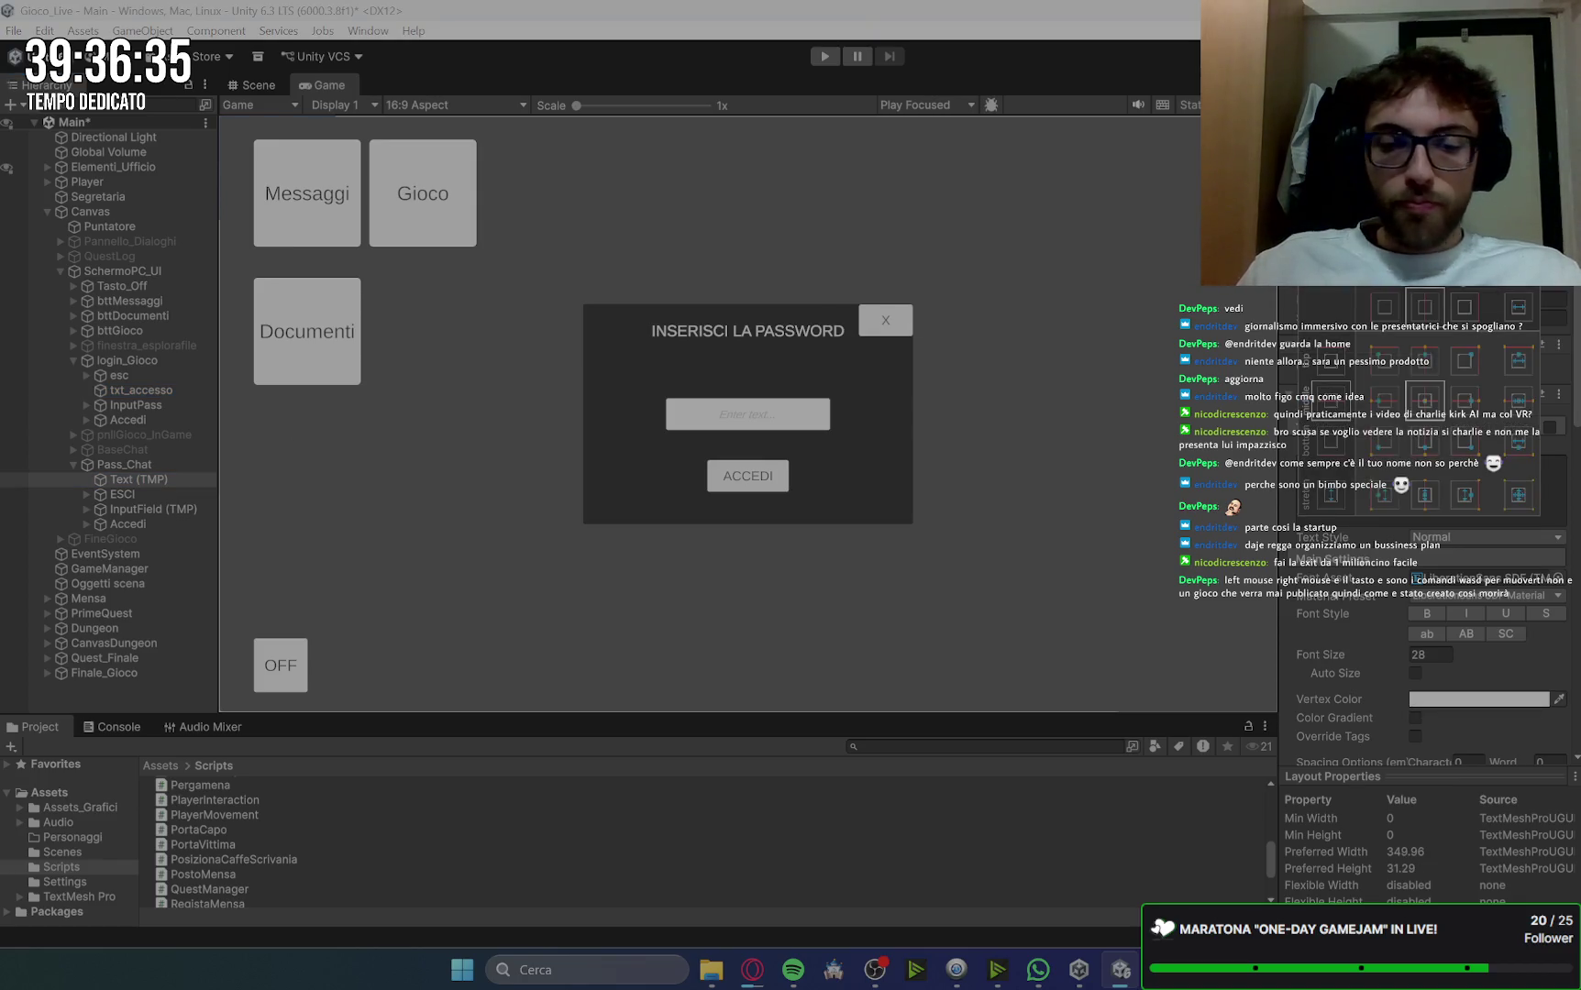
{"action": "left_click", "coordinate": [1509, 492], "text": "alt"}
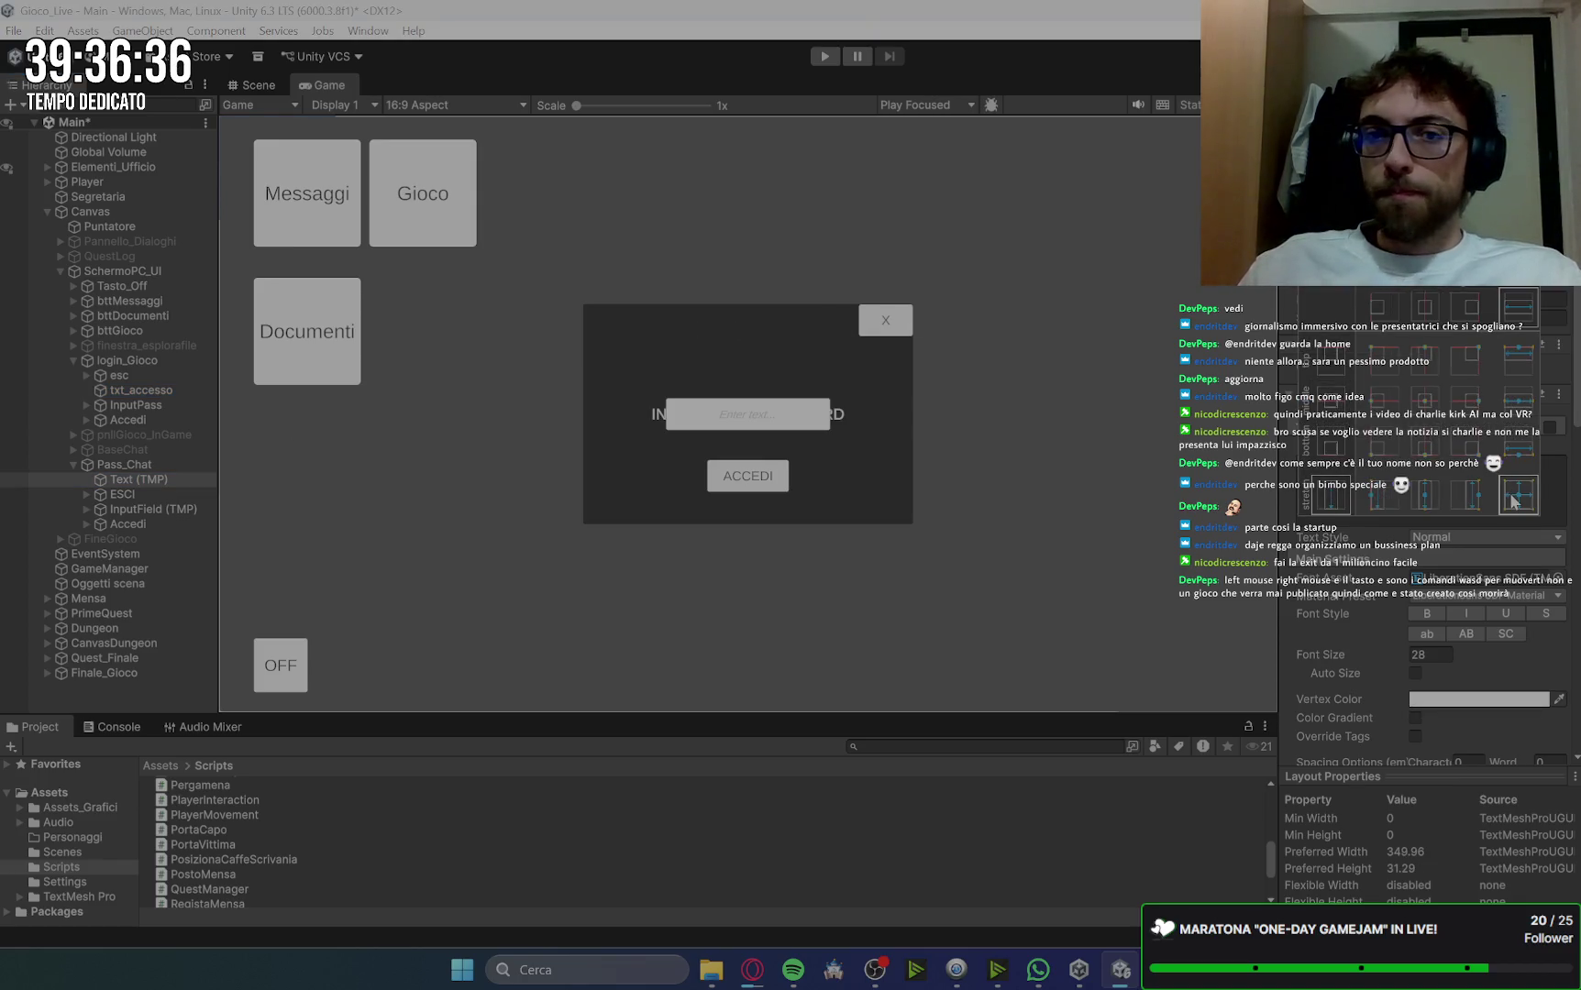
{"action": "left_click", "coordinate": [1504, 297]}
{"action": "key", "text": "ctrl+z"}
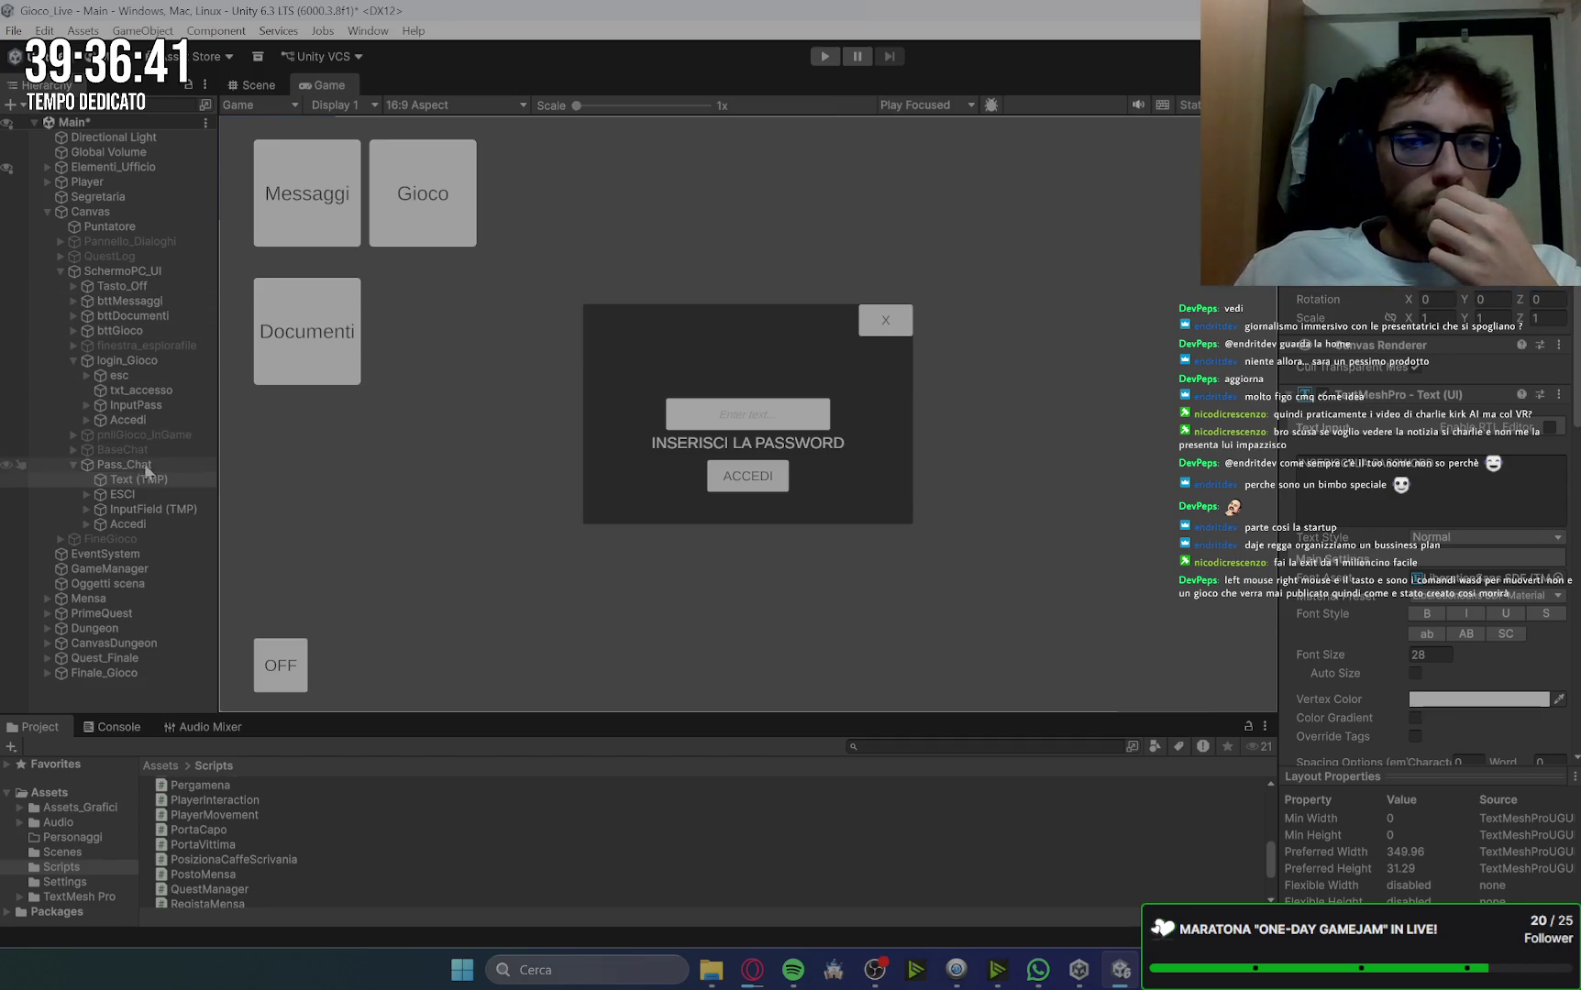
Step: In the Scene view, drag the Text (TMP) box's bottom edge up into a thin bar above the field
{"action": "left_click", "coordinate": [152, 391]}
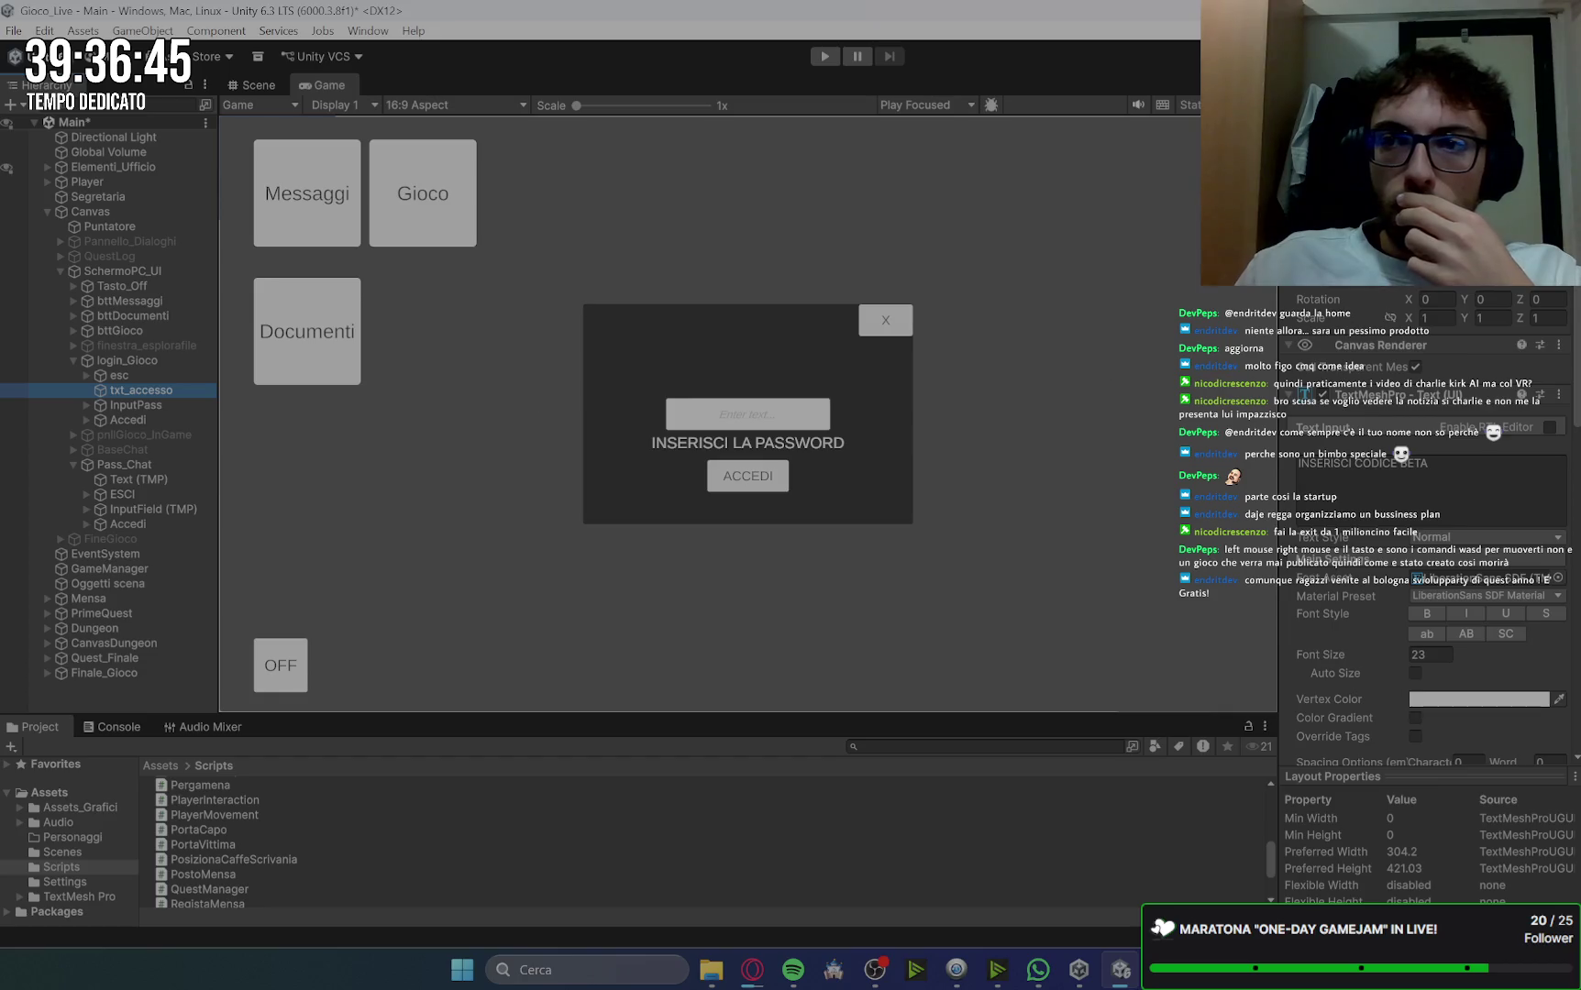
{"action": "left_click", "coordinate": [165, 478]}
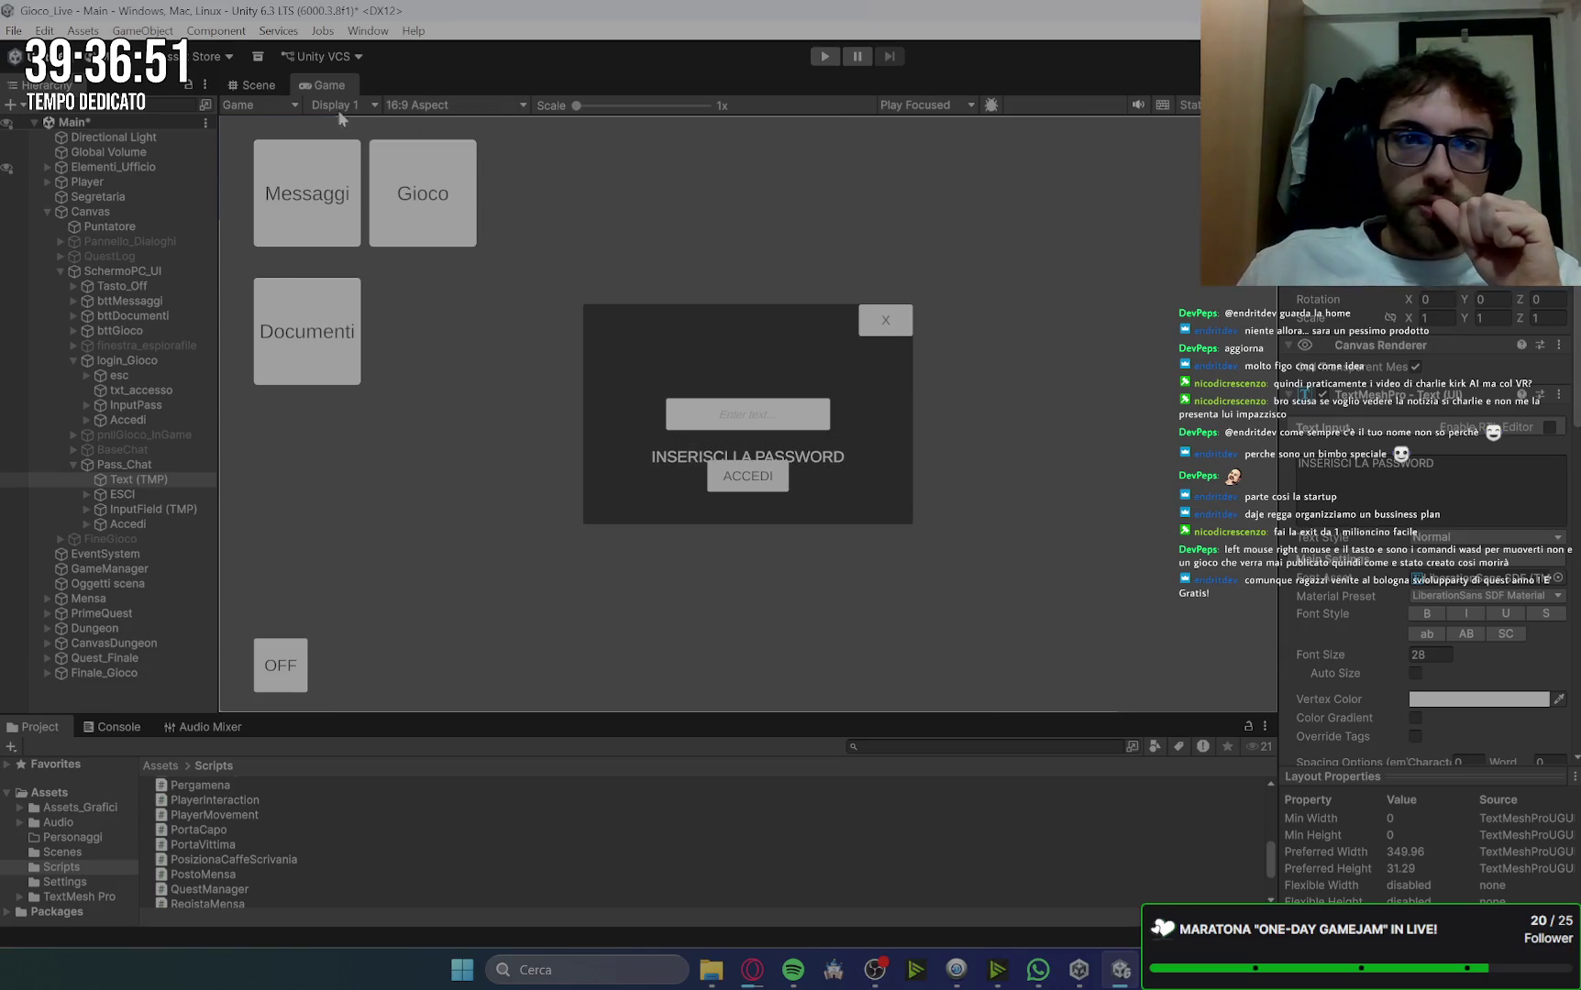
{"action": "left_click", "coordinate": [243, 85]}
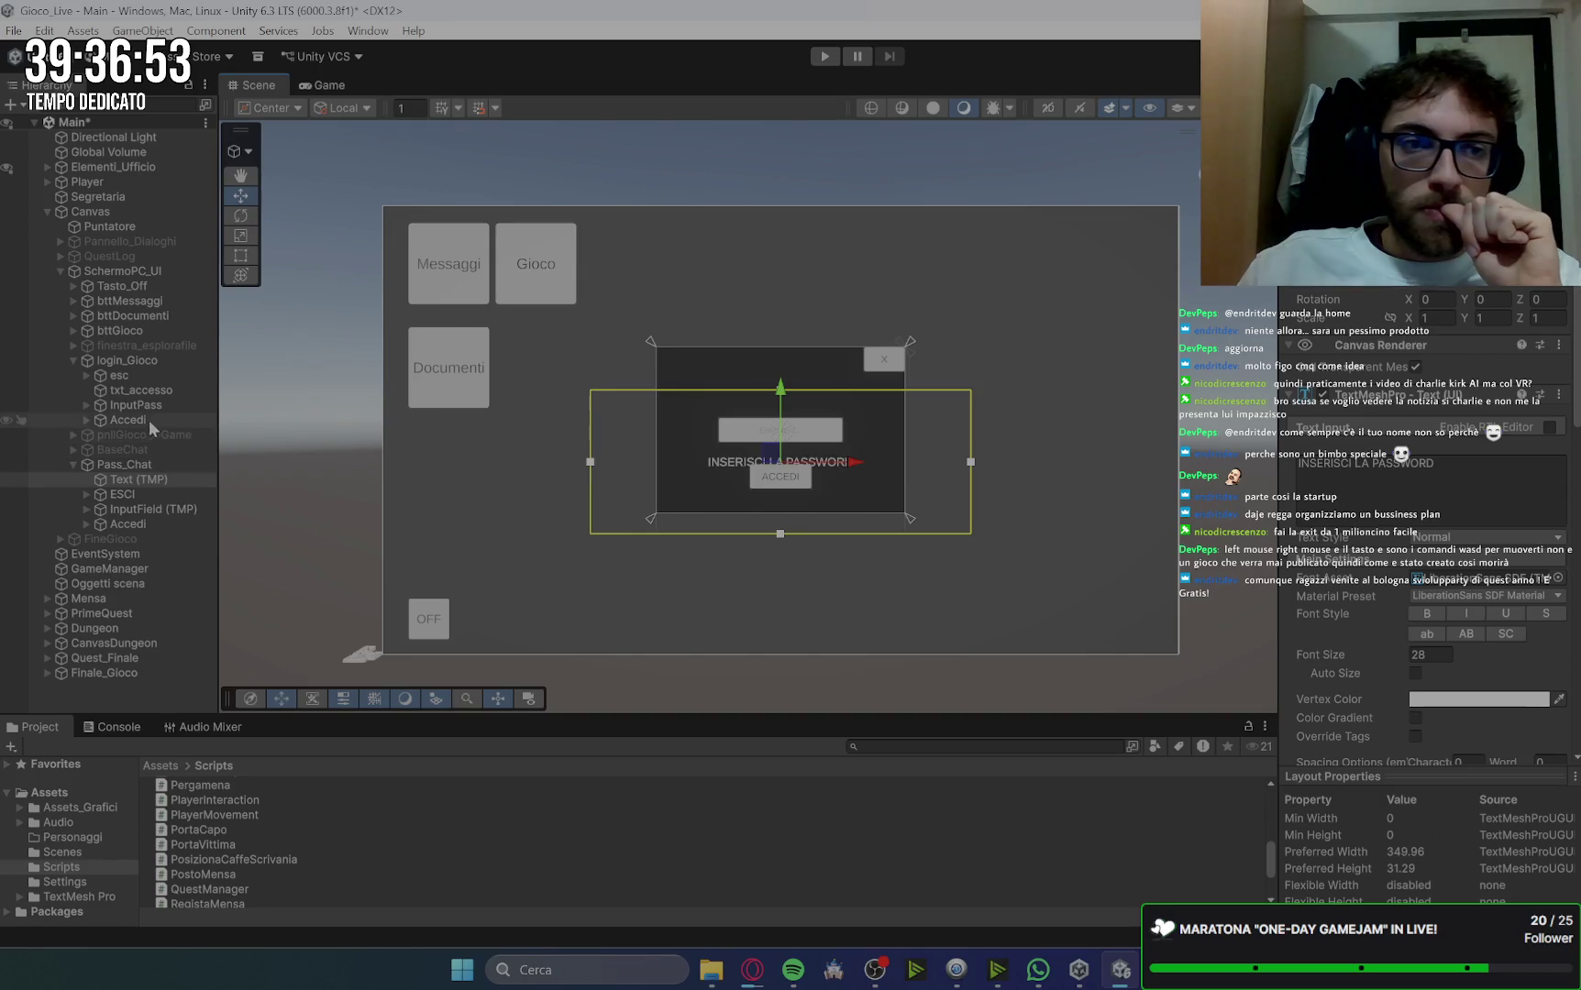
{"action": "left_click", "coordinate": [153, 390]}
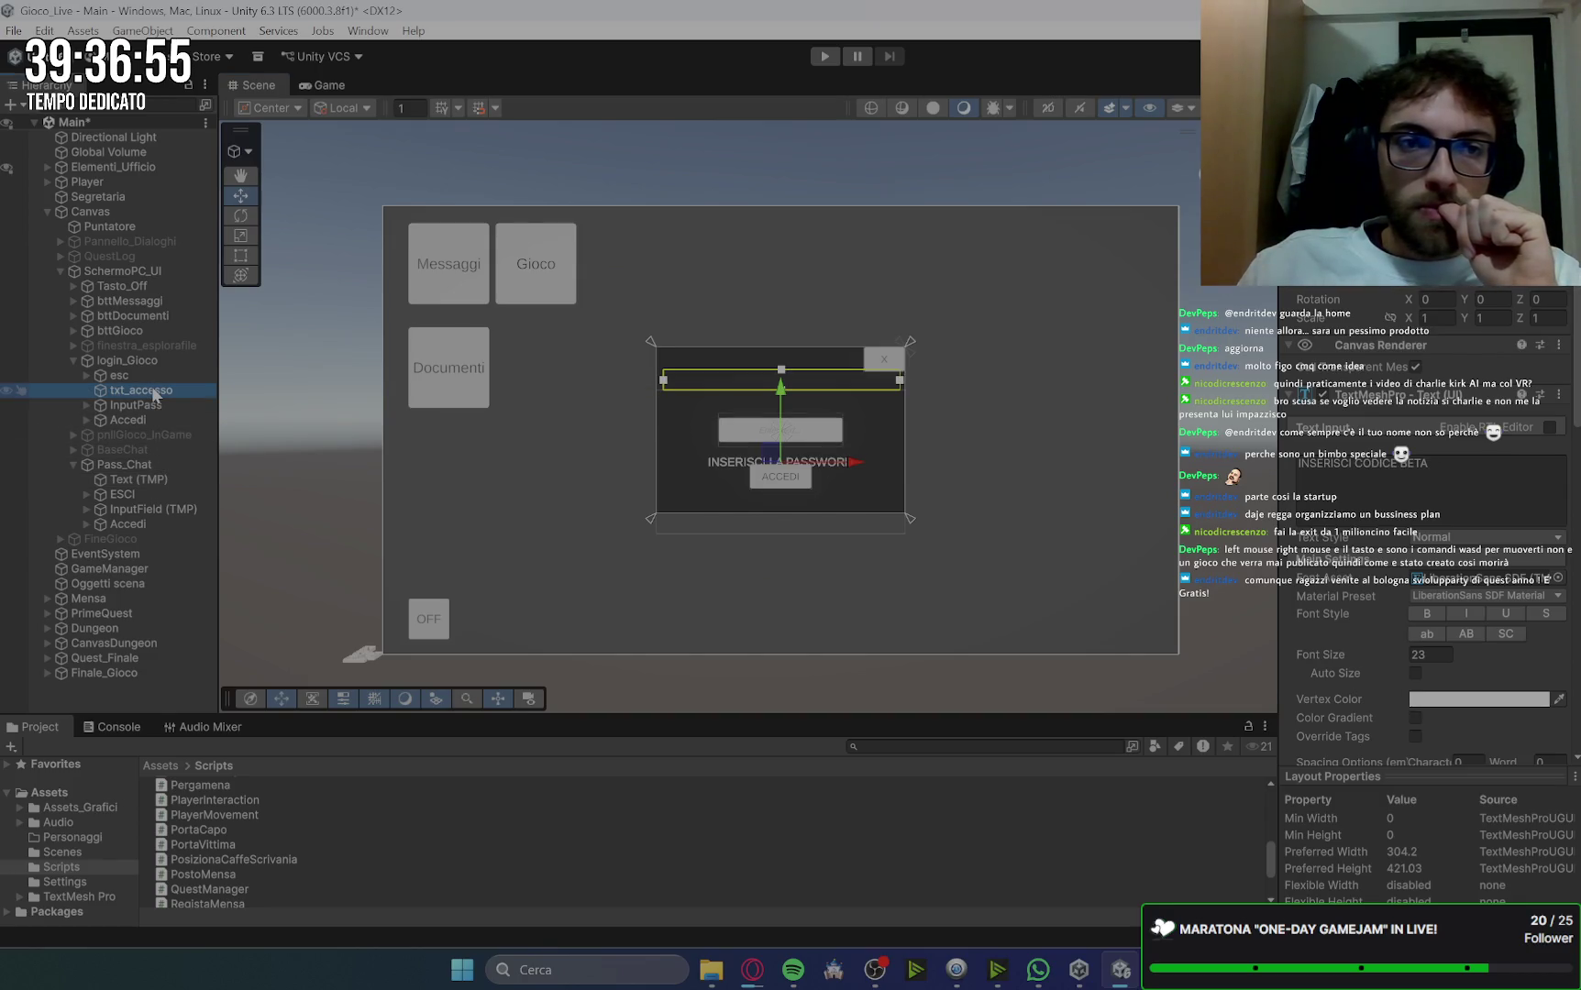
{"action": "left_click", "coordinate": [159, 481]}
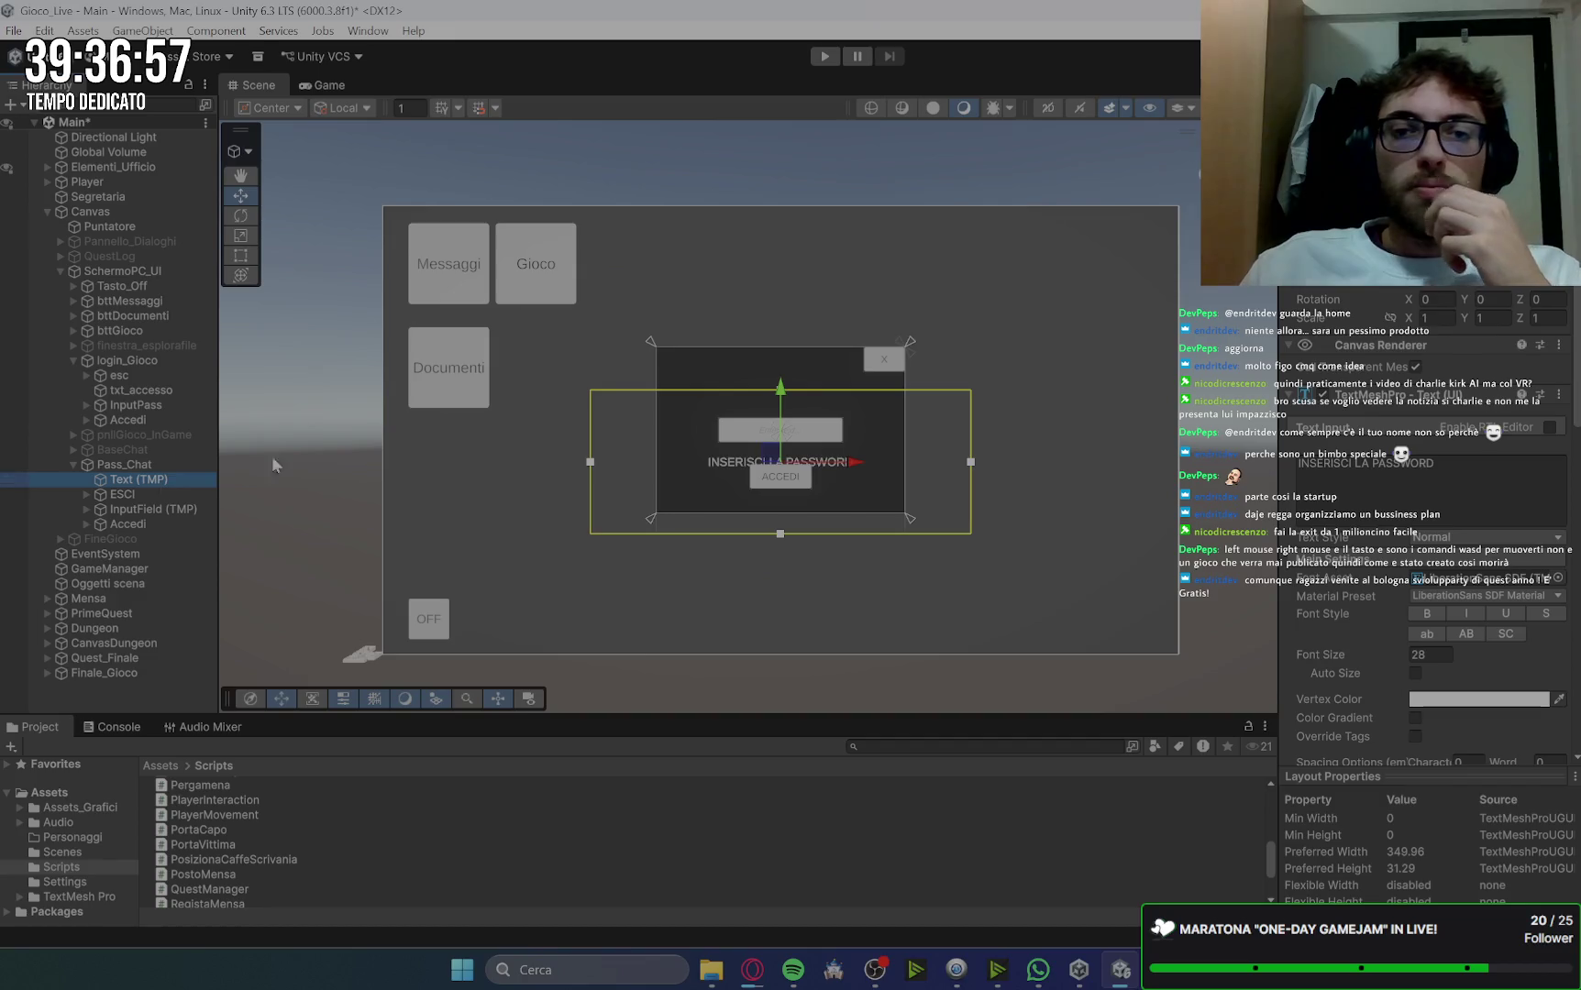
{"action": "mouse_move", "coordinate": [779, 533]}
{"action": "left_mouse_down"}
{"action": "mouse_move", "coordinate": [791, 438]}
{"action": "mouse_move", "coordinate": [807, 425]}
{"action": "left_mouse_up"}
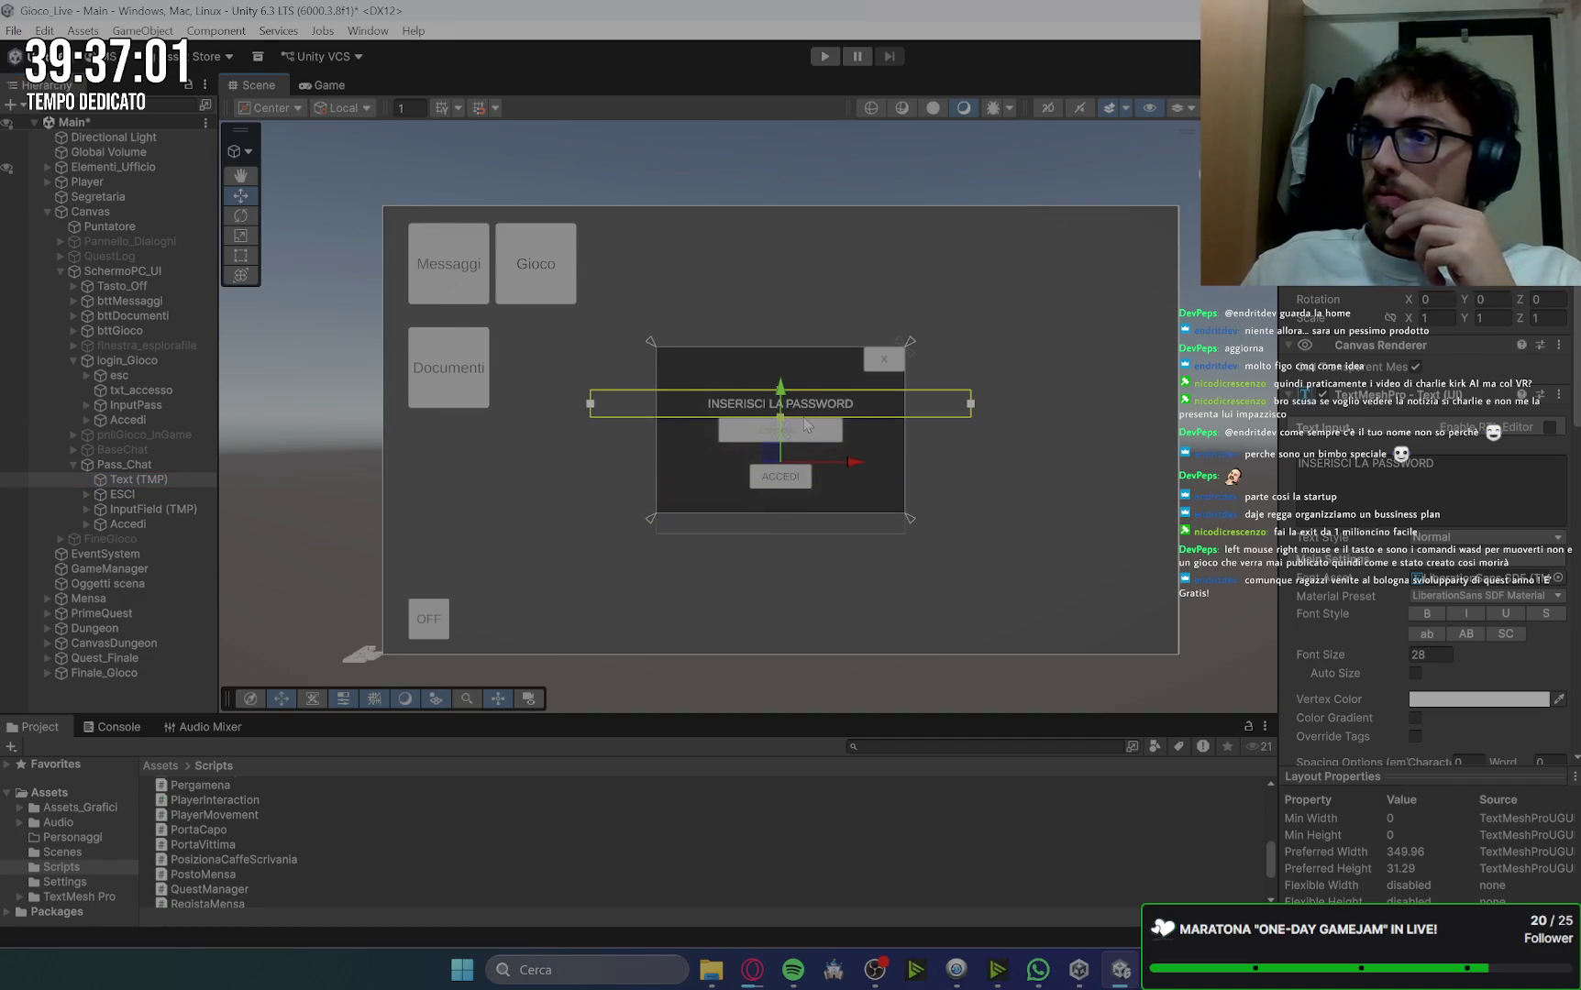
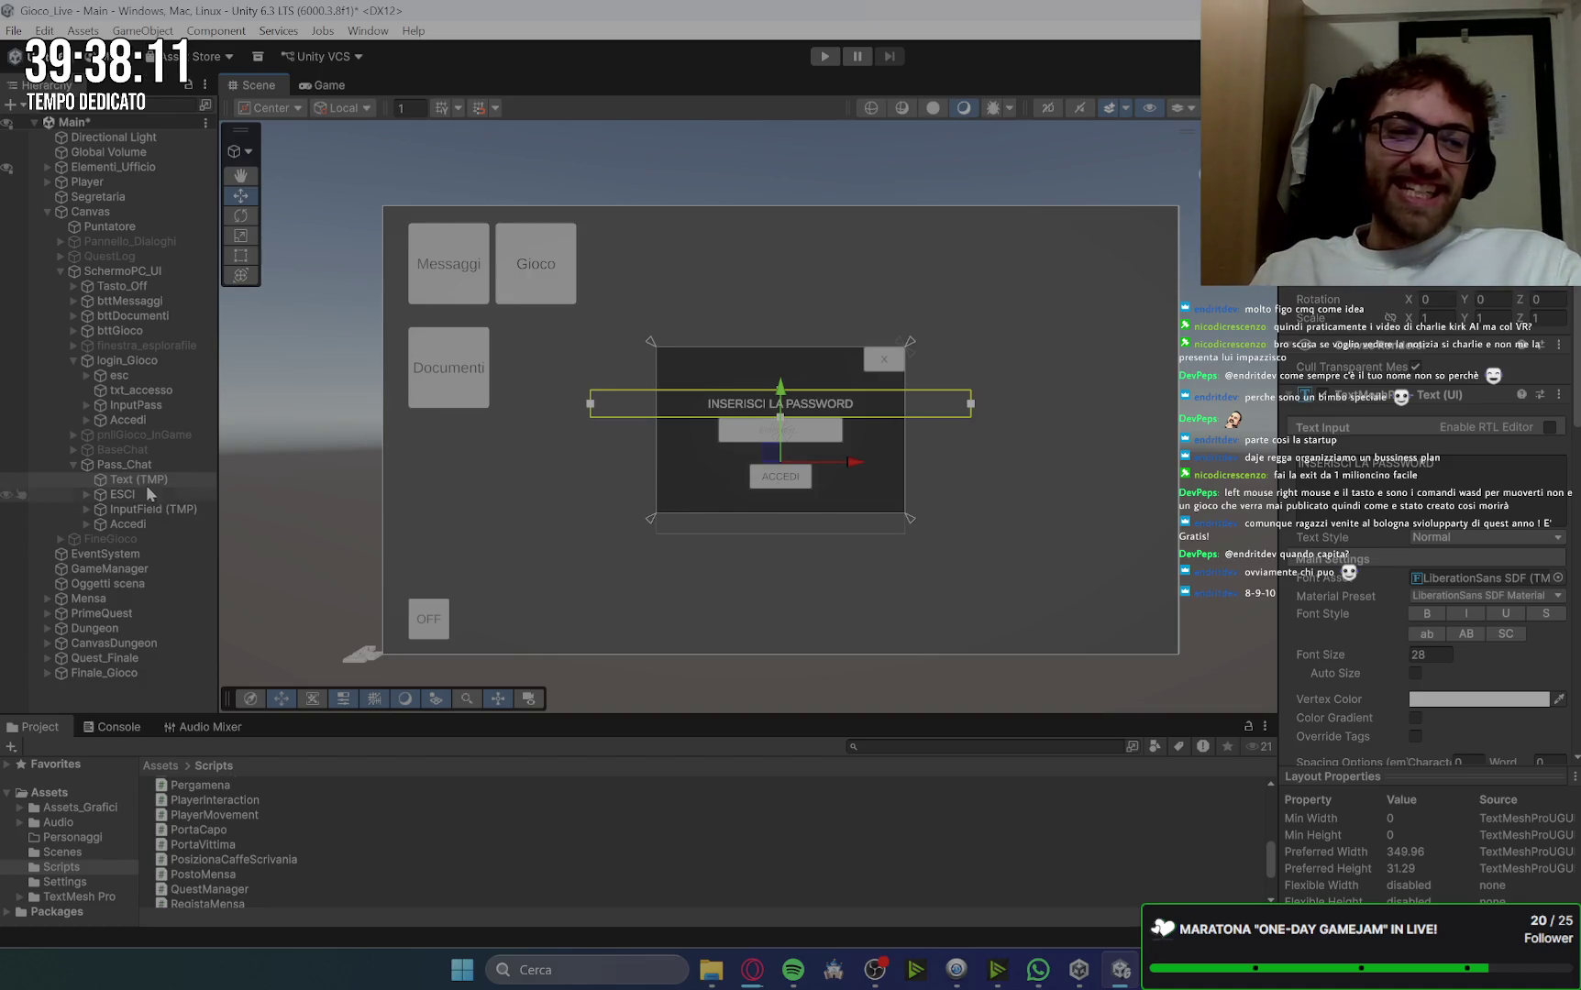
Step: Narrow the INSERISCI LA PASSWORD heading's box from both sides and move it higher in the panel
{"action": "left_click", "coordinate": [165, 390]}
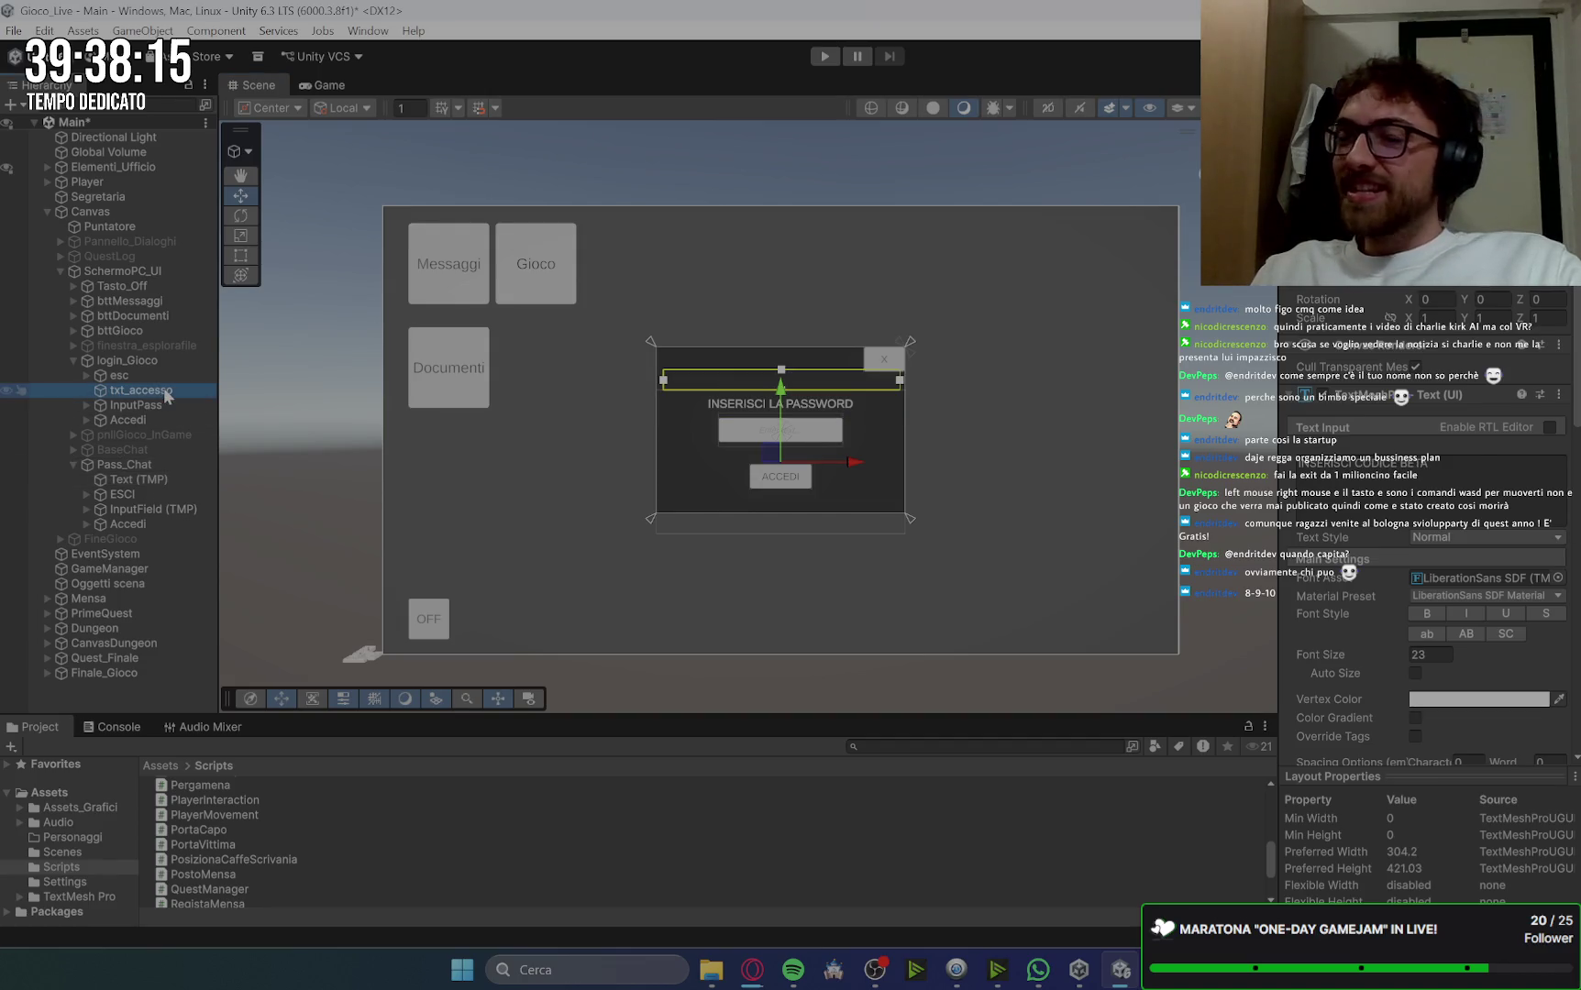
{"action": "left_click", "coordinate": [166, 478]}
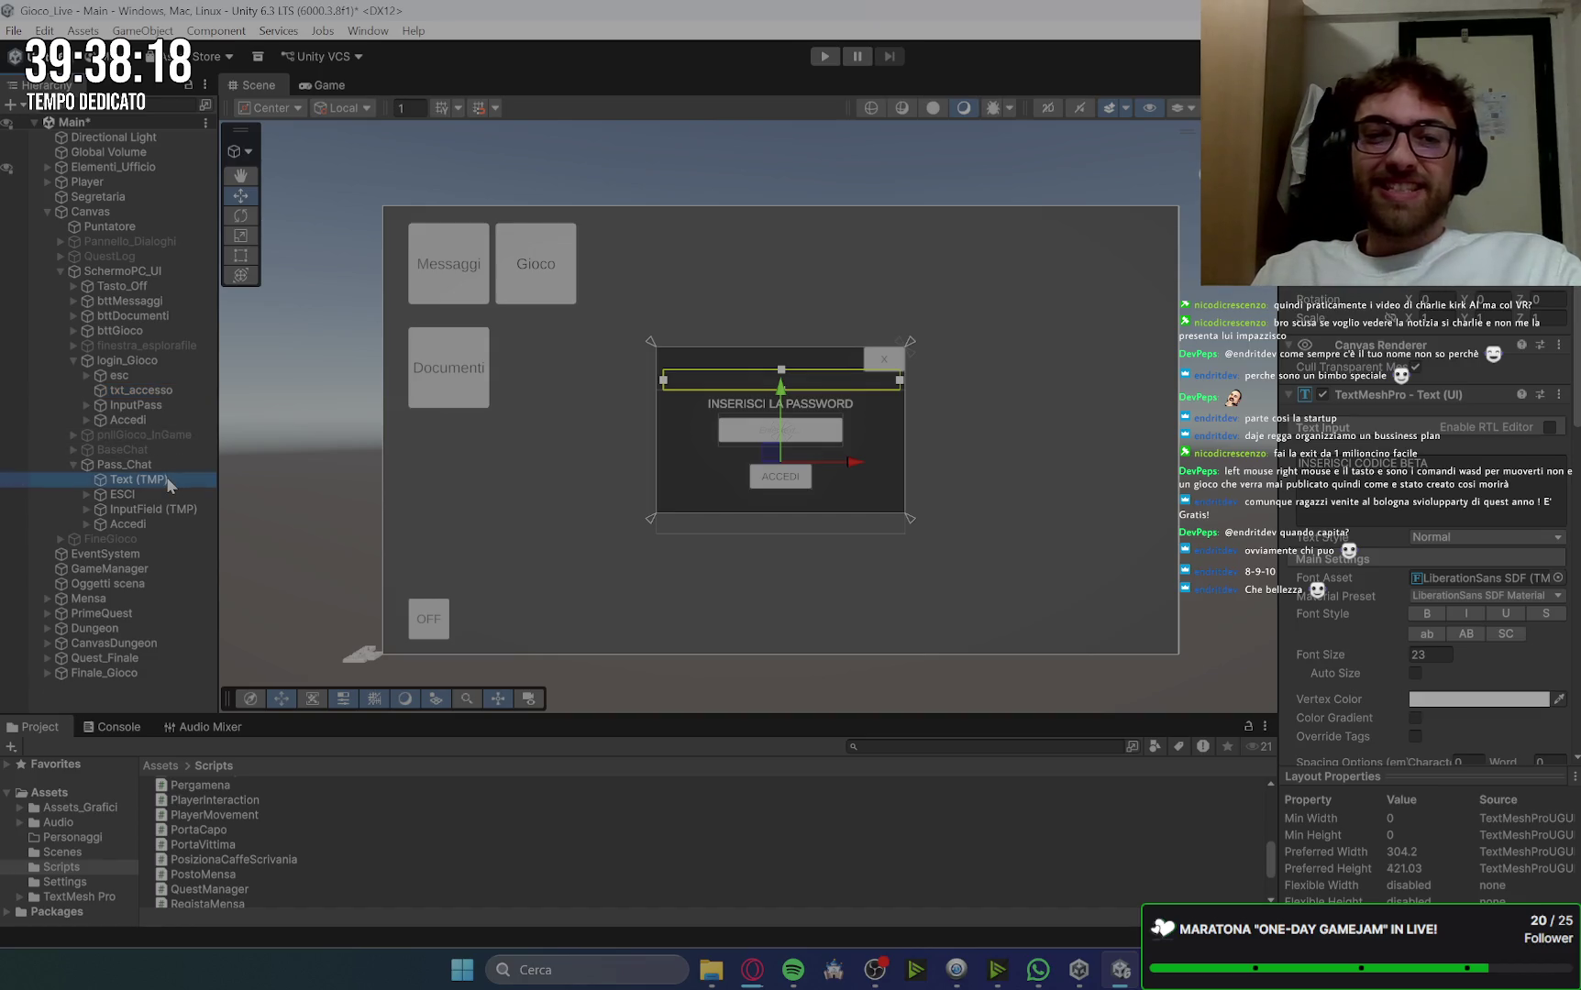
{"action": "left_click_drag", "start_coordinate": [589, 406], "coordinate": [659, 408]}
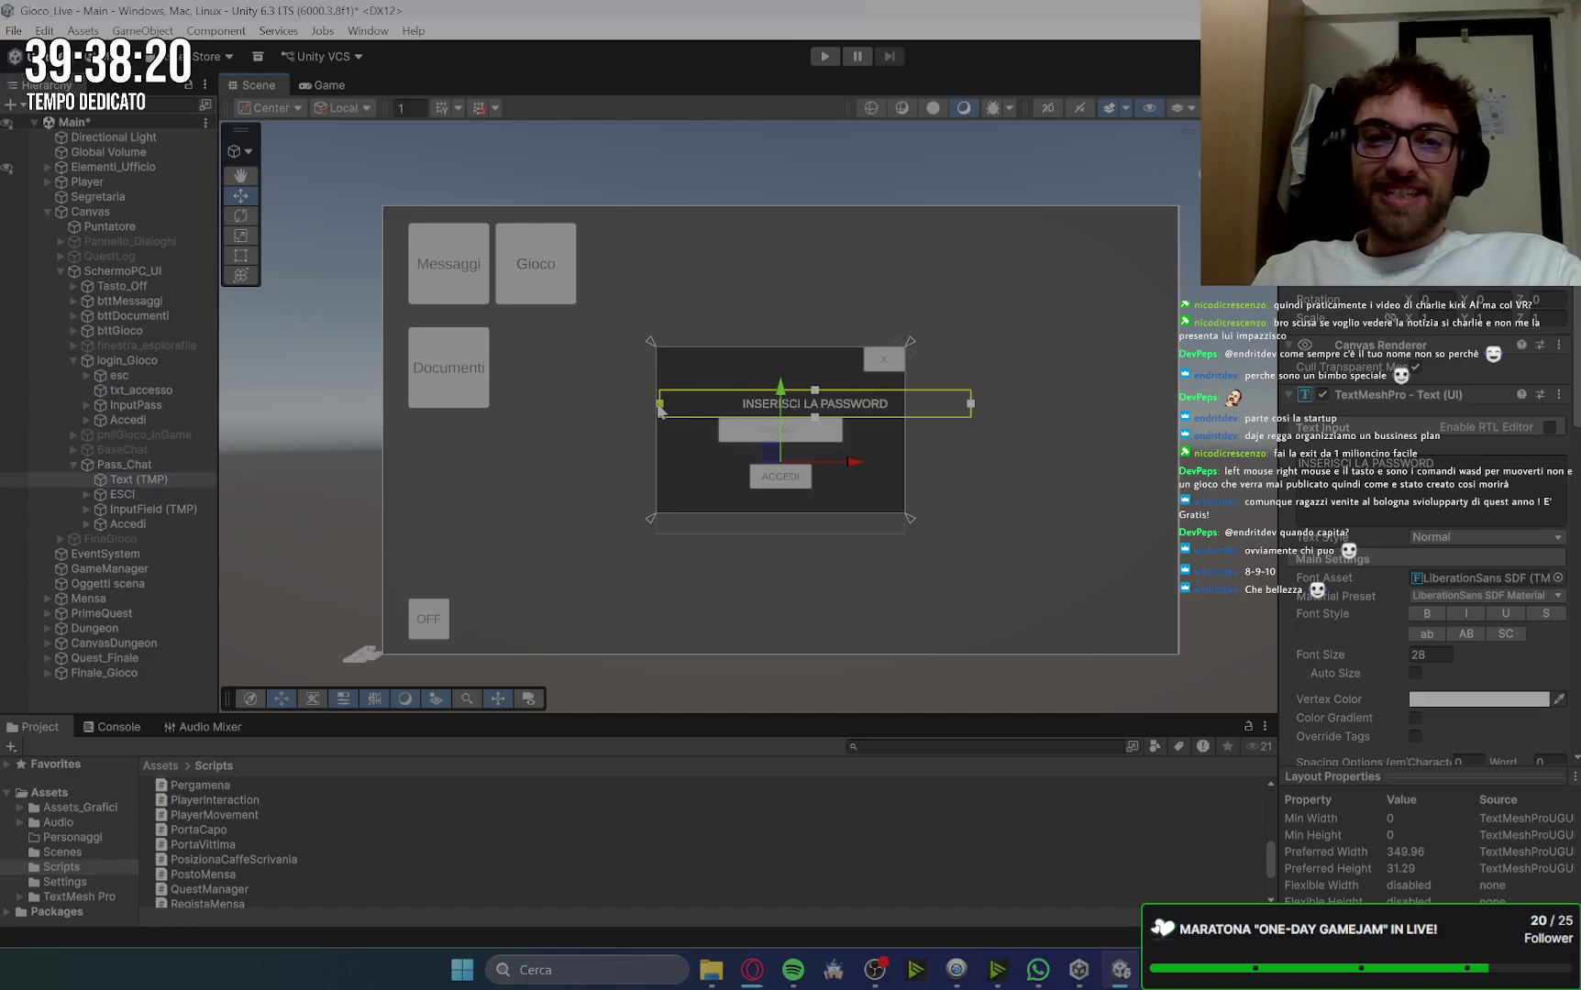
{"action": "left_click_drag", "start_coordinate": [970, 403], "coordinate": [904, 422]}
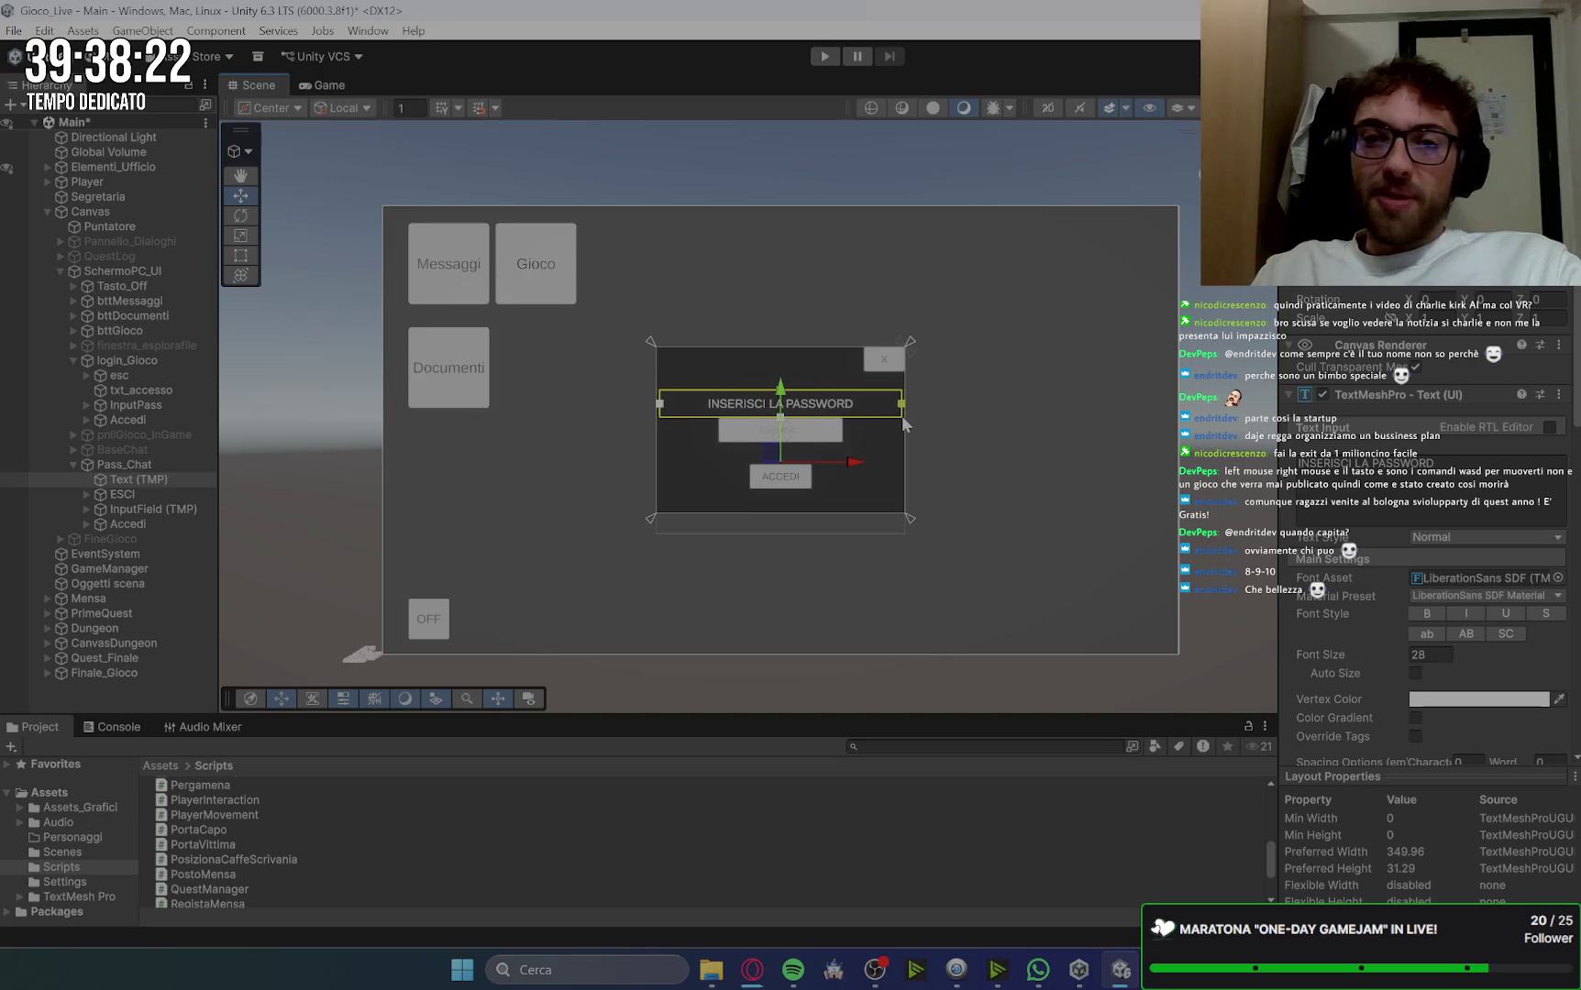
{"action": "left_click", "coordinate": [143, 390]}
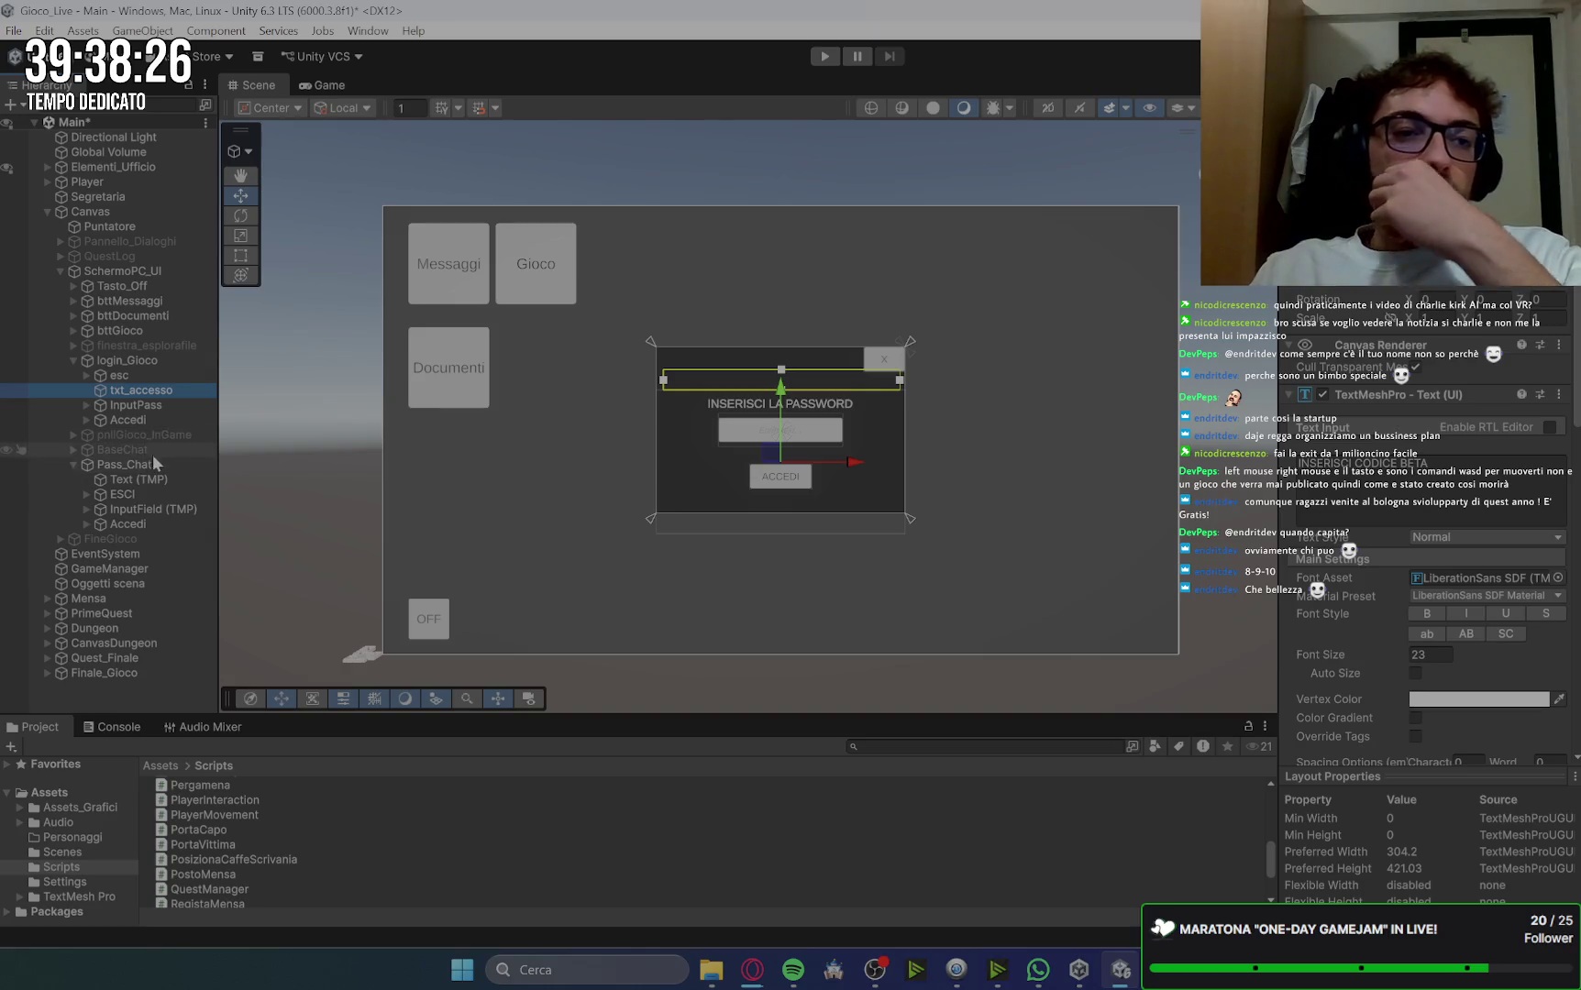
{"action": "left_click", "coordinate": [137, 480]}
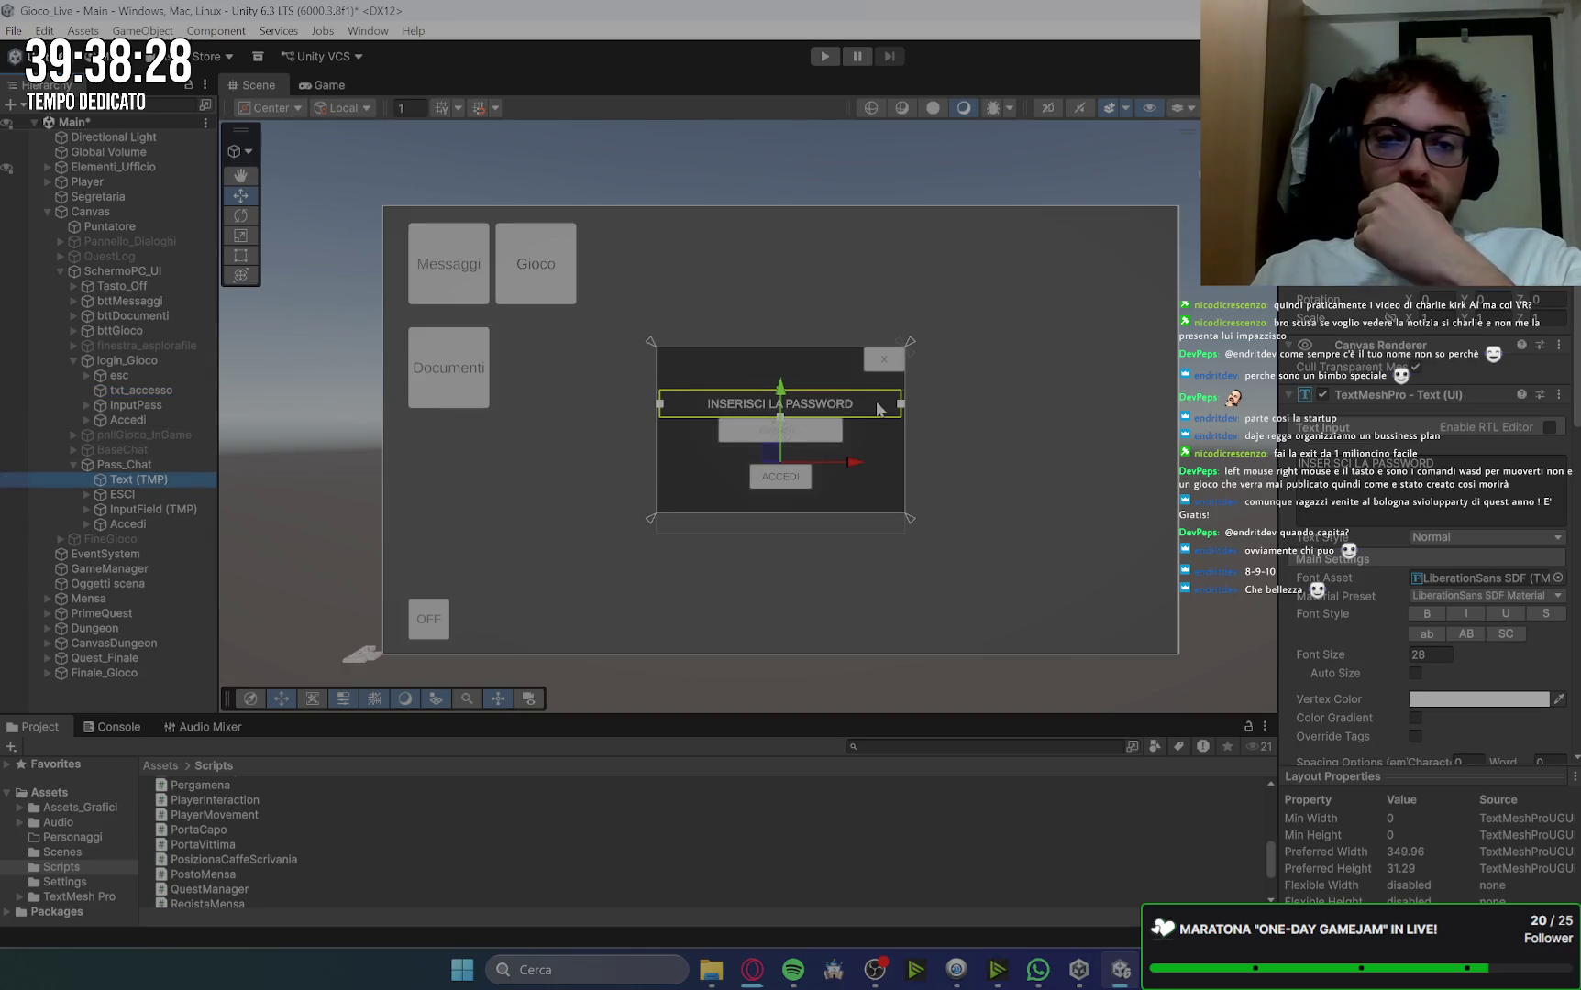
{"action": "left_click_drag", "start_coordinate": [788, 395], "coordinate": [782, 377]}
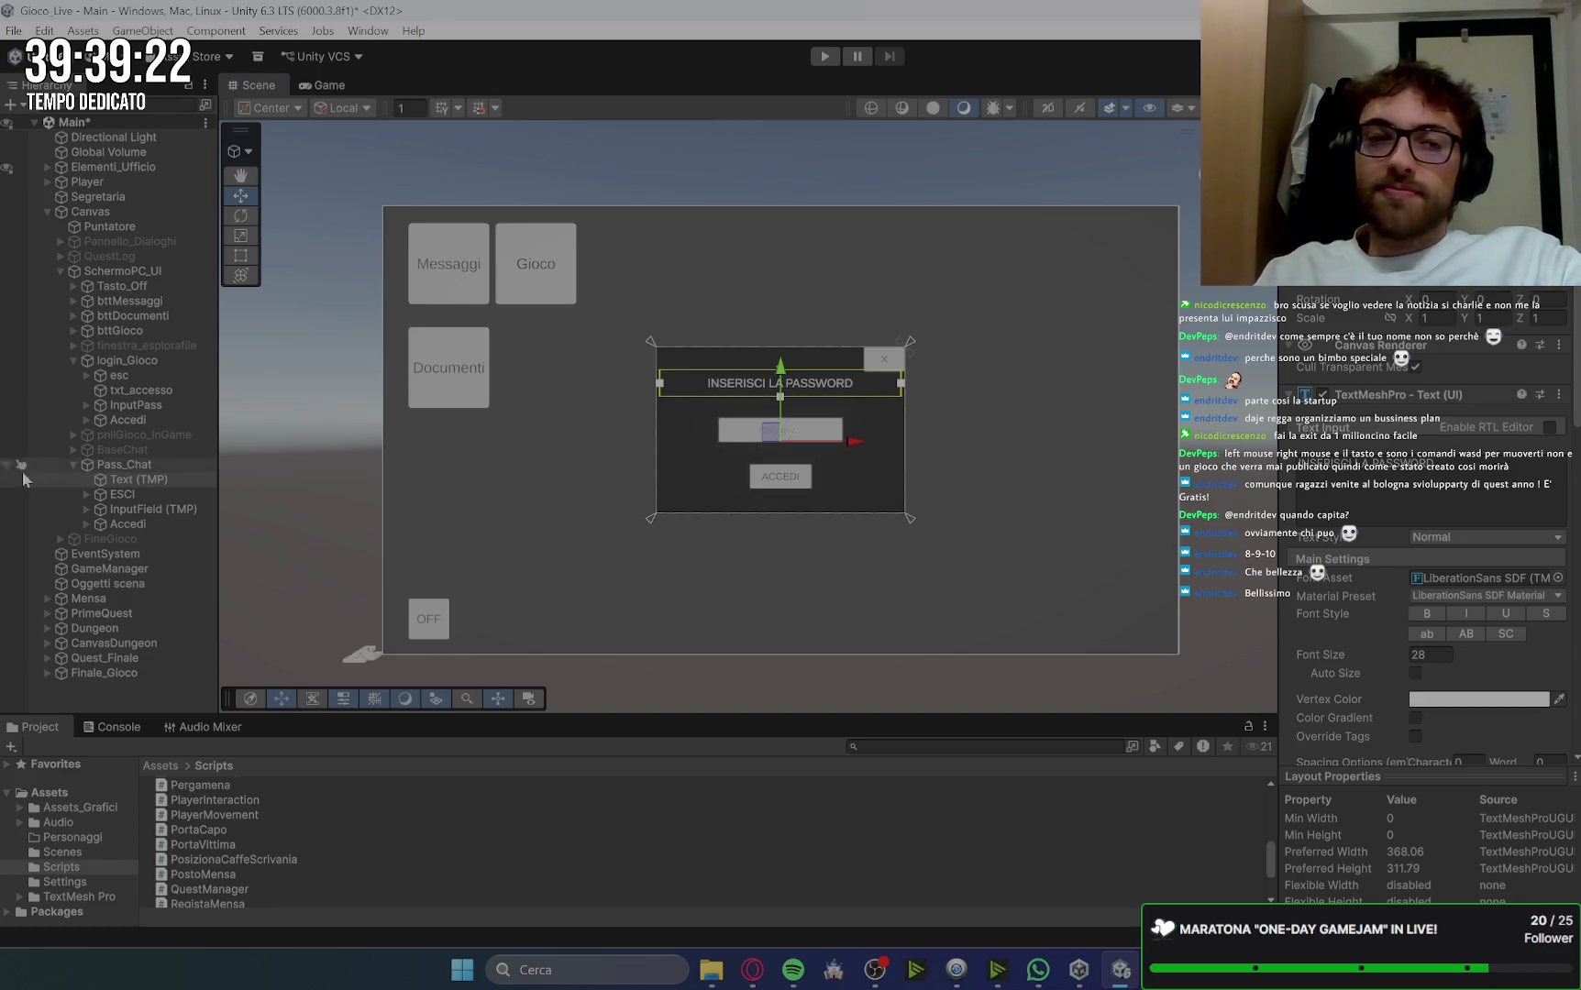
Step: Set the password heading's font size to 23 to match txt_accesso, and preview it in the Game view
{"action": "left_click", "coordinate": [158, 381]}
{"action": "left_click", "coordinate": [159, 387]}
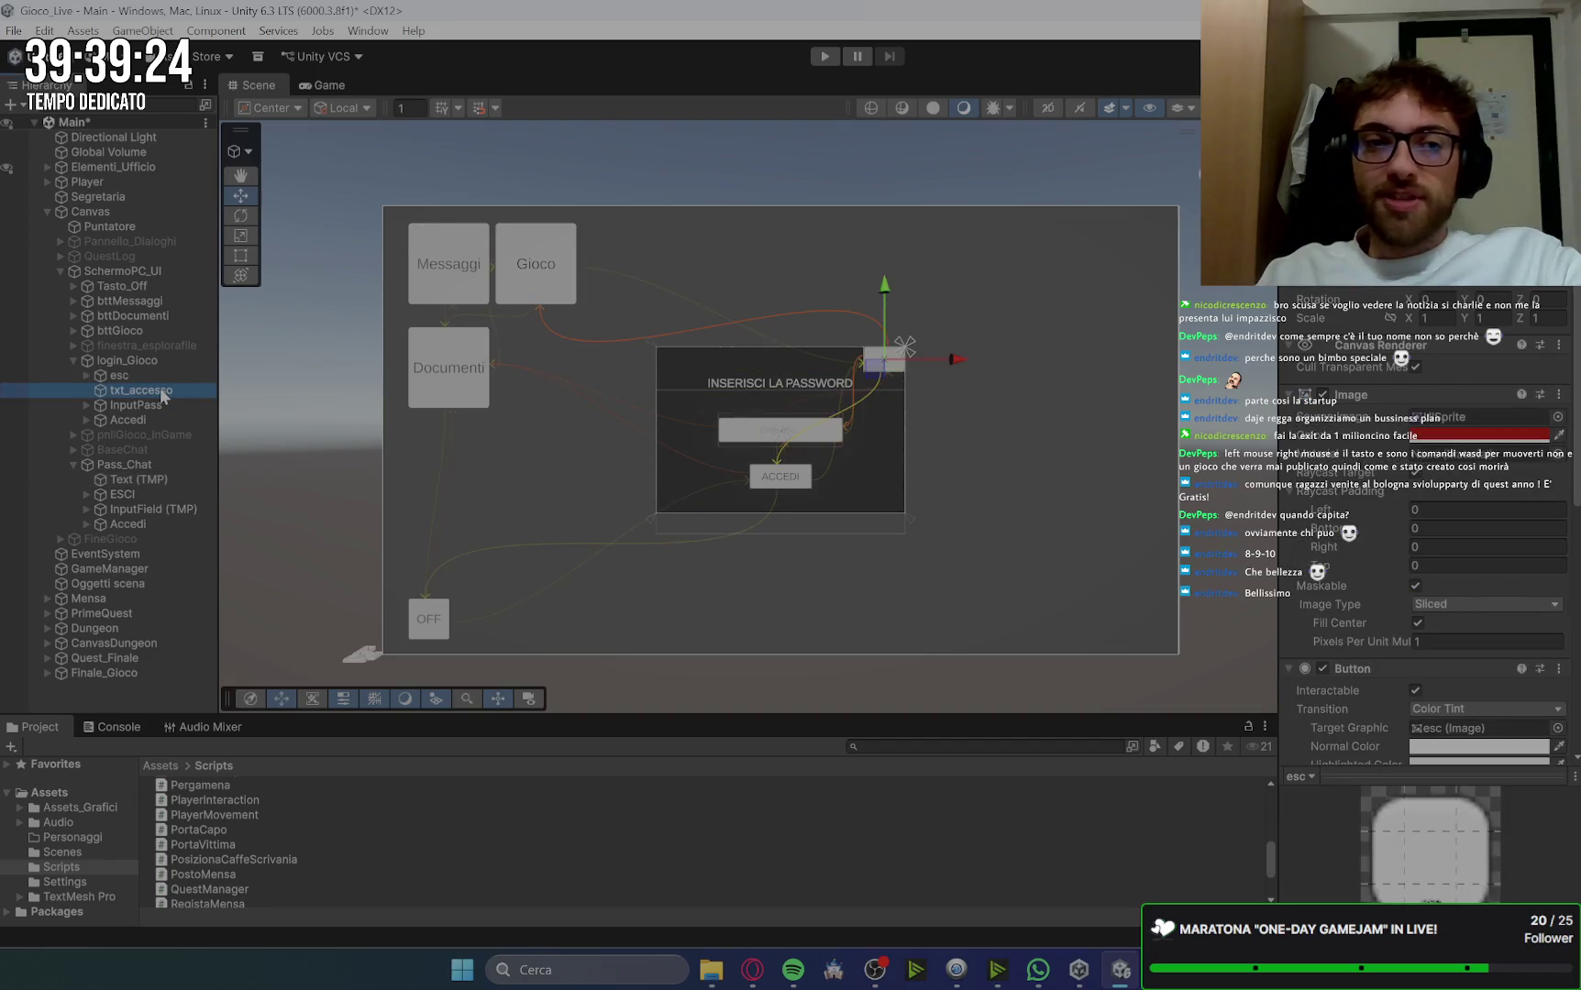
{"action": "left_click", "coordinate": [164, 476]}
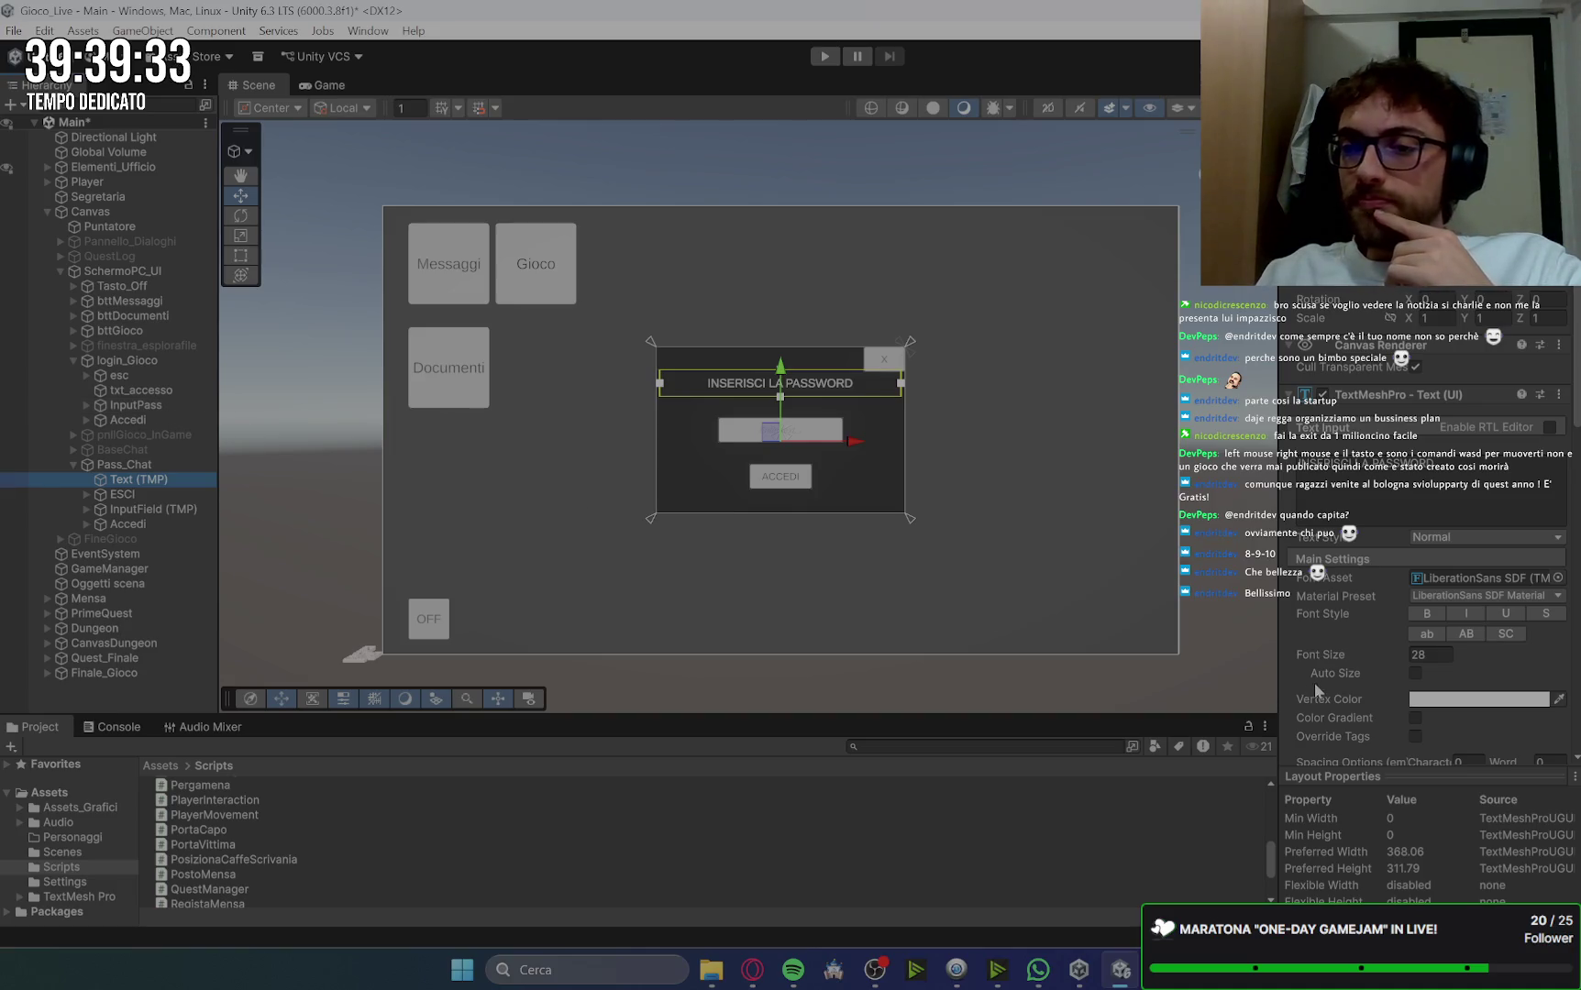
{"action": "left_click", "coordinate": [144, 391]}
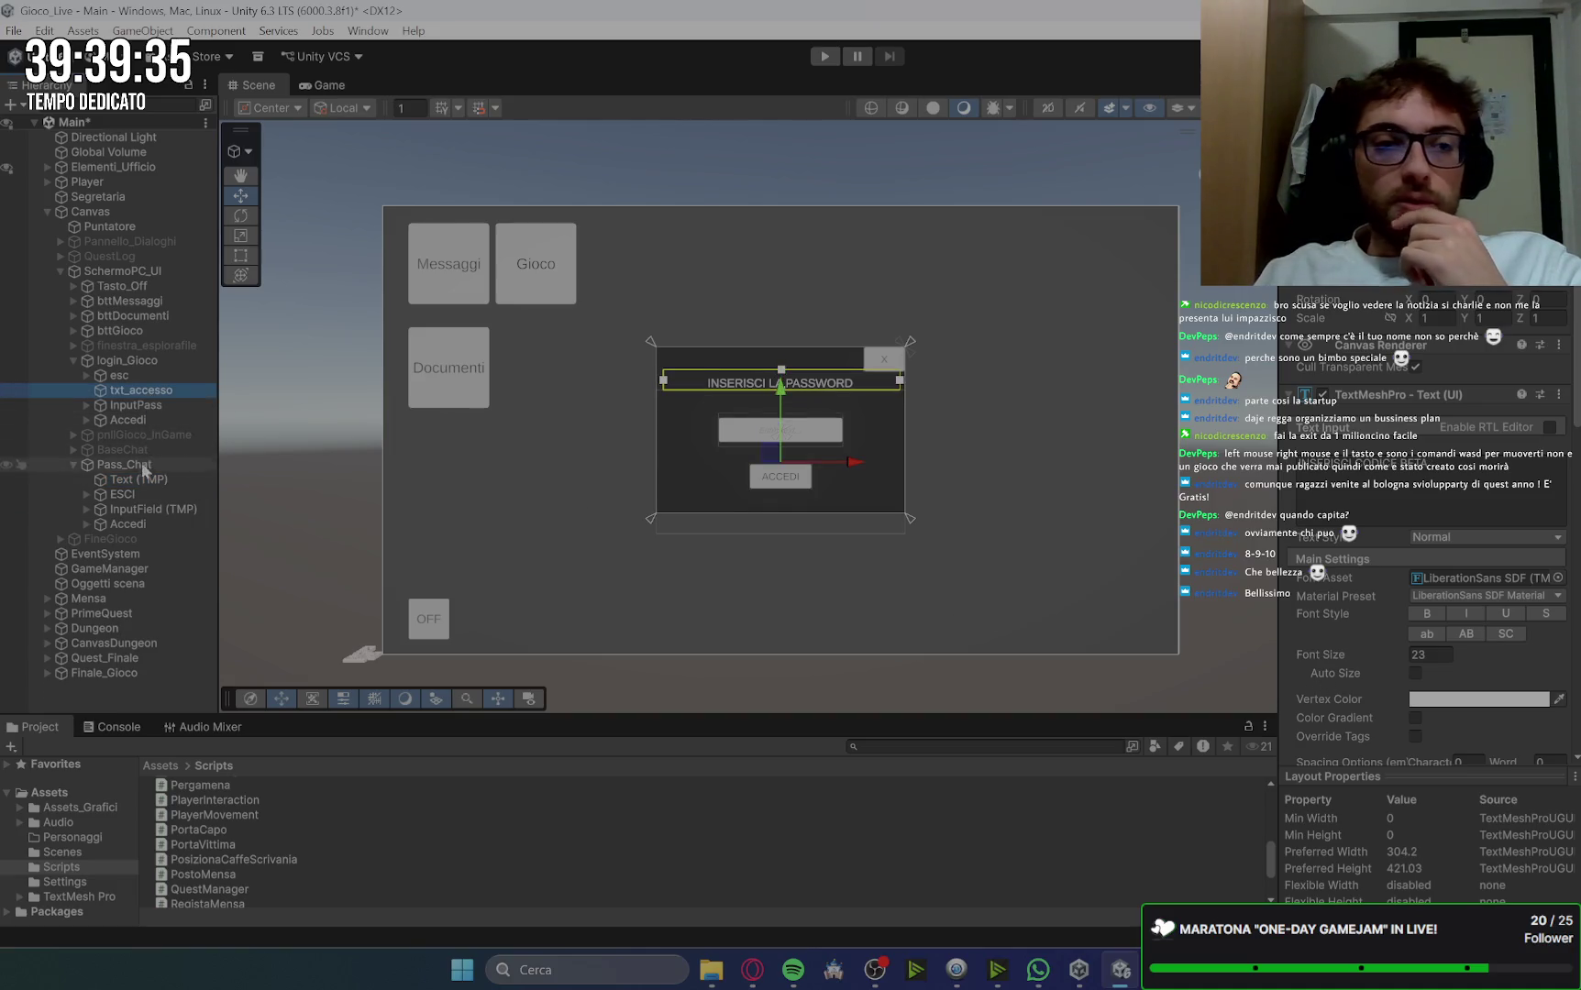
{"action": "left_click", "coordinate": [158, 479]}
{"action": "left_click", "coordinate": [1442, 658]}
{"action": "type", "text": "23"}
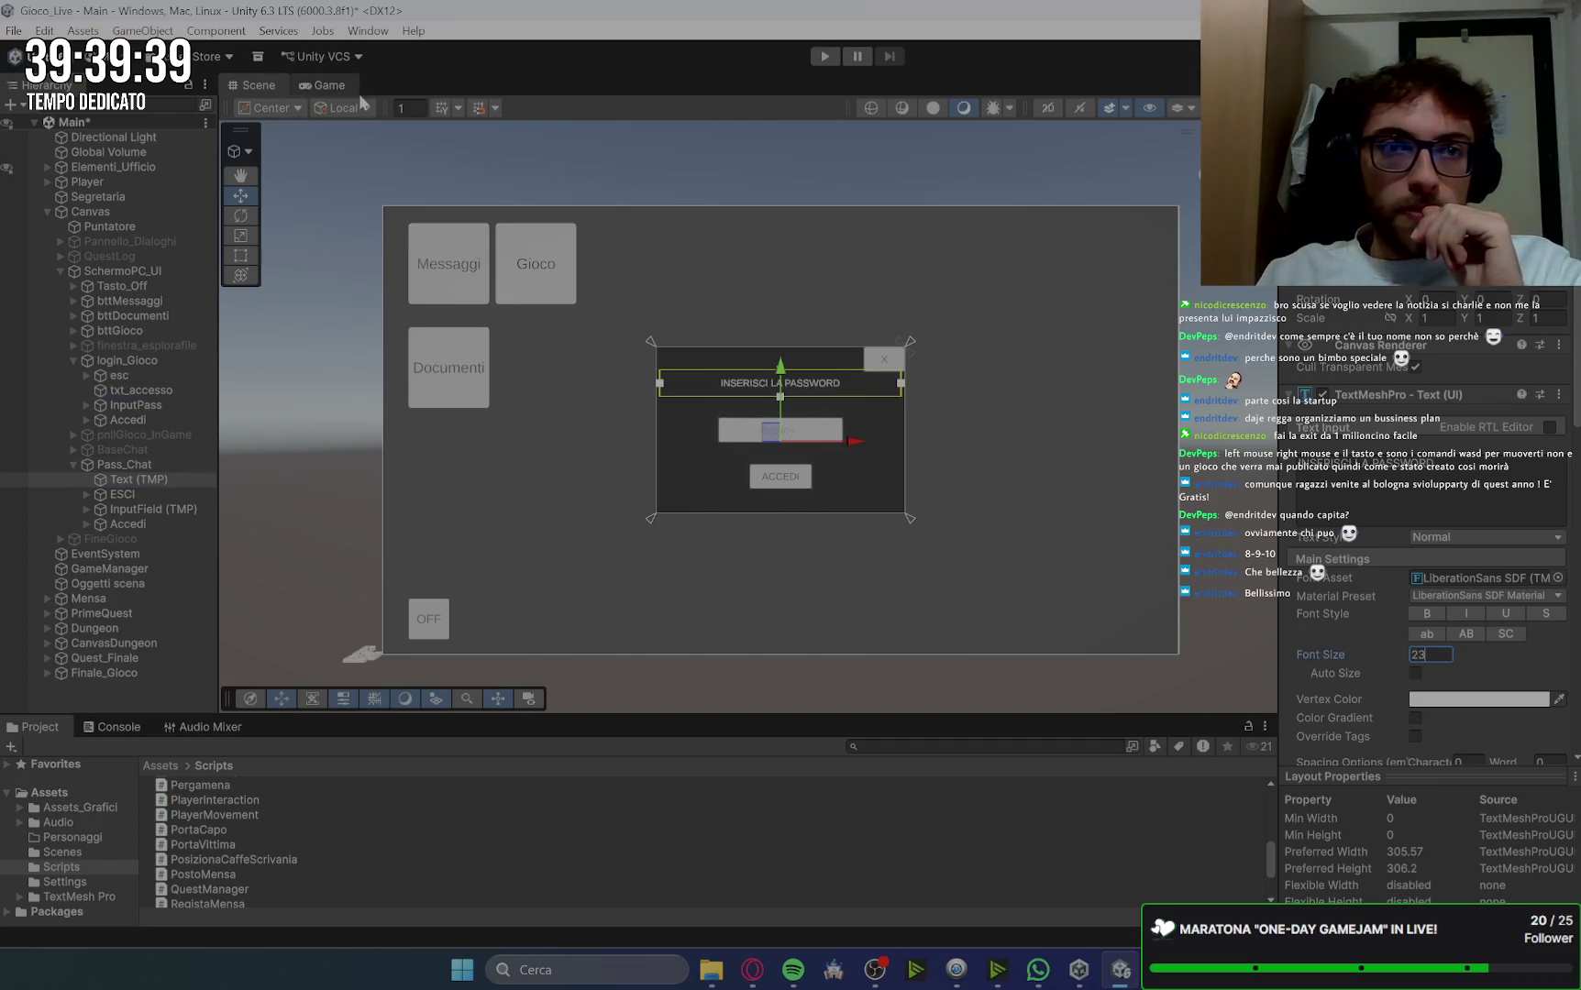
{"action": "left_click", "coordinate": [334, 84]}
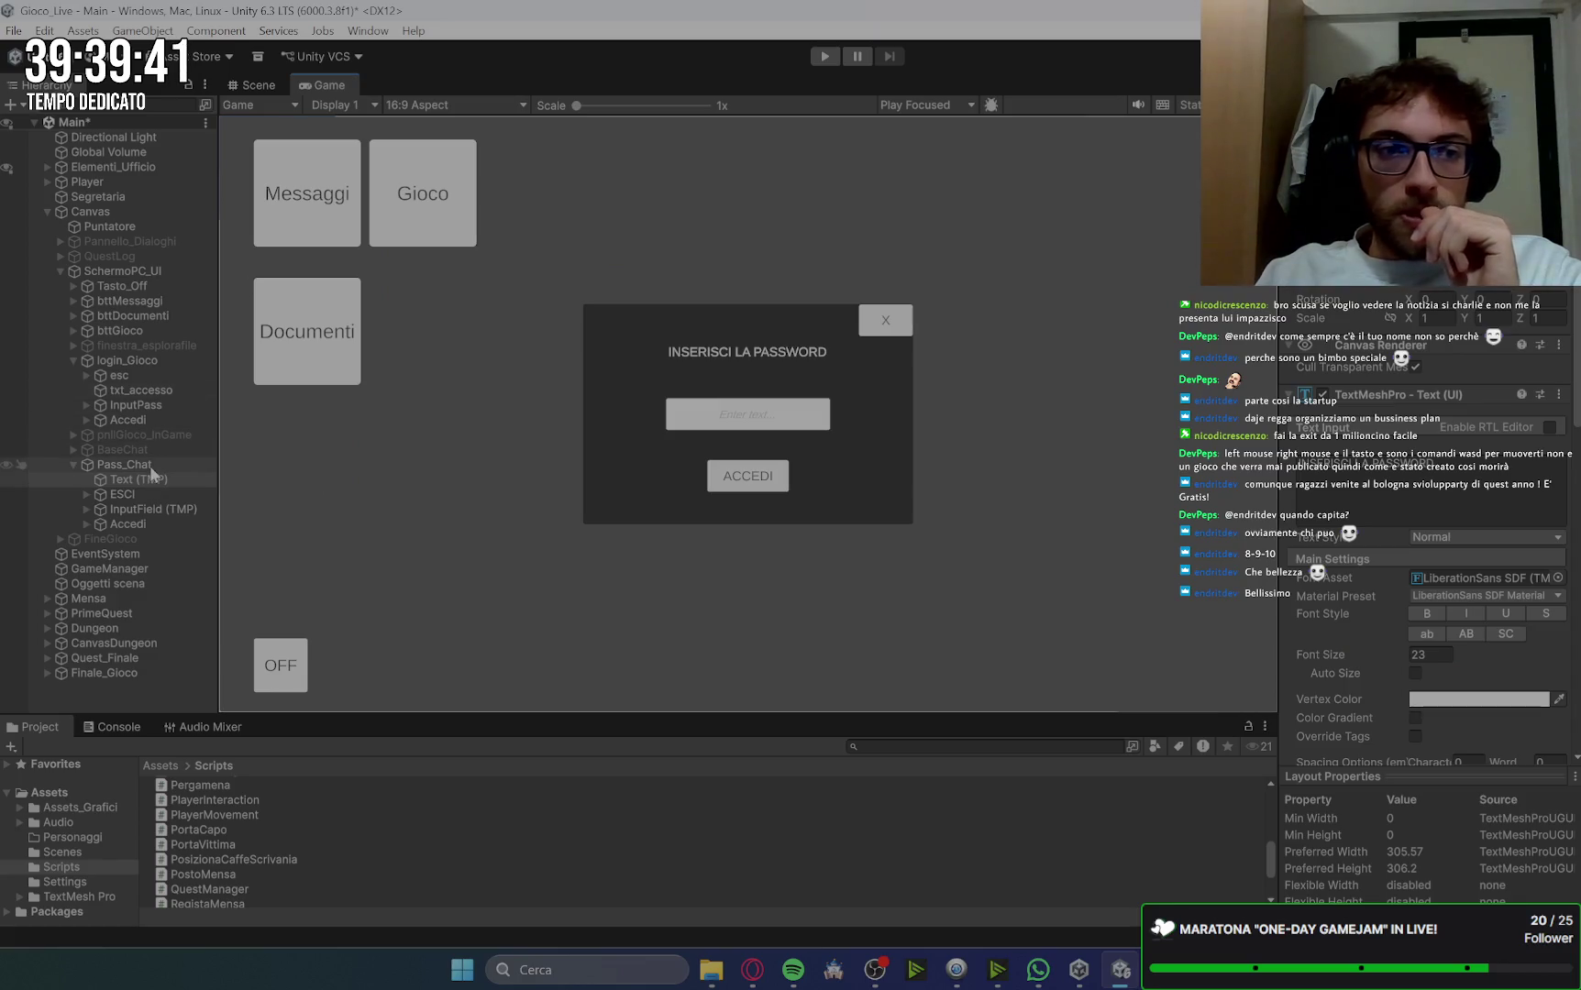
{"action": "left_click", "coordinate": [147, 491]}
Step: Expand InputPass and InputField (TMP), compare their Text Area children, then go to the itch.io page
{"action": "left_click", "coordinate": [125, 510]}
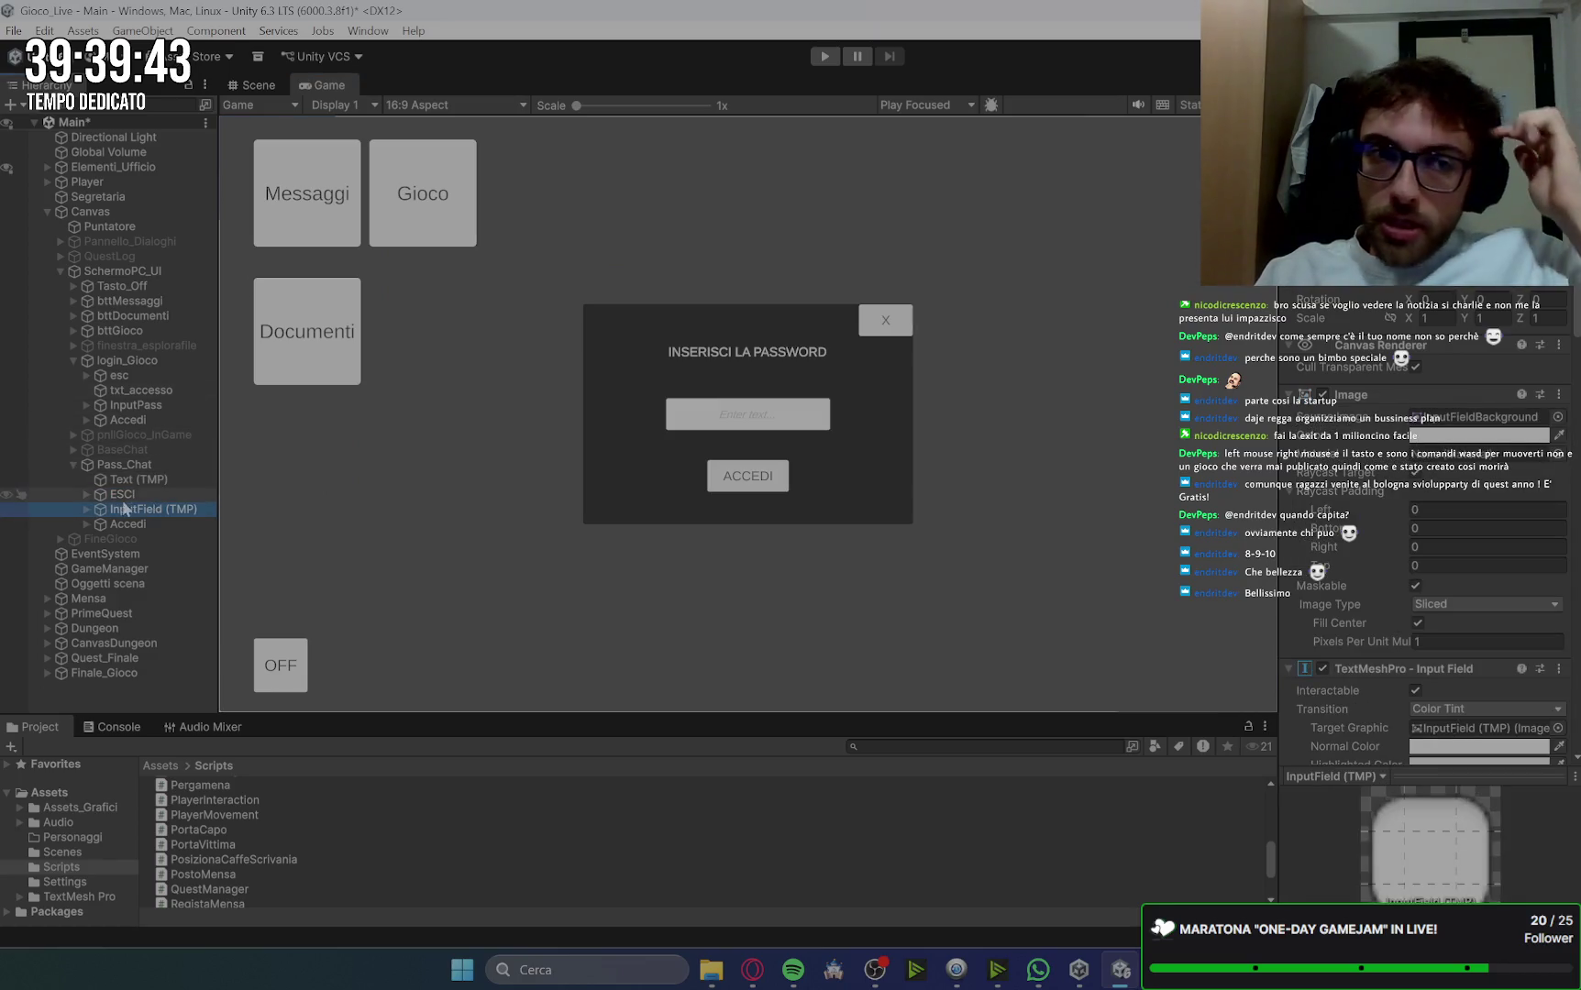
{"action": "left_click", "coordinate": [123, 405]}
{"action": "left_click", "coordinate": [88, 405]}
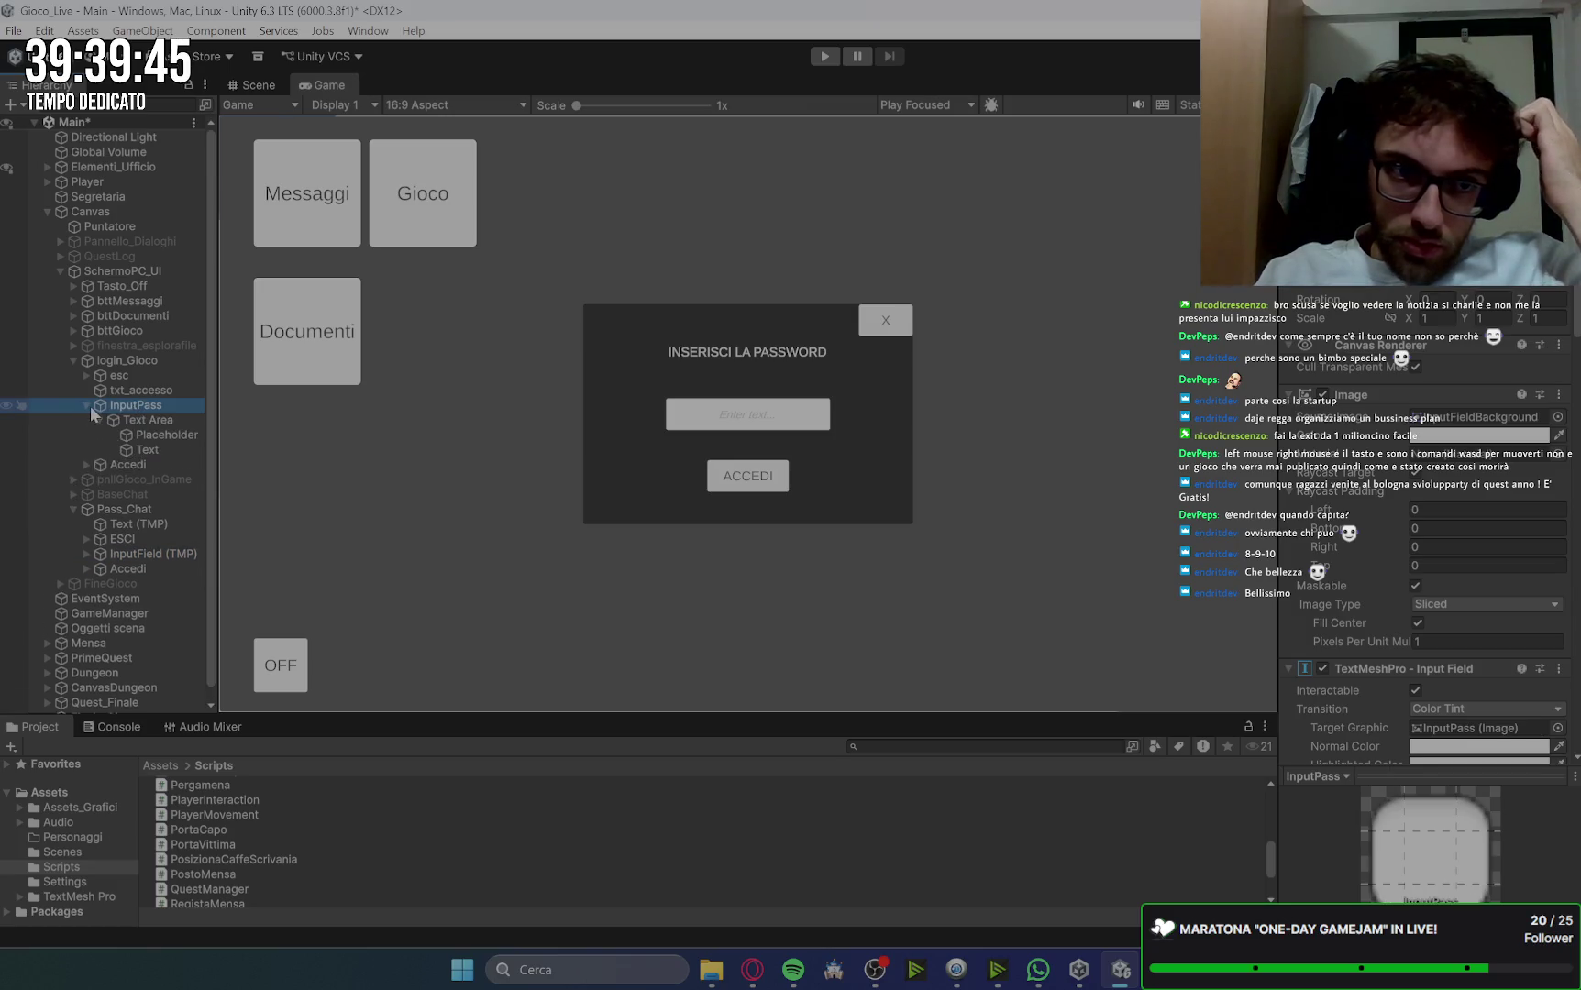
{"action": "left_click", "coordinate": [87, 554]}
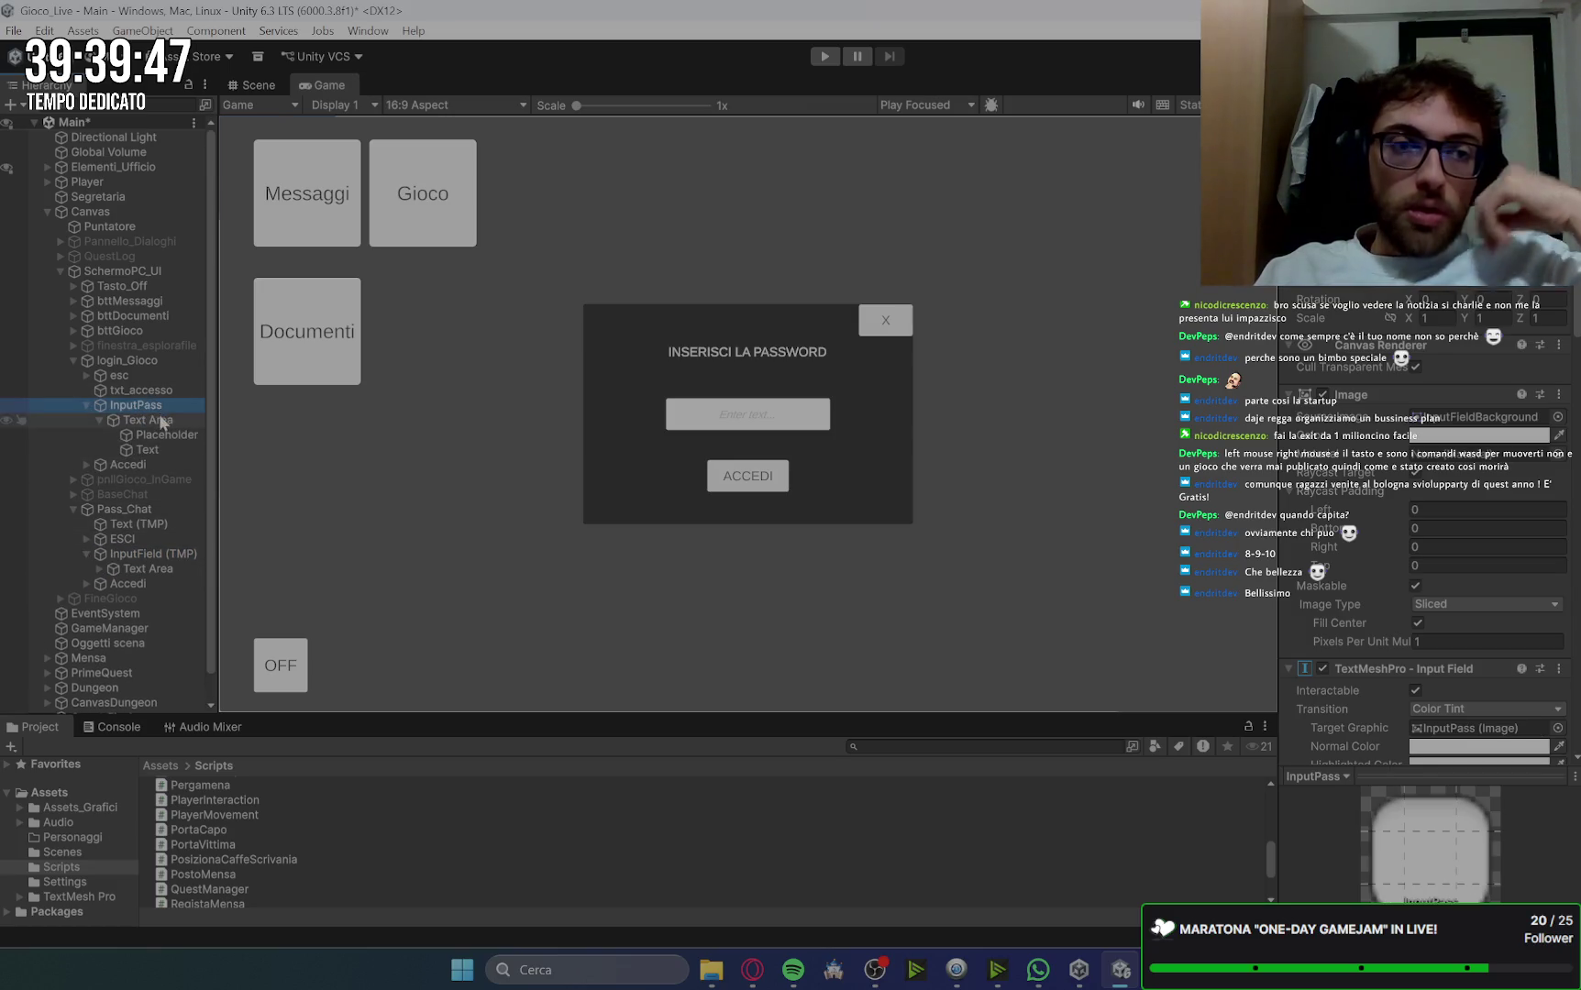
{"action": "left_click", "coordinate": [157, 420]}
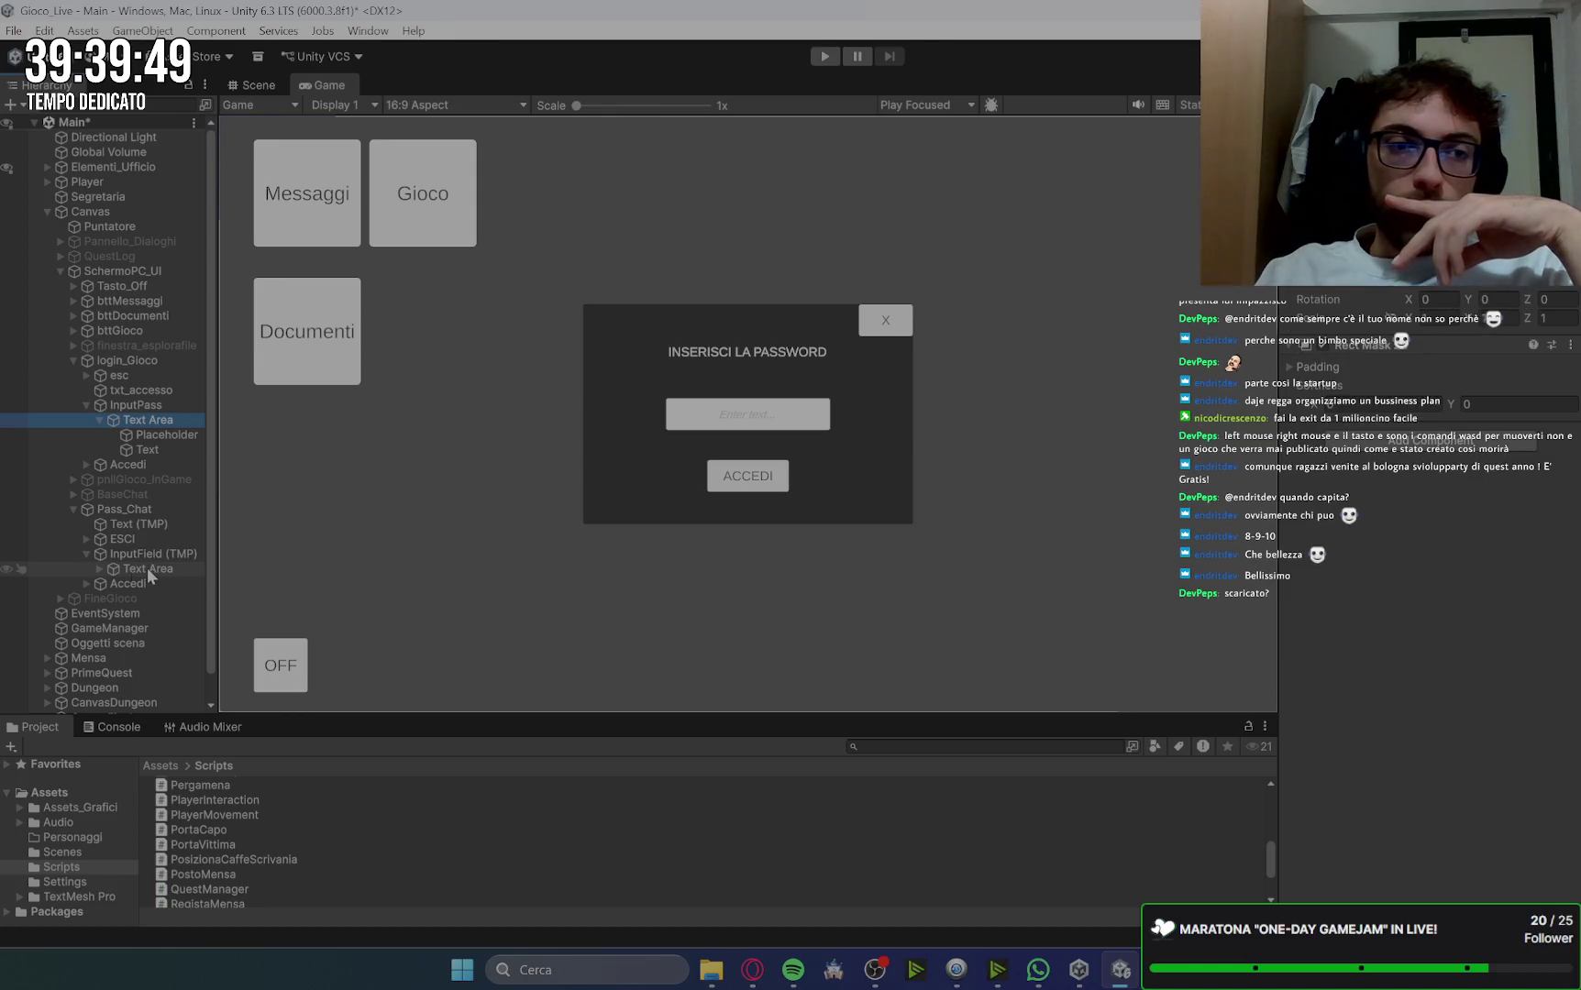
{"action": "left_click", "coordinate": [99, 568]}
{"action": "left_click", "coordinate": [165, 569]}
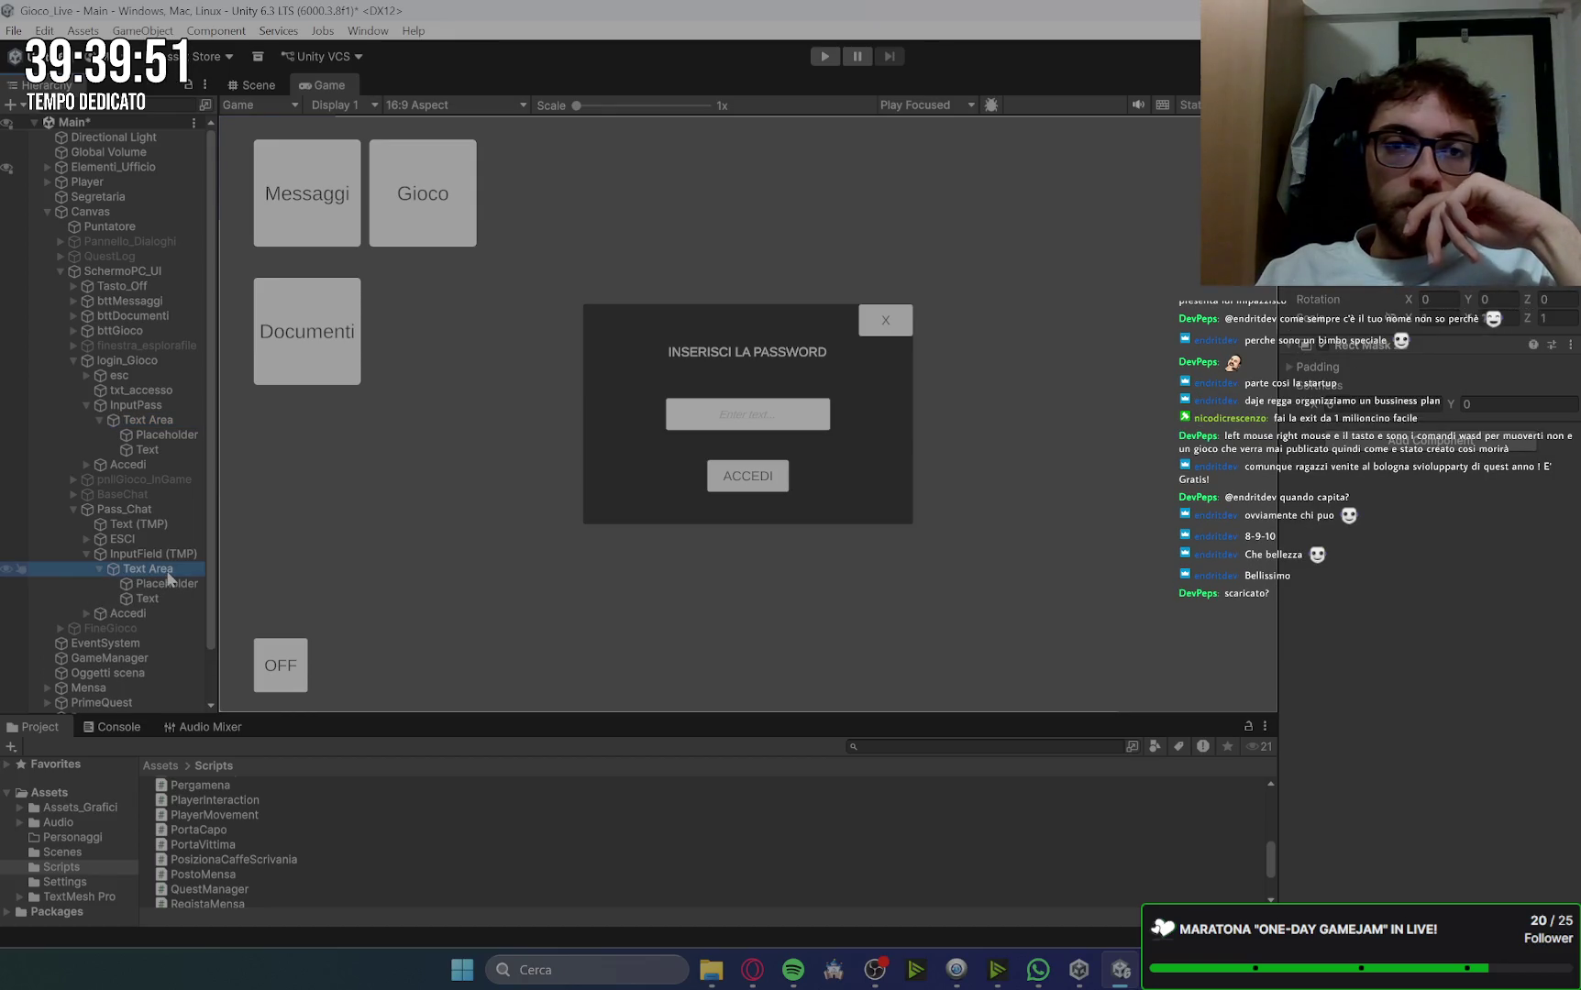
{"action": "left_click", "coordinate": [158, 420]}
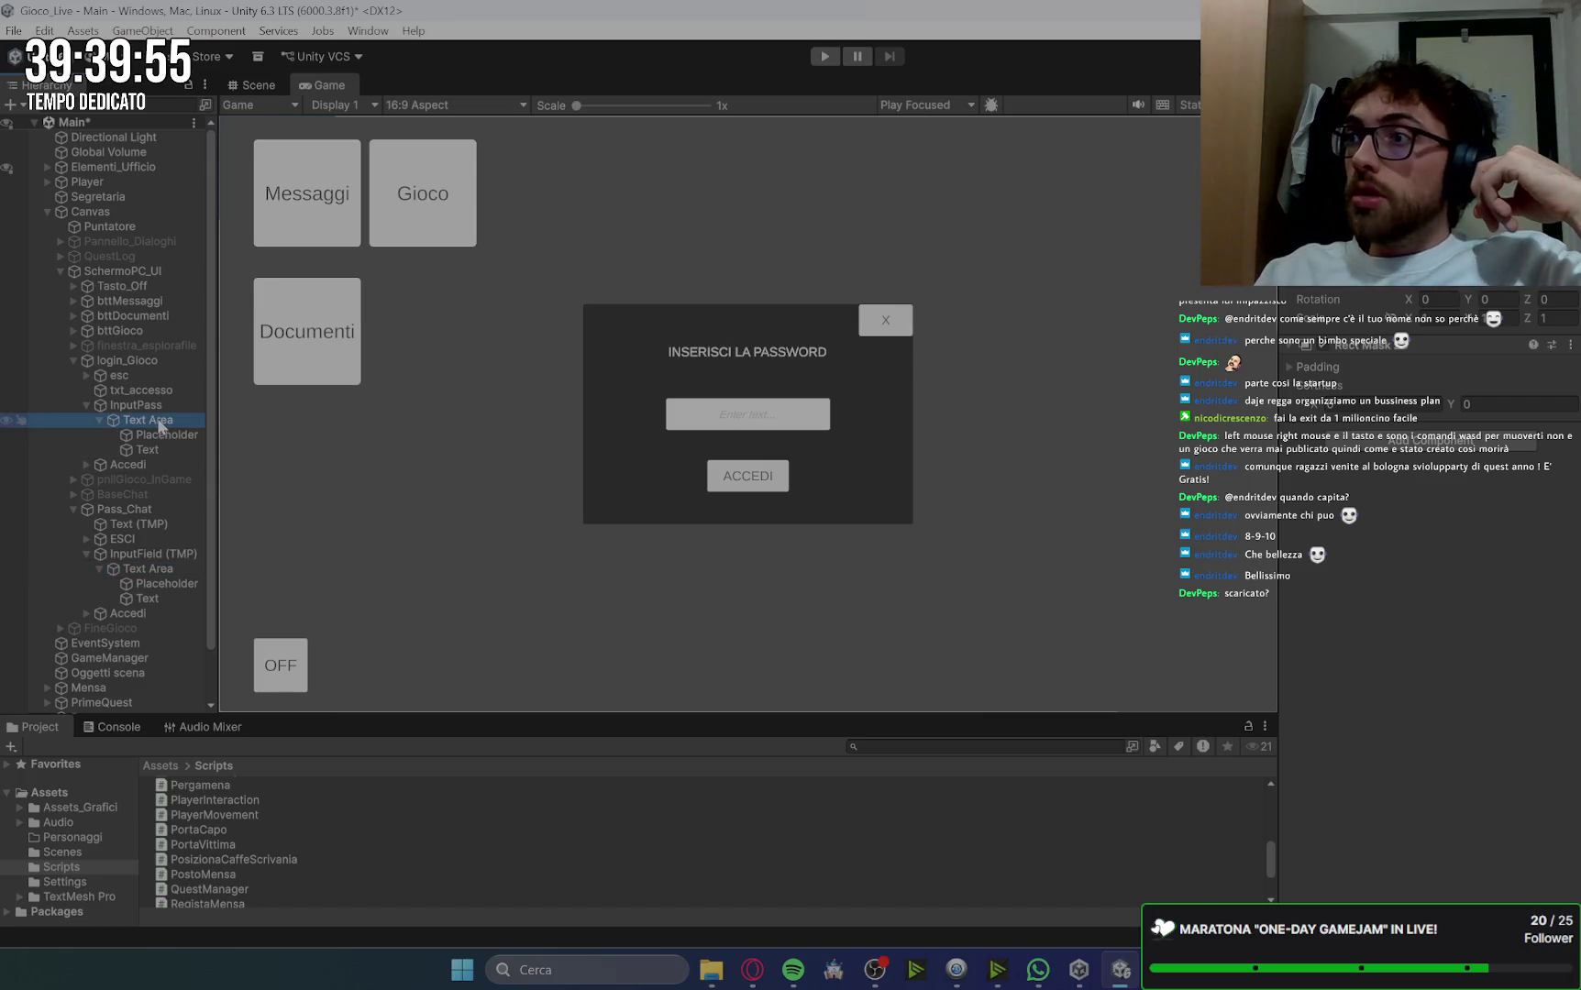
{"action": "left_click", "coordinate": [752, 969]}
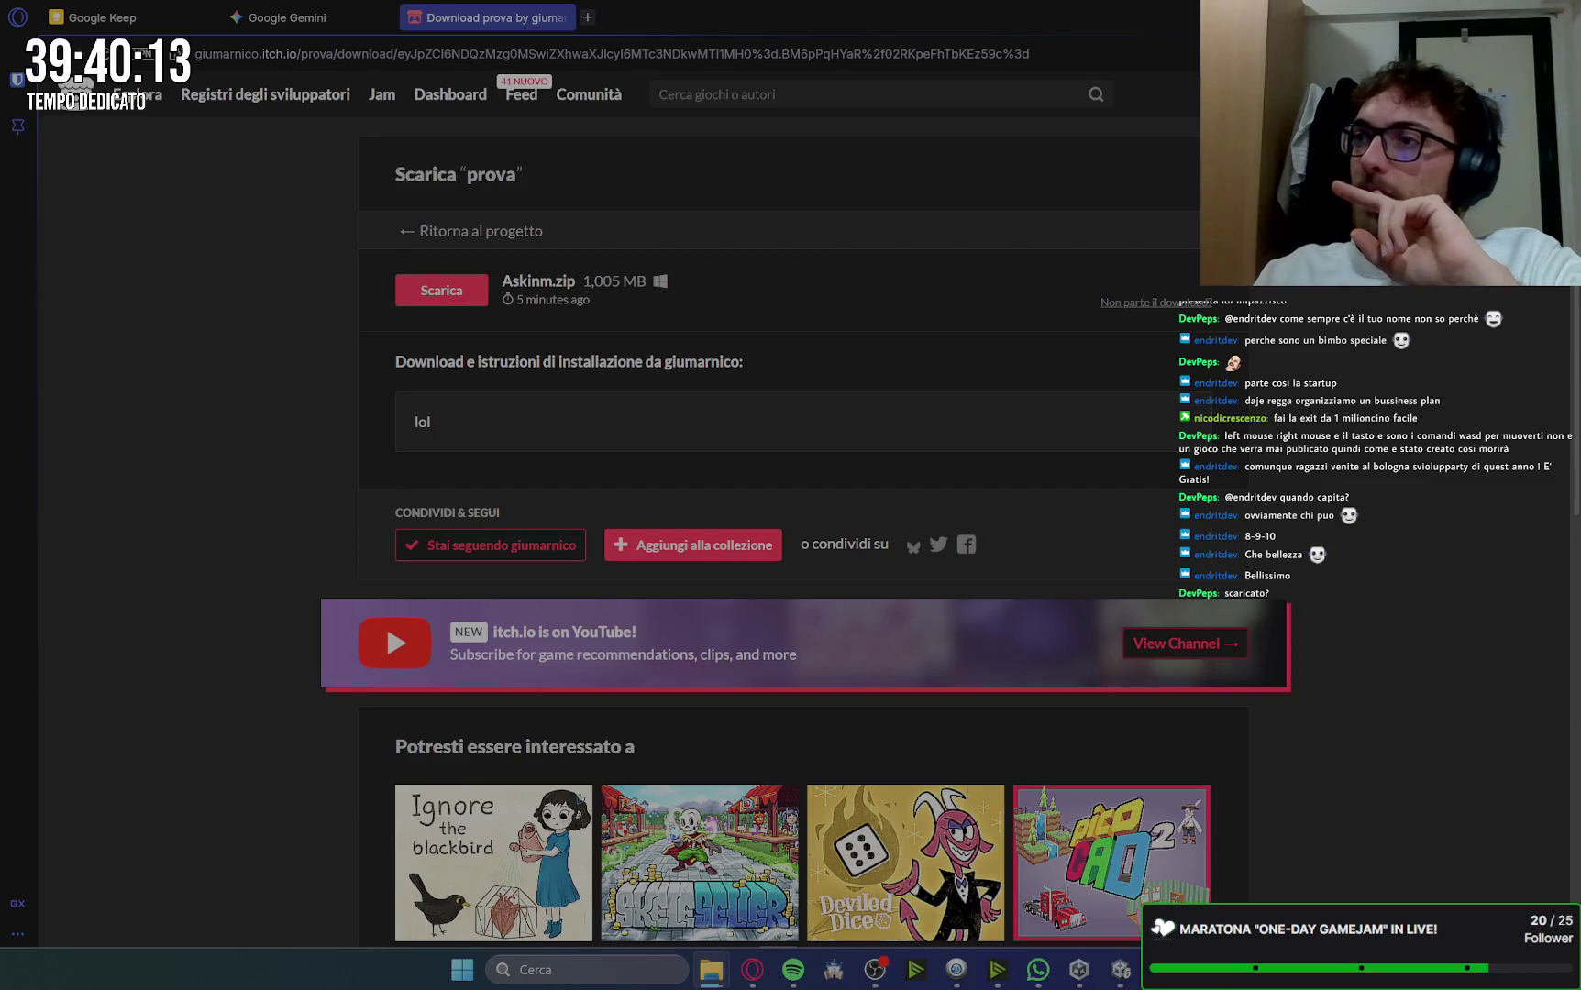
Step: Bring up the extracted Askinm folder window and place it over the itch.io download page
{"action": "key", "text": "alt+Tab"}
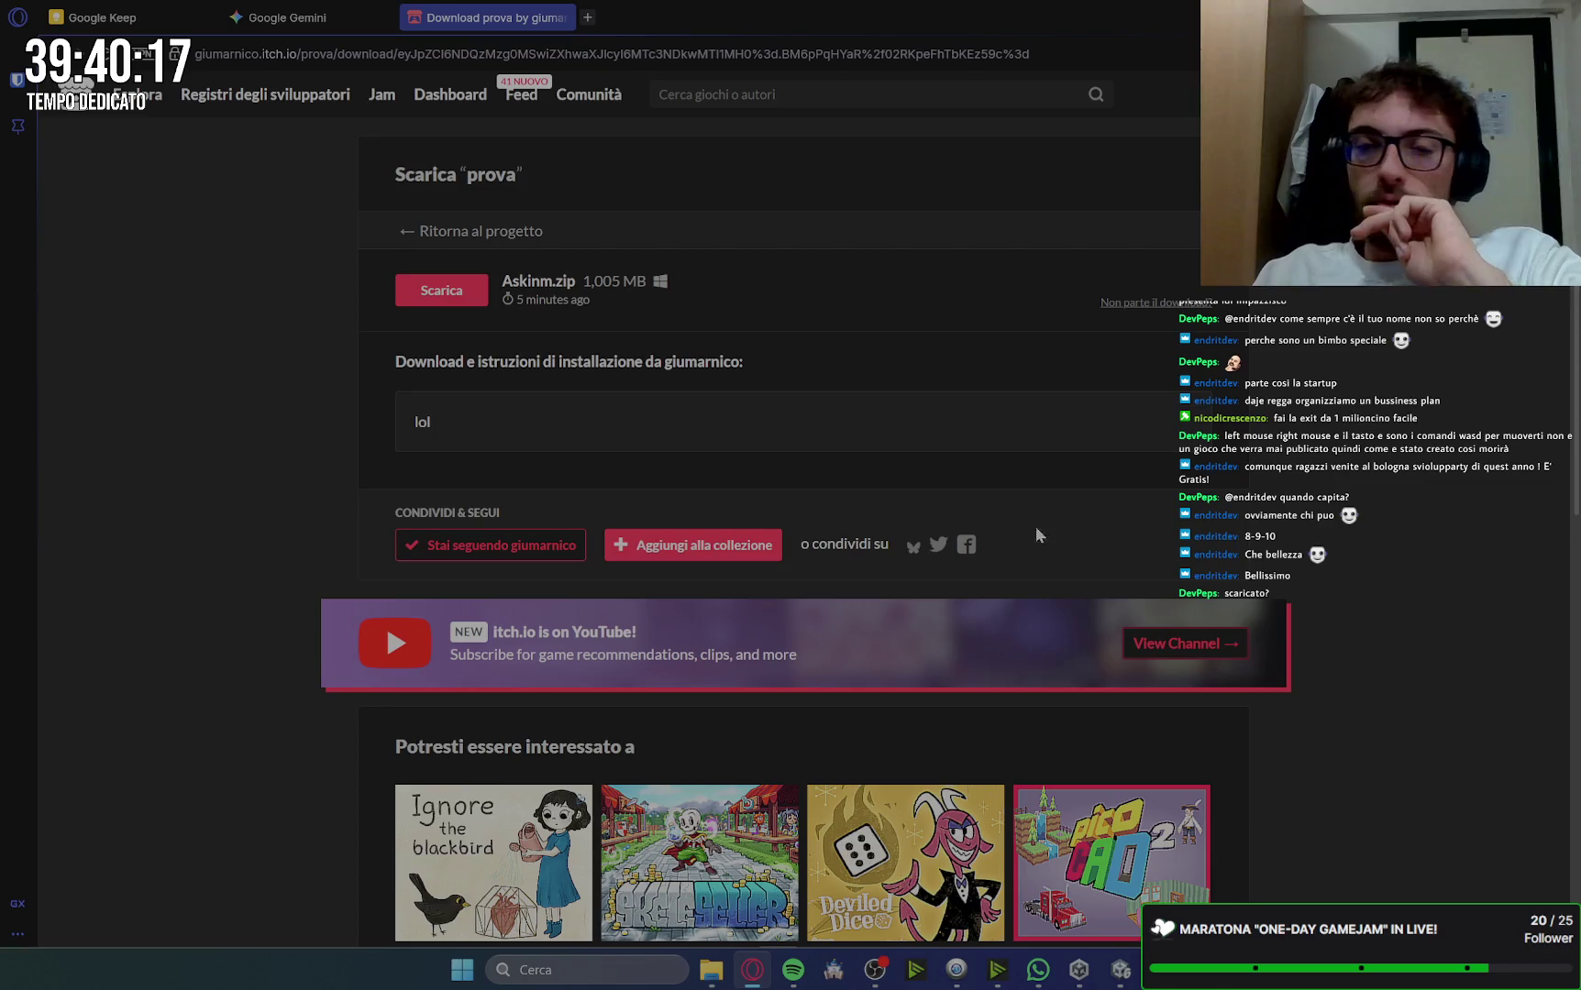
{"action": "key", "text": "super+d"}
{"action": "key", "text": "super+d"}
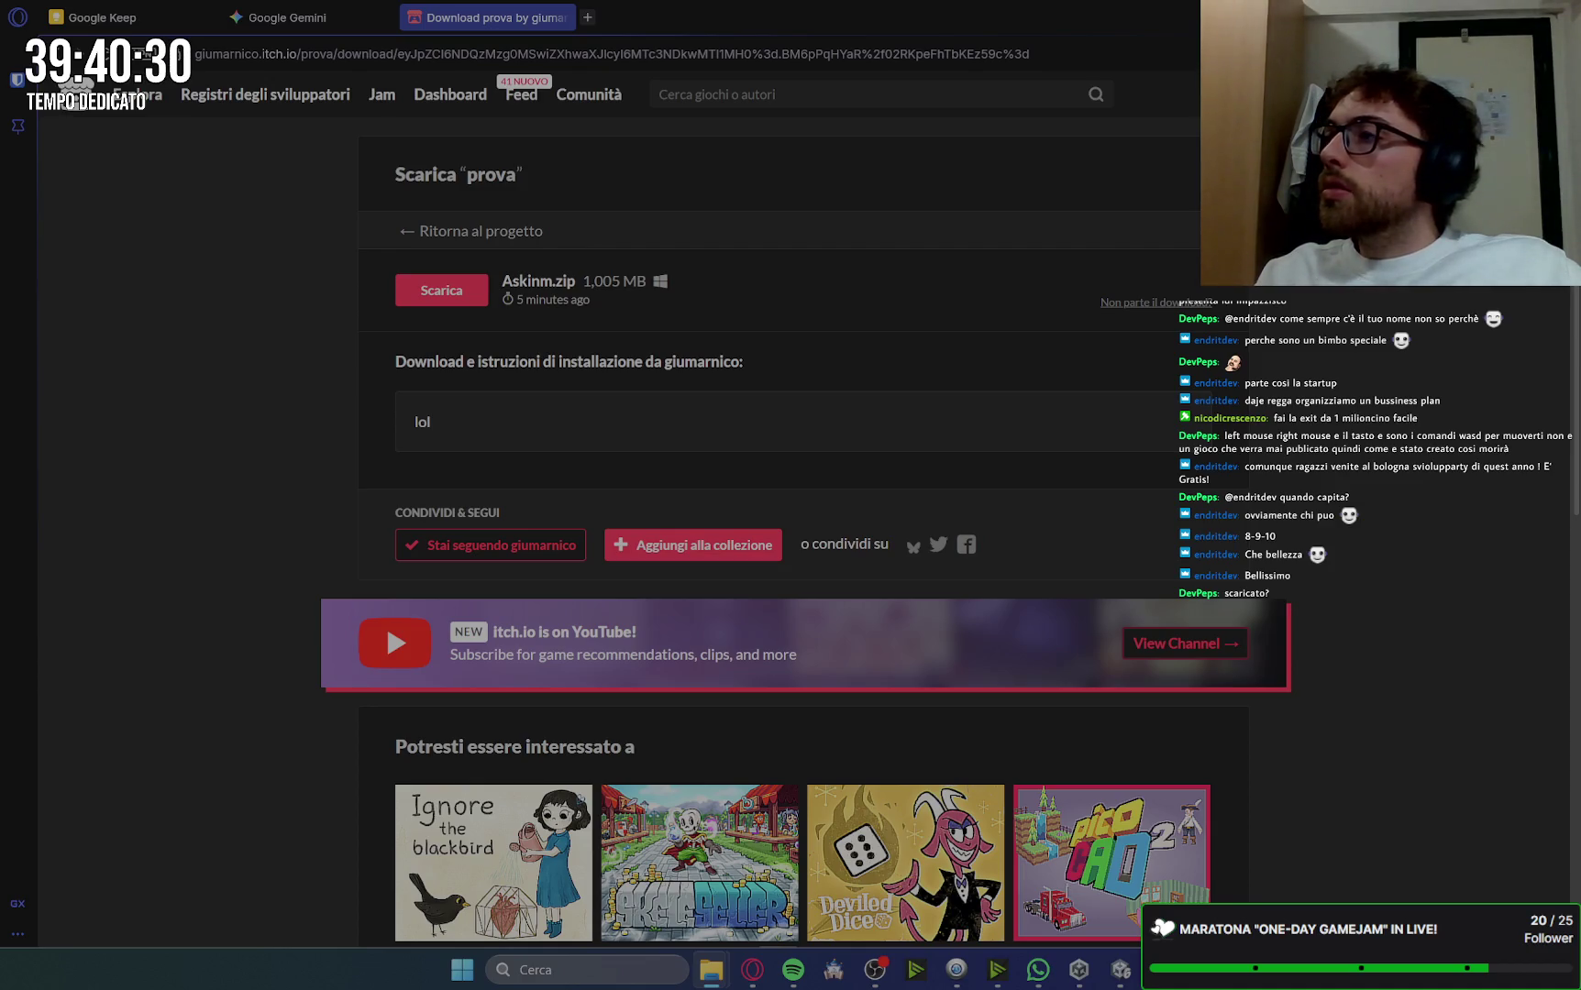
{"action": "mouse_move", "coordinate": [1580, 477]}
{"action": "left_mouse_down"}
{"action": "mouse_move", "coordinate": [1072, 466]}
{"action": "mouse_move", "coordinate": [847, 309]}
{"action": "left_mouse_up"}
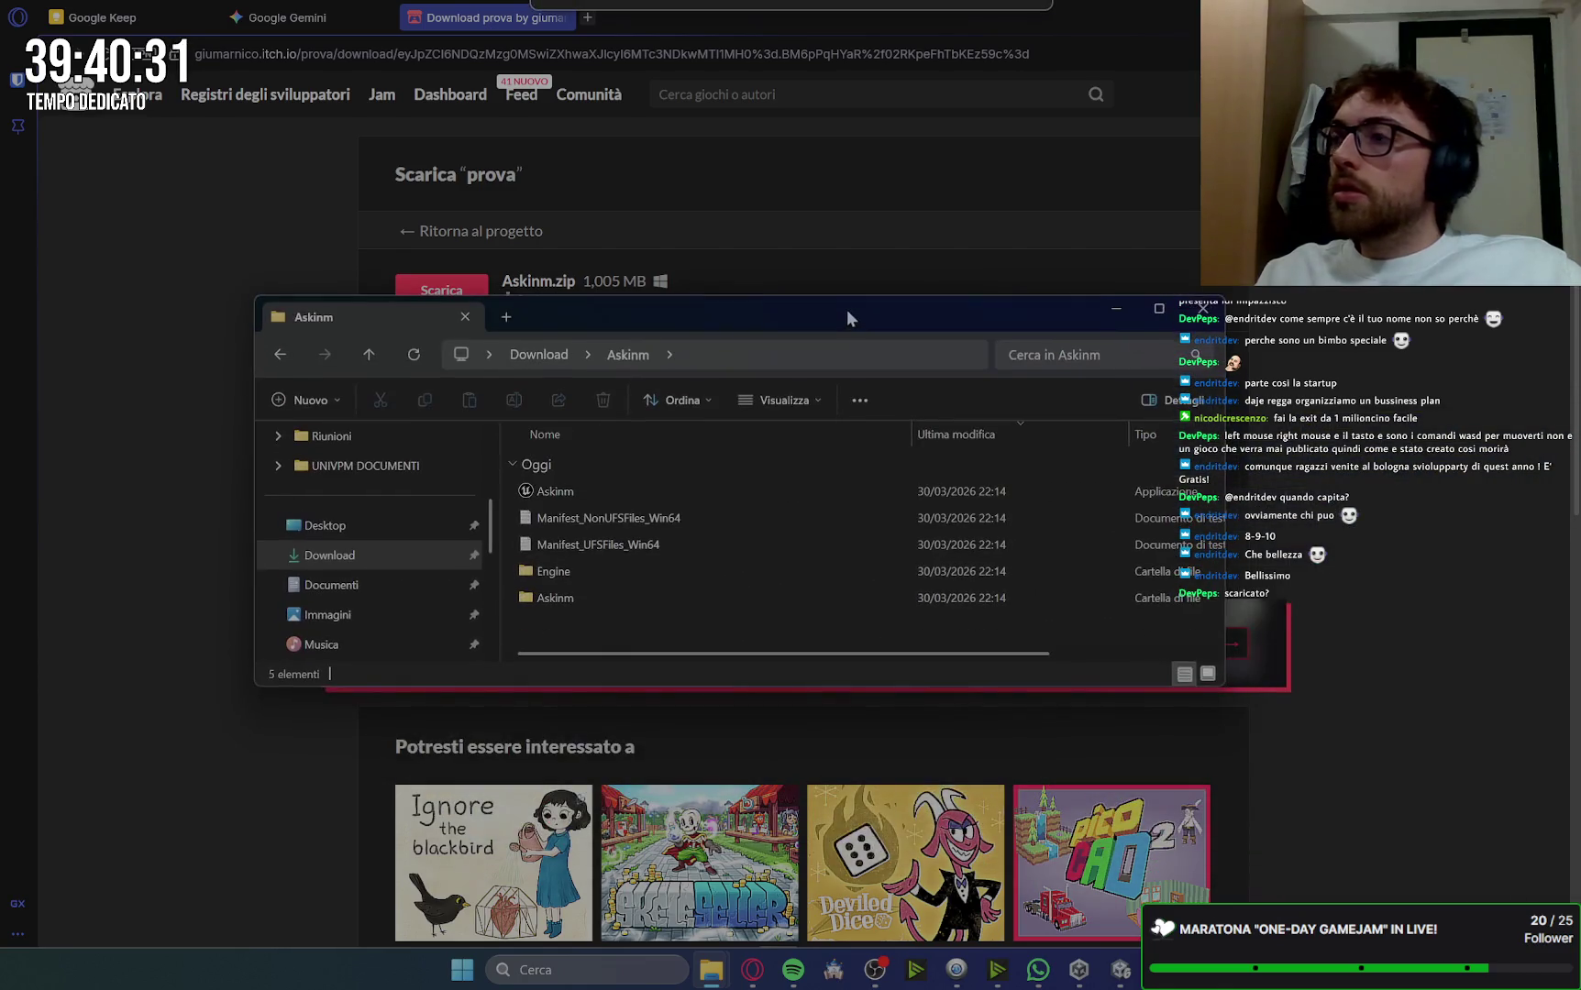
Step: Launch Askinm.exe, running it anyway past SmartScreen and allowing its network access through the firewall
{"action": "double_click", "coordinate": [633, 487]}
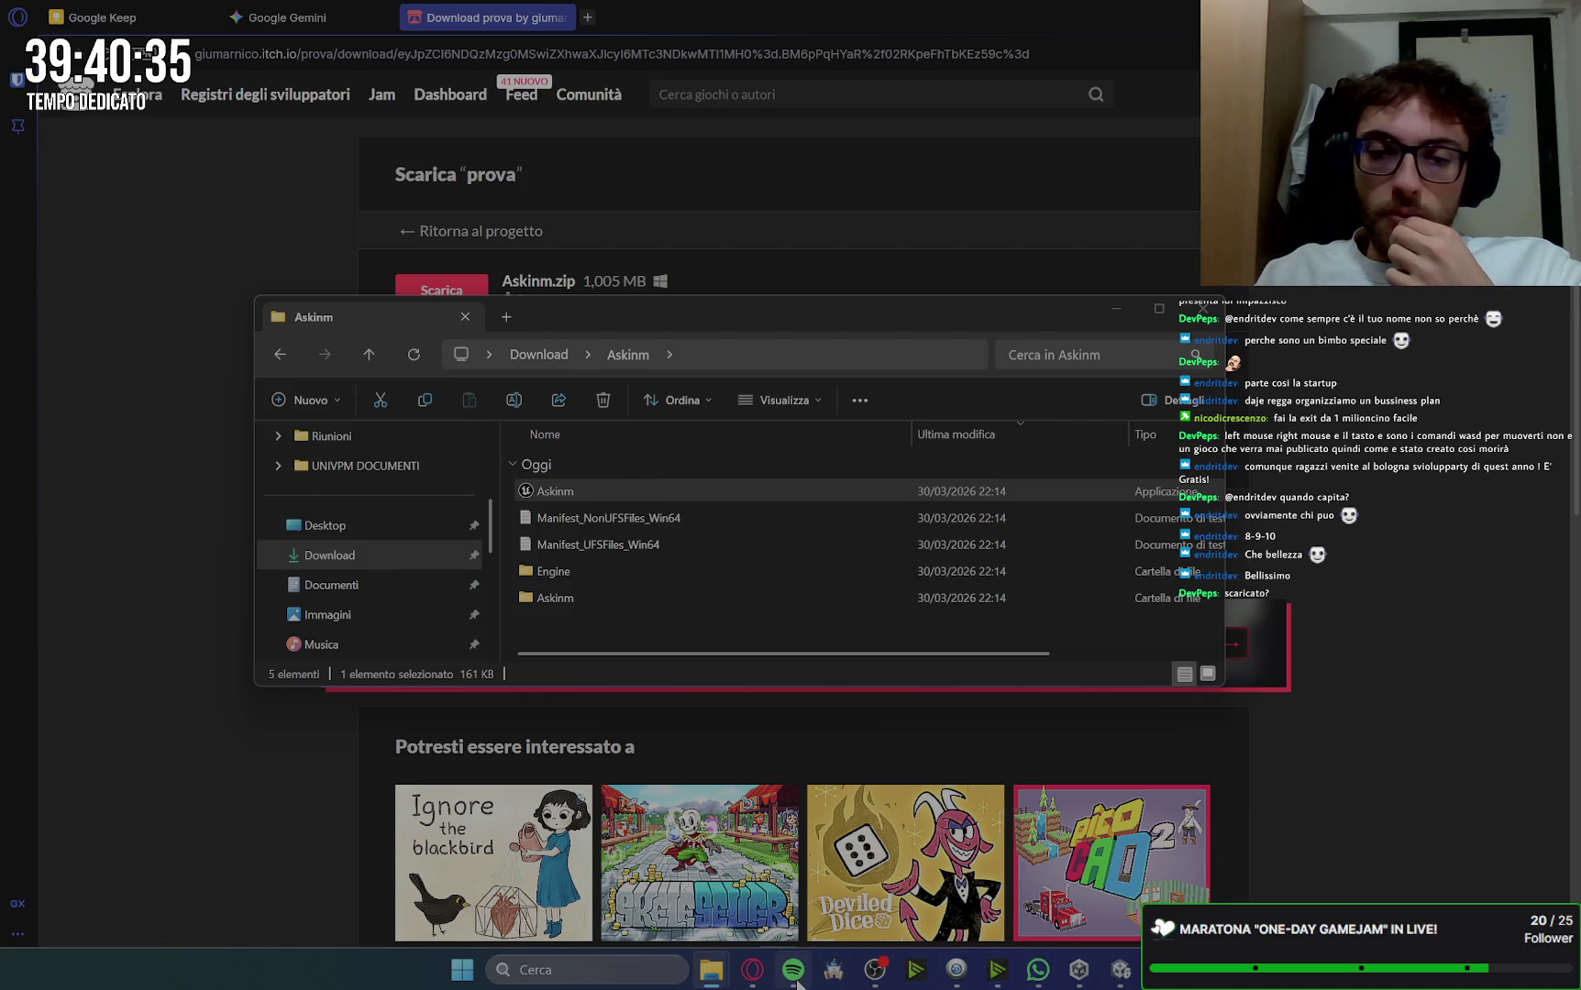
{"action": "mouse_move", "coordinate": [794, 968]}
{"action": "left_click", "coordinate": [962, 662]}
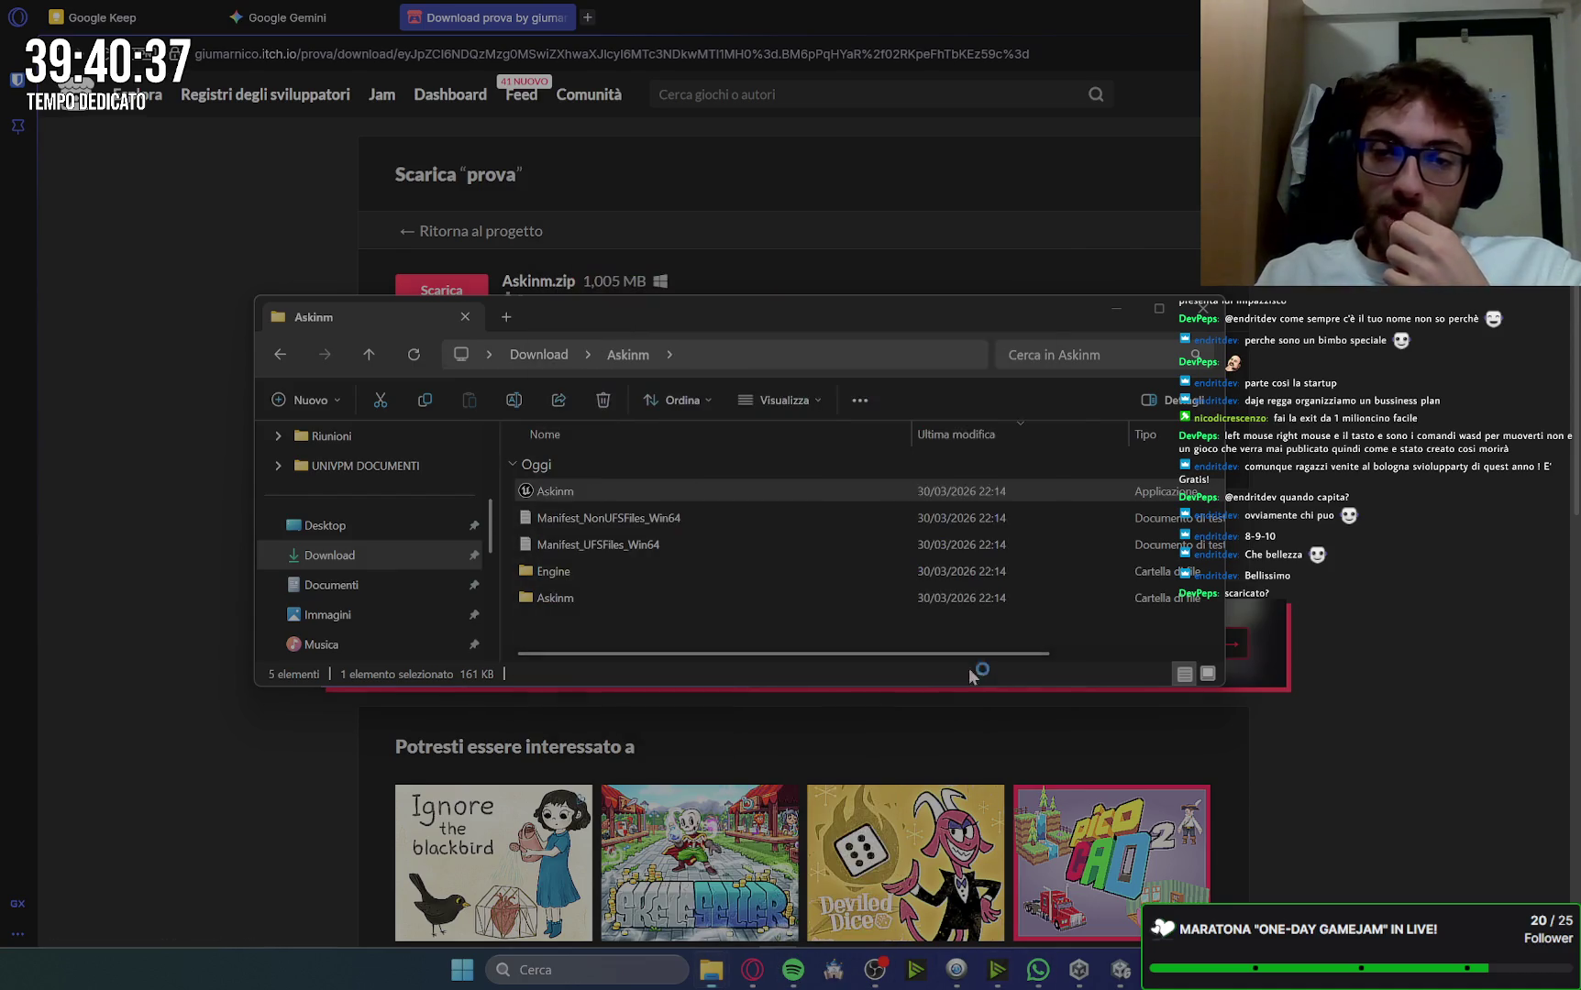
{"action": "double_click", "coordinate": [617, 492]}
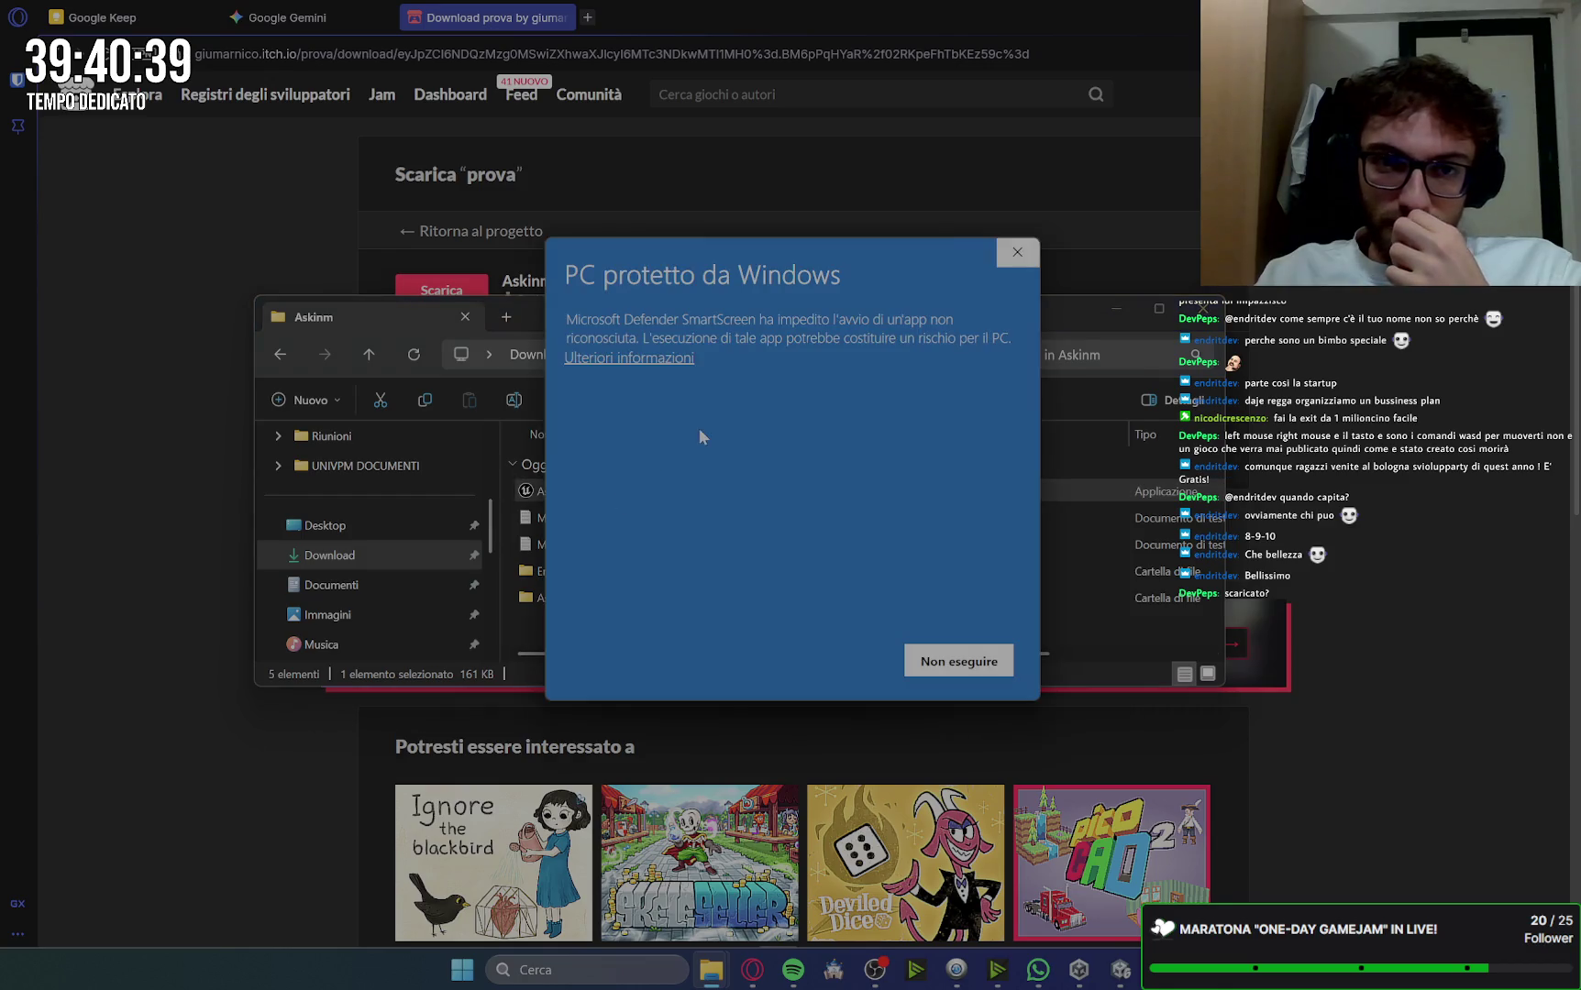
{"action": "left_click", "coordinate": [655, 359]}
{"action": "left_click", "coordinate": [832, 661]}
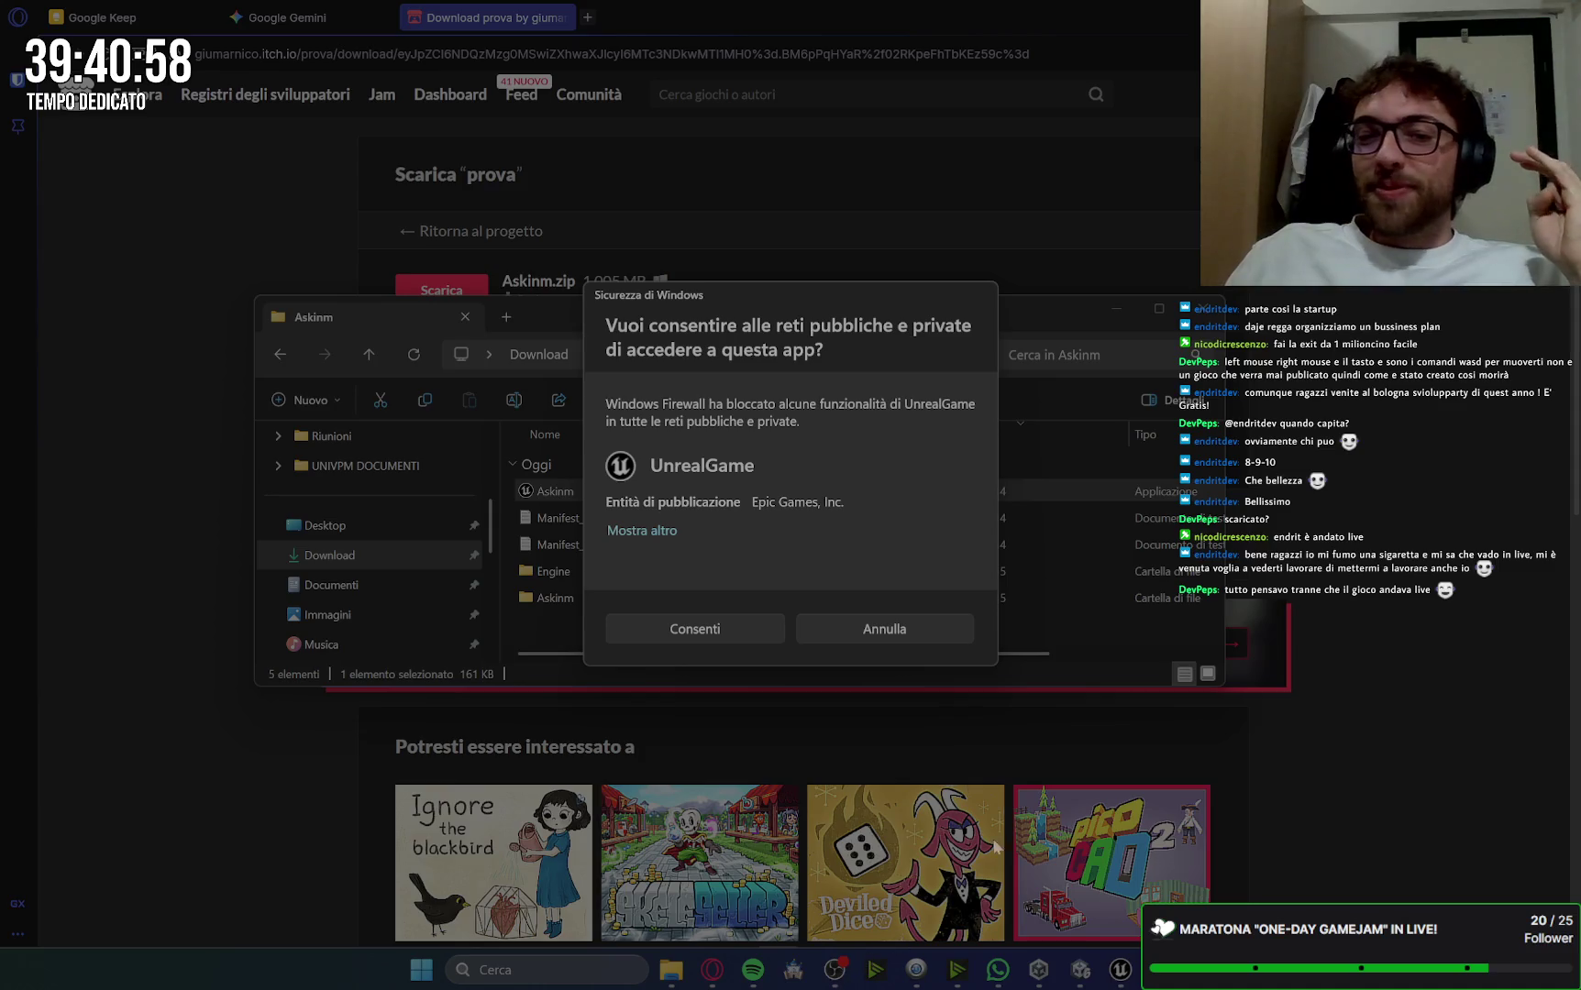
{"action": "left_click", "coordinate": [718, 637]}
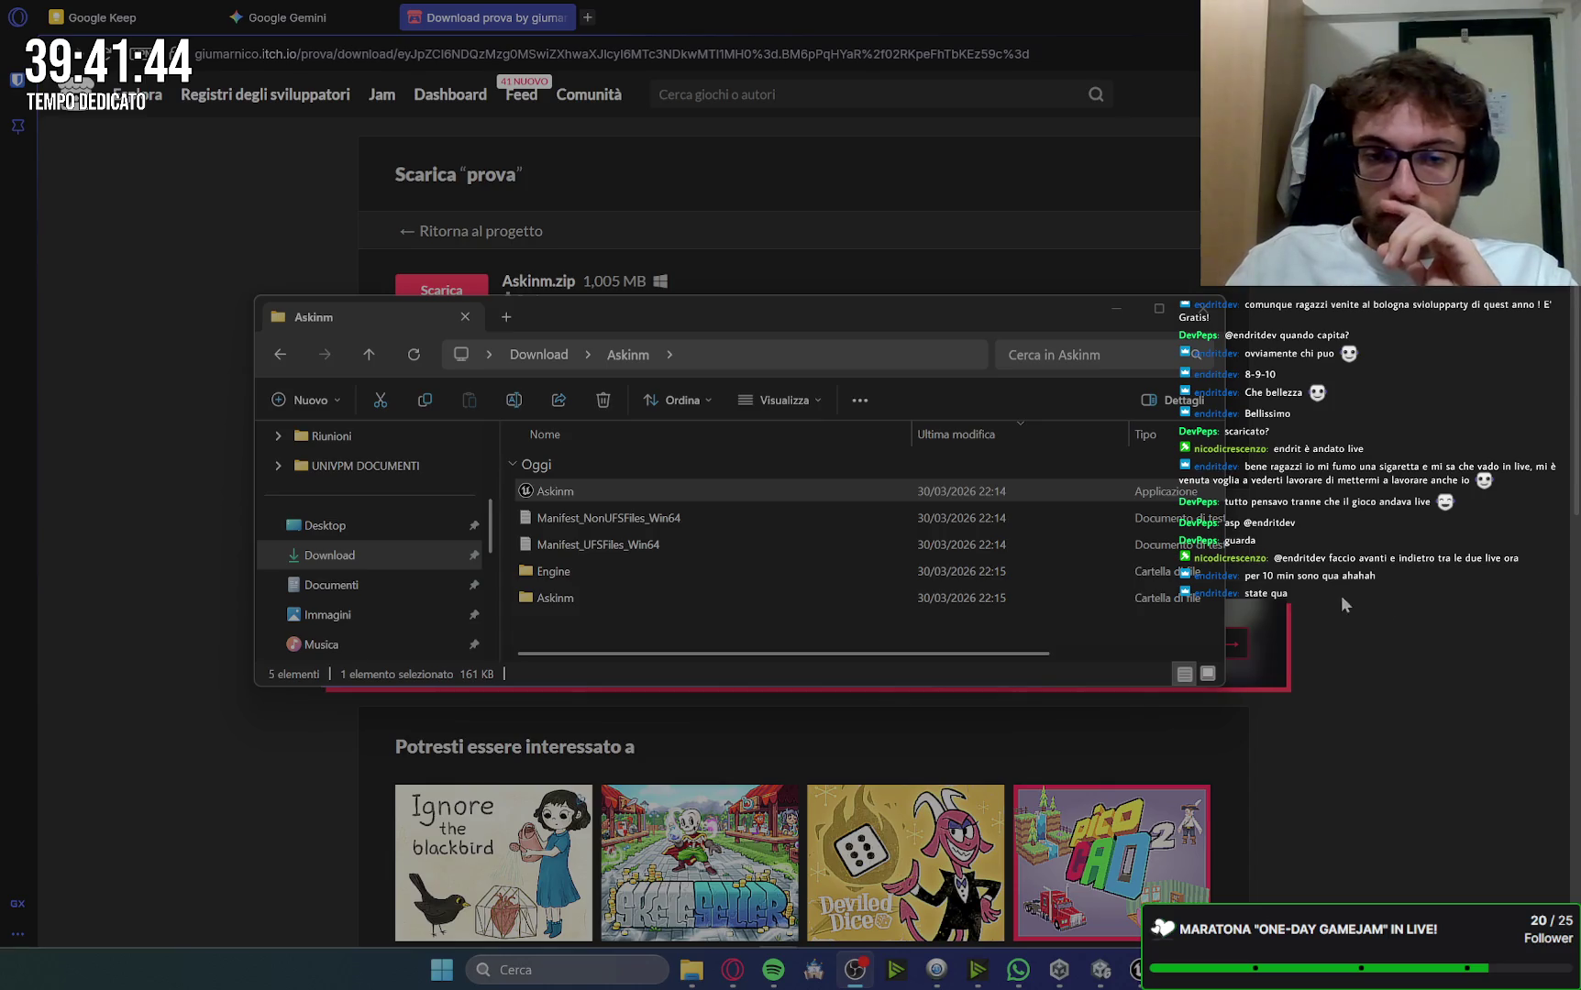
{"action": "left_click", "coordinate": [441, 969]}
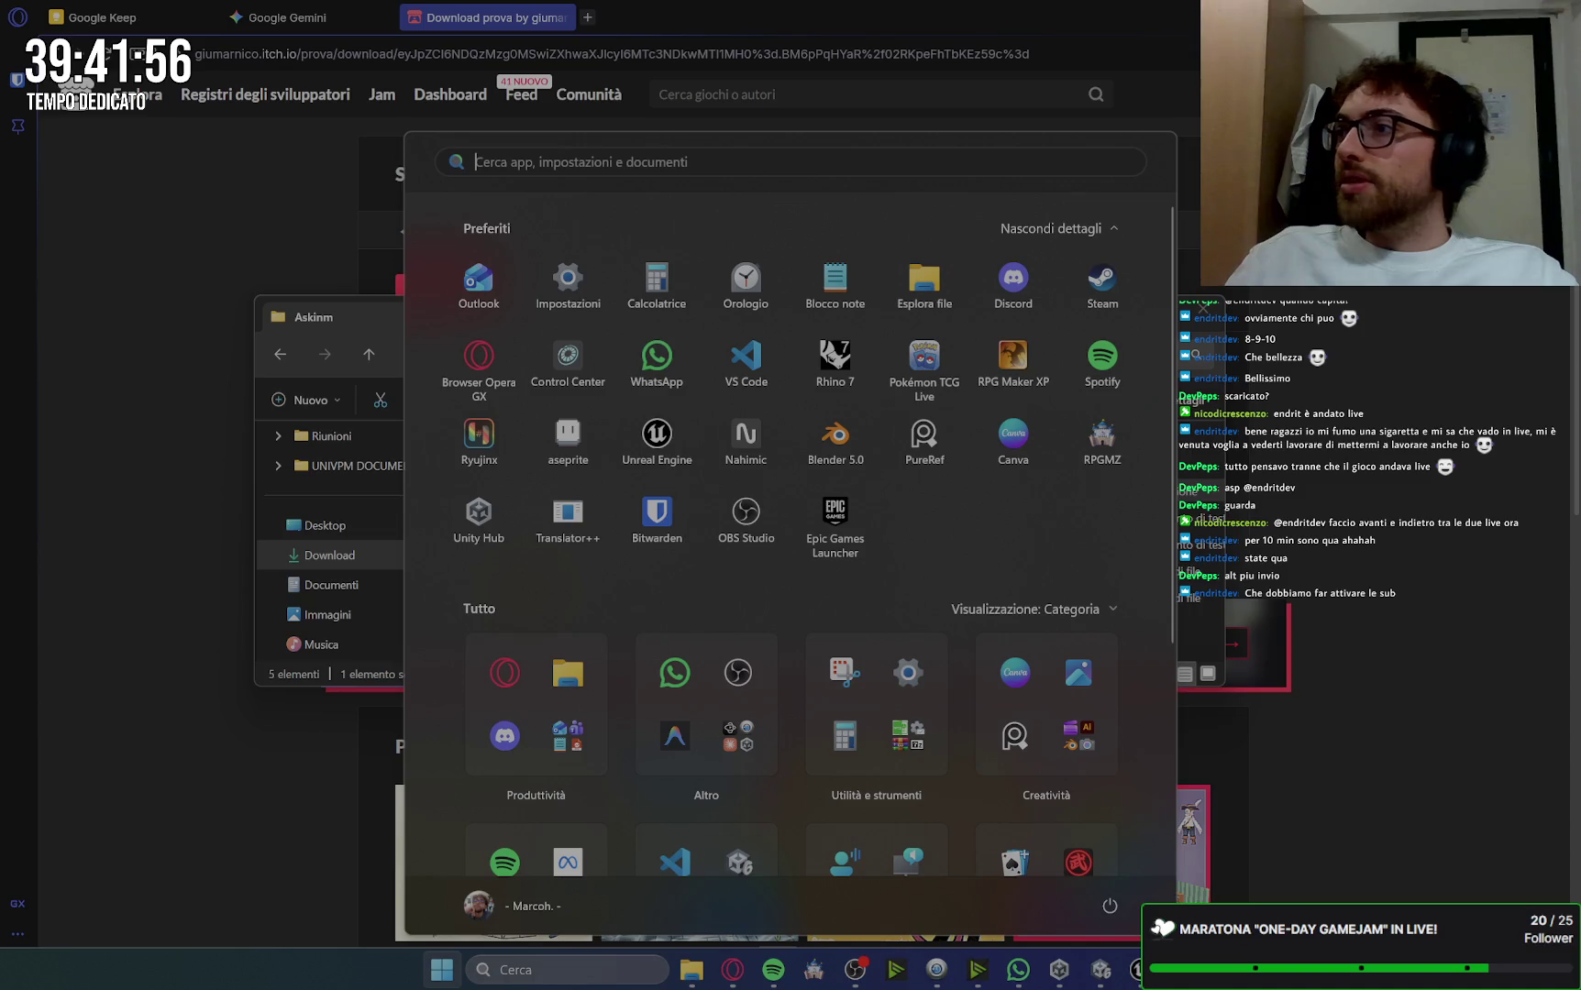
Step: Close the Start menu, minimise the Askinm folder, and move the game window to the screen centre
{"action": "key", "text": "Escape"}
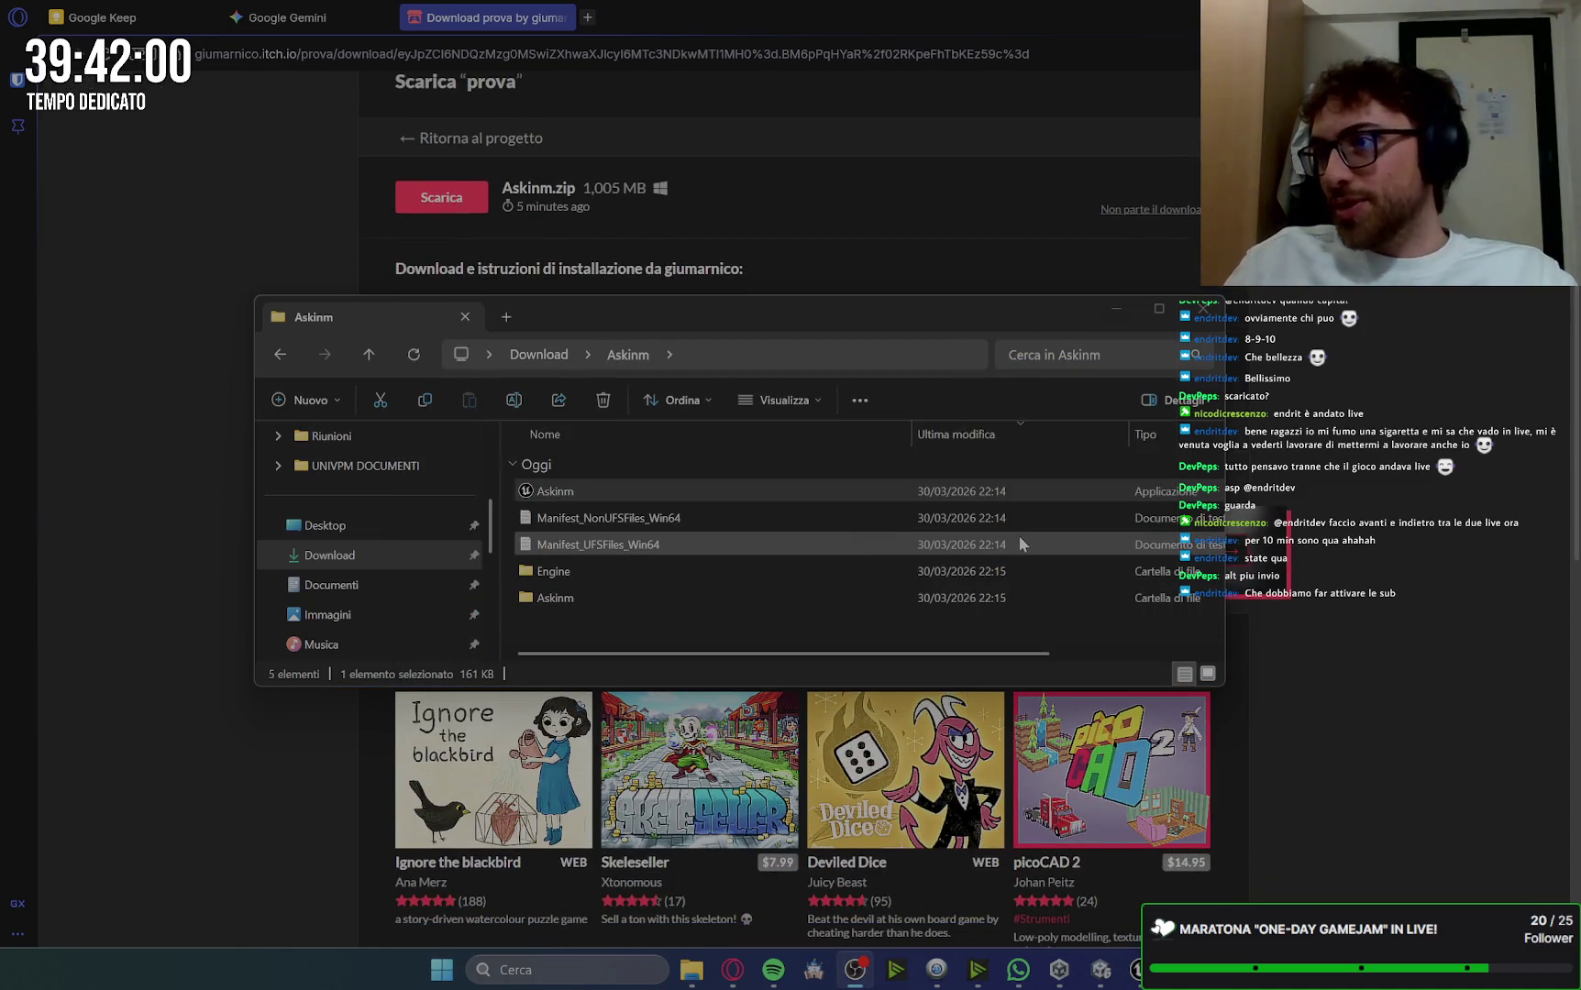
{"action": "left_click", "coordinate": [1115, 309]}
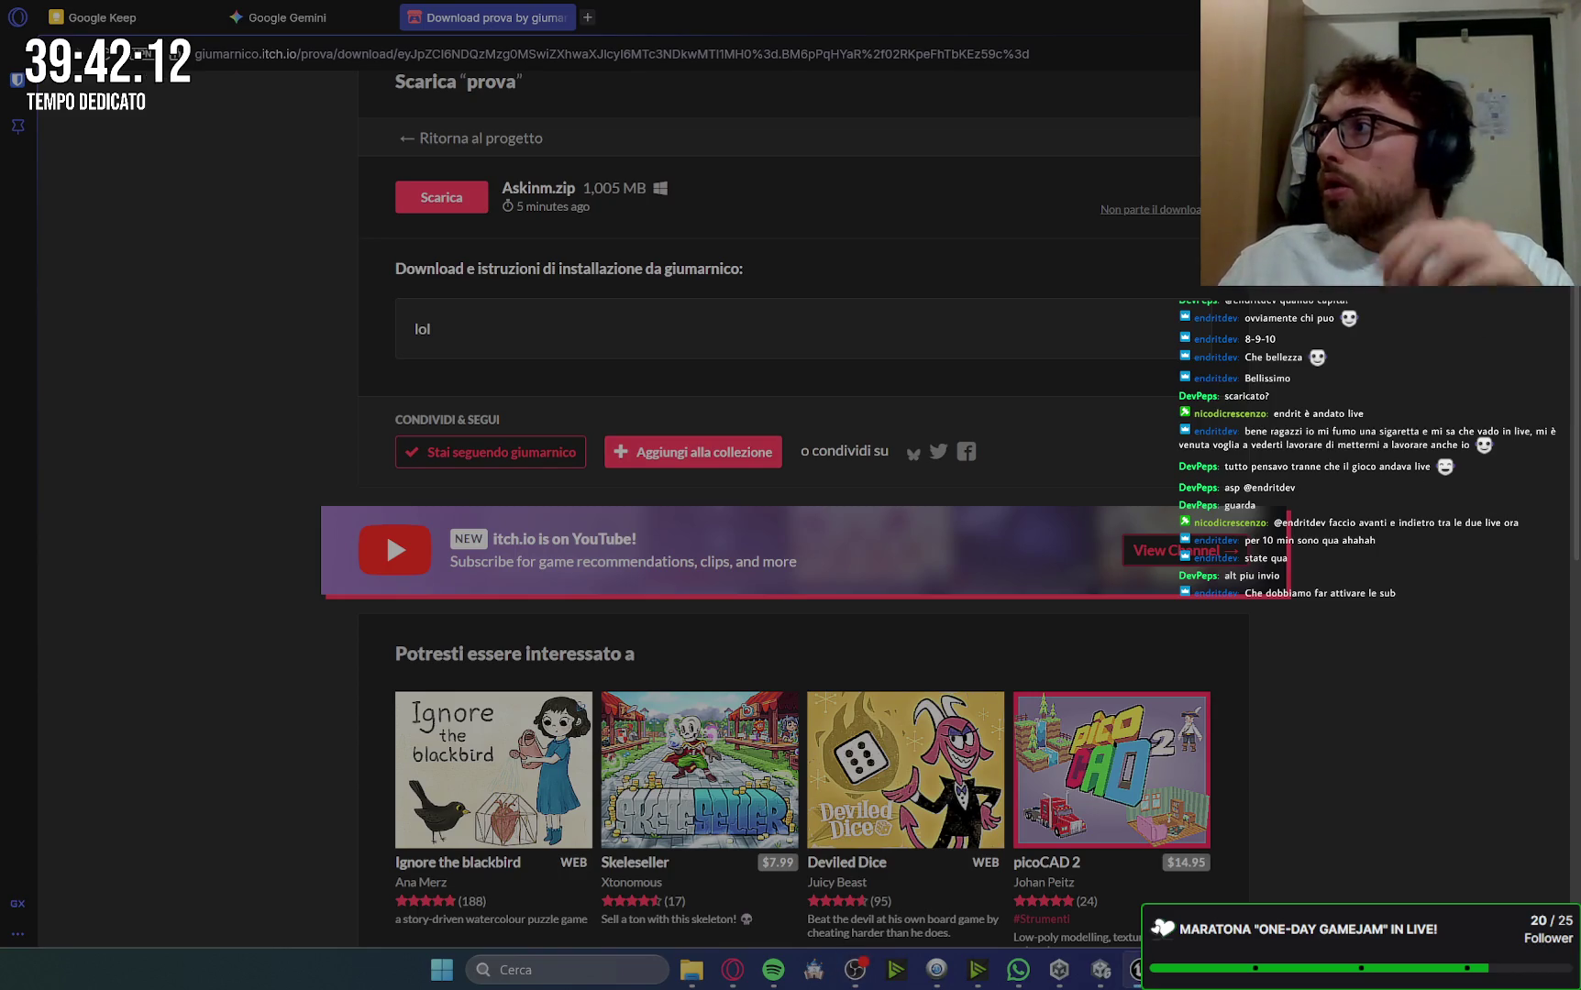
{"action": "mouse_move", "coordinate": [1559, 419]}
{"action": "left_mouse_down"}
{"action": "mouse_move", "coordinate": [407, 189]}
{"action": "mouse_move", "coordinate": [649, 87]}
{"action": "mouse_move", "coordinate": [786, 106]}
{"action": "left_mouse_up"}
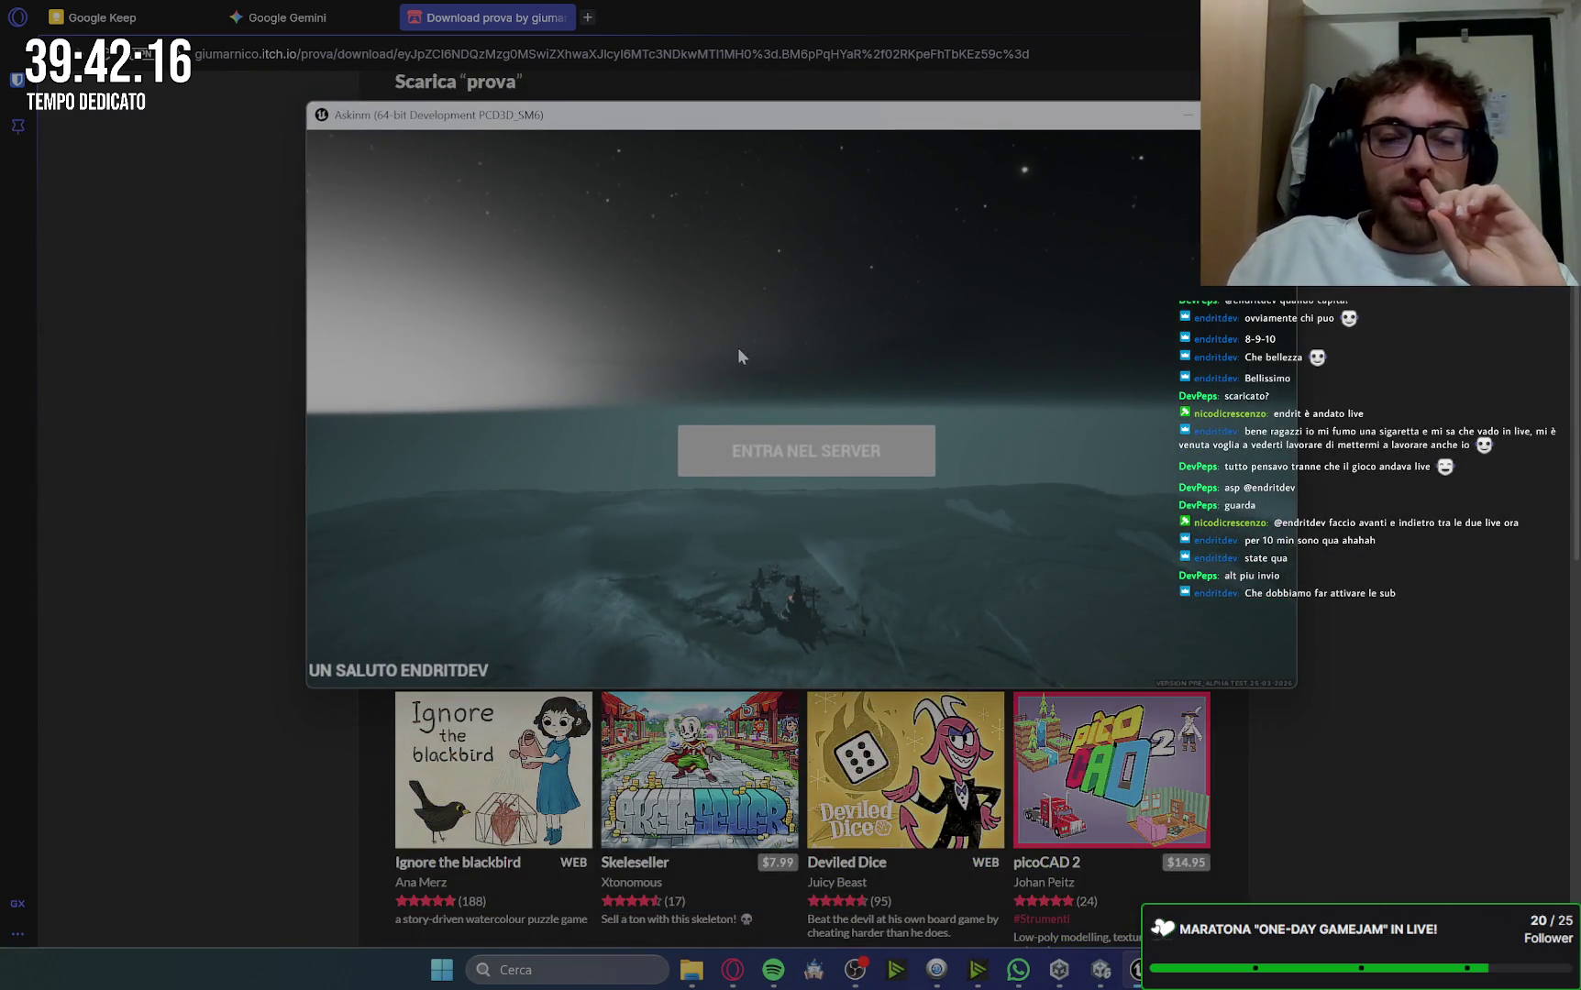
Step: Enter the server via ENTRA NEL SERVER, play as the left golem, then confirm quitting Askinm
{"action": "left_click", "coordinate": [847, 463]}
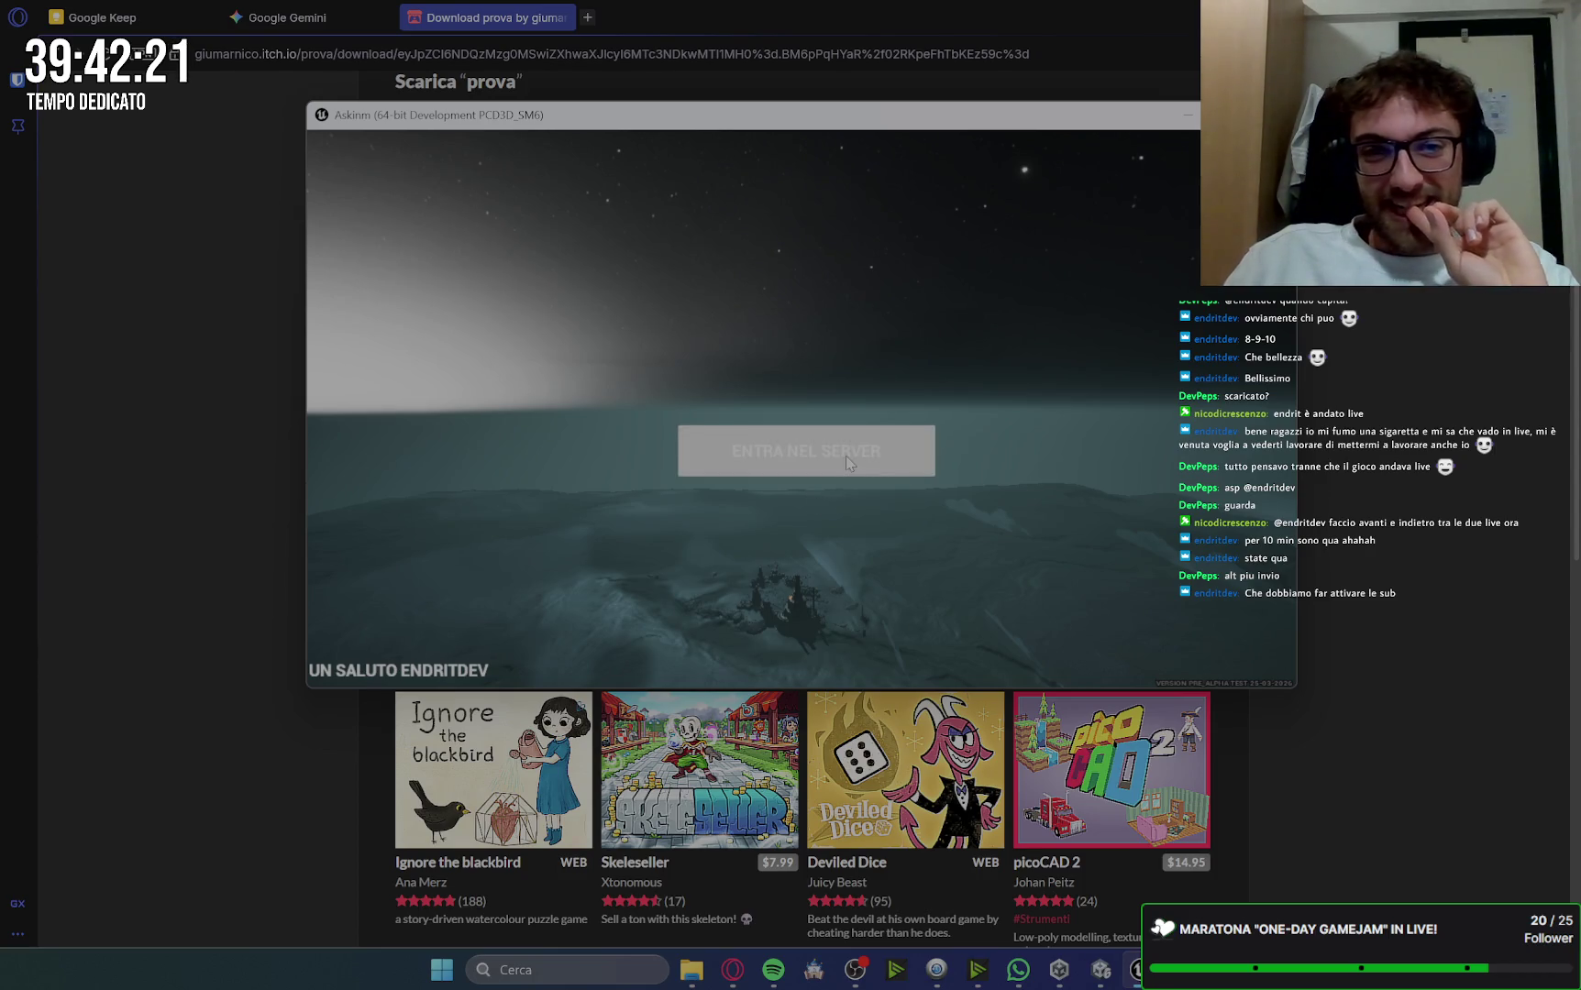
{"action": "left_click", "coordinate": [894, 459]}
{"action": "left_click", "coordinate": [908, 450]}
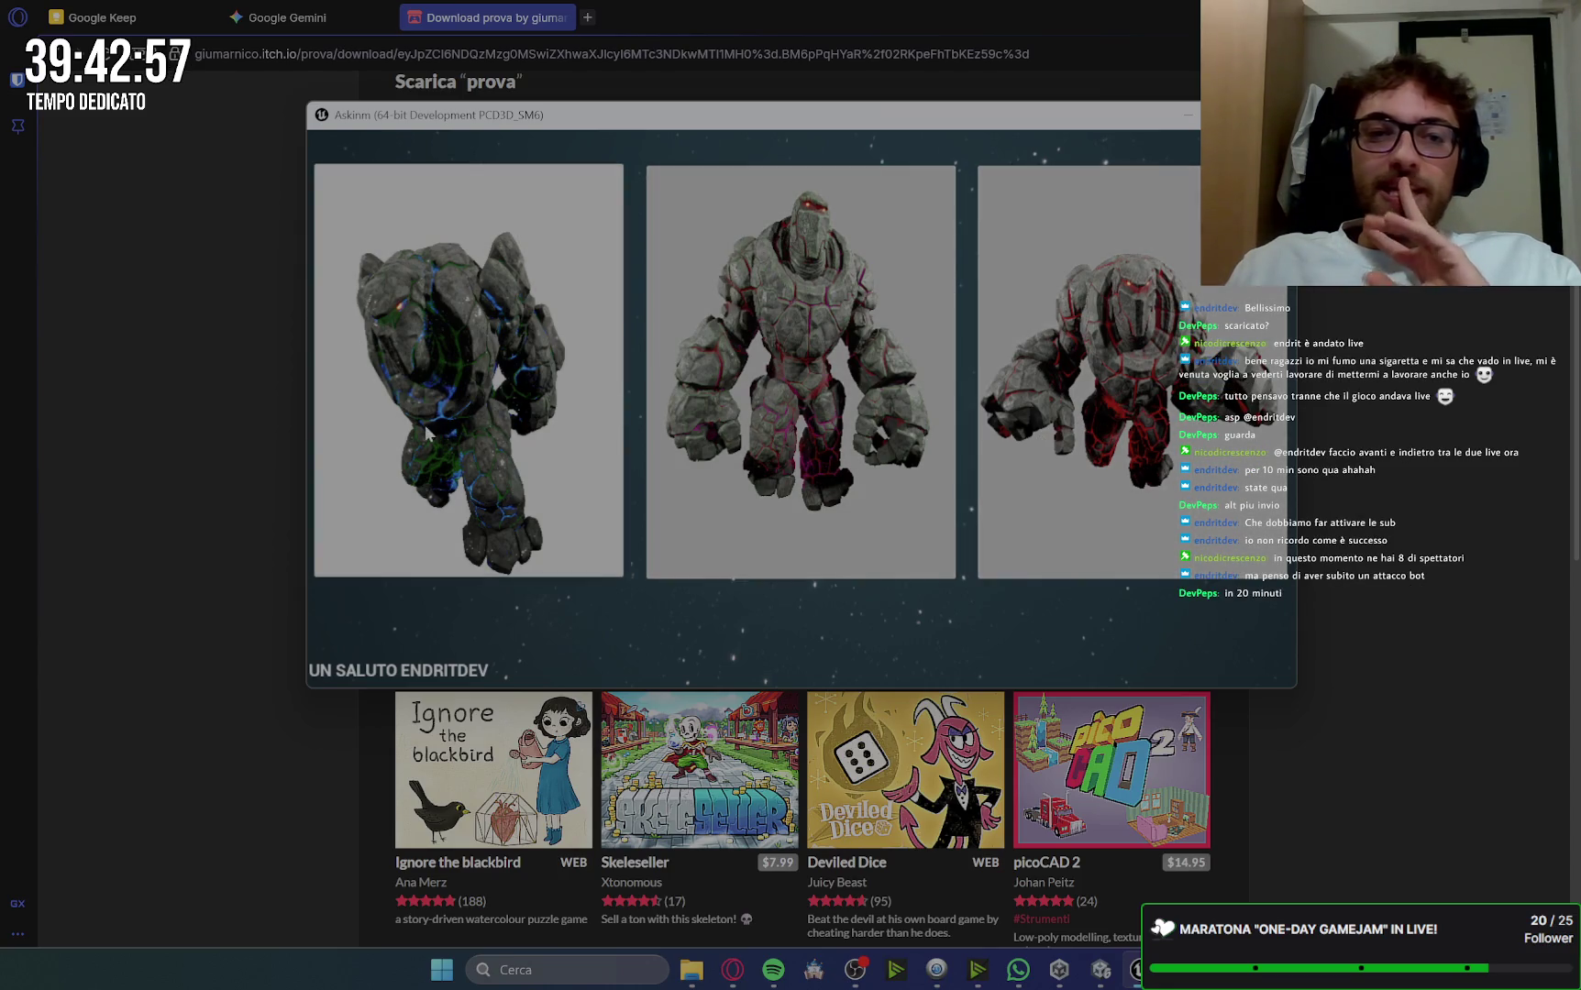
{"action": "left_click", "coordinate": [493, 376]}
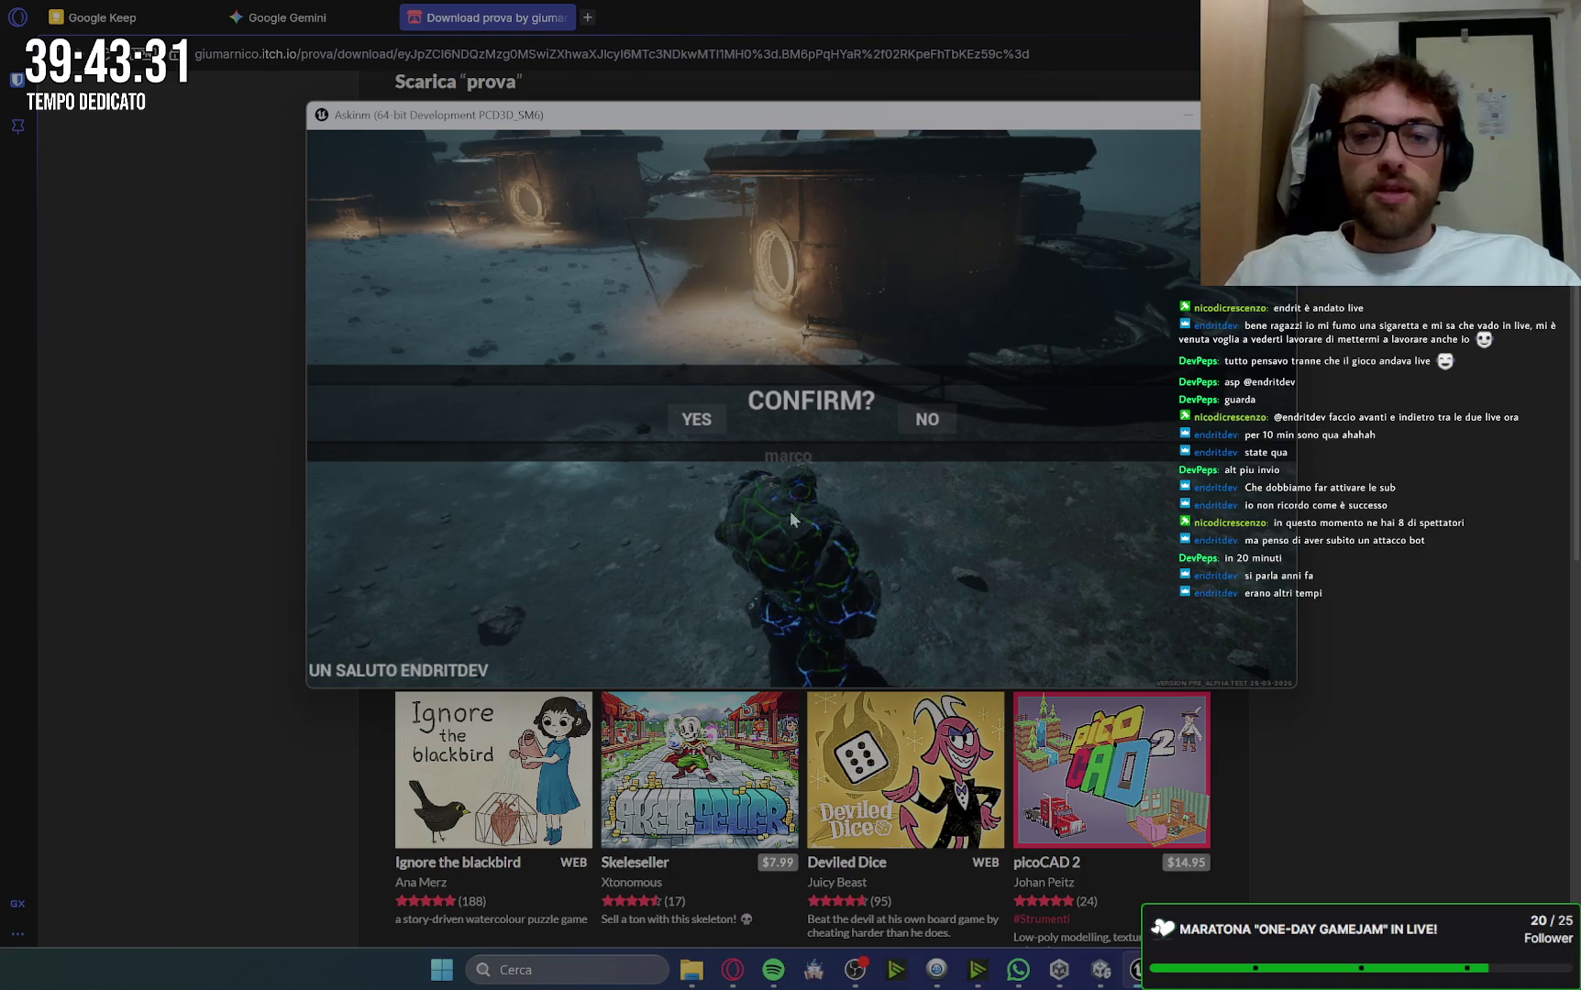
{"action": "left_click", "coordinate": [696, 419]}
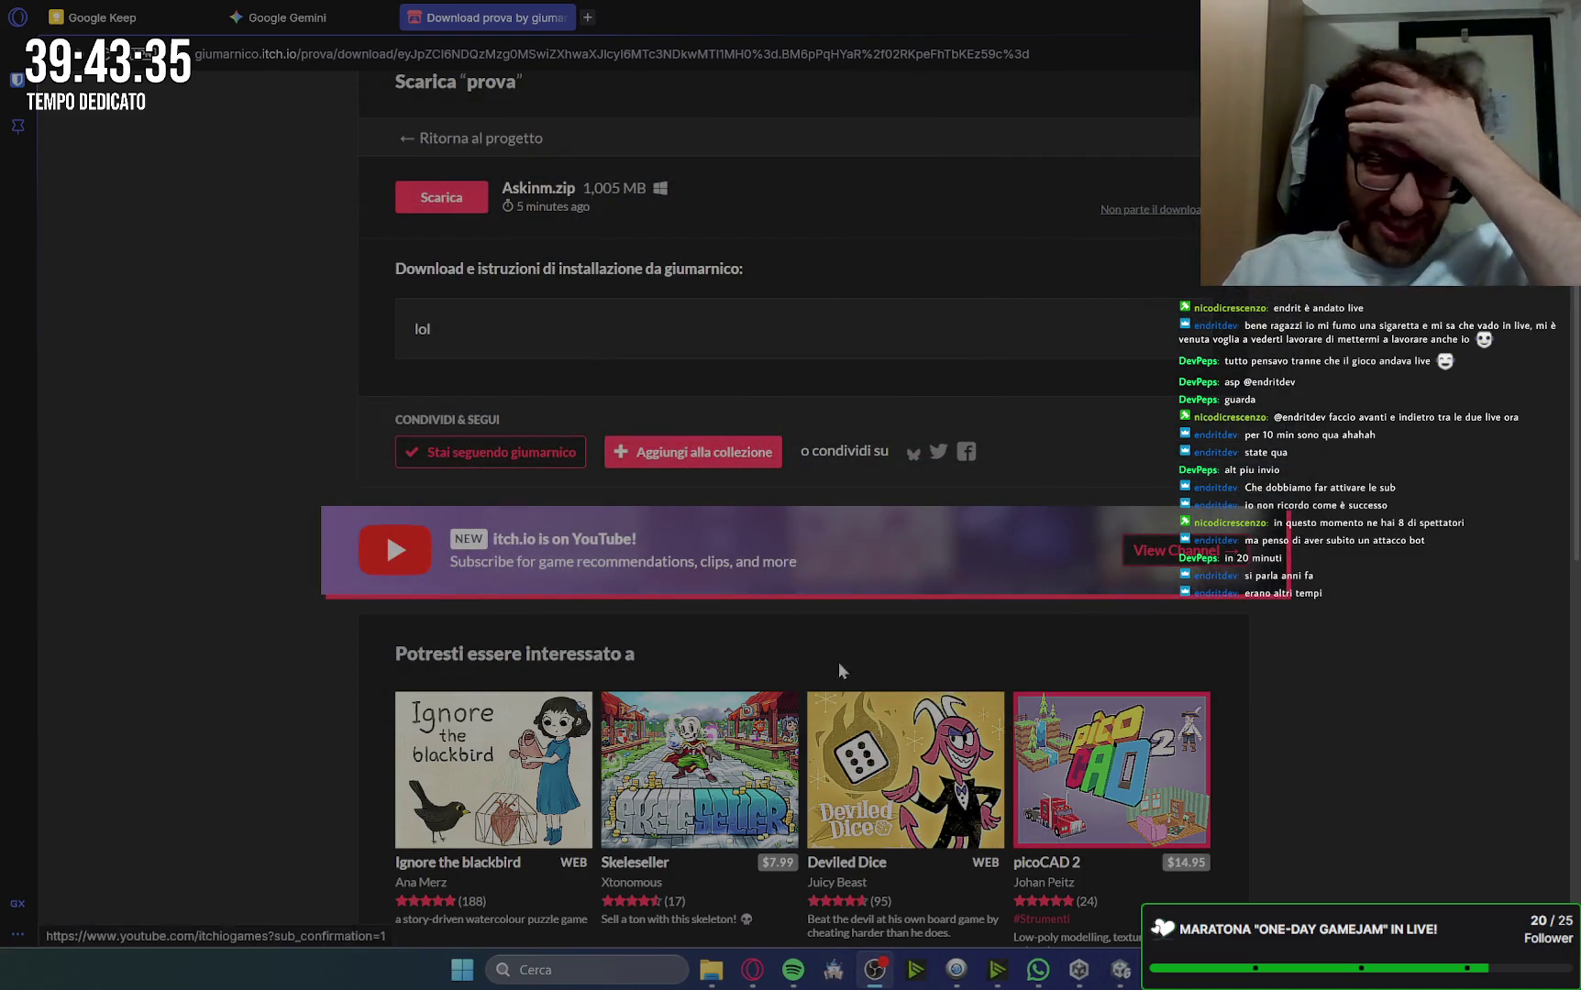
Step: Relaunch Askinm, play another session as the left golem, quit with YES, and reopen to enter the server
{"action": "mouse_move", "coordinate": [712, 969]}
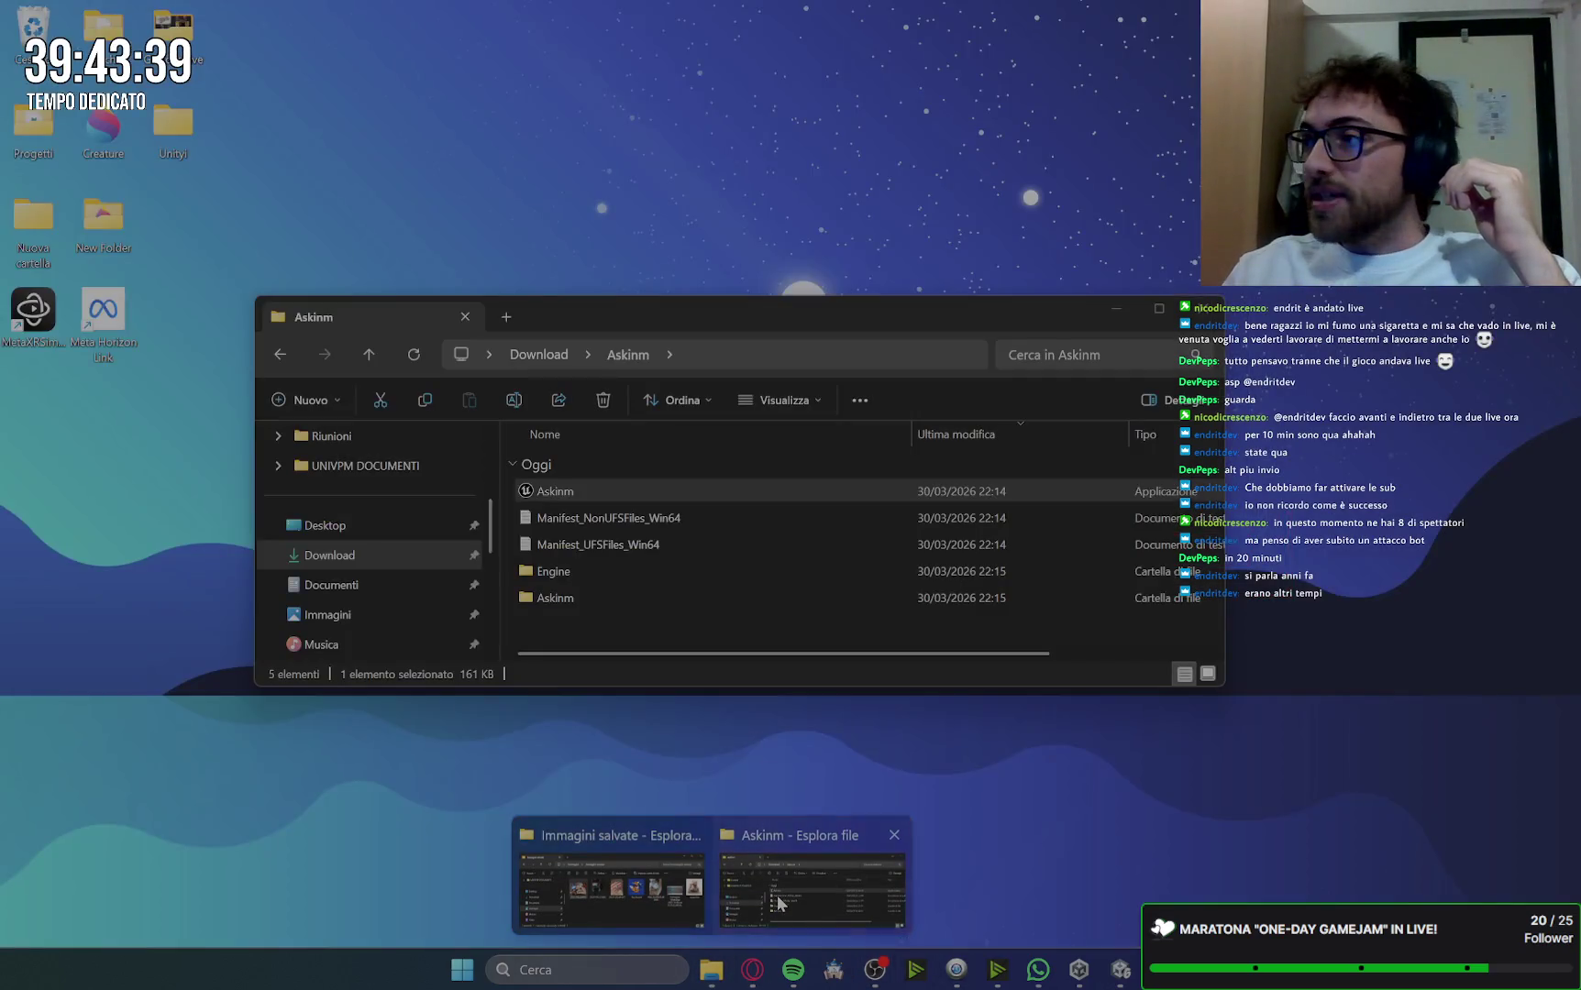
{"action": "left_click", "coordinate": [774, 885]}
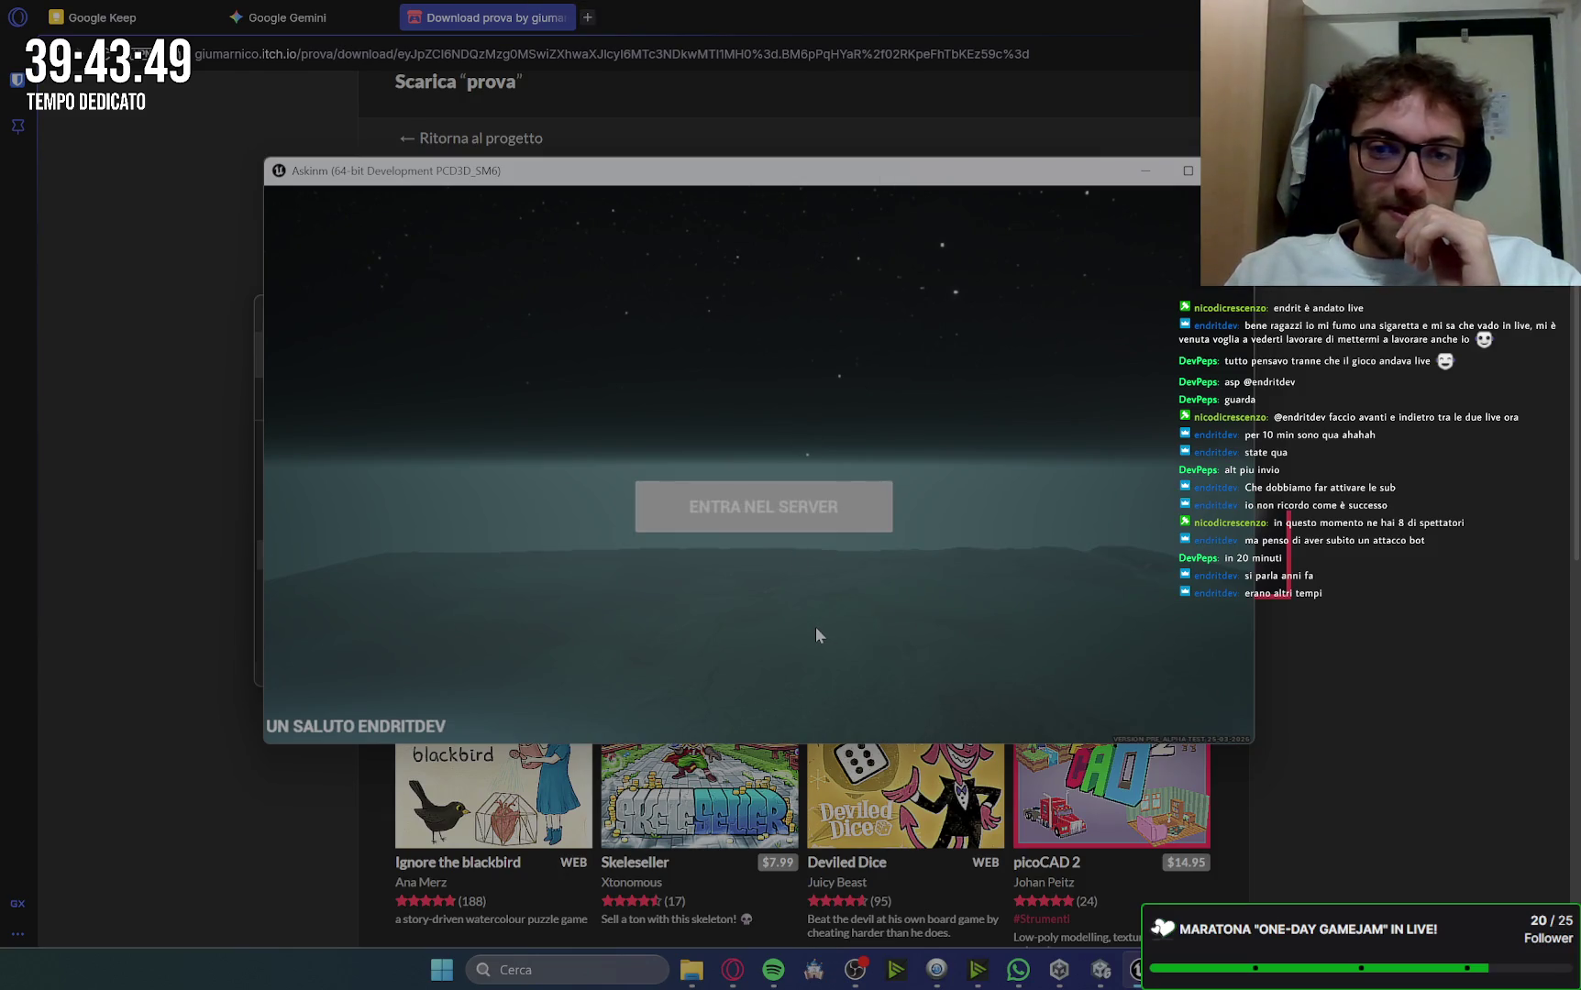
{"action": "left_click", "coordinate": [793, 508]}
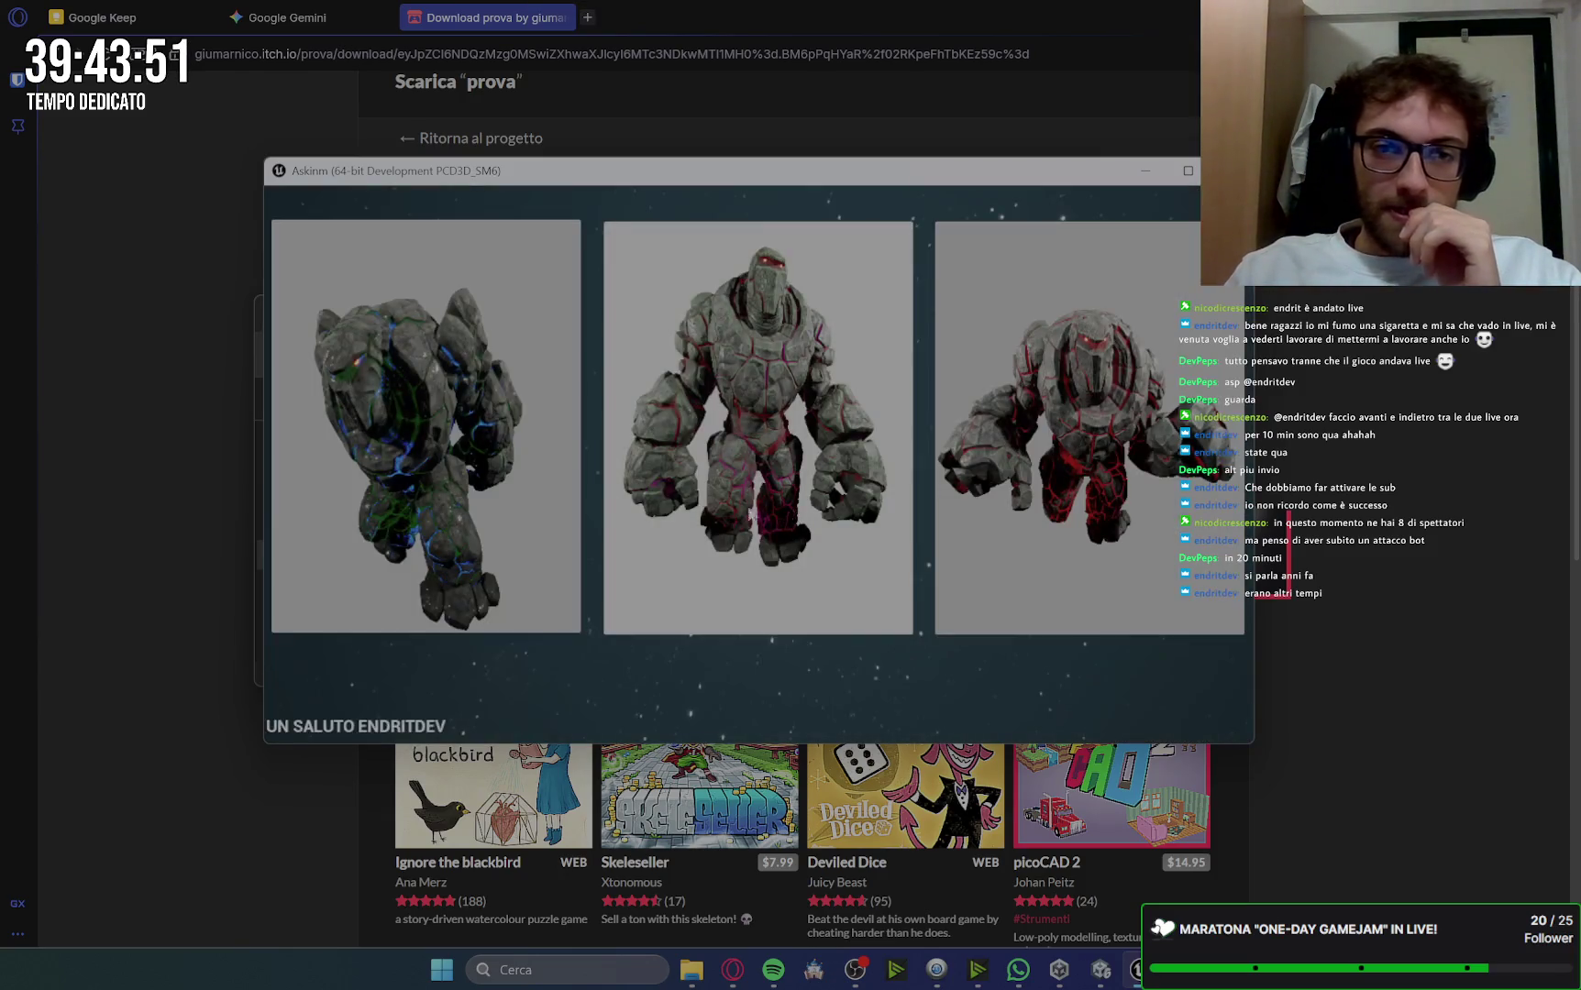
{"action": "left_click", "coordinate": [426, 426]}
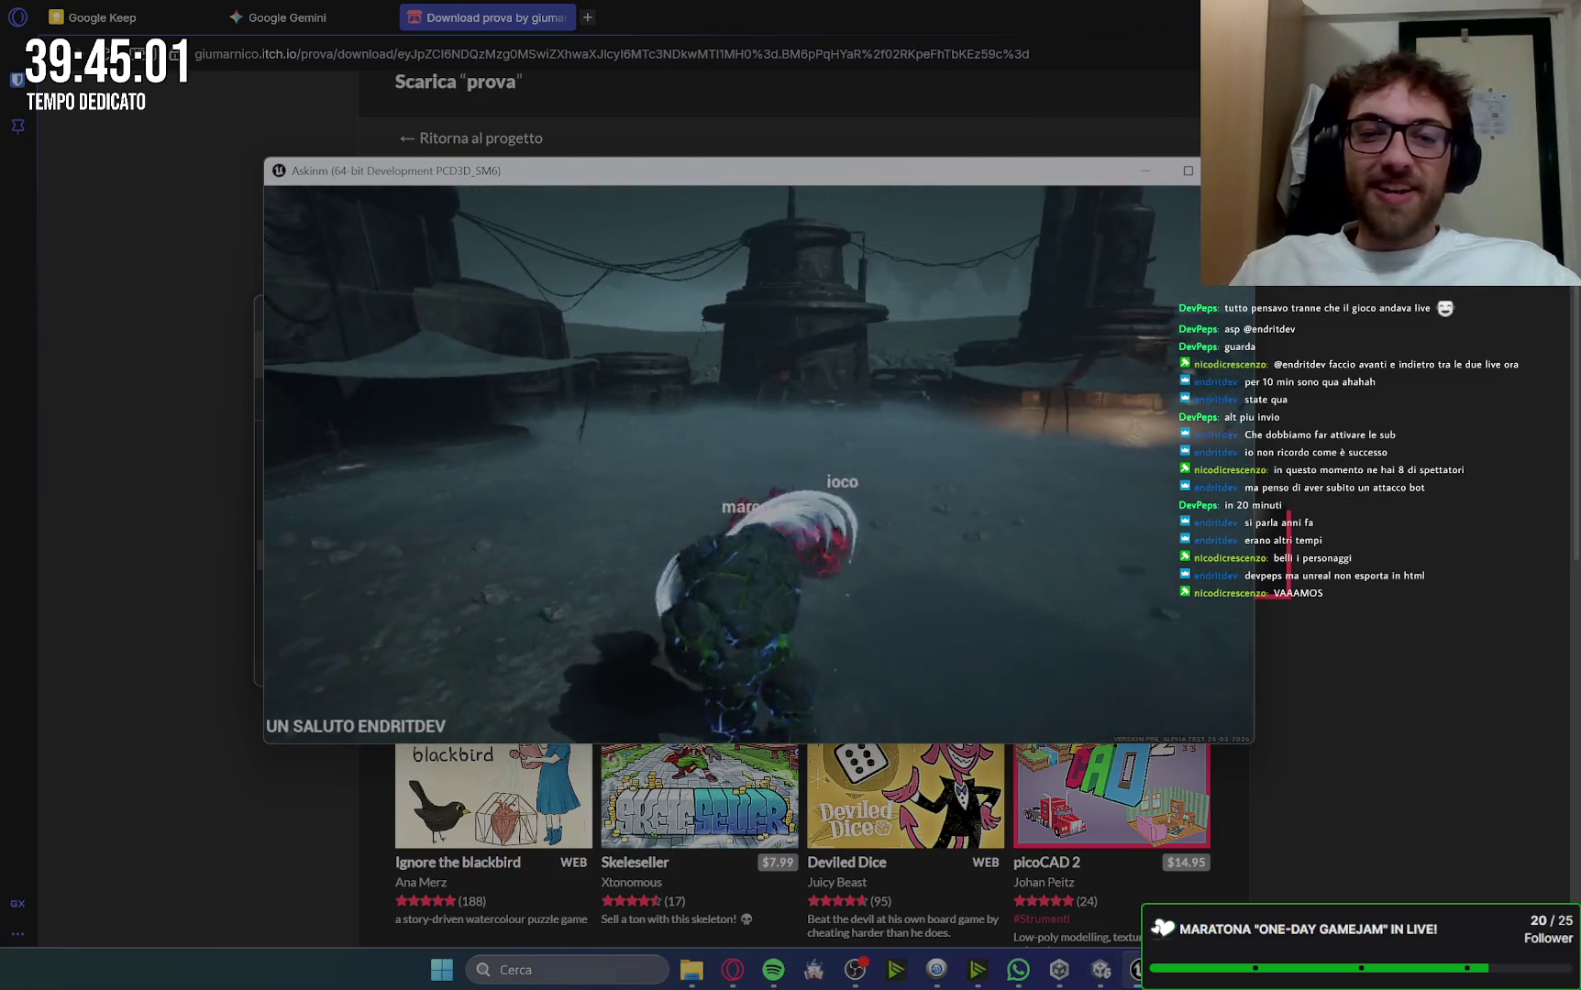
{"action": "key", "text": "Escape"}
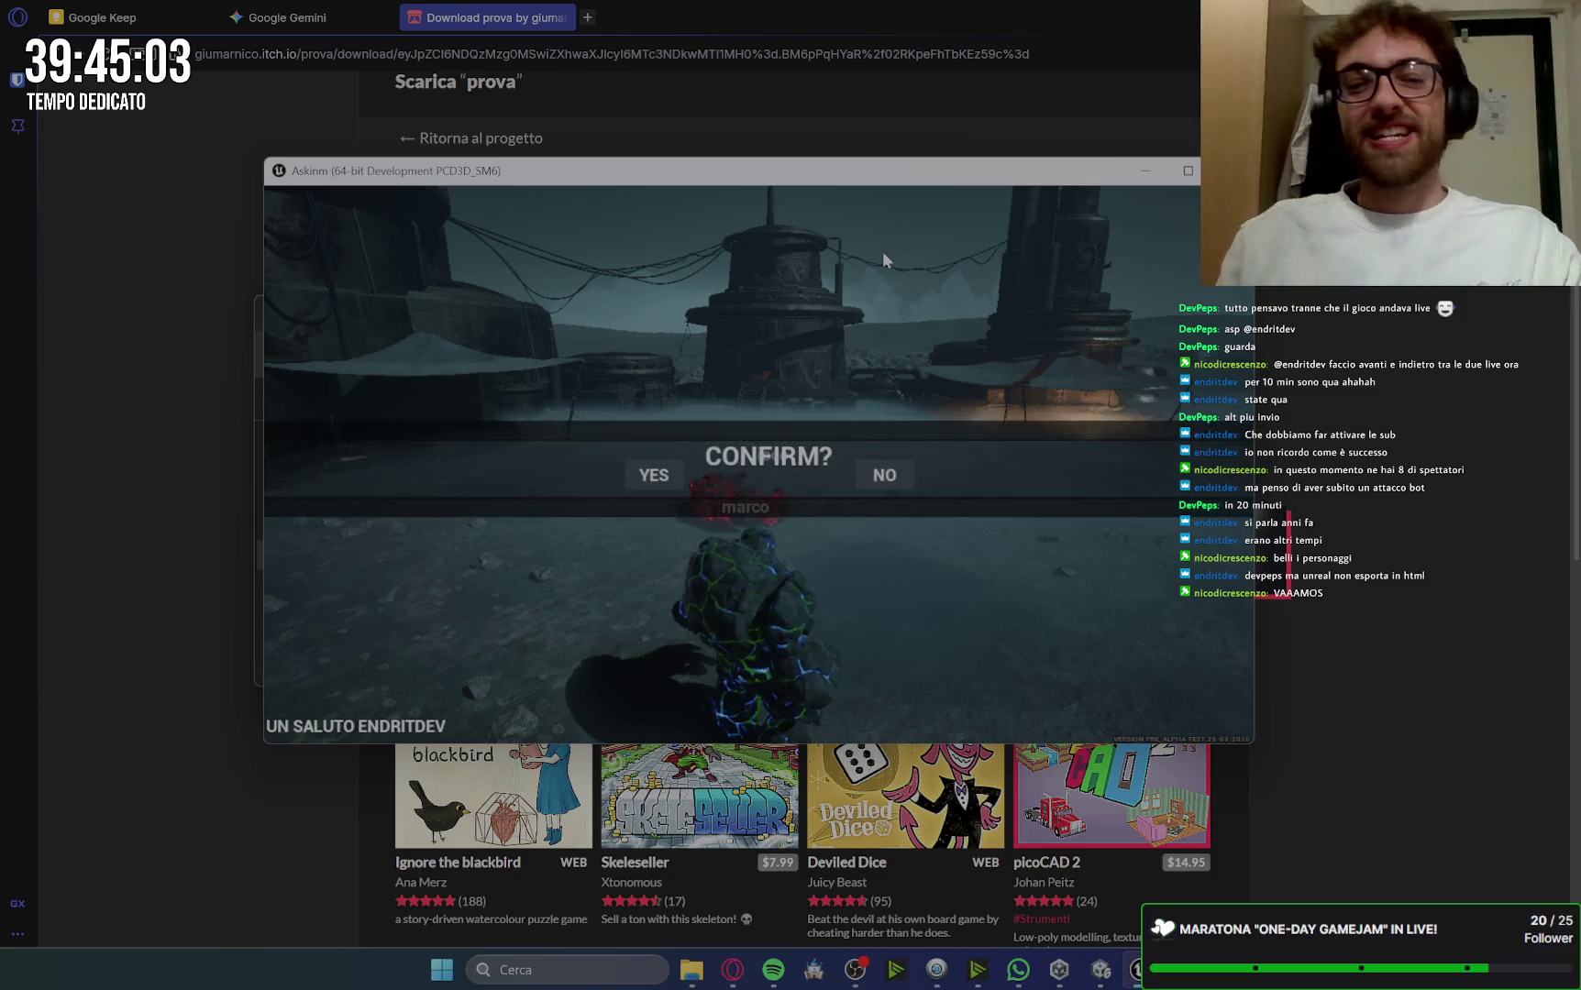
{"action": "left_click", "coordinate": [661, 477]}
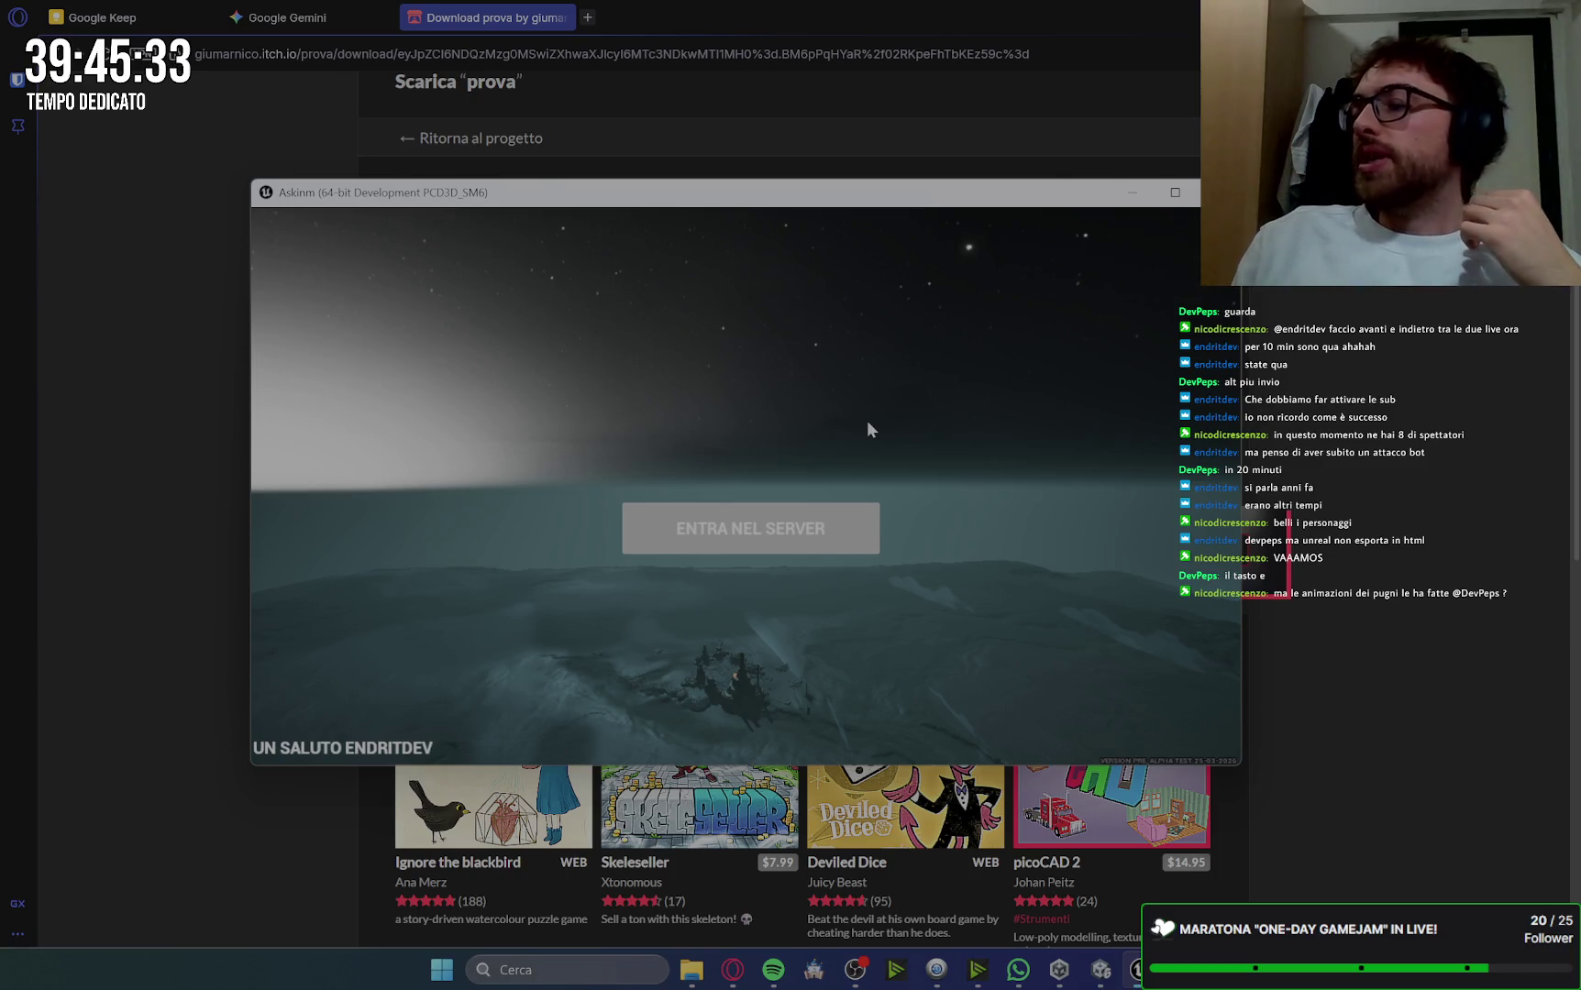
{"action": "left_click", "coordinate": [798, 535]}
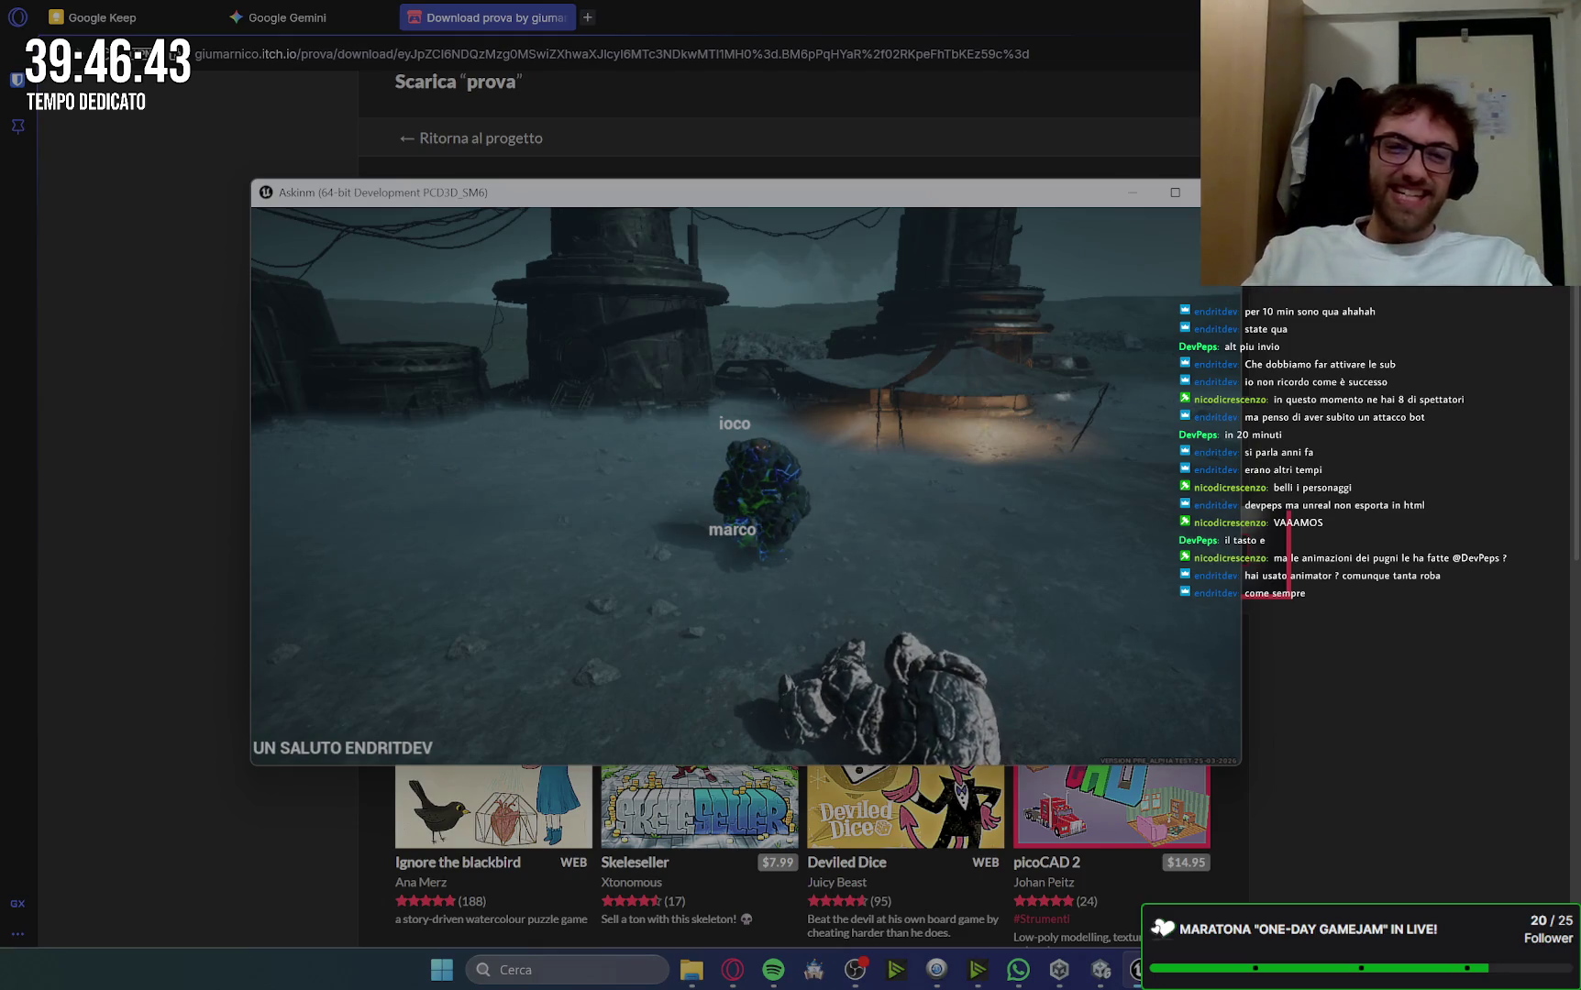
Step: Quit the Askinm game build through the CONFIRM? prompt with YES
{"action": "key", "text": "Escape"}
{"action": "left_click", "coordinate": [652, 497]}
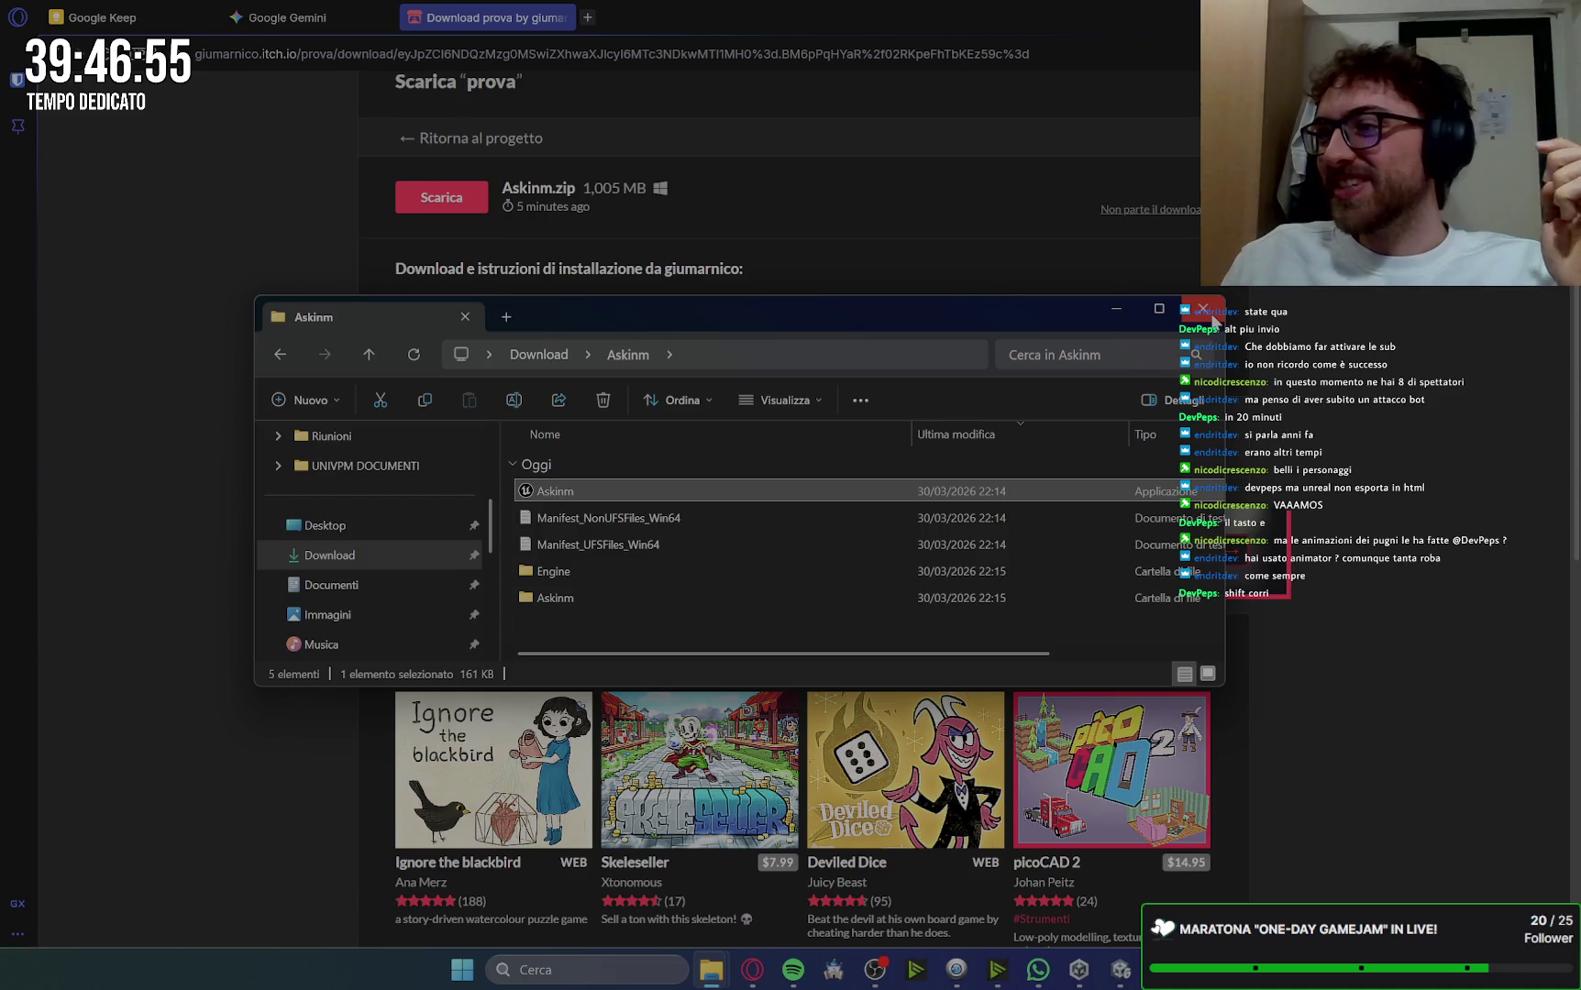
Step: Close the Askinm folder window and the 'Download prova' browser tab, then return to Unity Editor
{"action": "left_click", "coordinate": [1205, 312]}
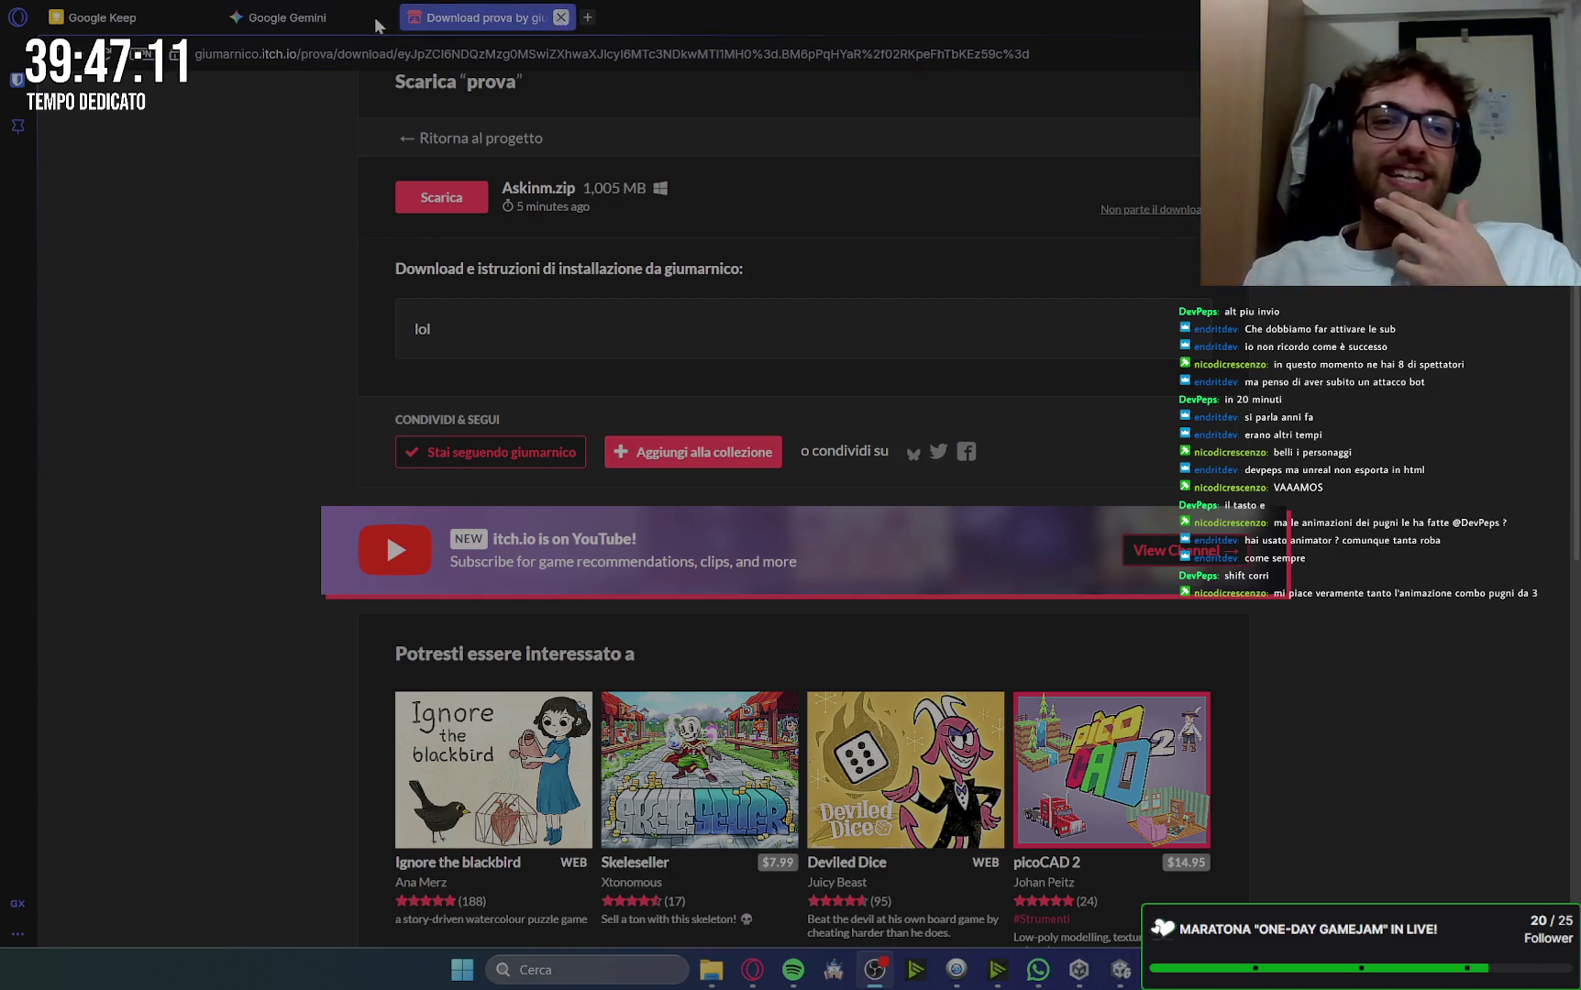
{"action": "left_click", "coordinate": [561, 17]}
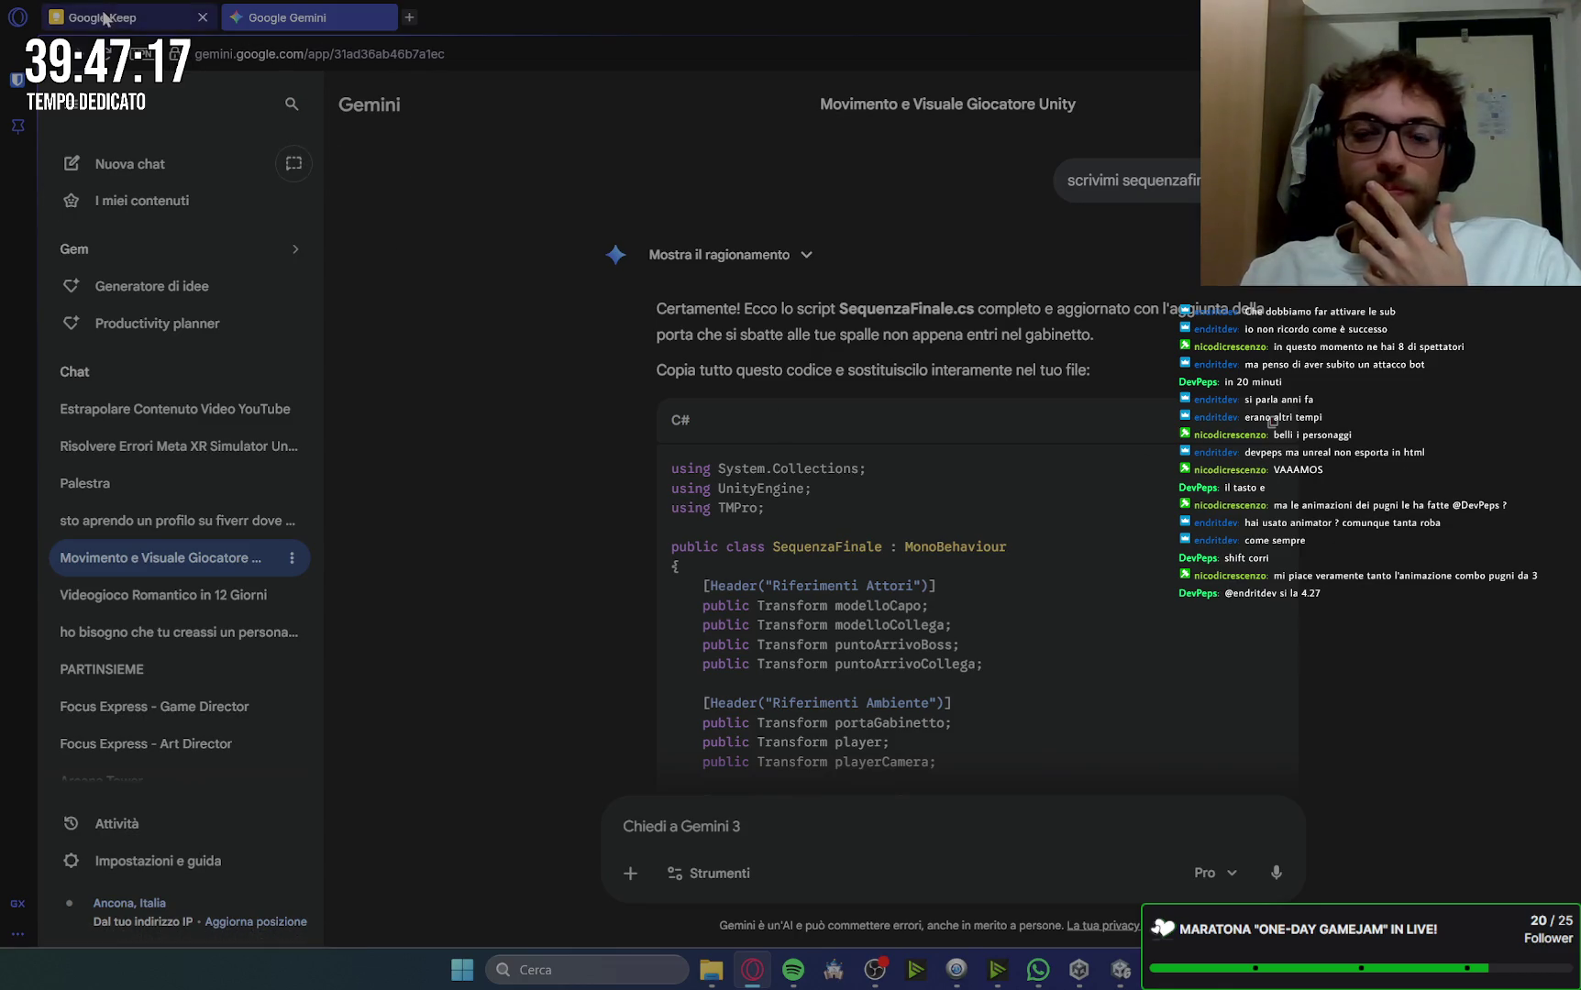
{"action": "left_click", "coordinate": [1119, 969]}
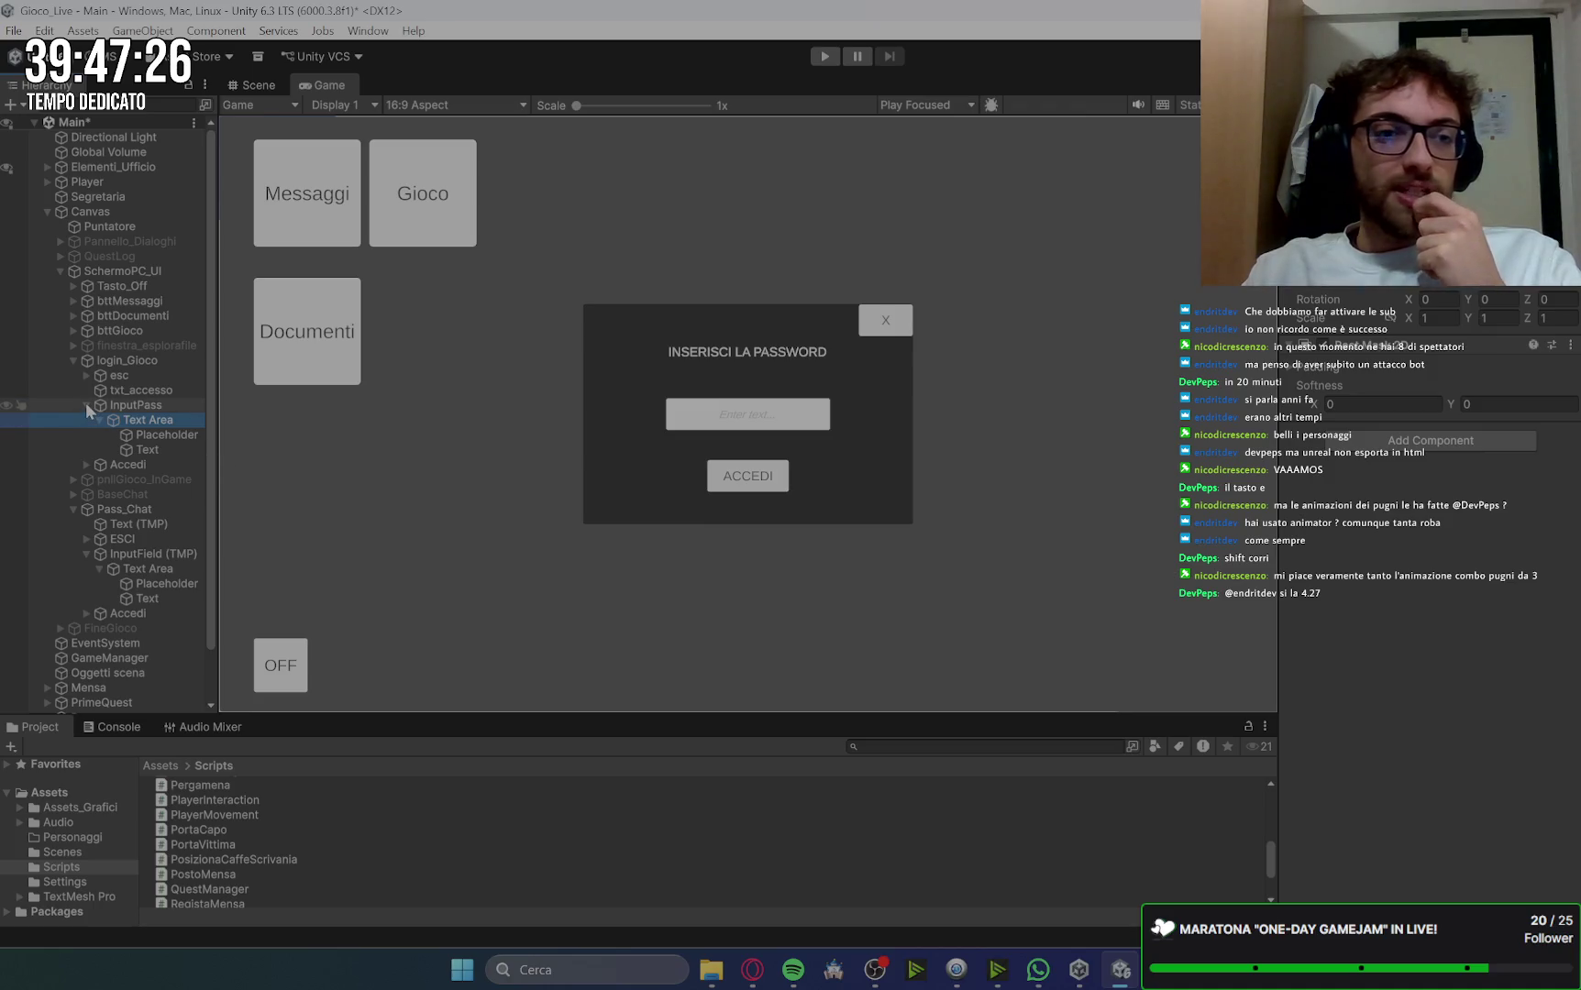
Step: Give the chat password field's placeholder font size 25 and the text 'Inserisci la password'
{"action": "left_click", "coordinate": [165, 434]}
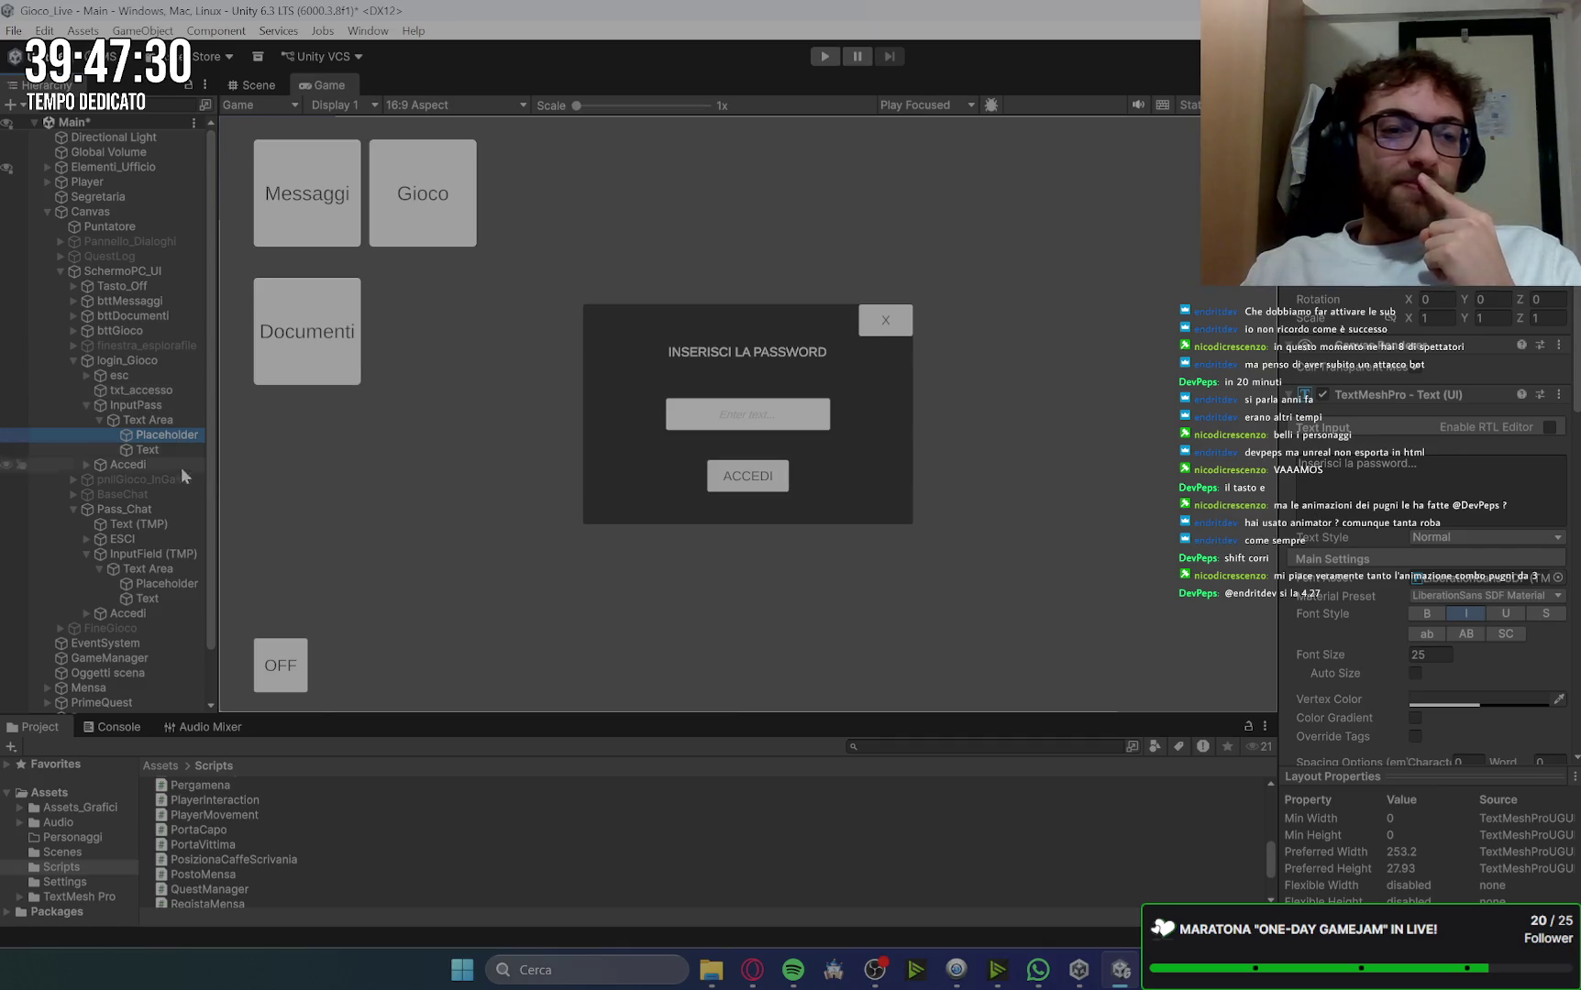
{"action": "left_click", "coordinate": [182, 585]}
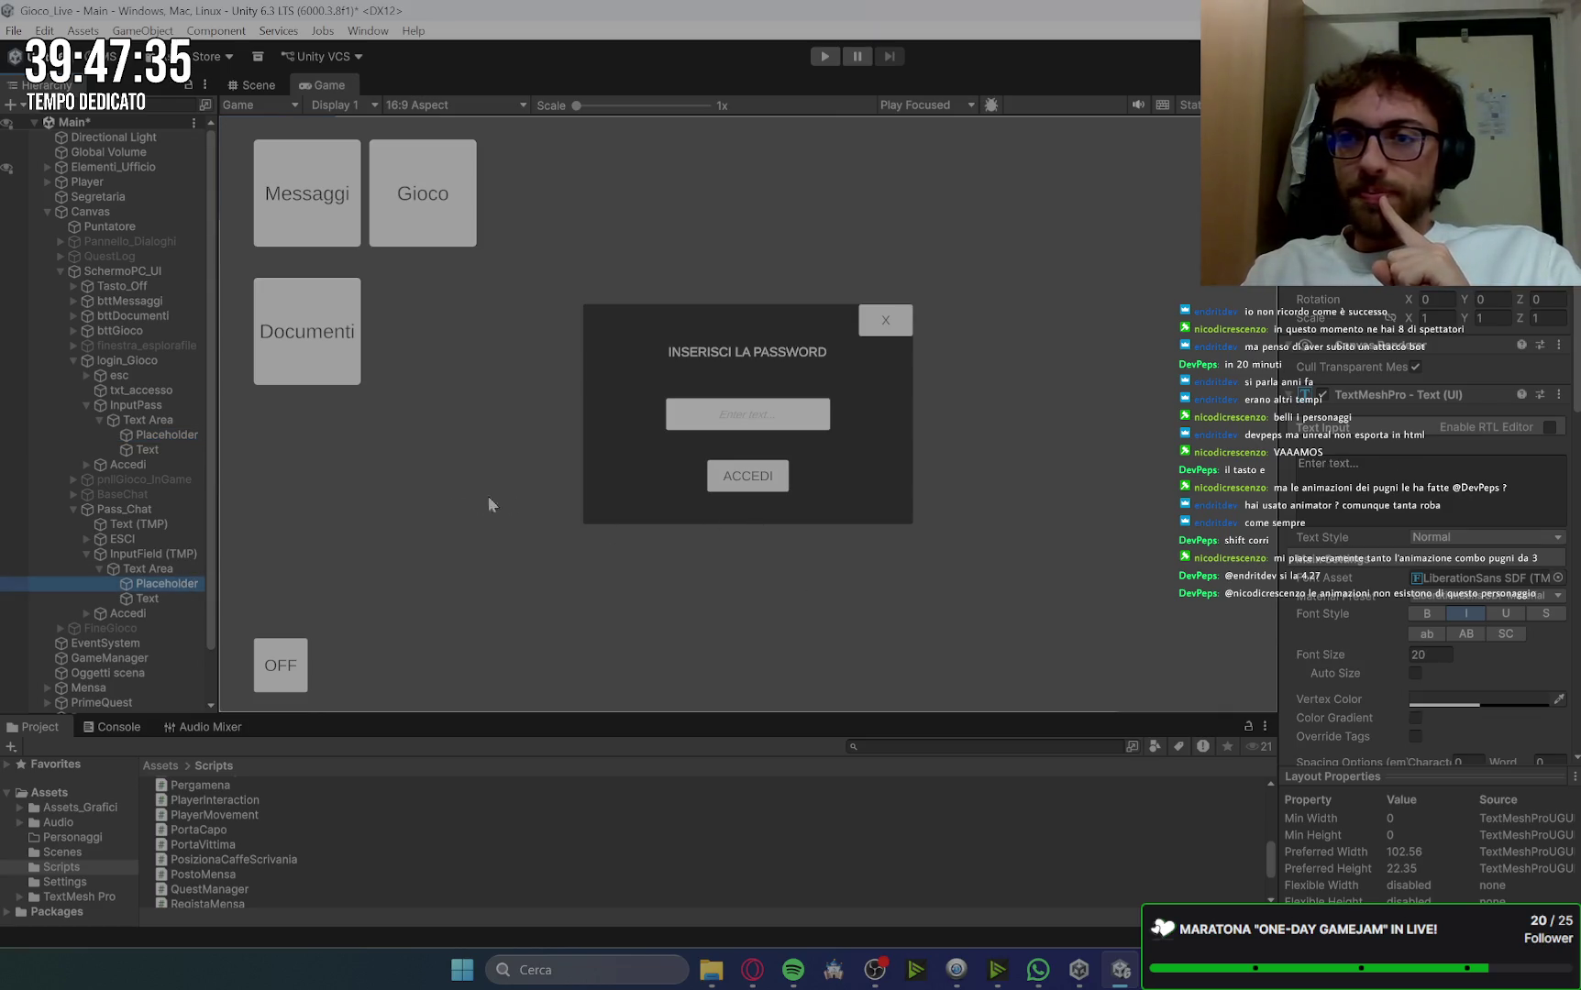
{"action": "left_click", "coordinate": [158, 436]}
{"action": "left_click", "coordinate": [165, 583]}
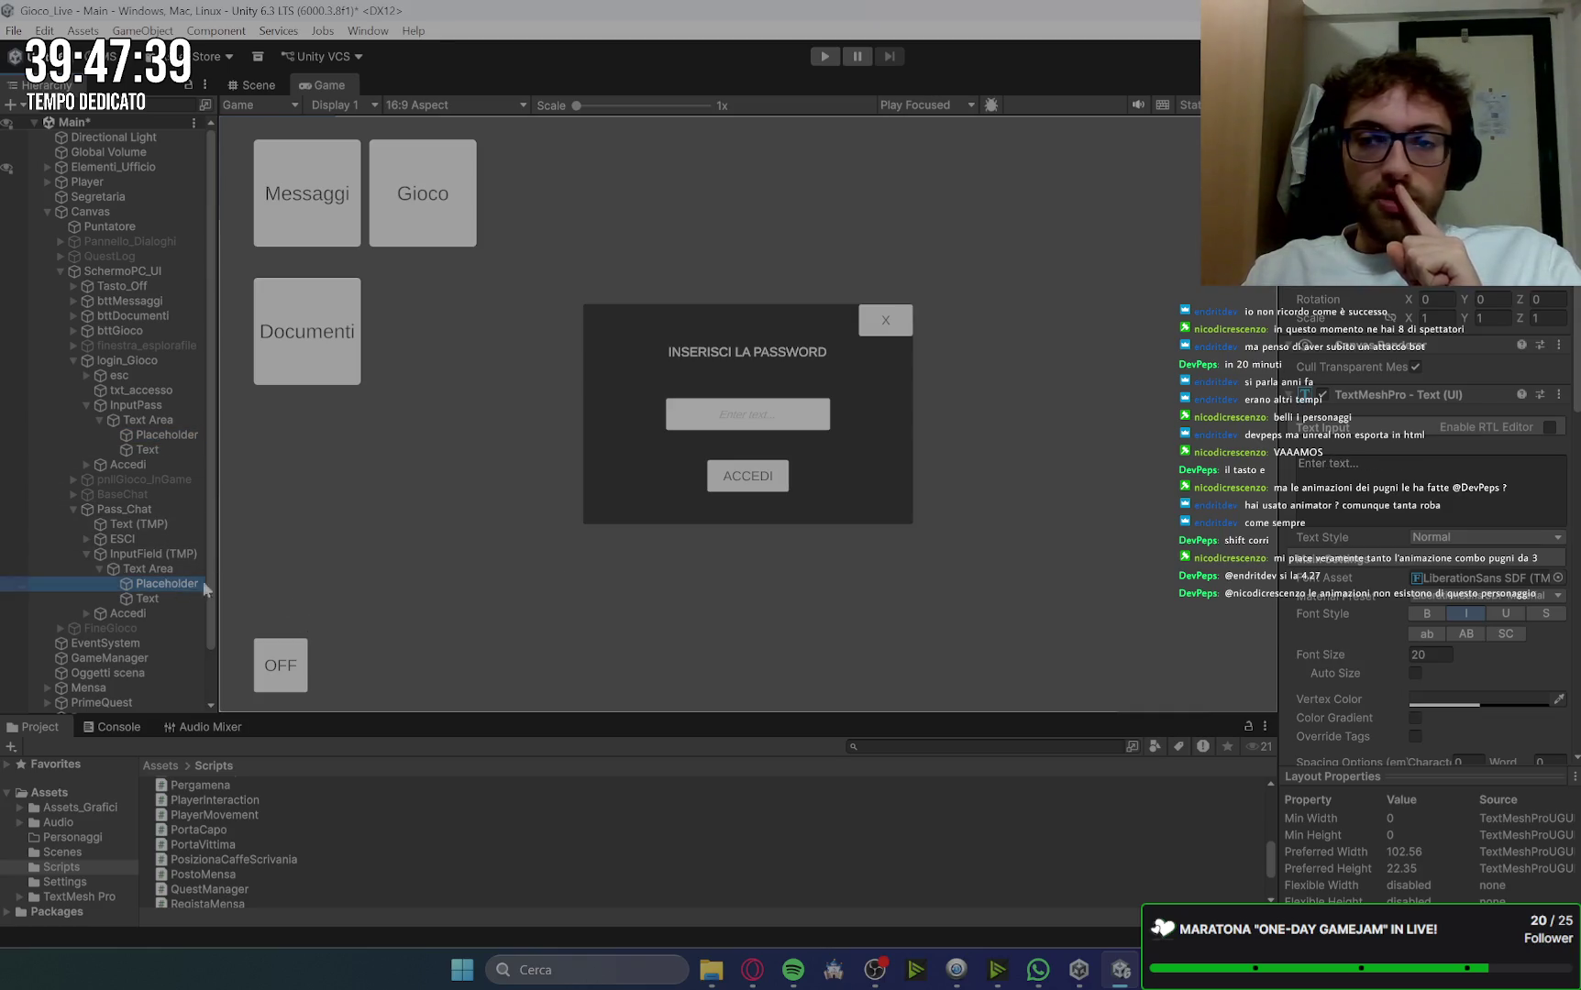
{"action": "left_click", "coordinate": [1438, 654]}
{"action": "type", "text": "25"}
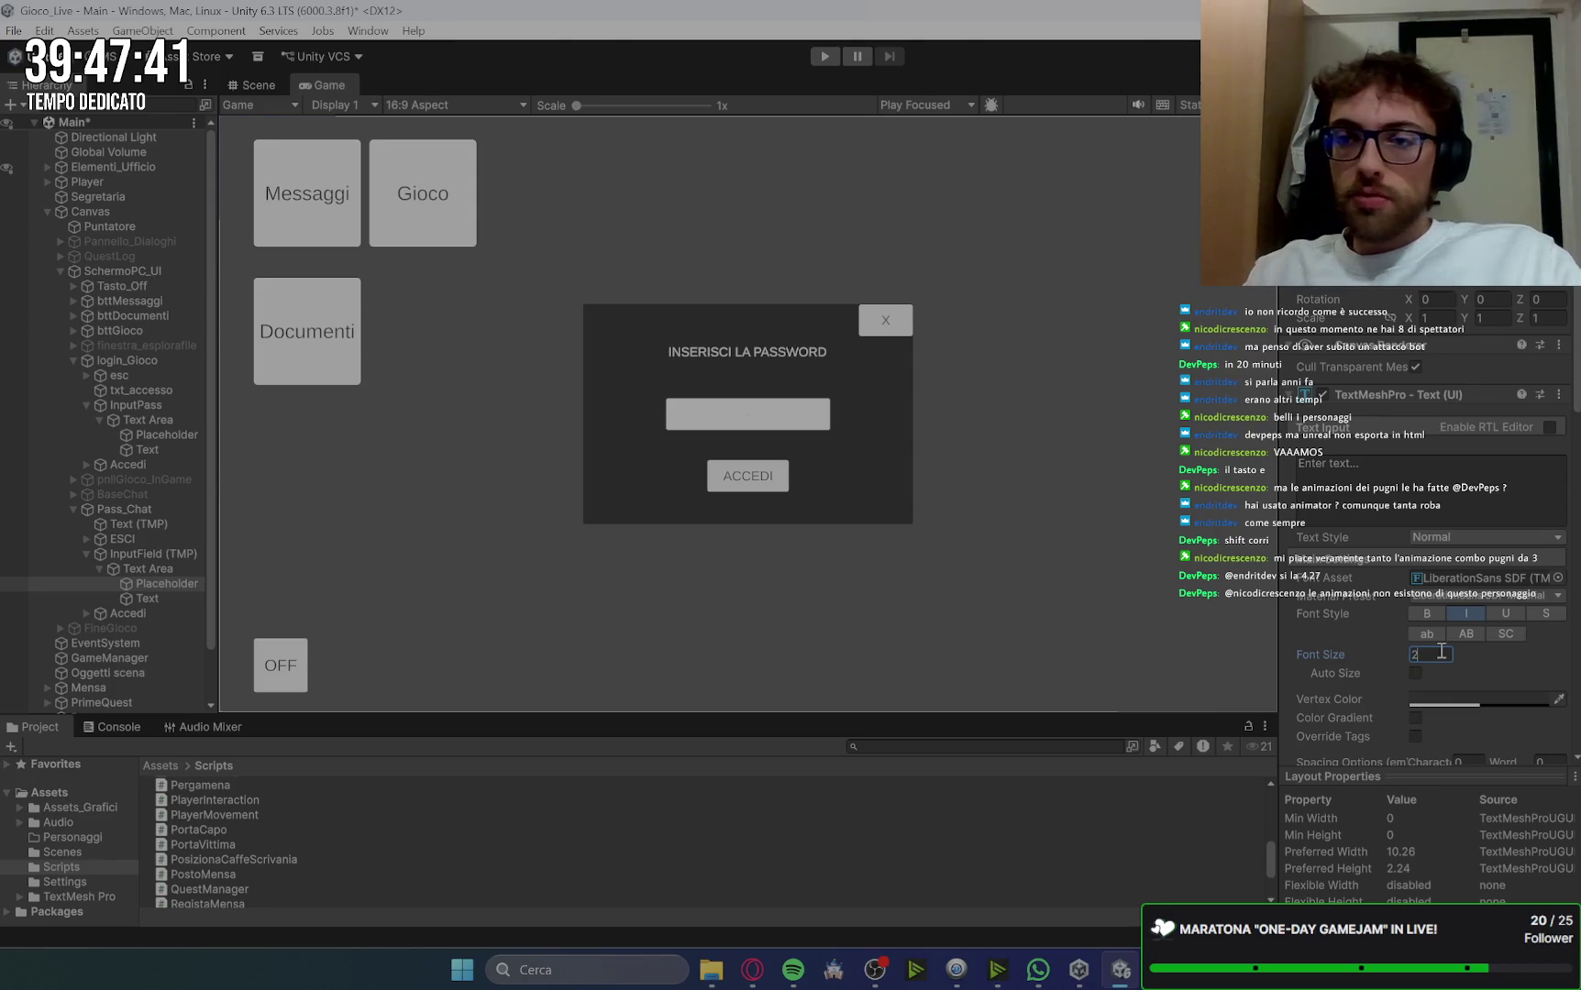
{"action": "left_click", "coordinate": [1380, 473]}
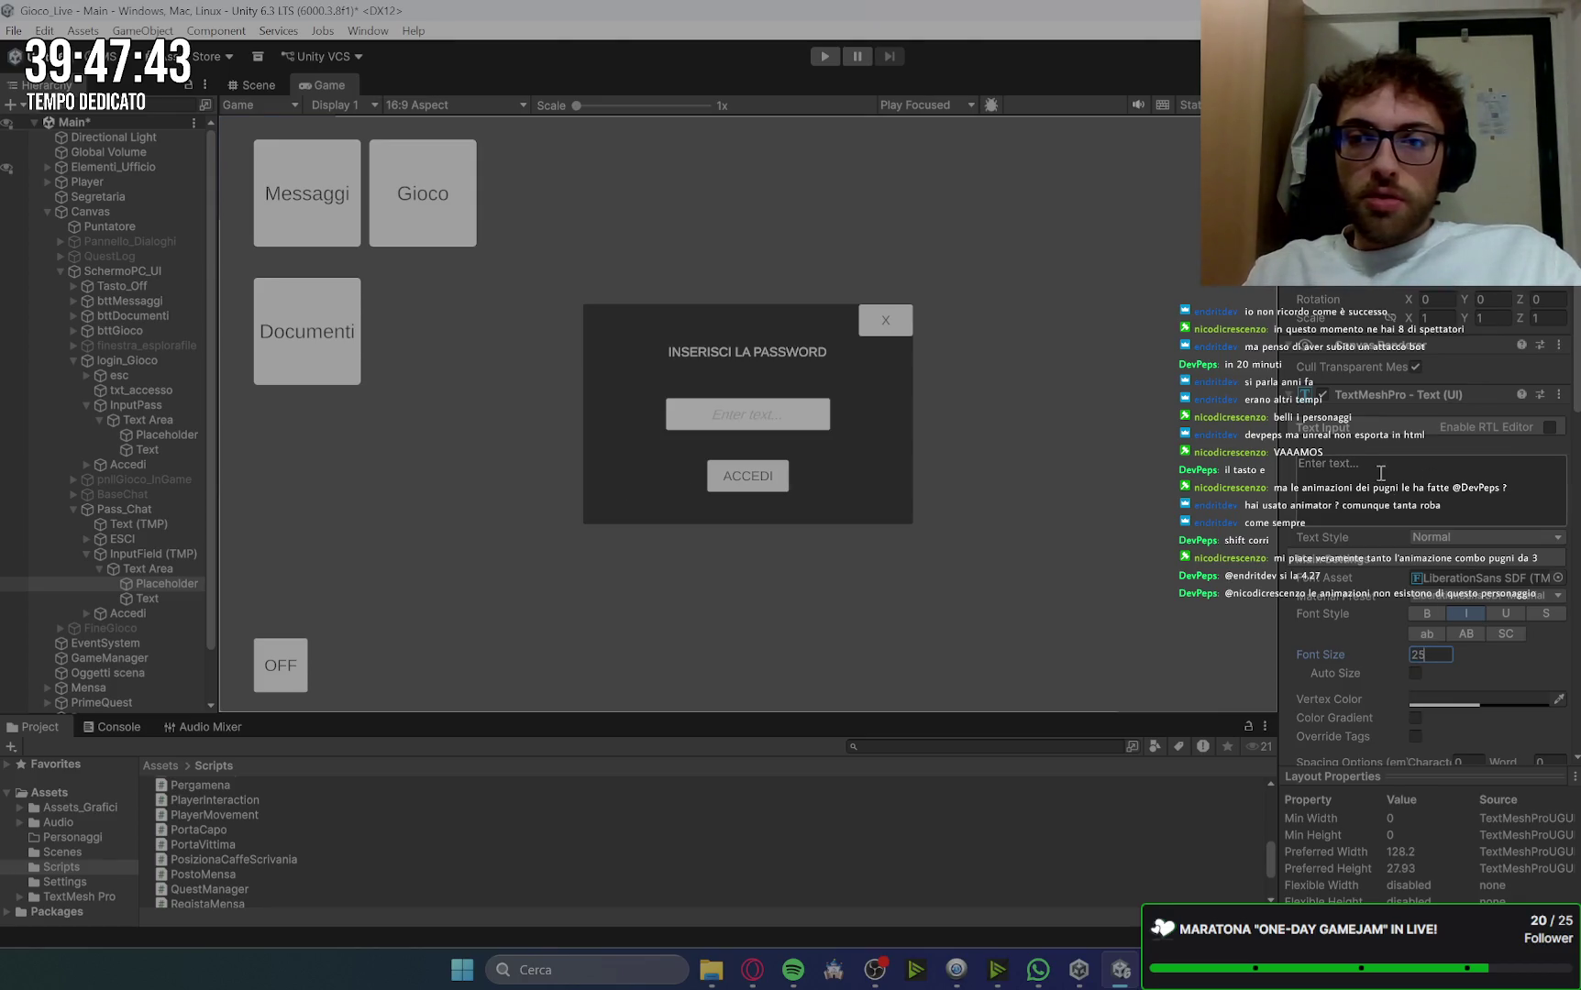
{"action": "type", "text": "Ins"}
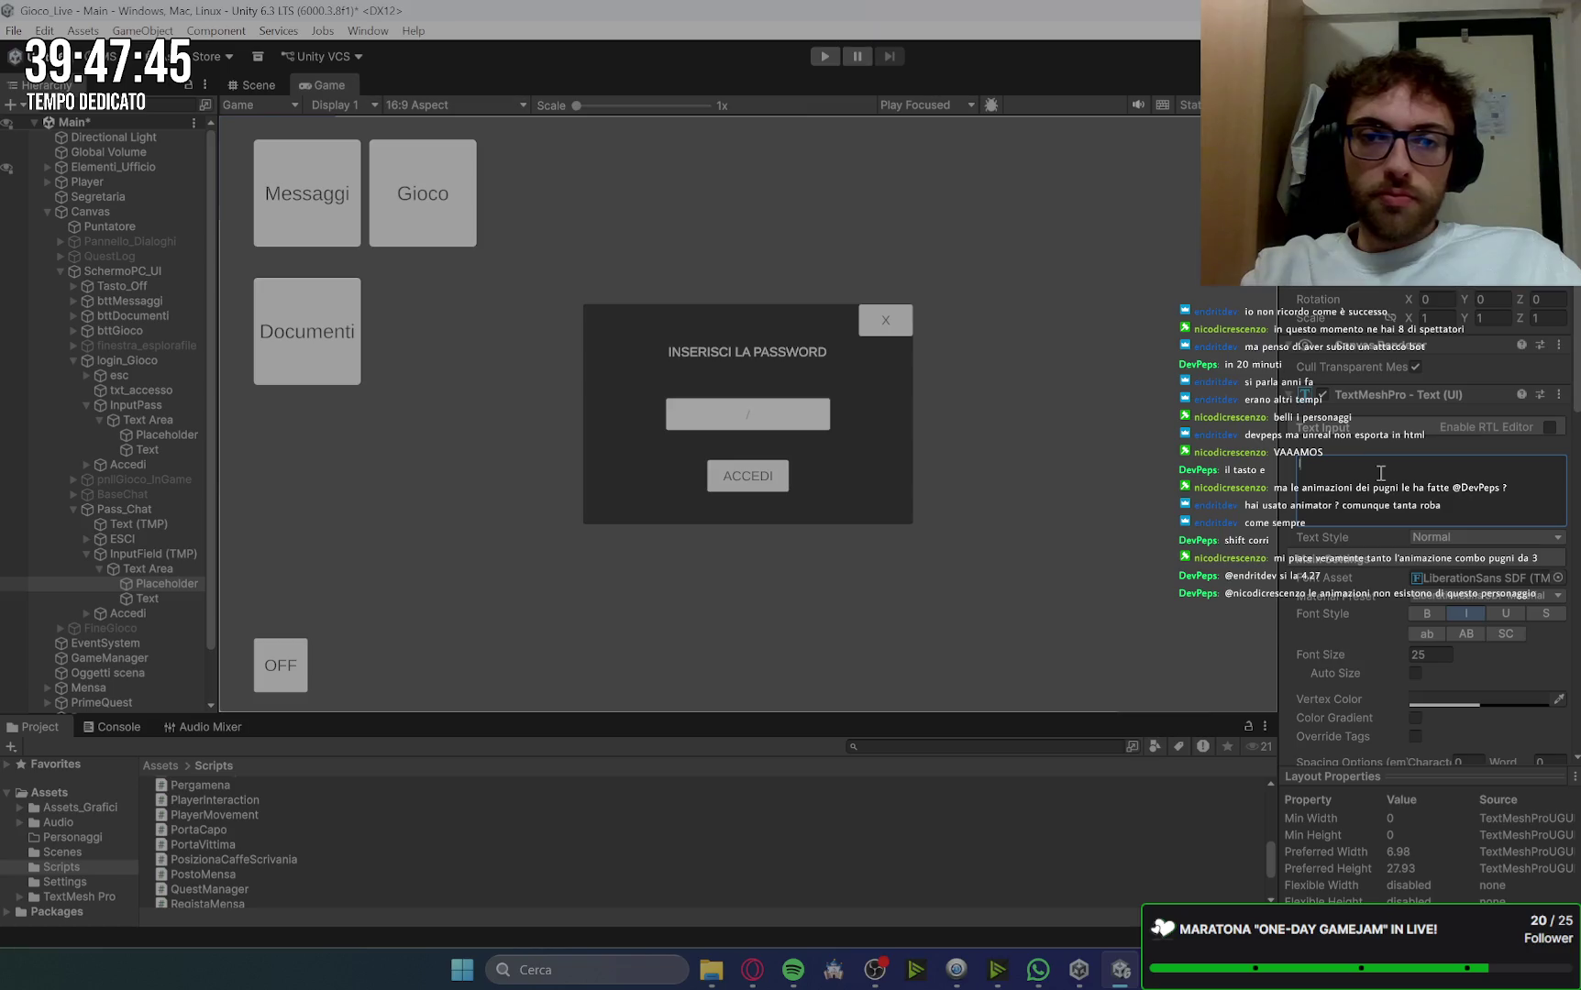
{"action": "type", "text": "erisci"}
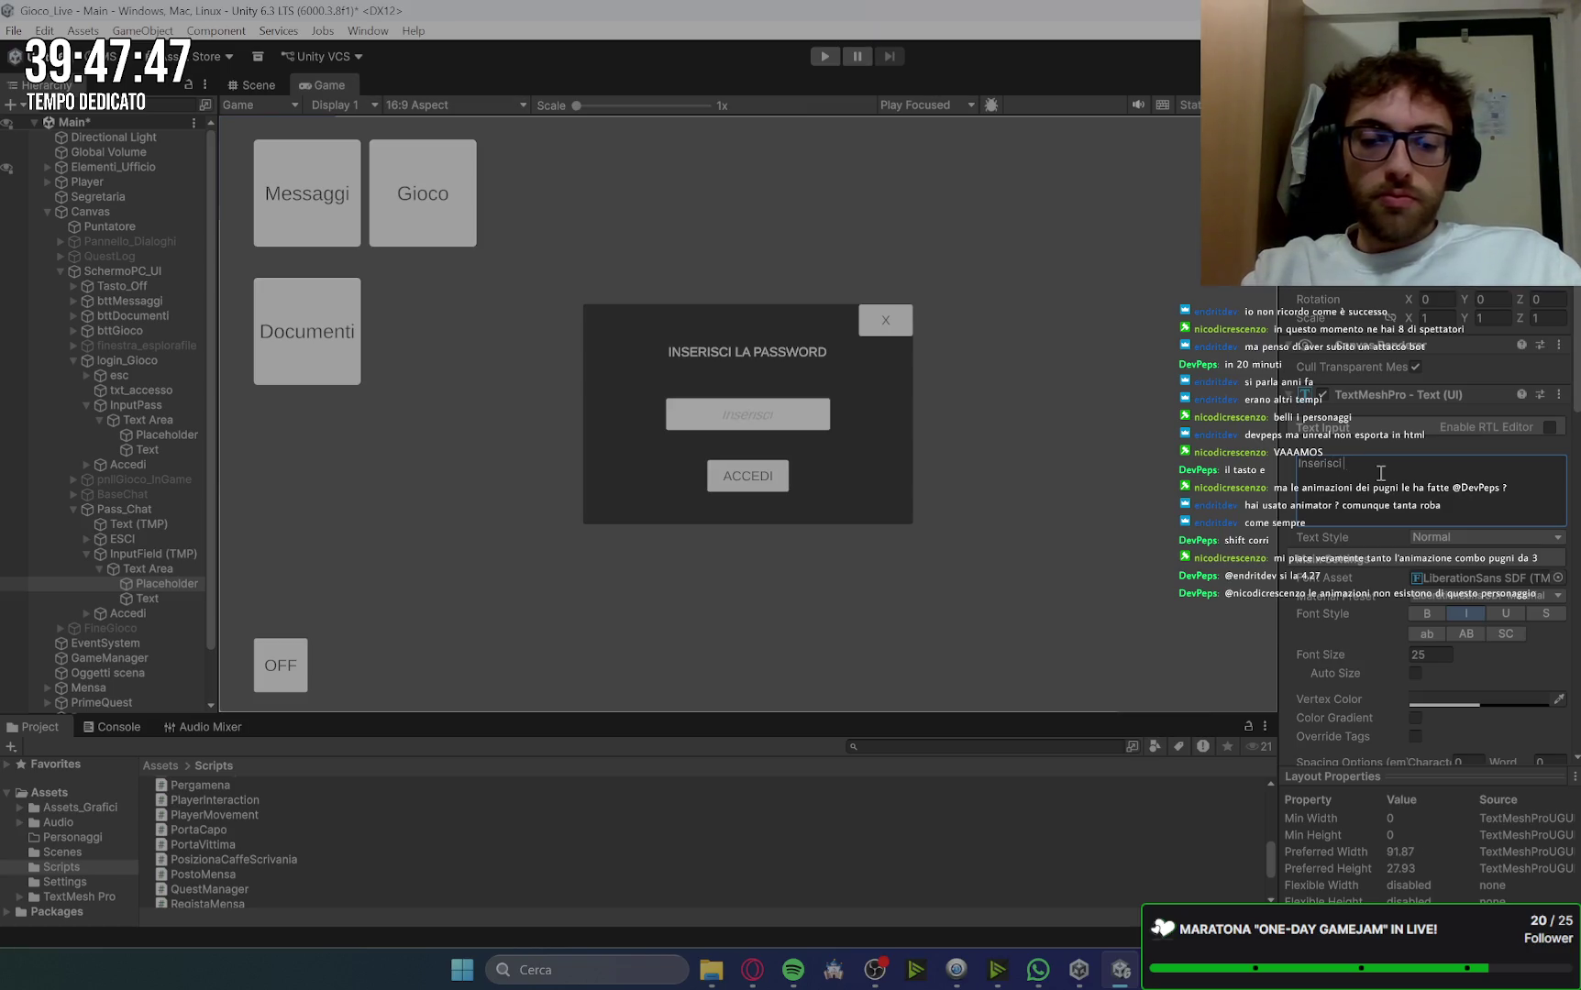
{"action": "type", "text": " la password..."}
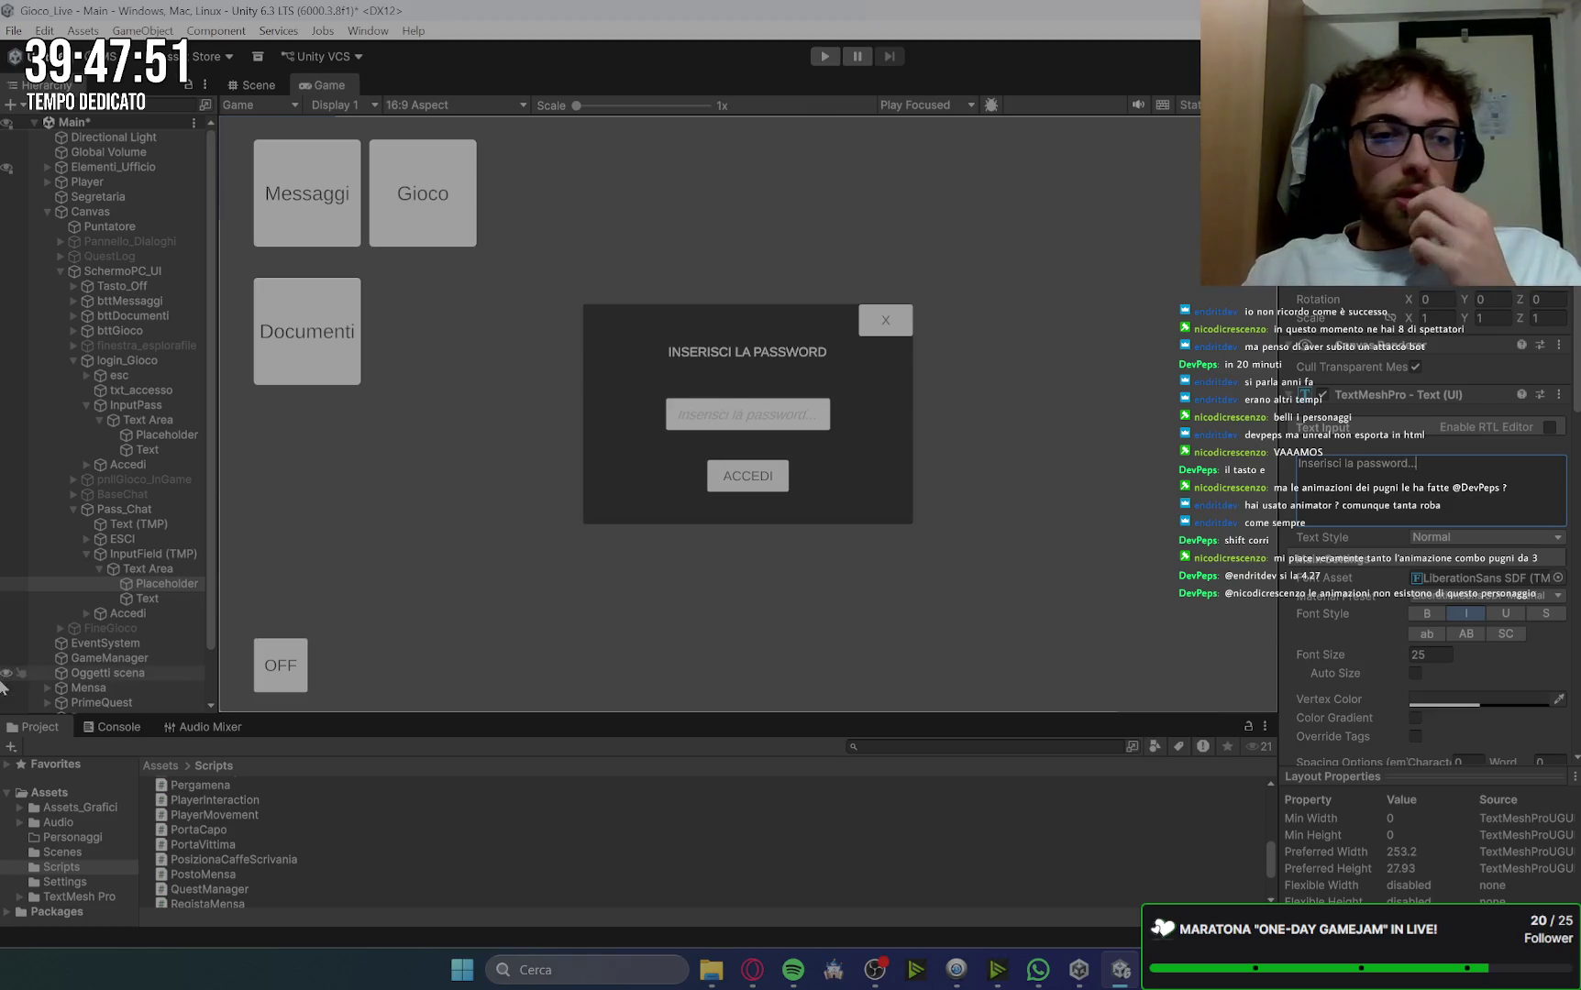
Step: Set the chat password field's entered-text font size to 40, matching the login field
{"action": "left_click", "coordinate": [147, 598]}
{"action": "left_click", "coordinate": [174, 452]}
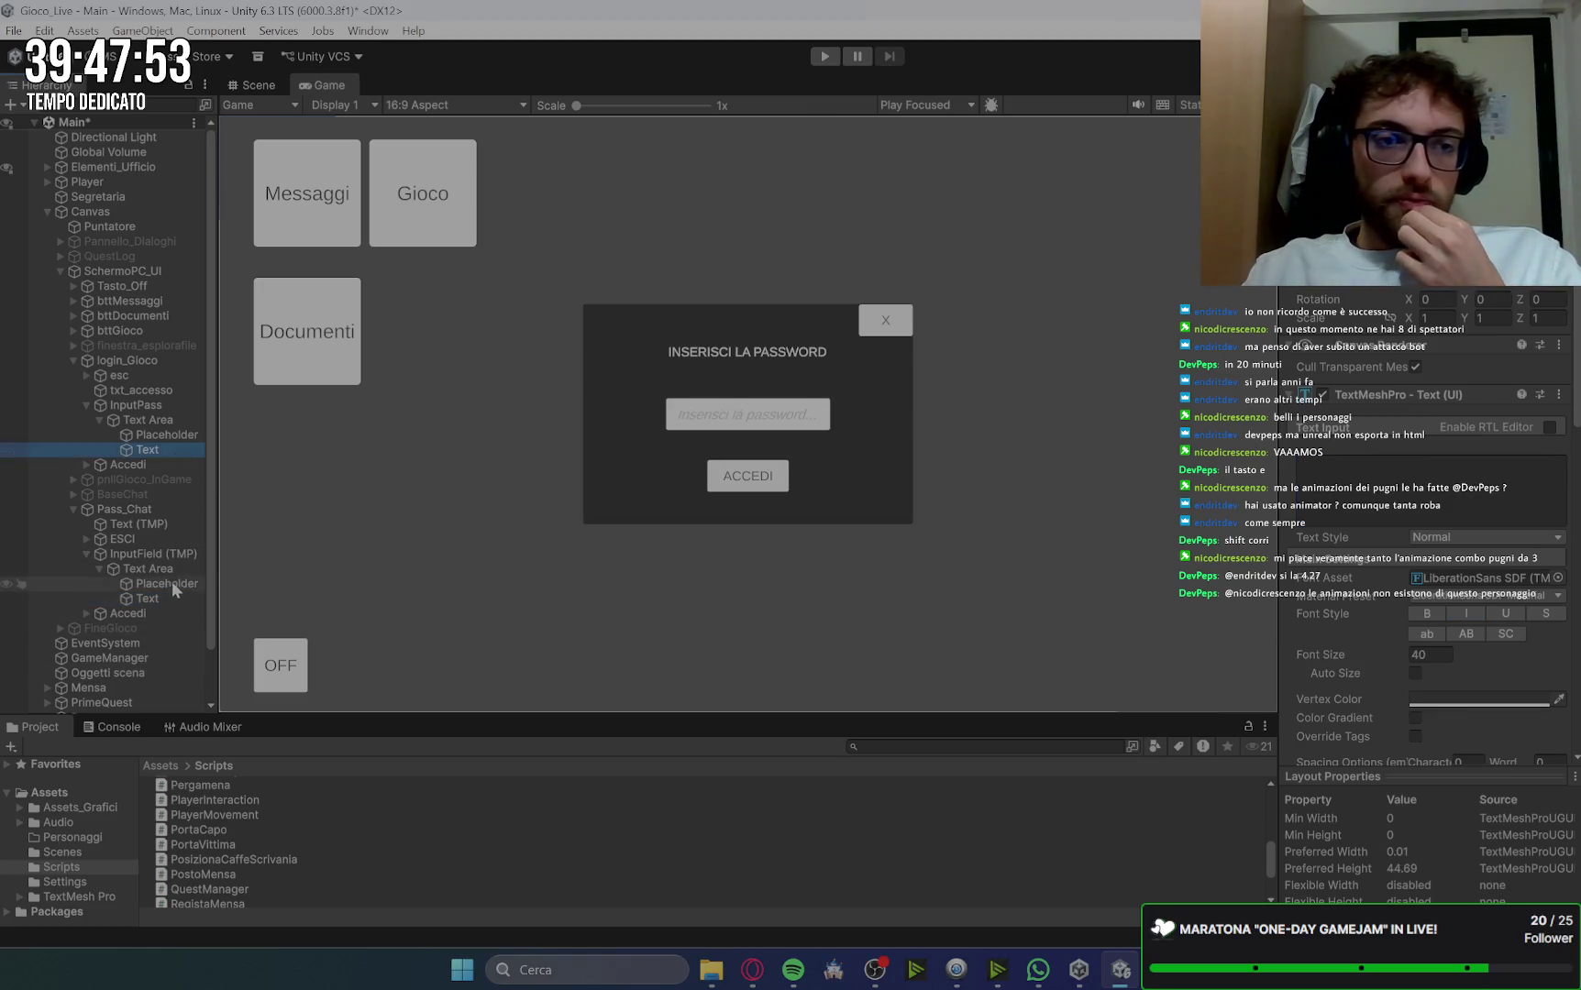
{"action": "left_click", "coordinate": [172, 604]}
{"action": "left_click", "coordinate": [1428, 654]}
{"action": "type", "text": "40"}
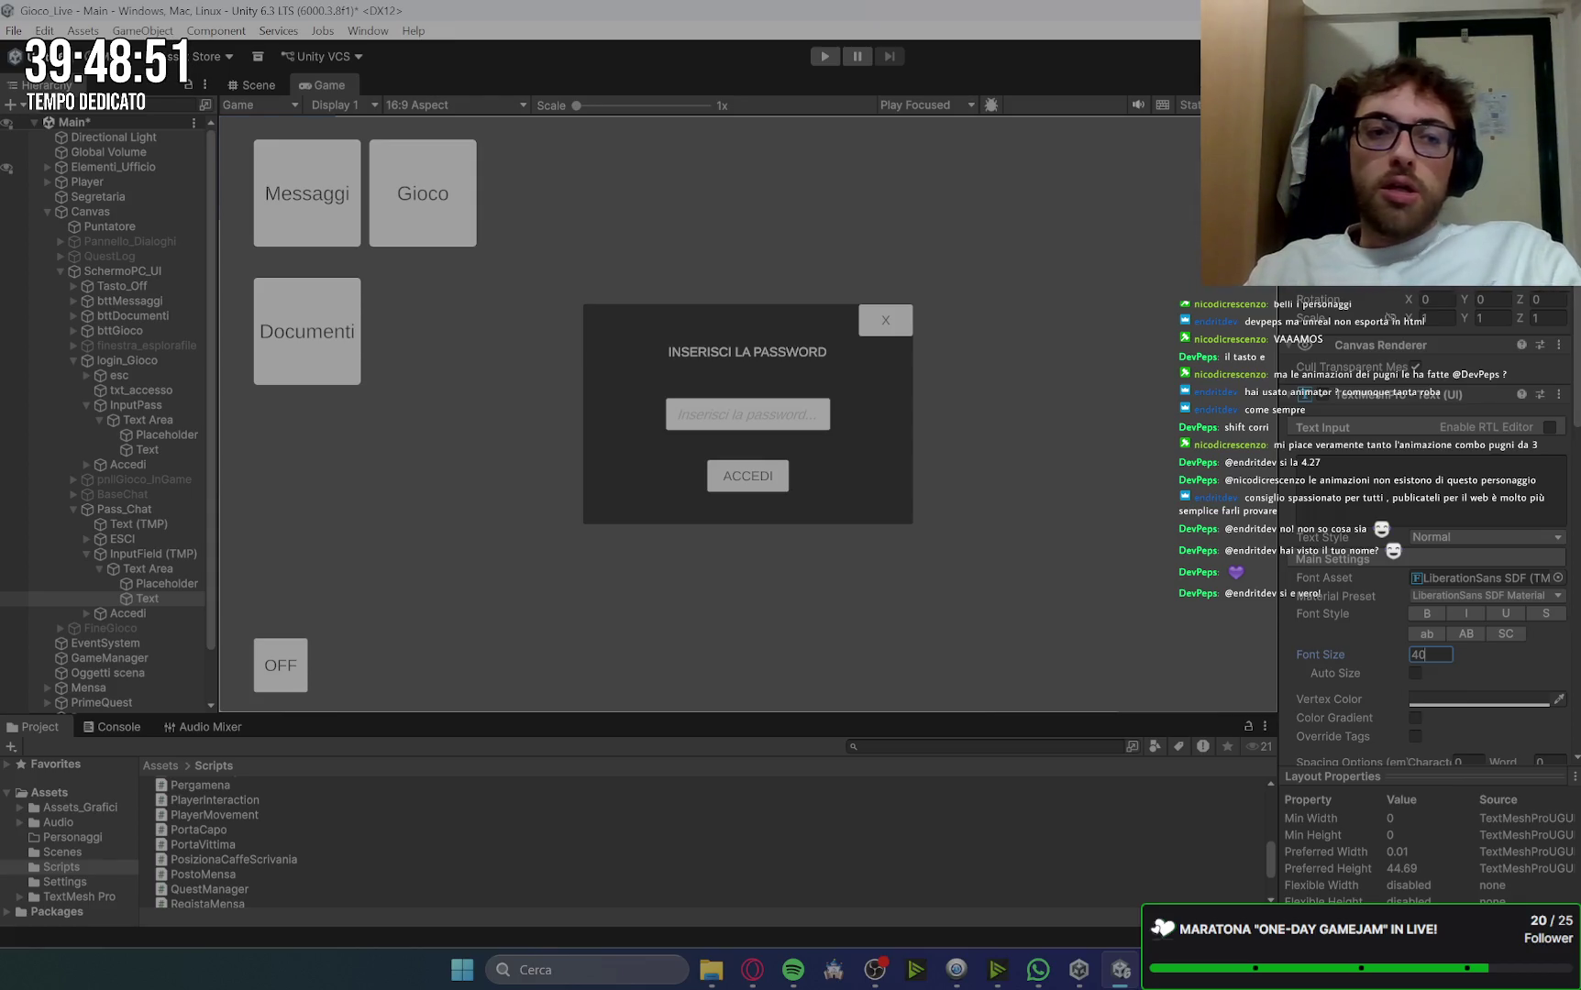
Step: Collapse the chat and InputPass entries and deactivate the Pass_Chat panel
{"action": "left_click", "coordinate": [85, 554]}
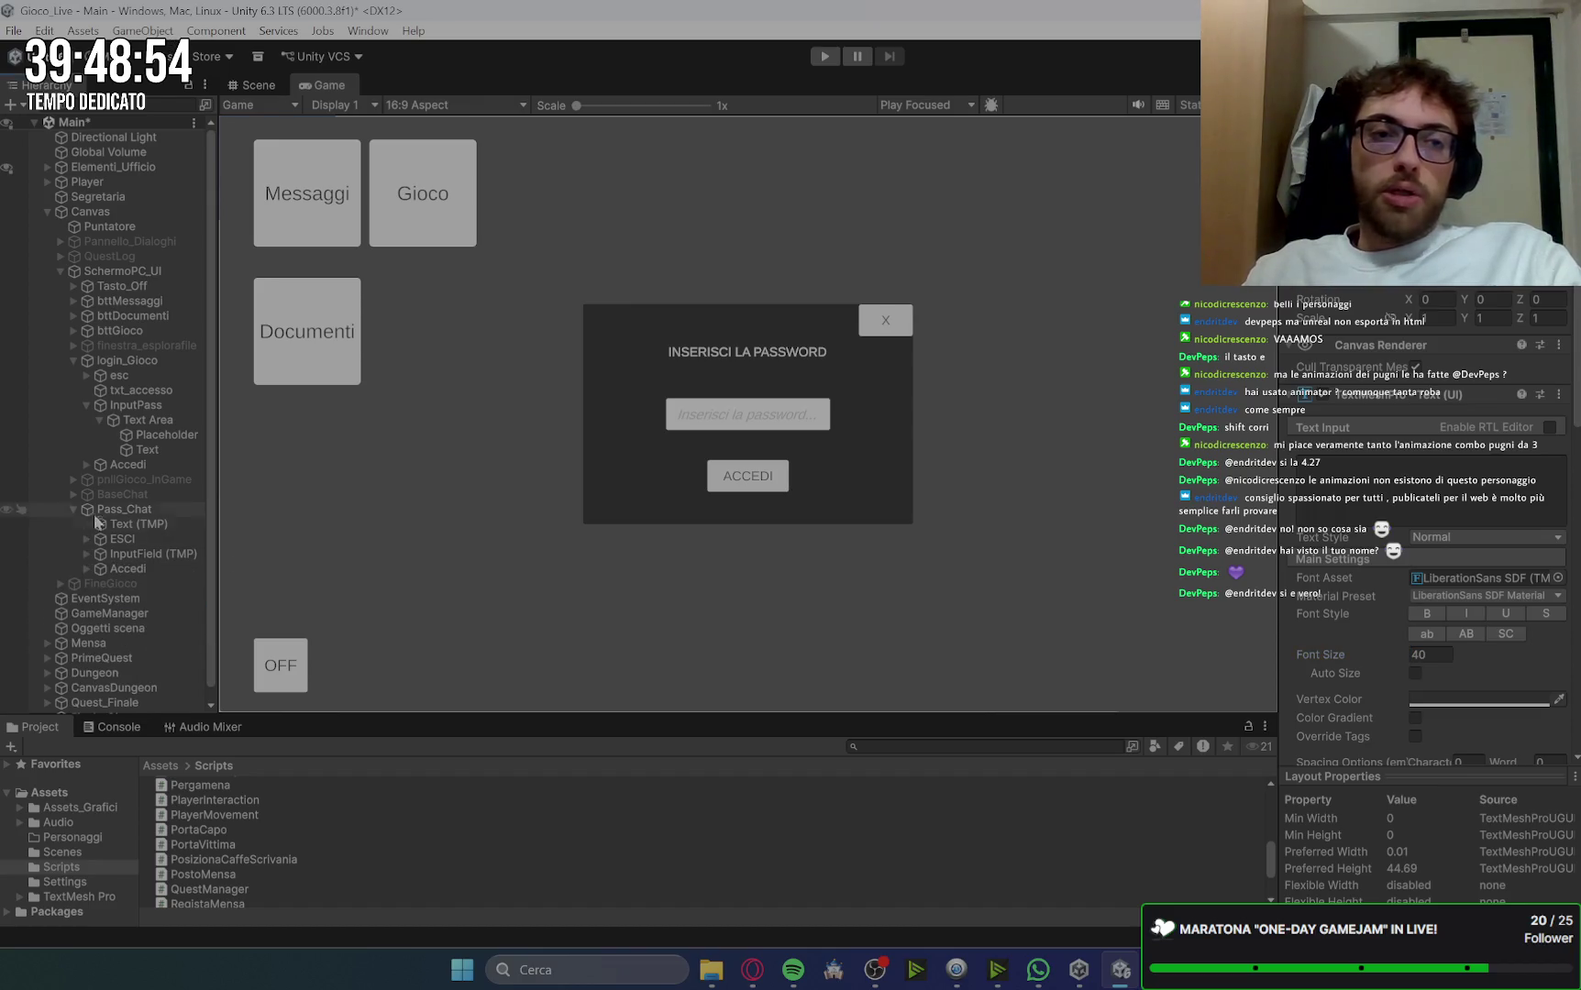
{"action": "left_click", "coordinate": [87, 405]}
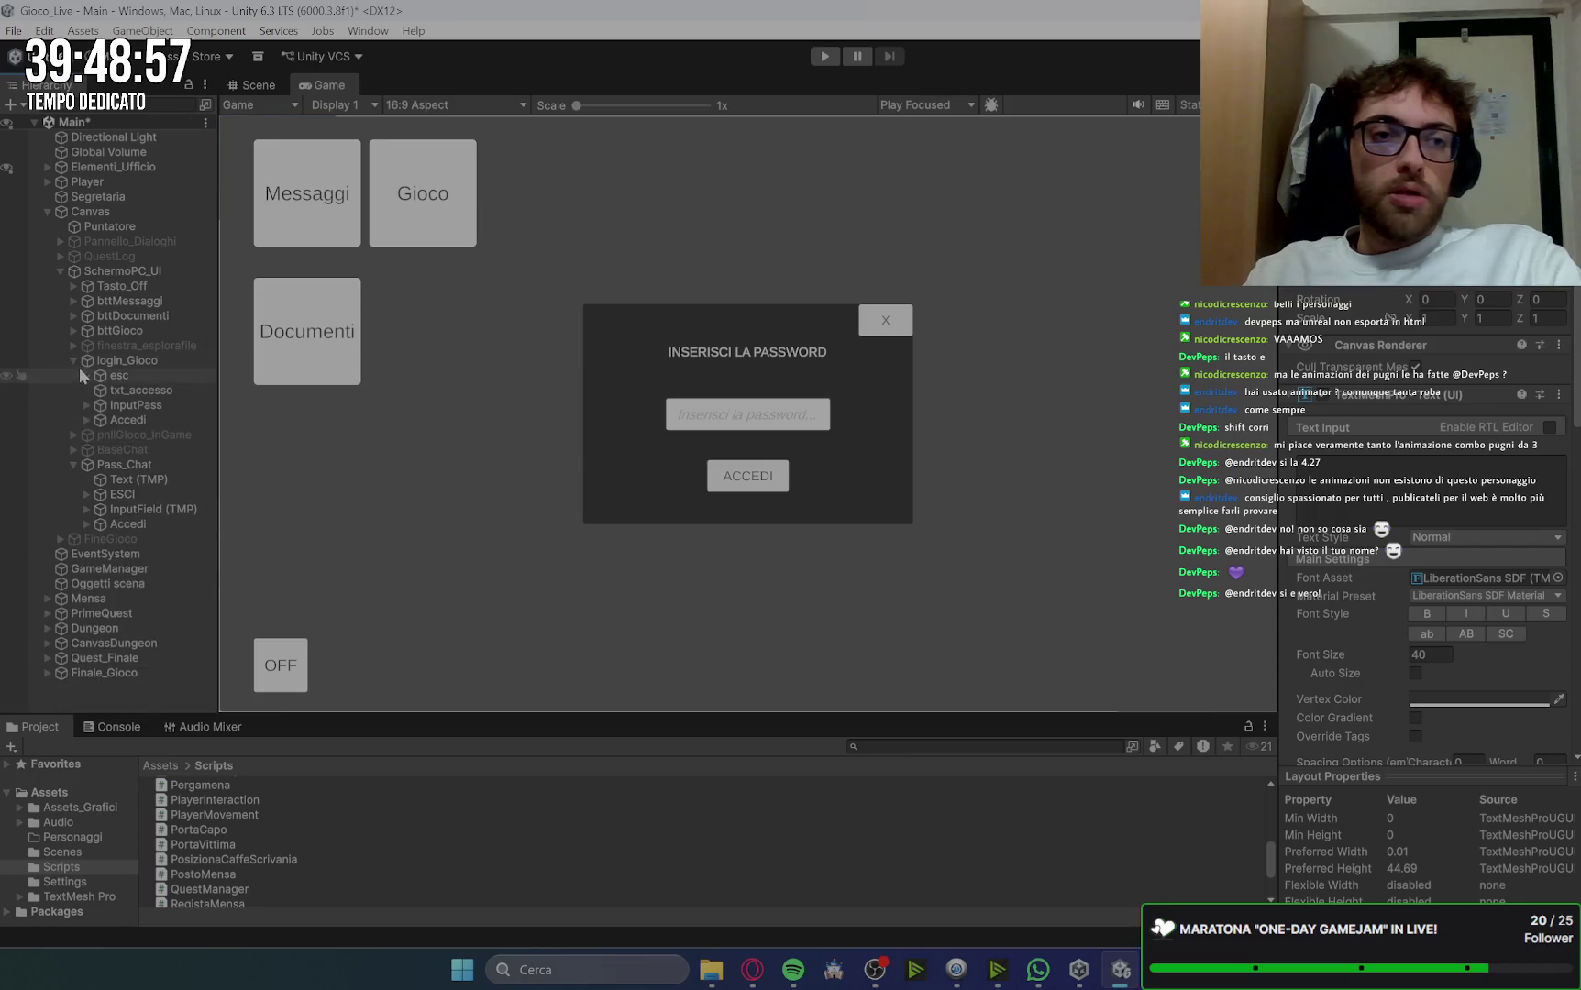
{"action": "left_click", "coordinate": [73, 464]}
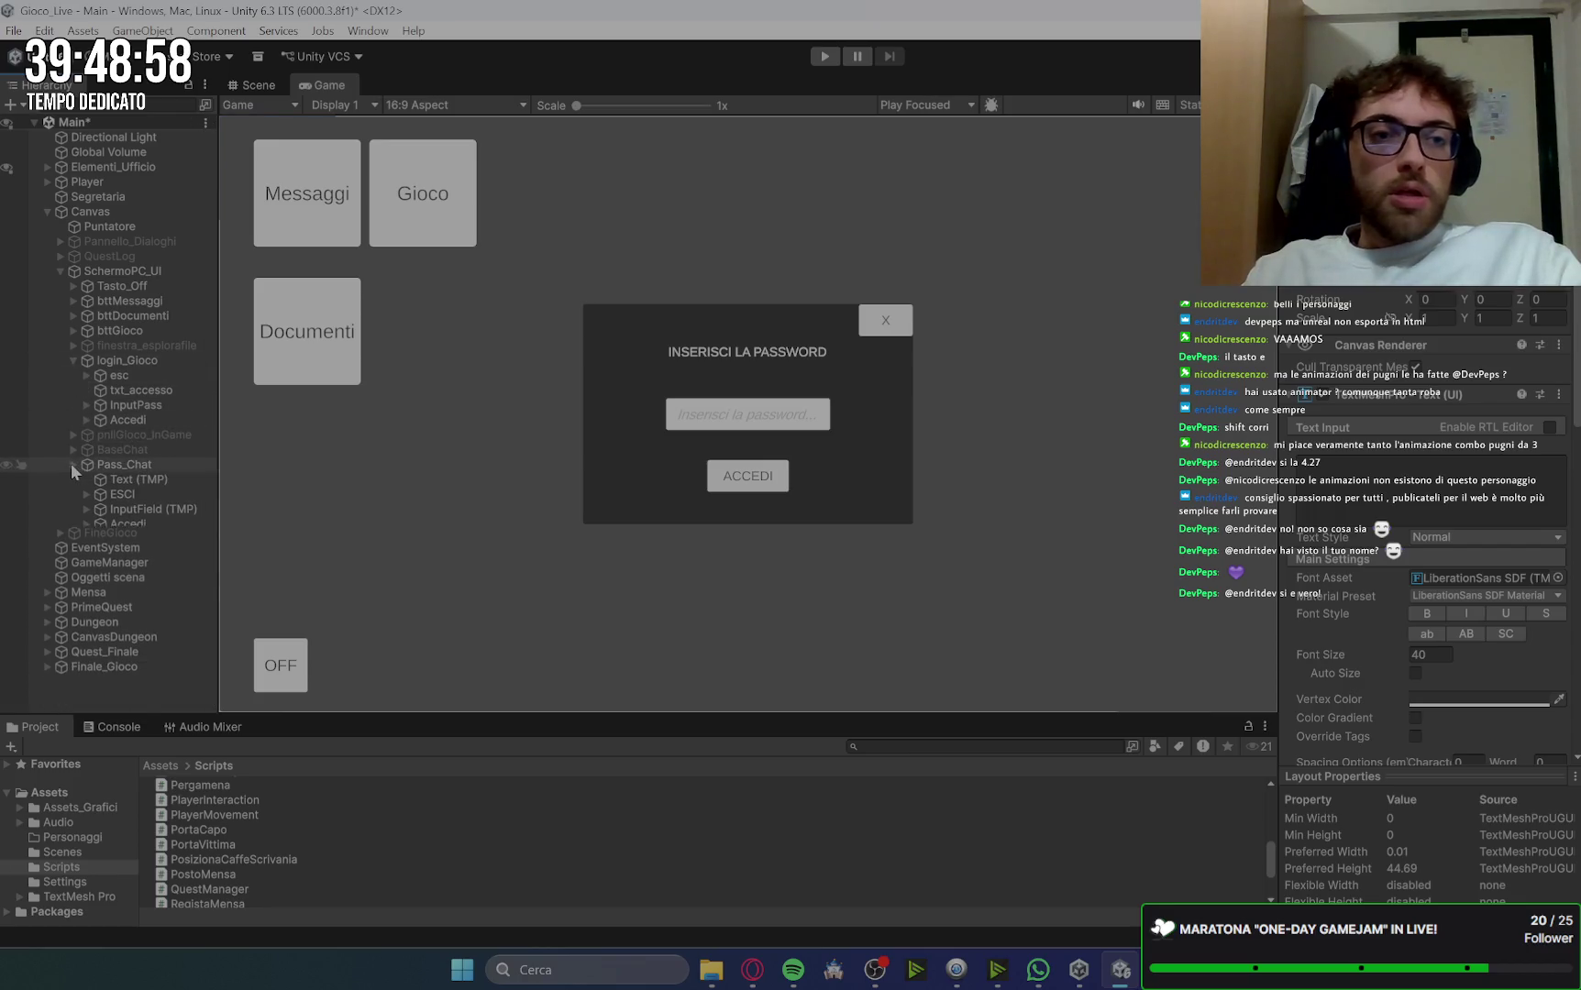
{"action": "left_click", "coordinate": [146, 468]}
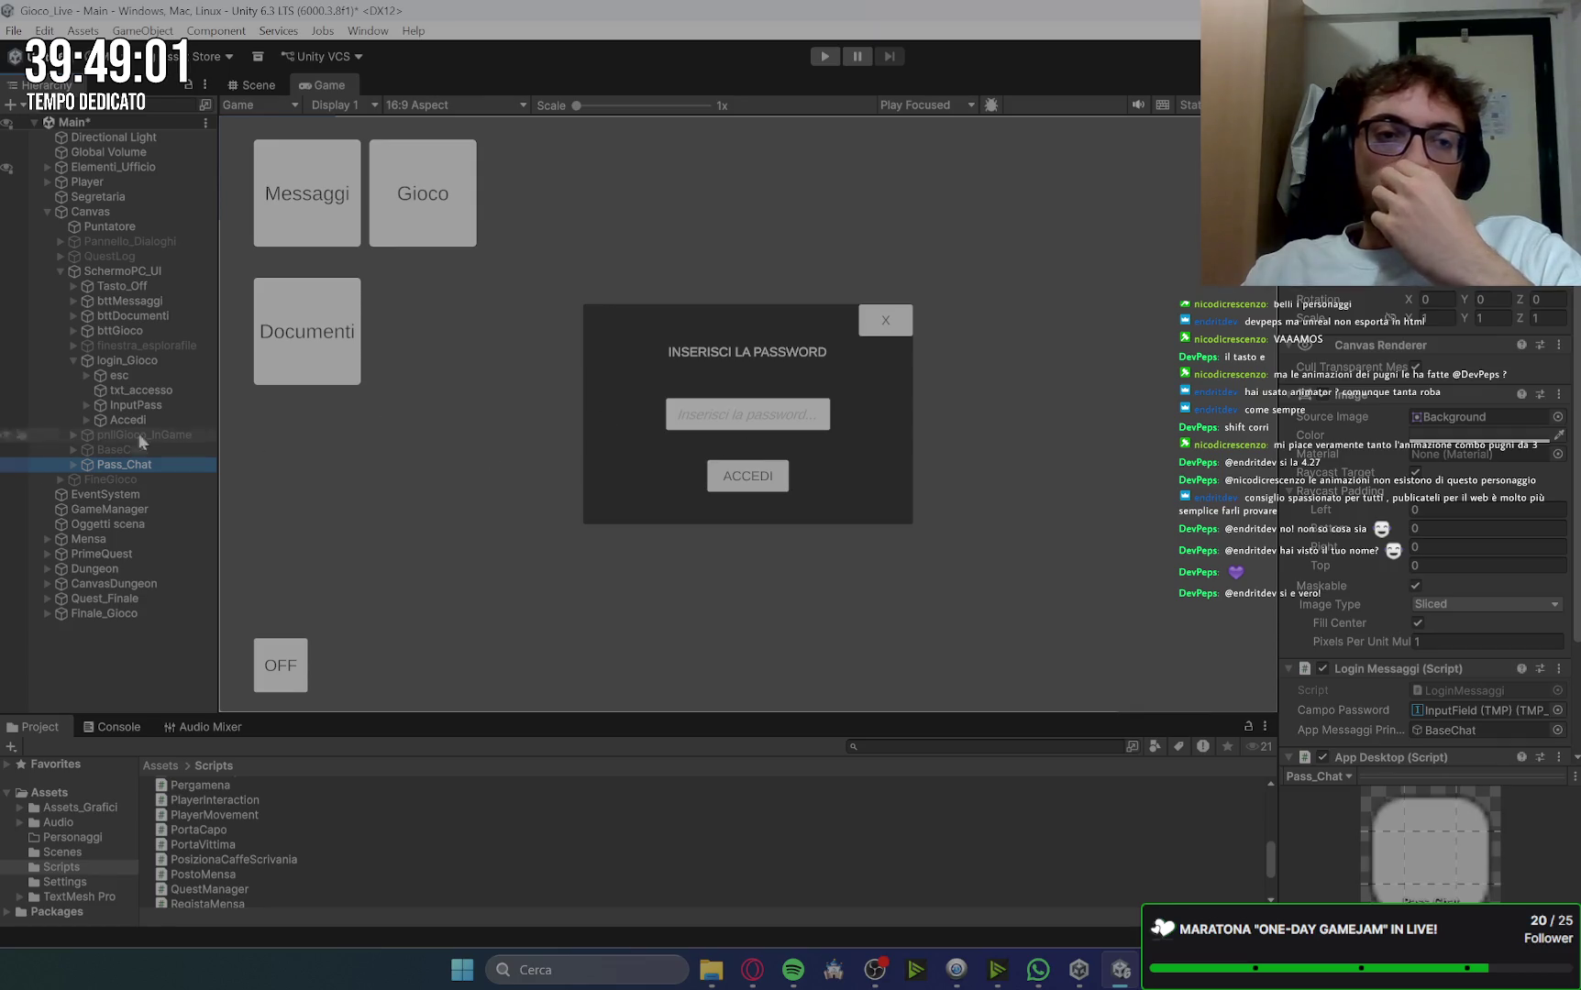
{"action": "left_click", "coordinate": [1051, 394]}
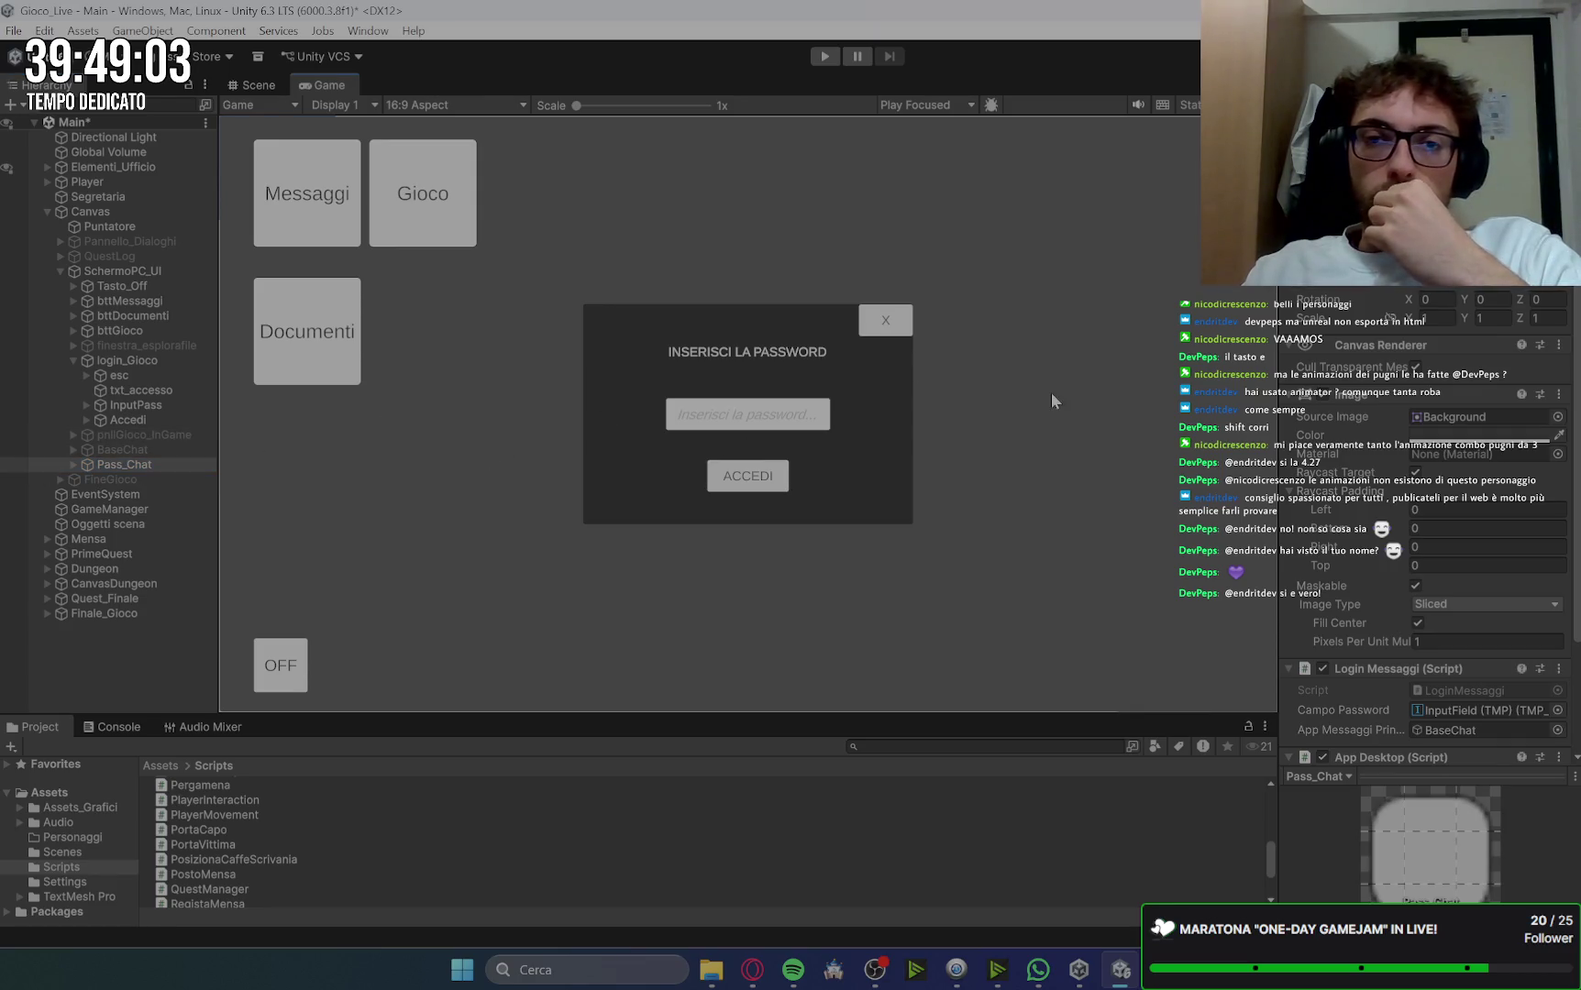
{"action": "left_click", "coordinate": [131, 466]}
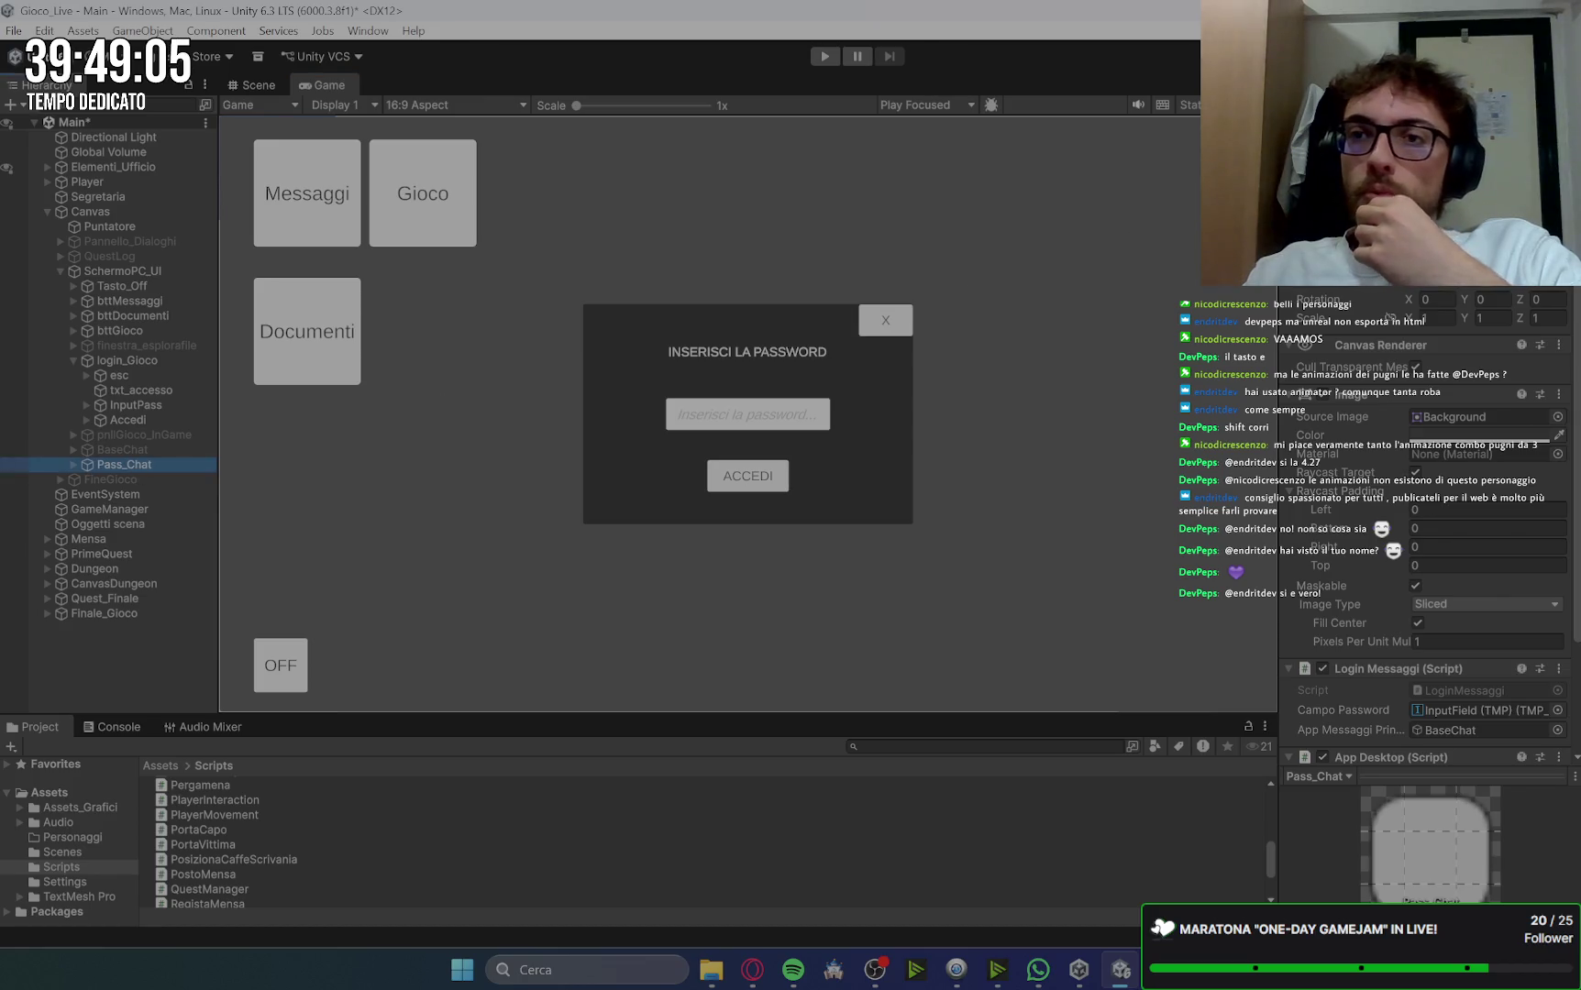
{"action": "key", "text": "alt+shift+a"}
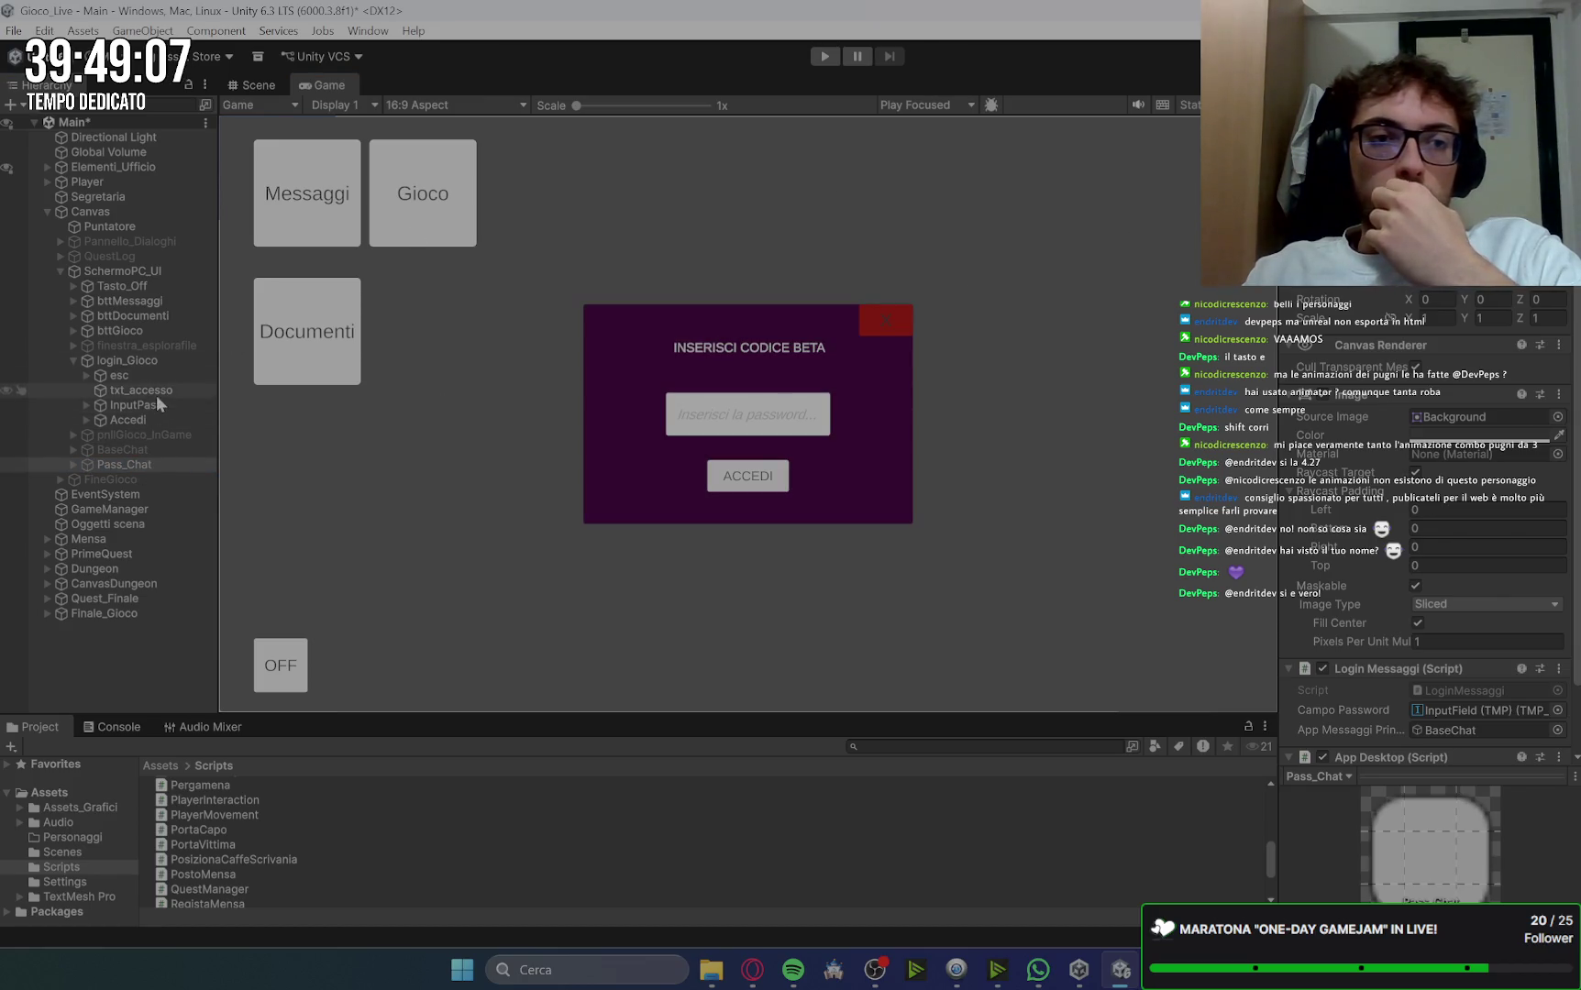
Step: Check InputPass, txt_accesso and the chat InputField, then deactivate login_Gioco
{"action": "left_click", "coordinate": [161, 403]}
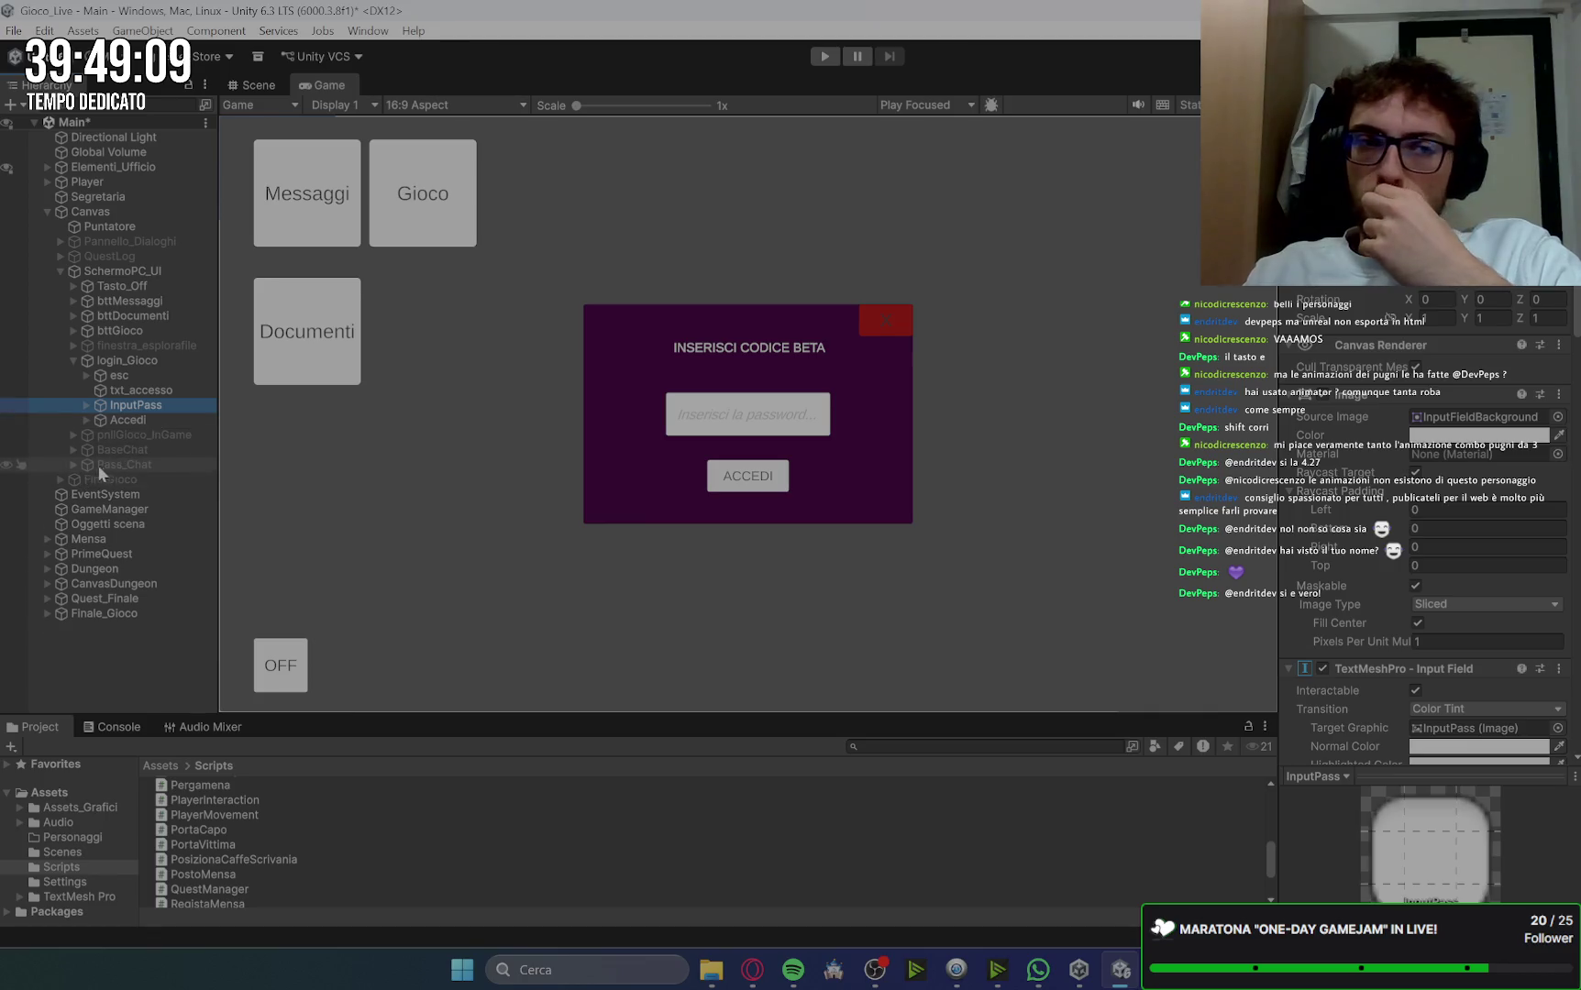
{"action": "left_click", "coordinate": [115, 468]}
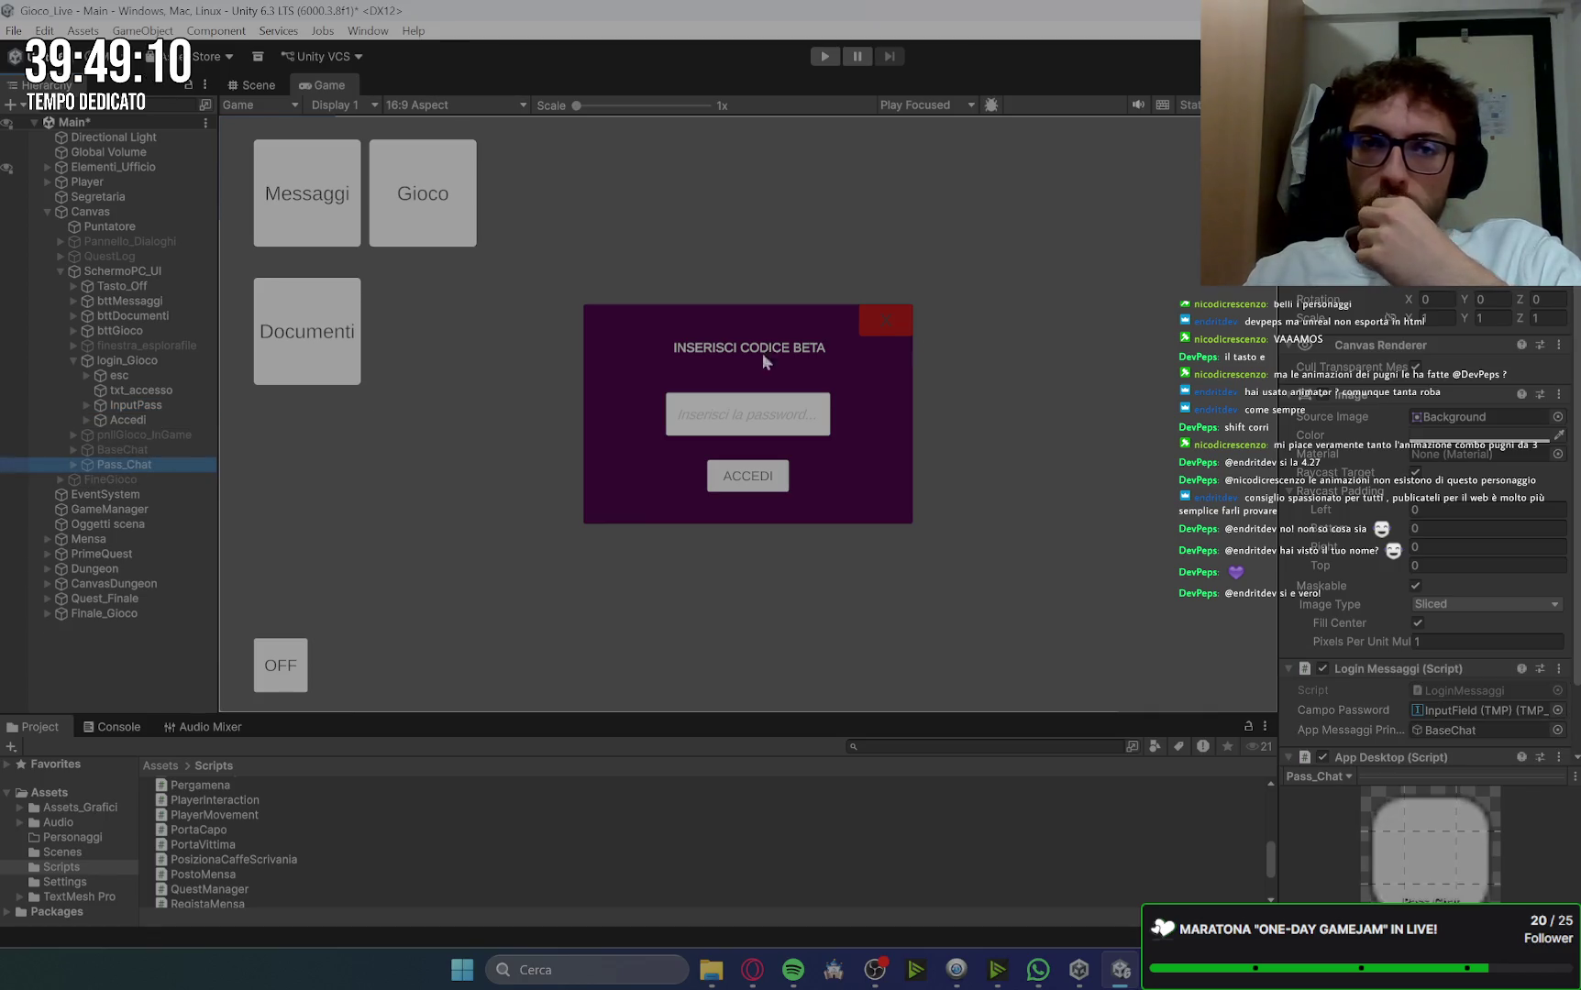
{"action": "left_click", "coordinate": [145, 389]}
{"action": "left_click", "coordinate": [139, 409]}
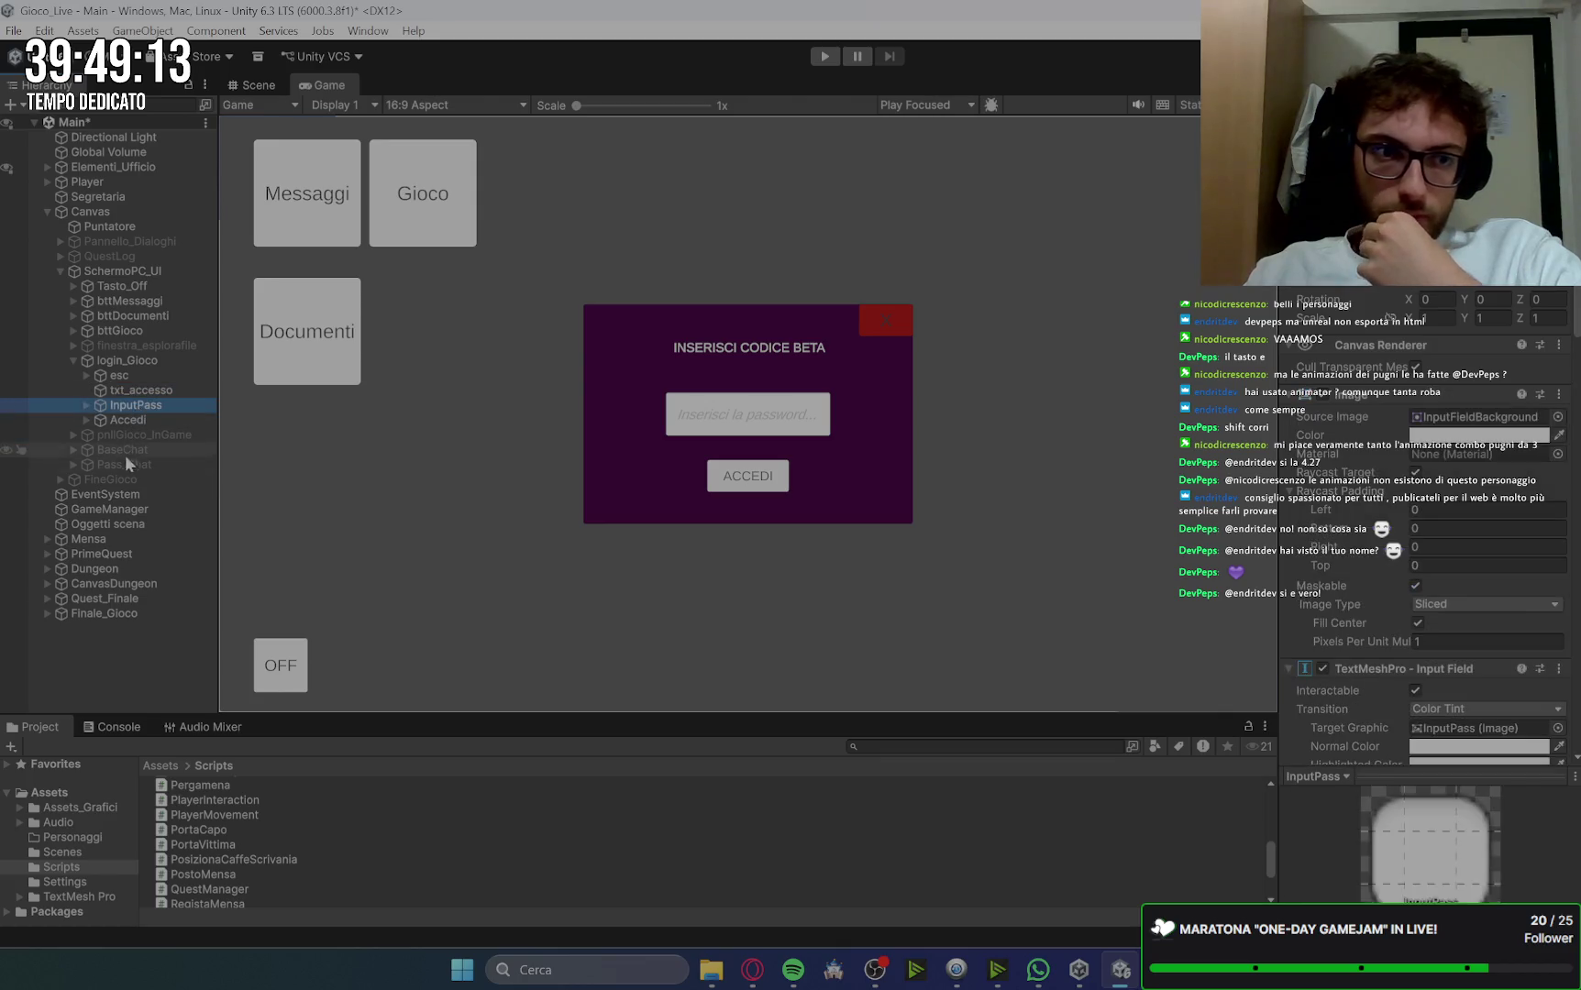
{"action": "left_click", "coordinate": [74, 464]}
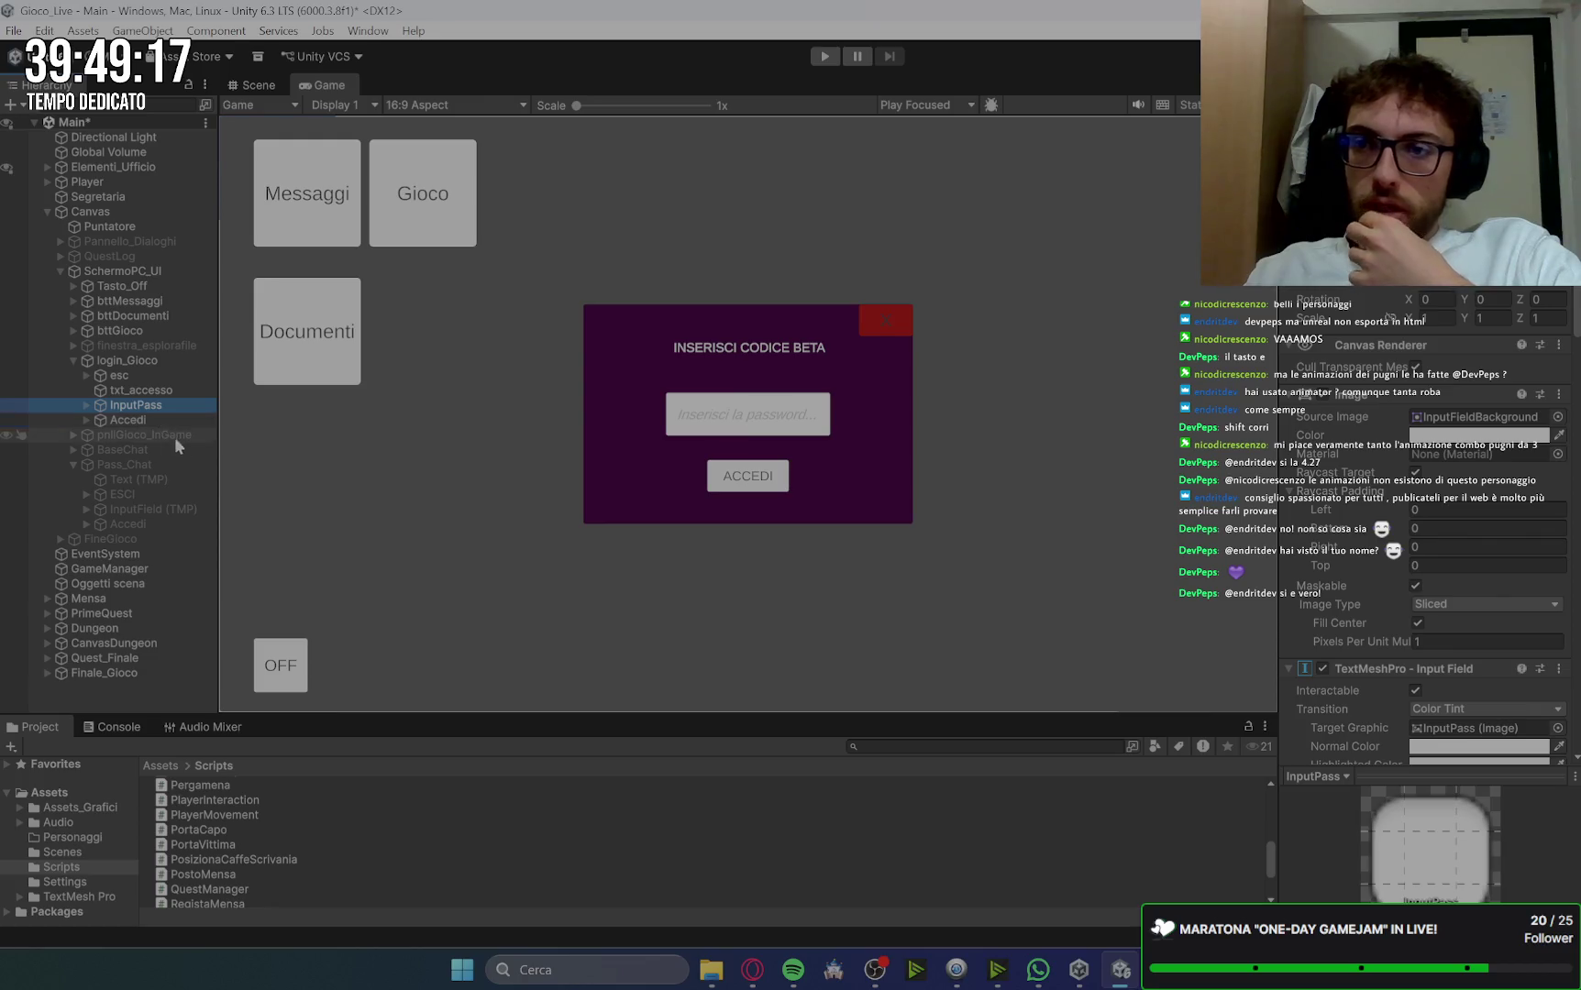
{"action": "left_click", "coordinate": [148, 509]}
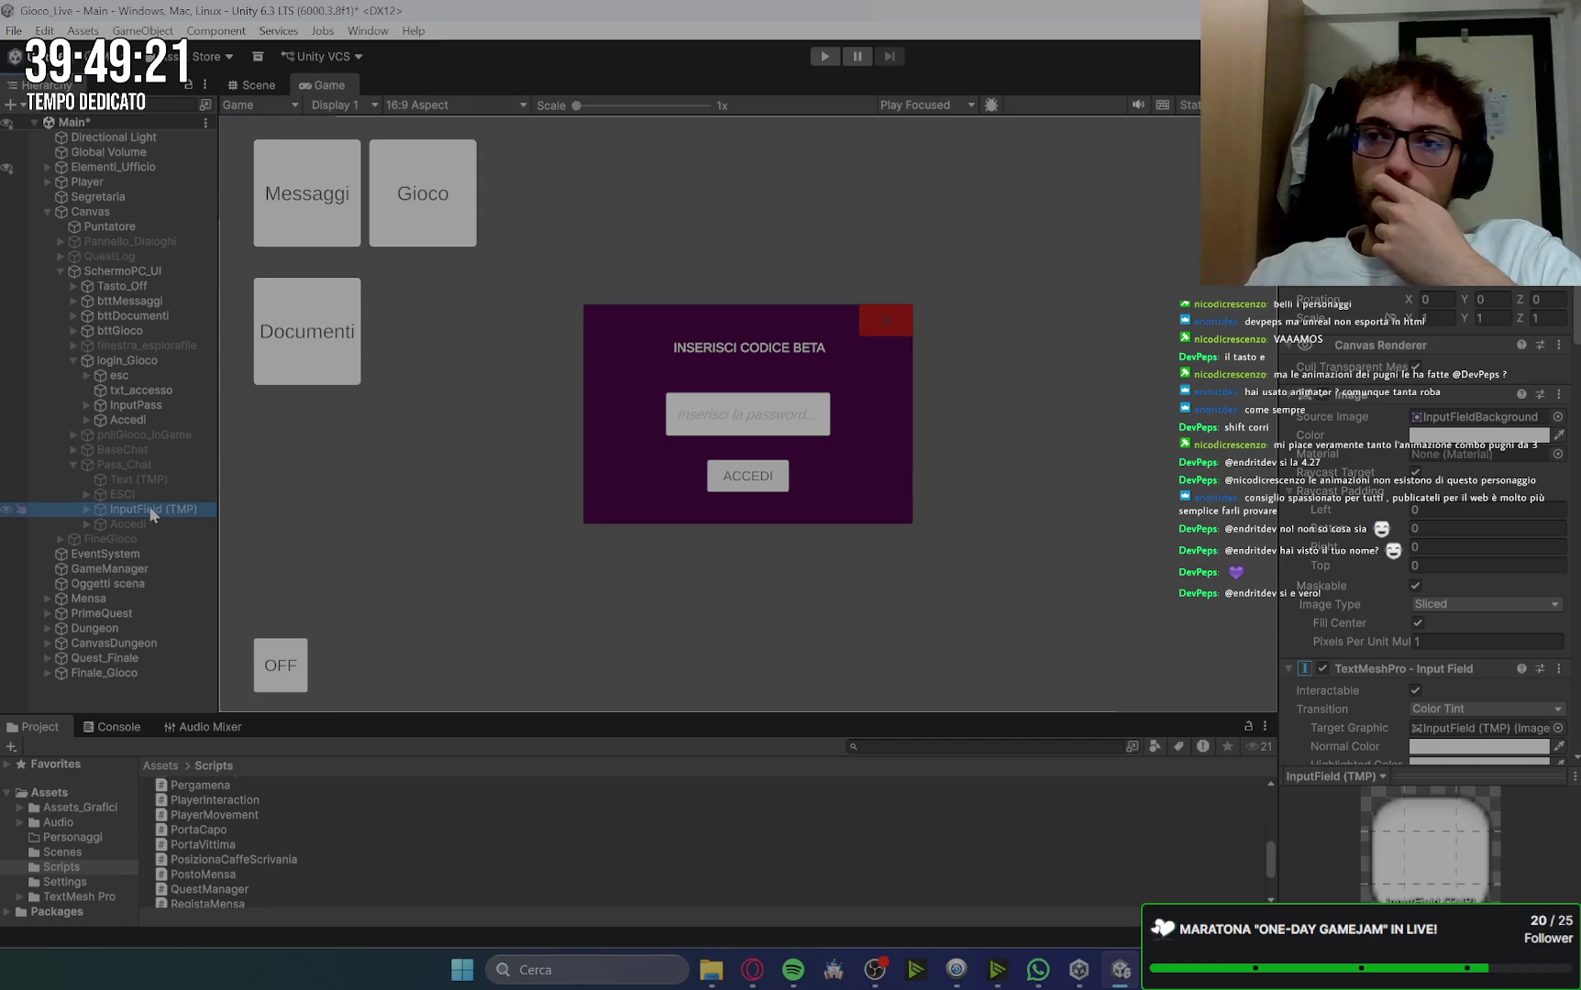
{"action": "left_click", "coordinate": [1038, 298]}
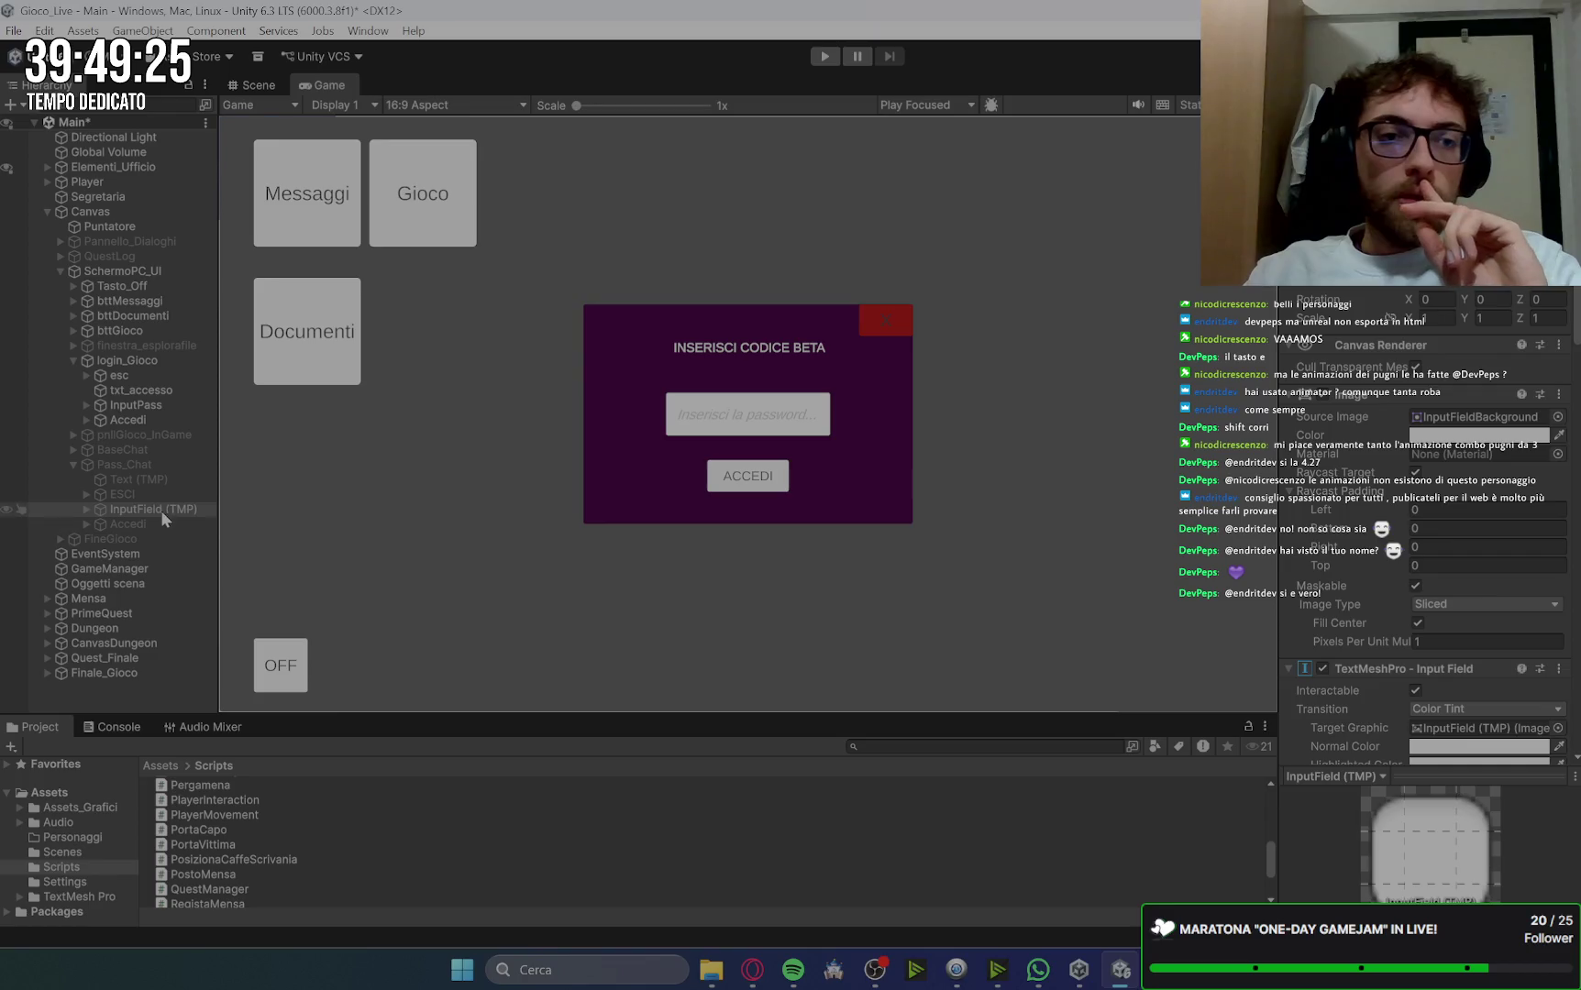
{"action": "left_click", "coordinate": [157, 404]}
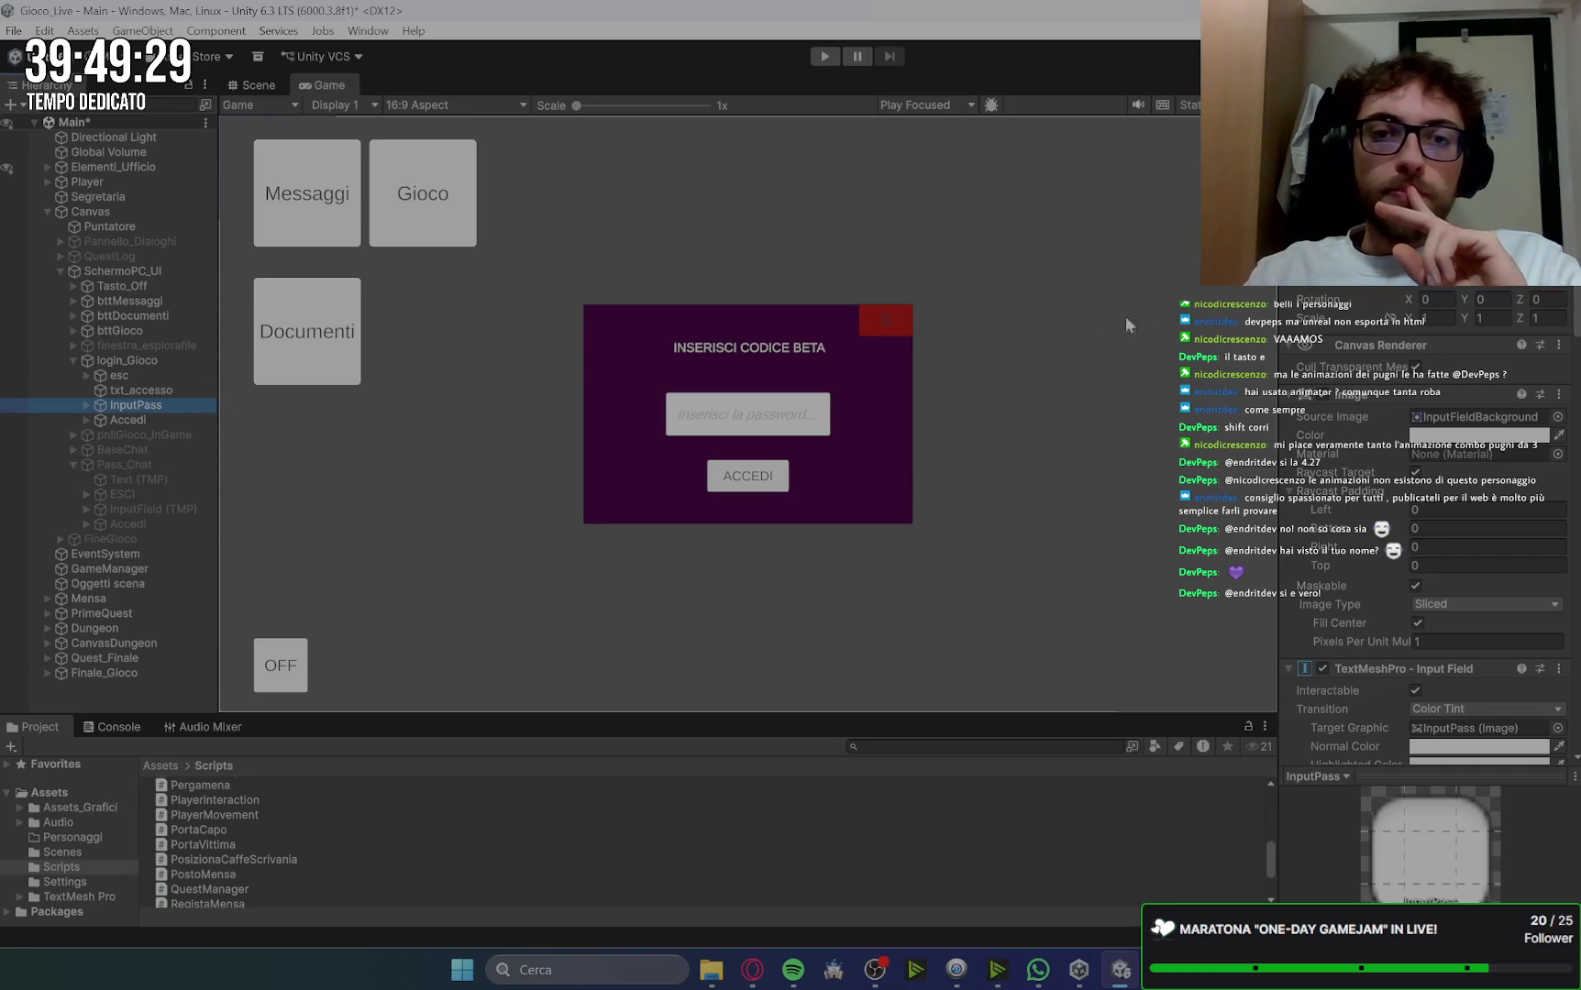
{"action": "left_click", "coordinate": [144, 362]}
{"action": "key", "text": "alt+shift+a"}
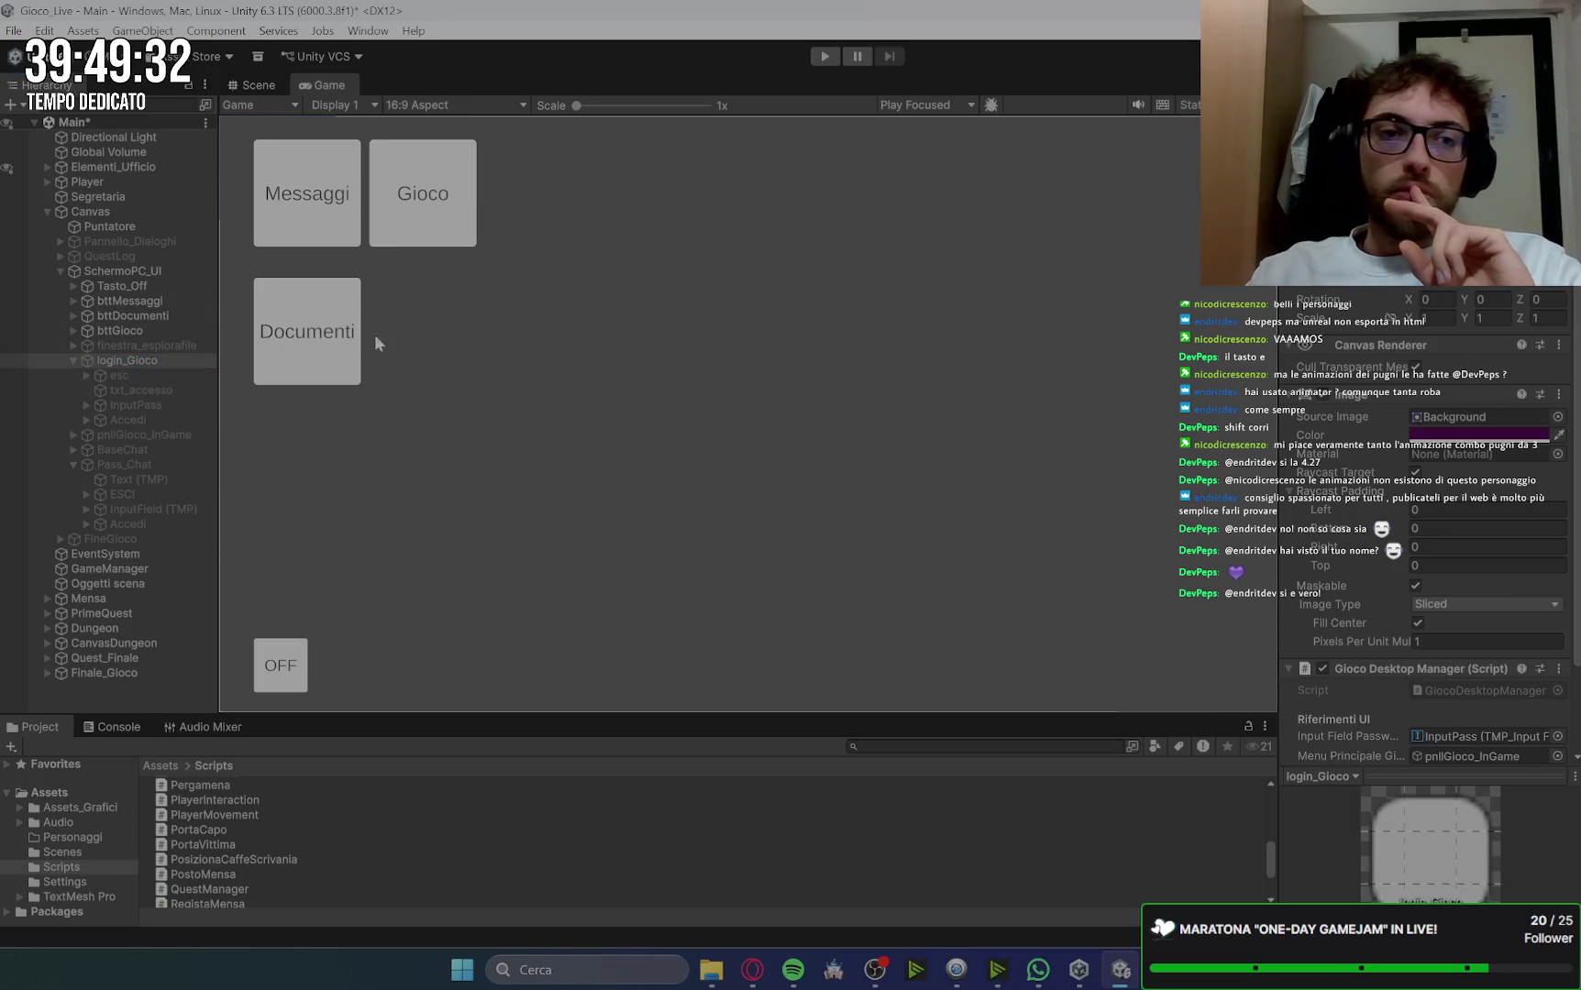
Step: Enable FineGioco, centre its message and add '!' so it reads GRAZIE PER AVER GIOCATO!
{"action": "left_click", "coordinate": [73, 465]}
{"action": "left_click", "coordinate": [127, 479]}
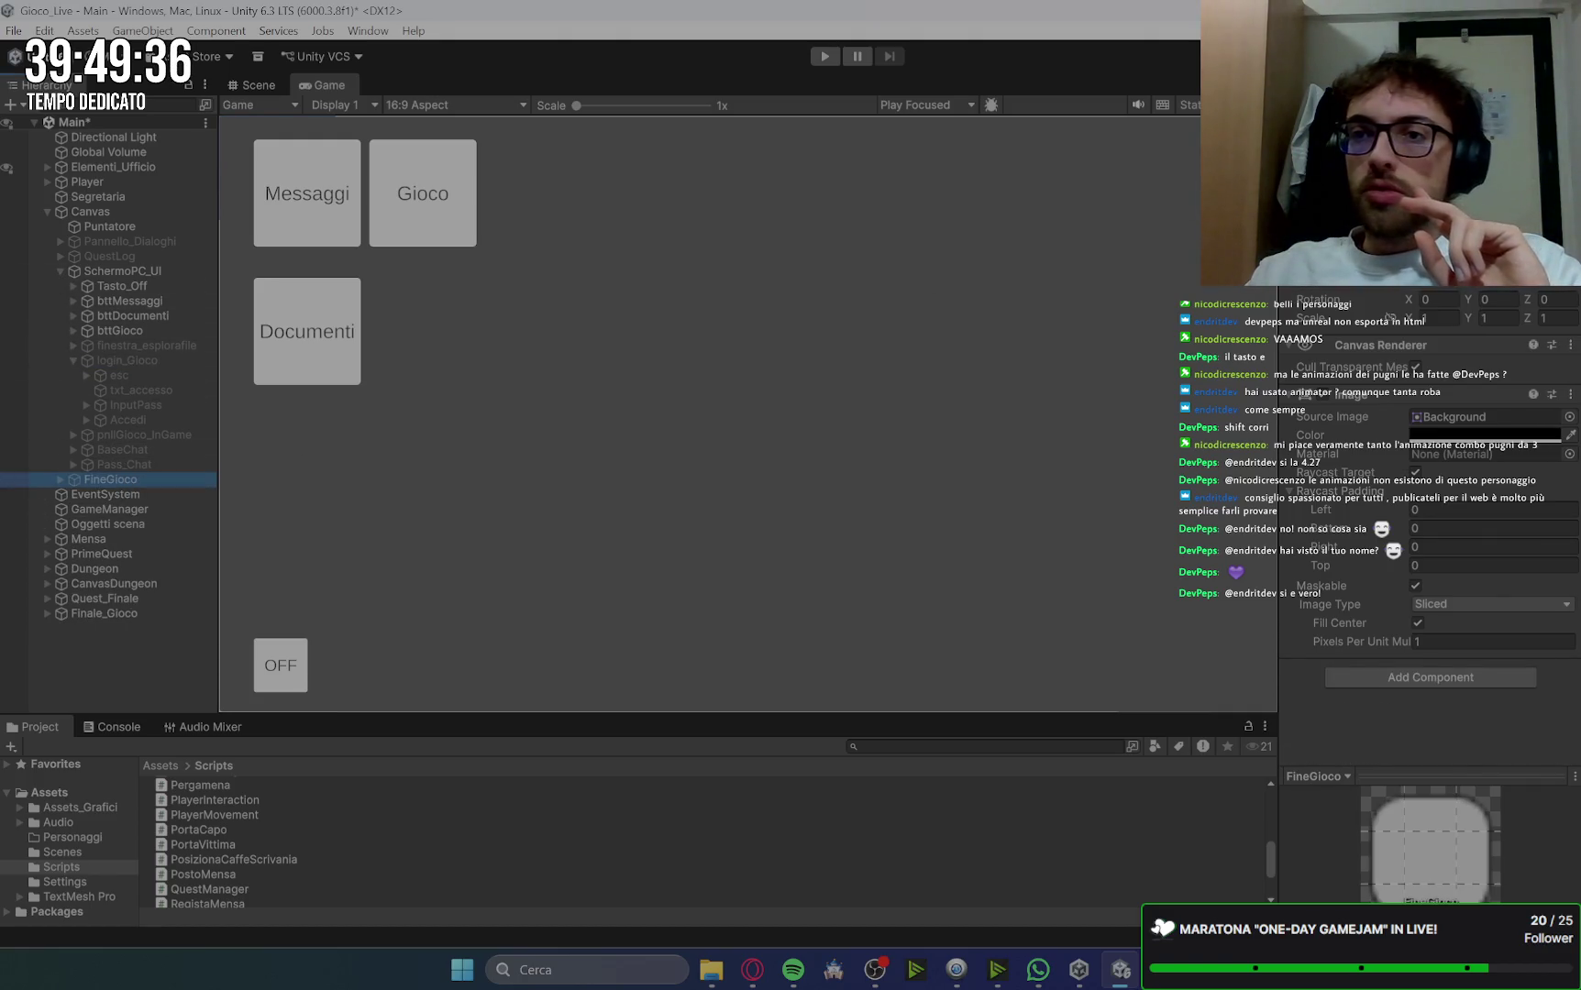
{"action": "key", "text": "alt+shift+a"}
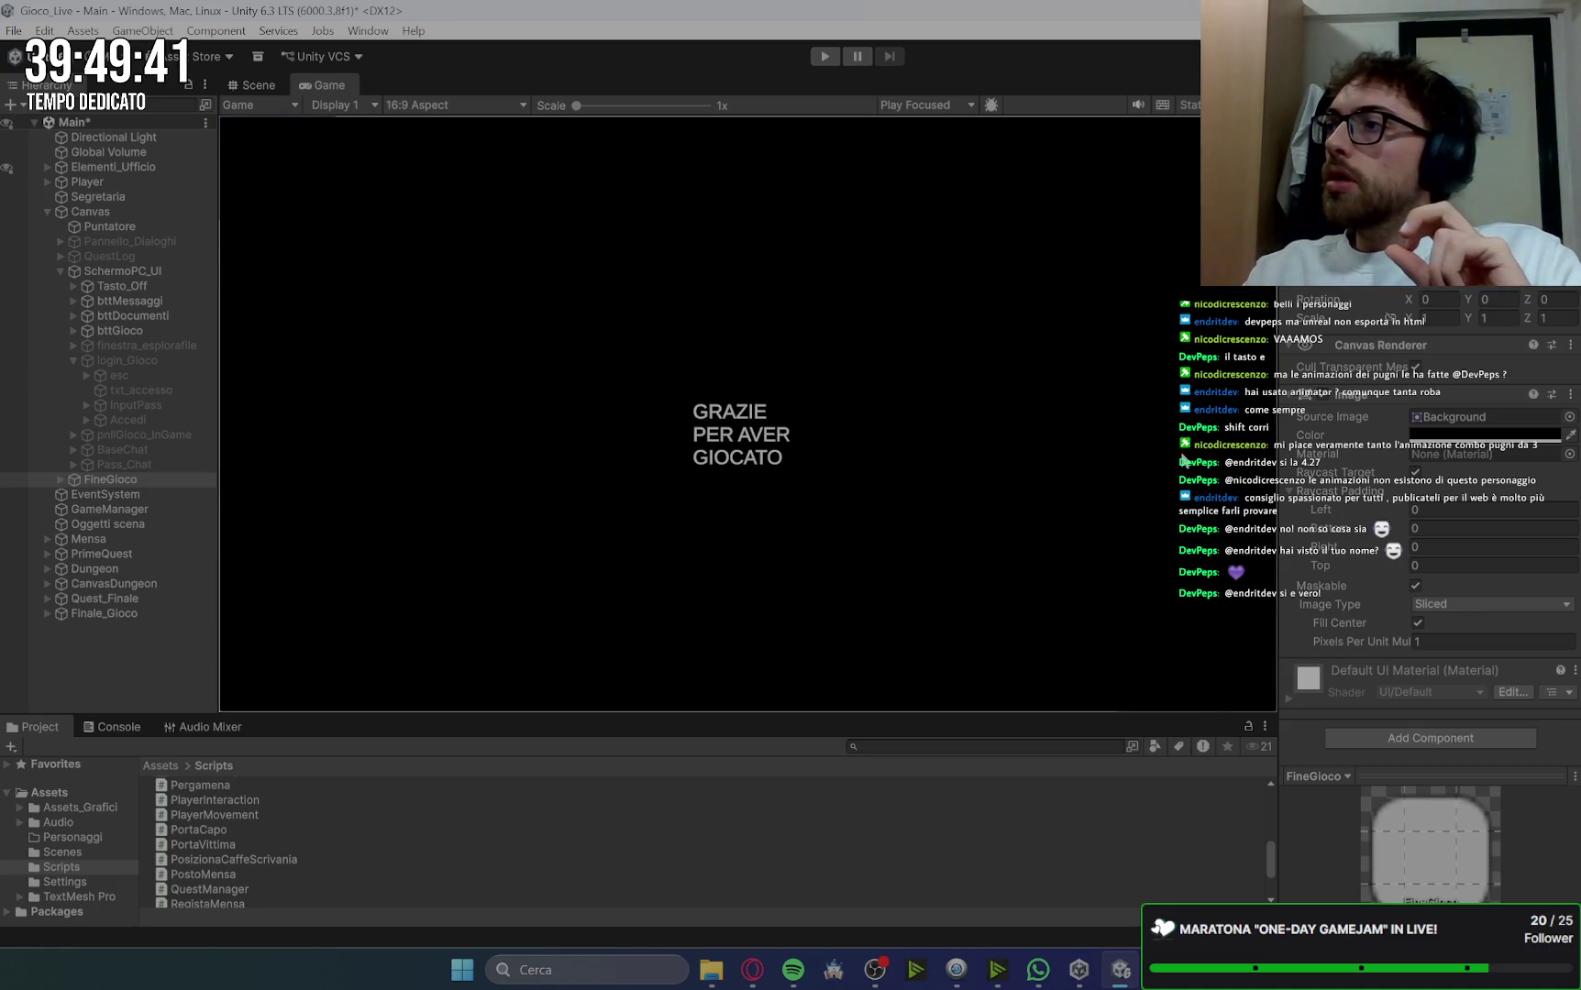
{"action": "left_click", "coordinate": [56, 480]}
{"action": "left_click", "coordinate": [129, 496]}
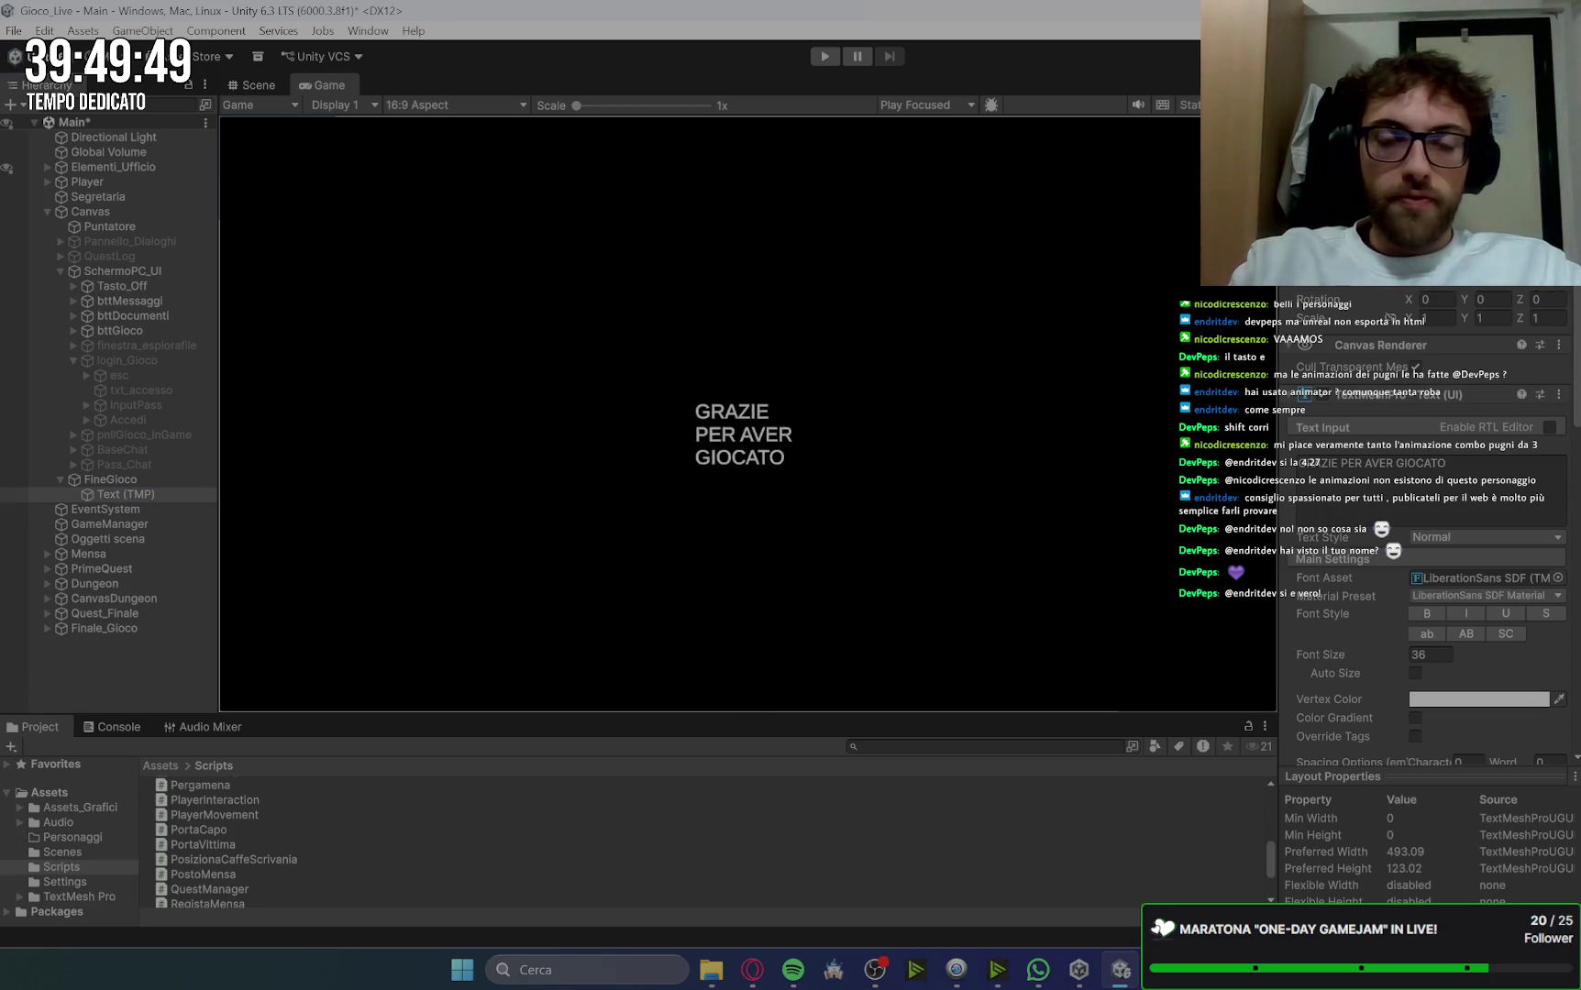
{"action": "scroll", "coordinate": [1362, 685], "scroll_direction": "down", "scroll_amount": 5}
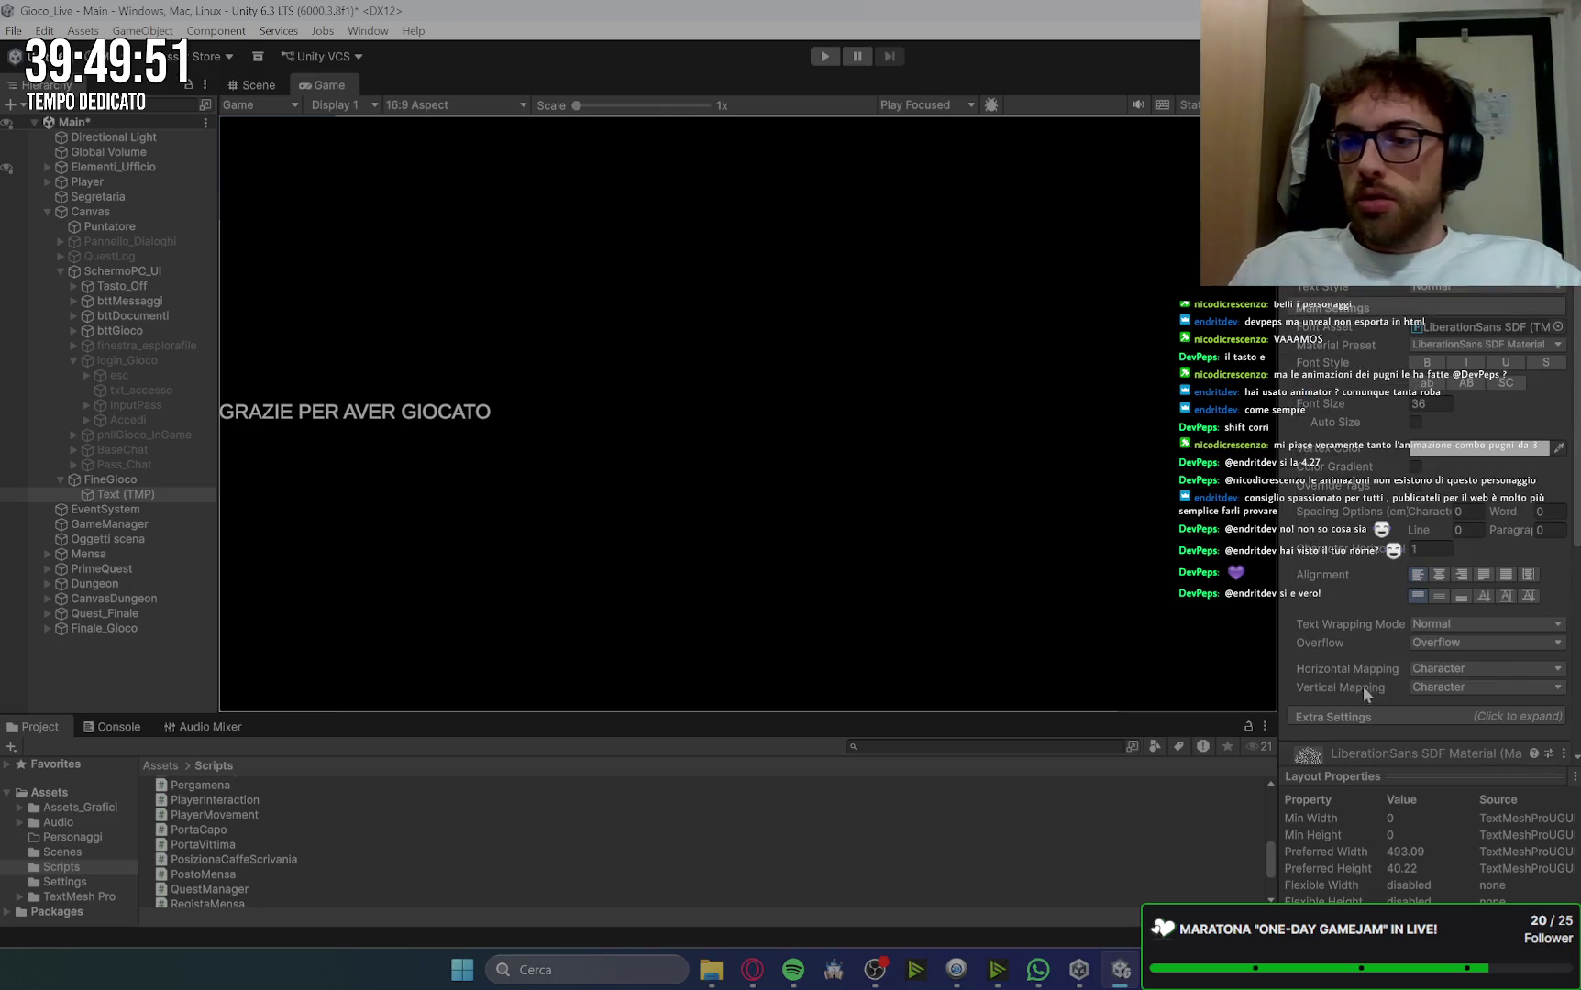
{"action": "left_click", "coordinate": [1436, 577]}
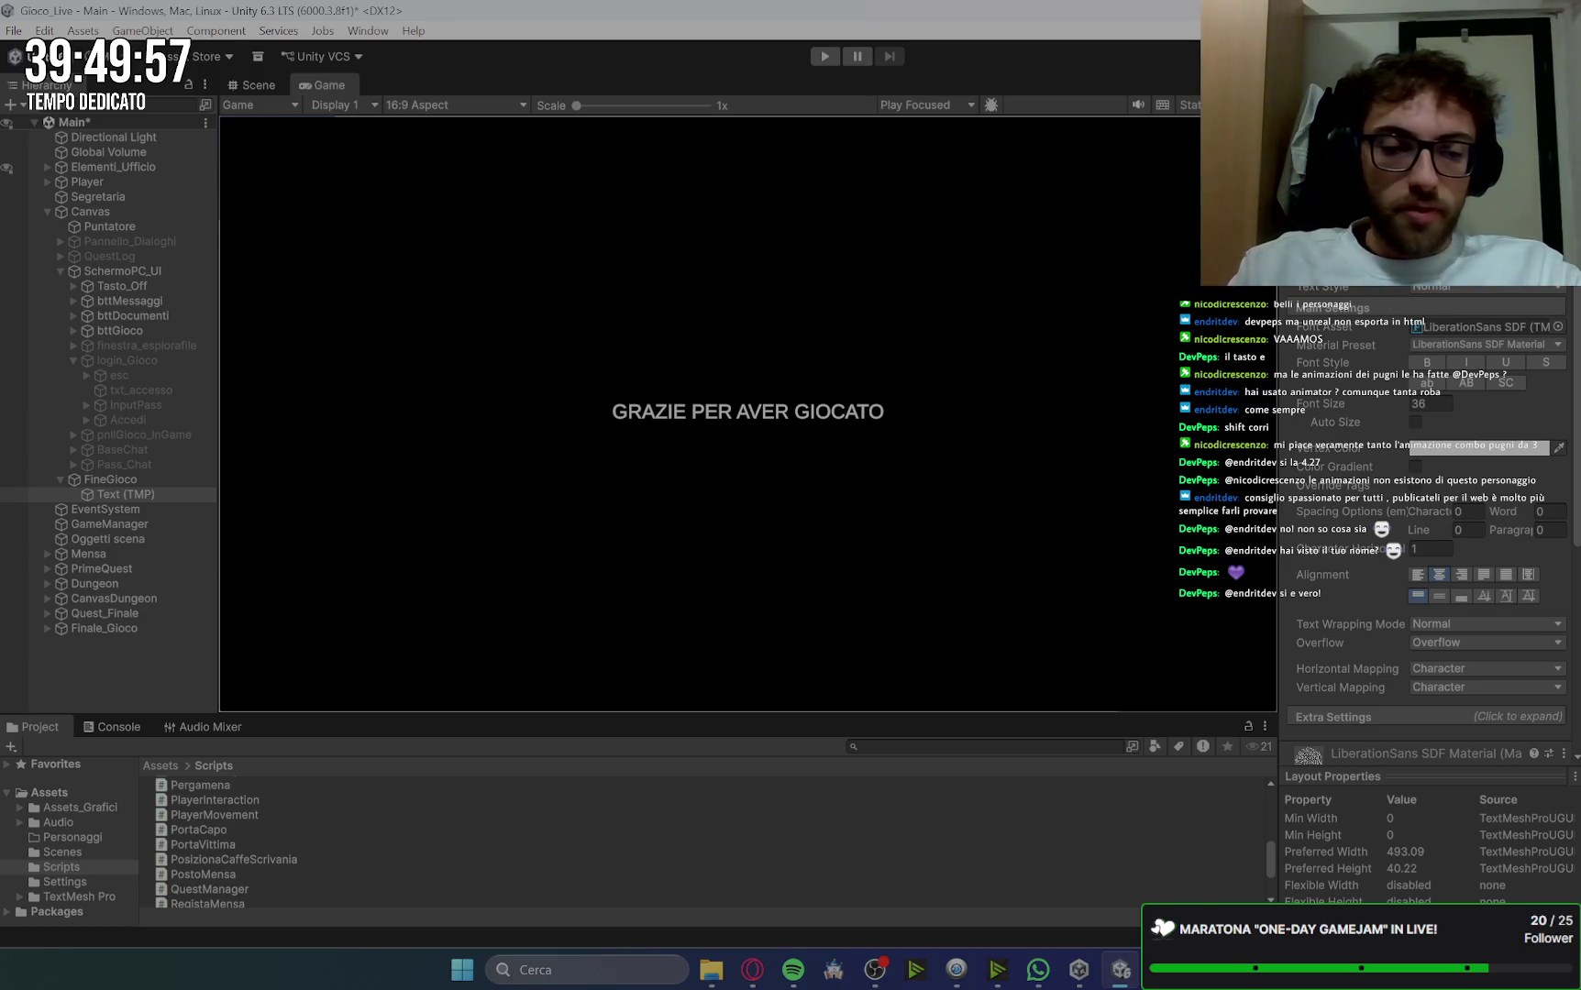
{"action": "type", "text": "!"}
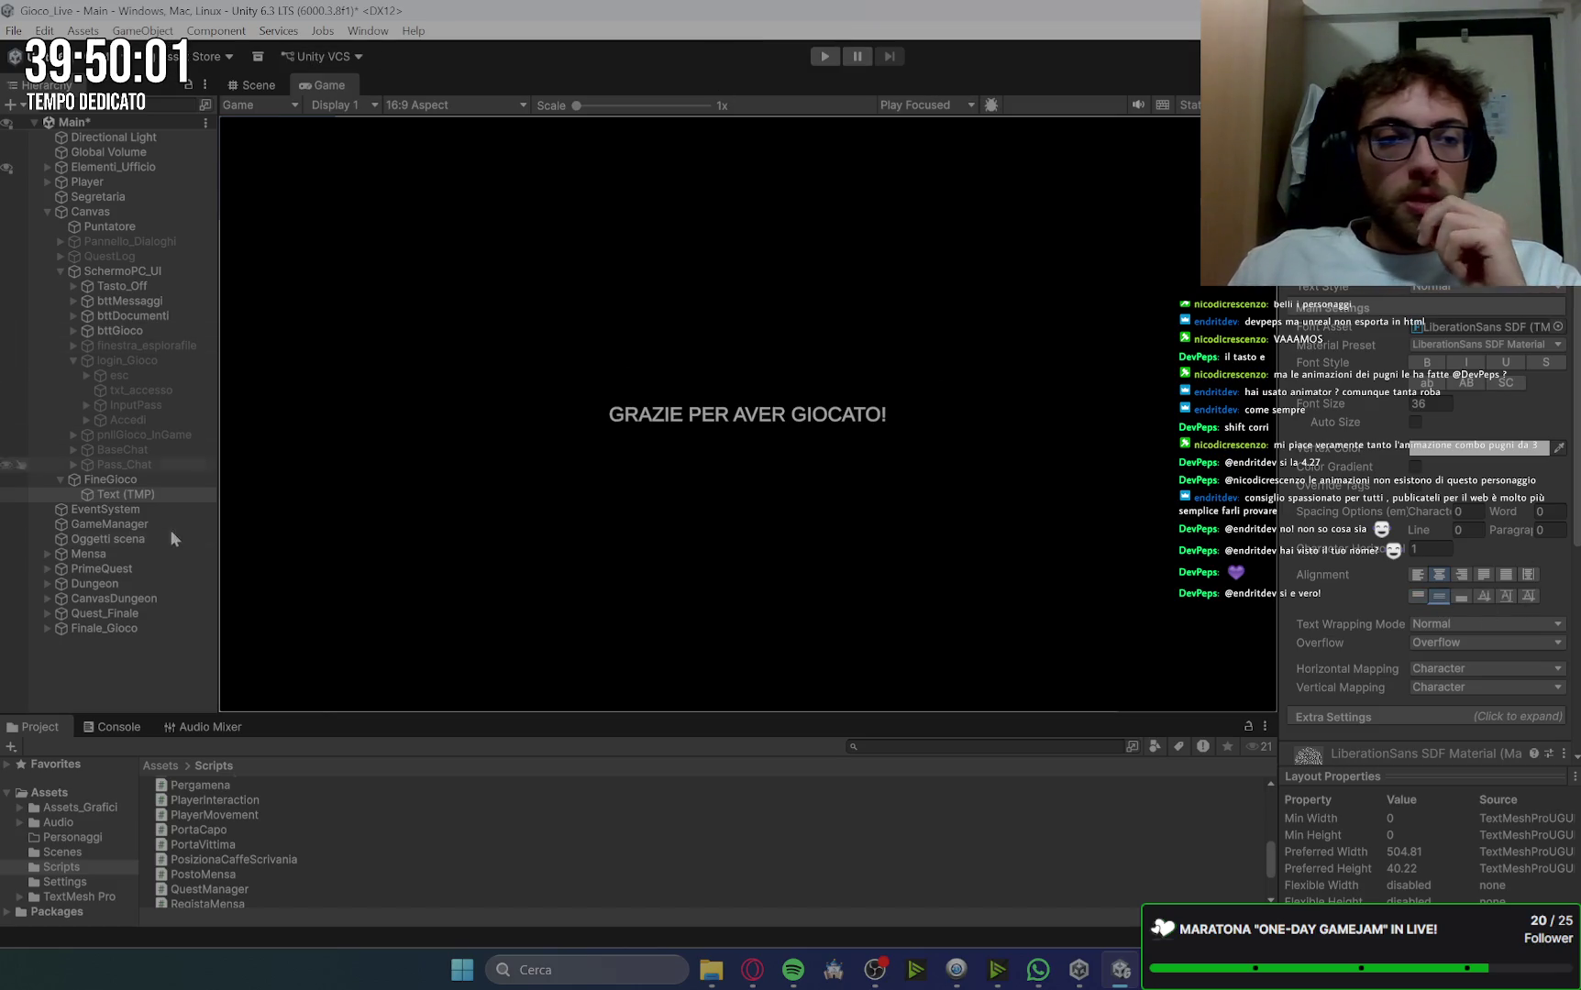
Step: Deactivate the FineGioco end screen again and collapse it in the Hierarchy
{"action": "left_click", "coordinate": [134, 481]}
{"action": "left_click", "coordinate": [1300, 121]}
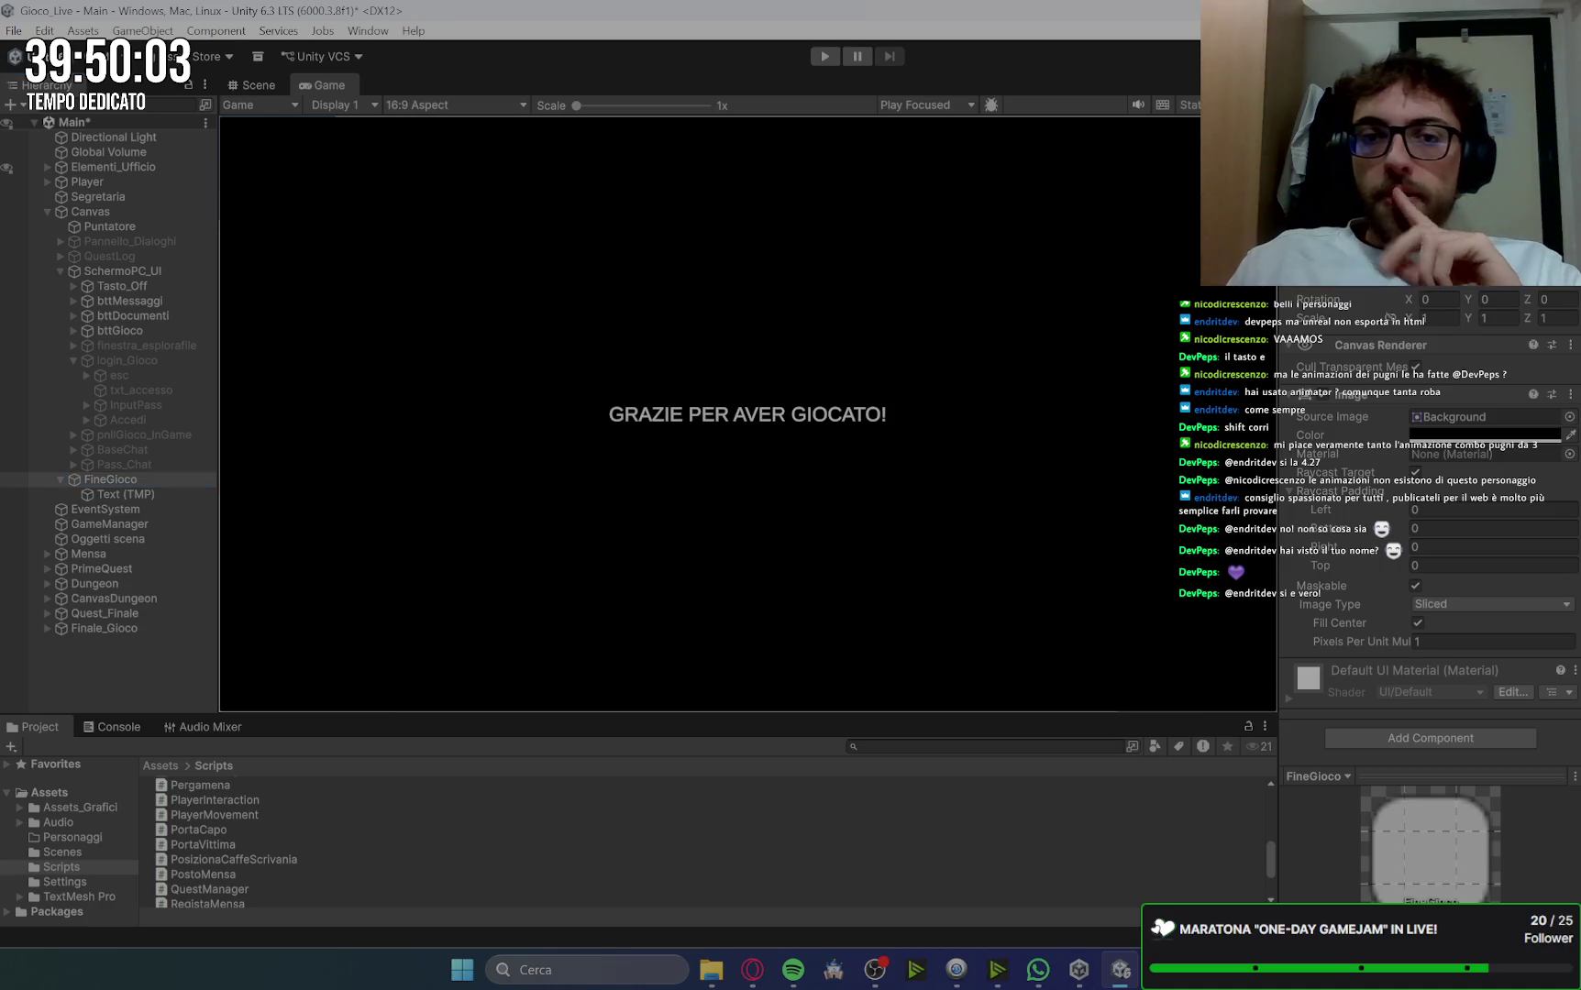
{"action": "left_click", "coordinate": [61, 479]}
{"action": "left_click", "coordinate": [47, 212]}
{"action": "left_click", "coordinate": [47, 213]}
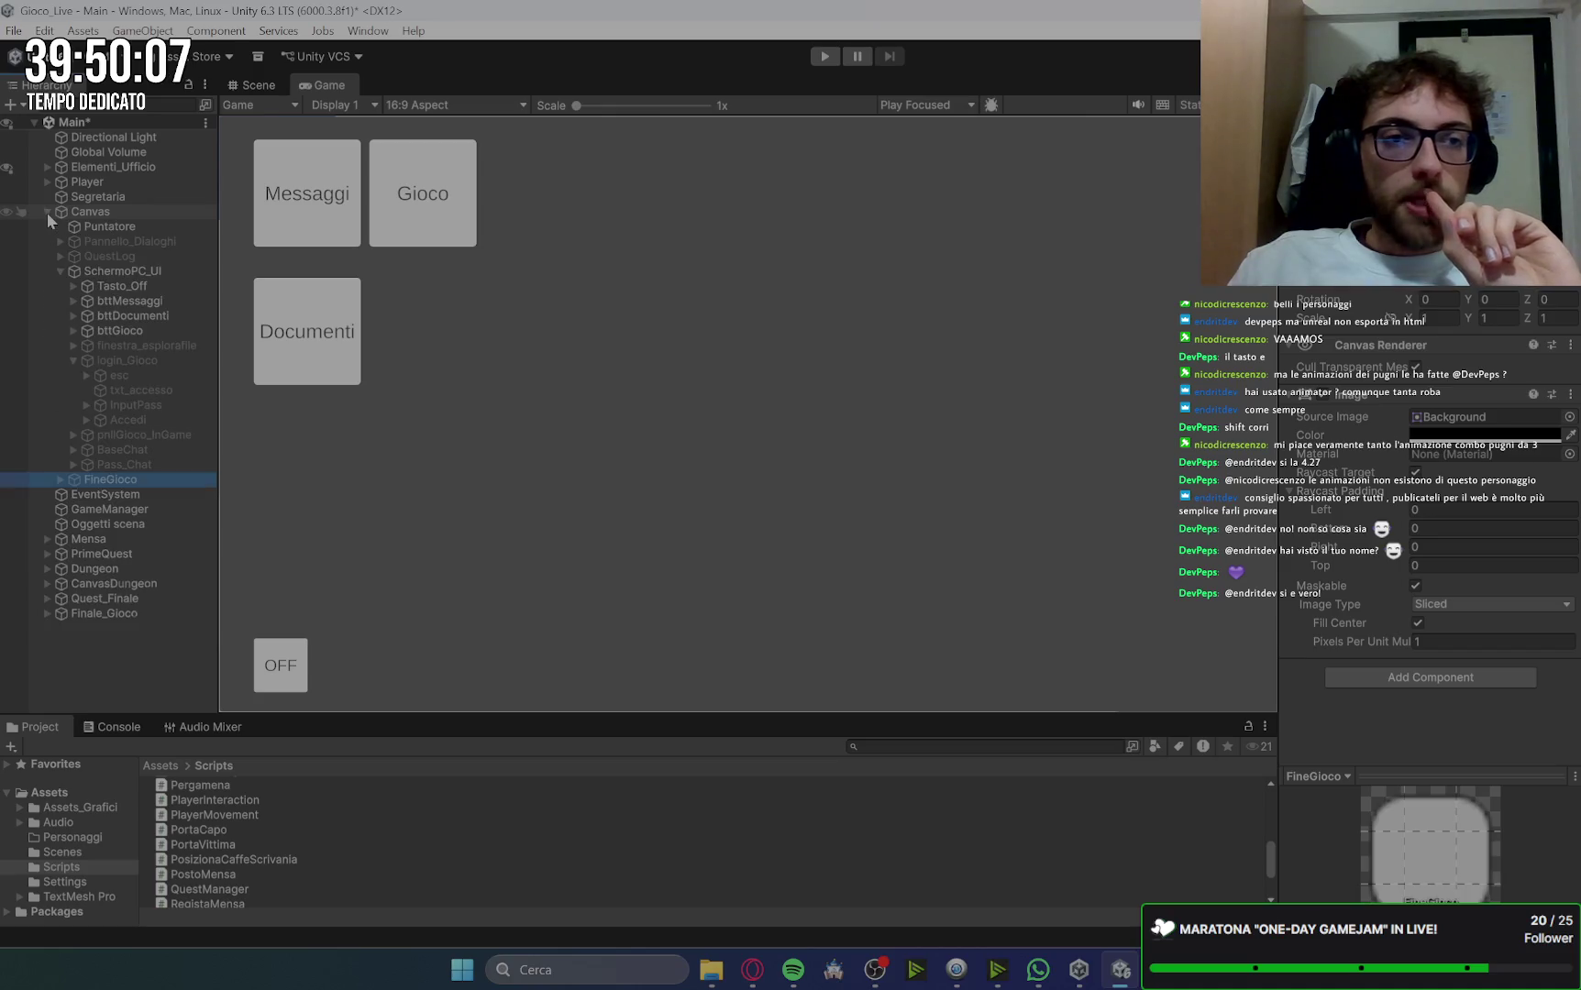
{"action": "left_click", "coordinate": [83, 272]}
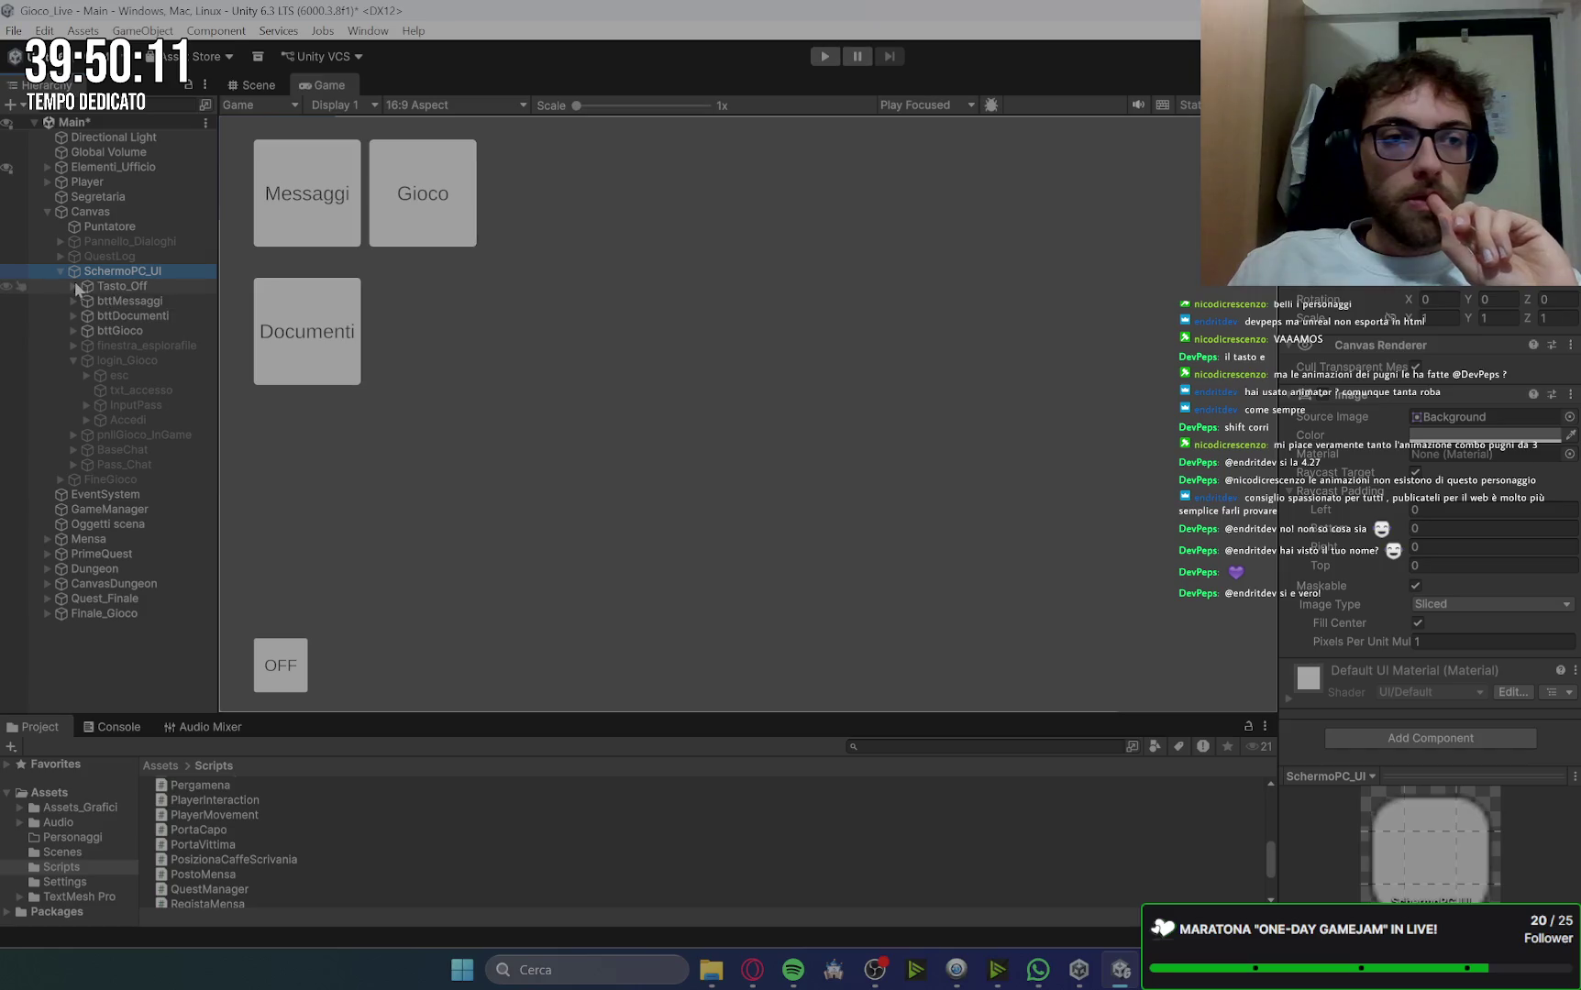
Step: Collapse and deactivate SchermoPC_UI, then look at the Puntatore object
{"action": "left_click", "coordinate": [60, 272]}
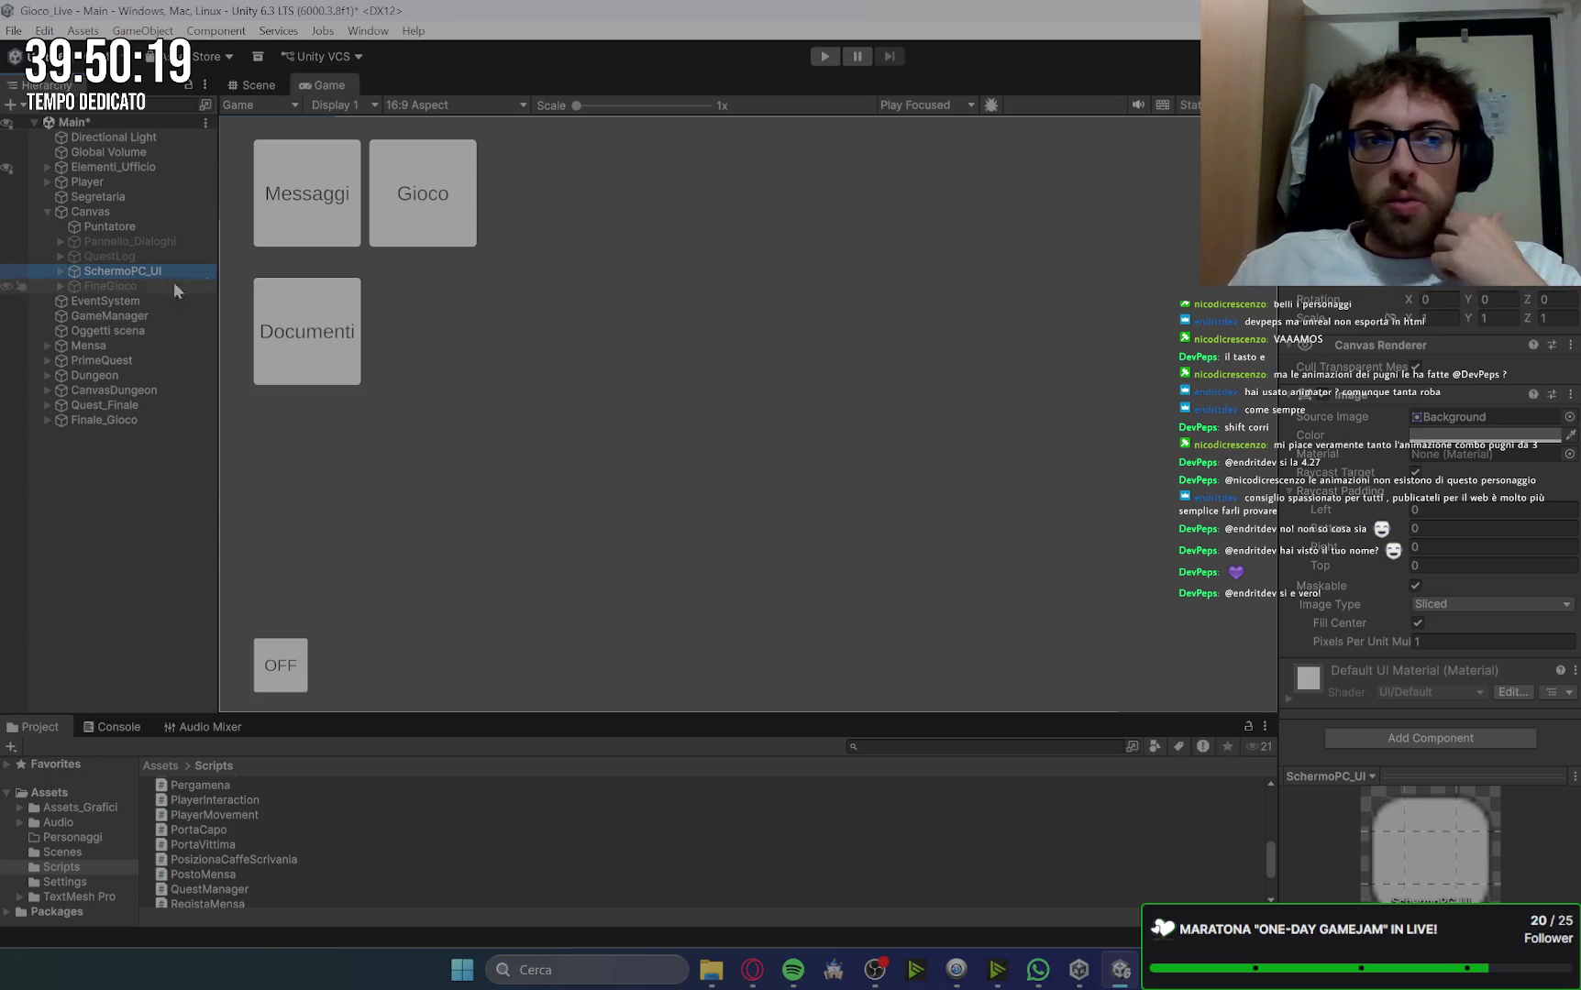
{"action": "key", "text": "alt+shift+a"}
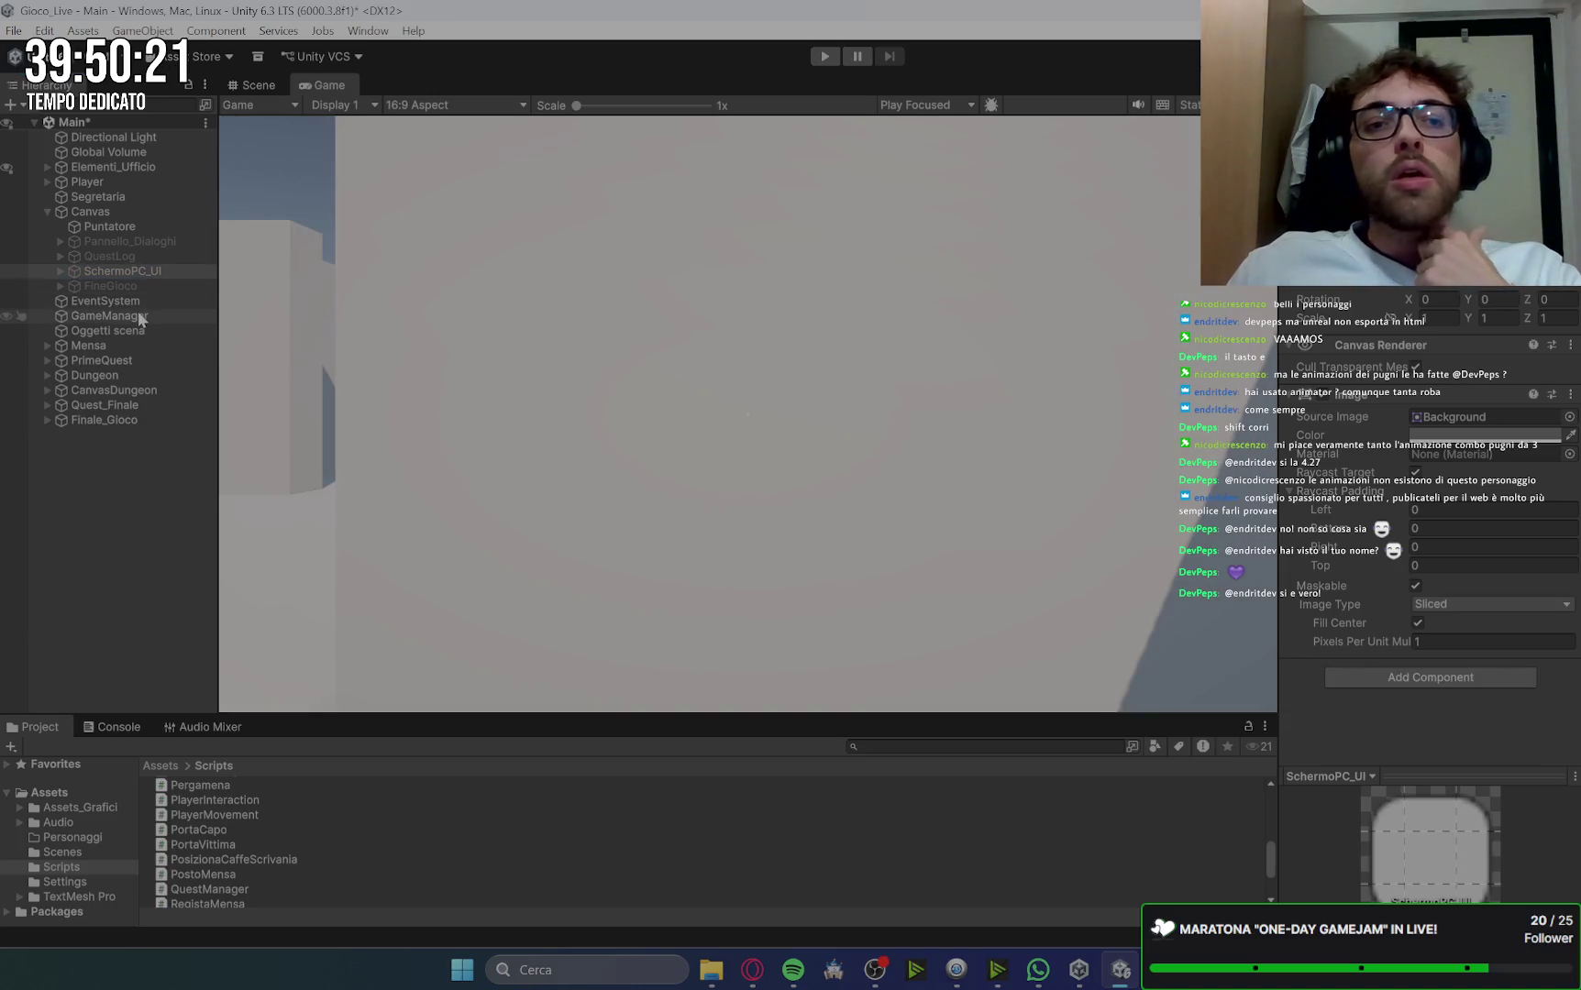
{"action": "left_click", "coordinate": [107, 225]}
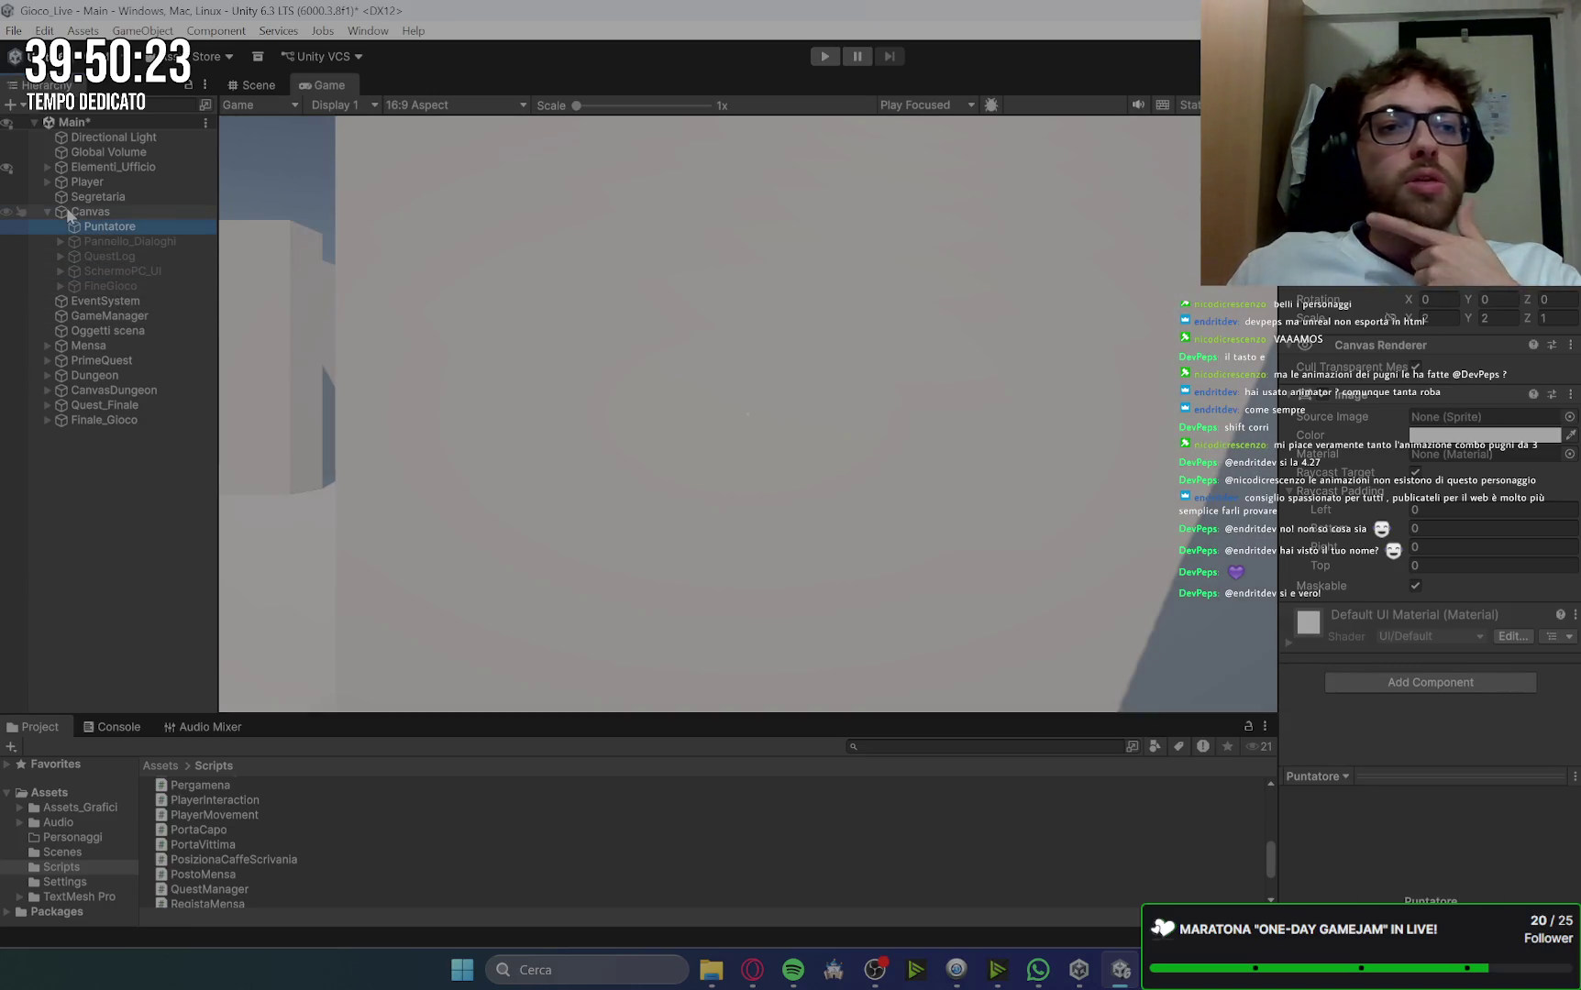
{"action": "left_click", "coordinate": [301, 352]}
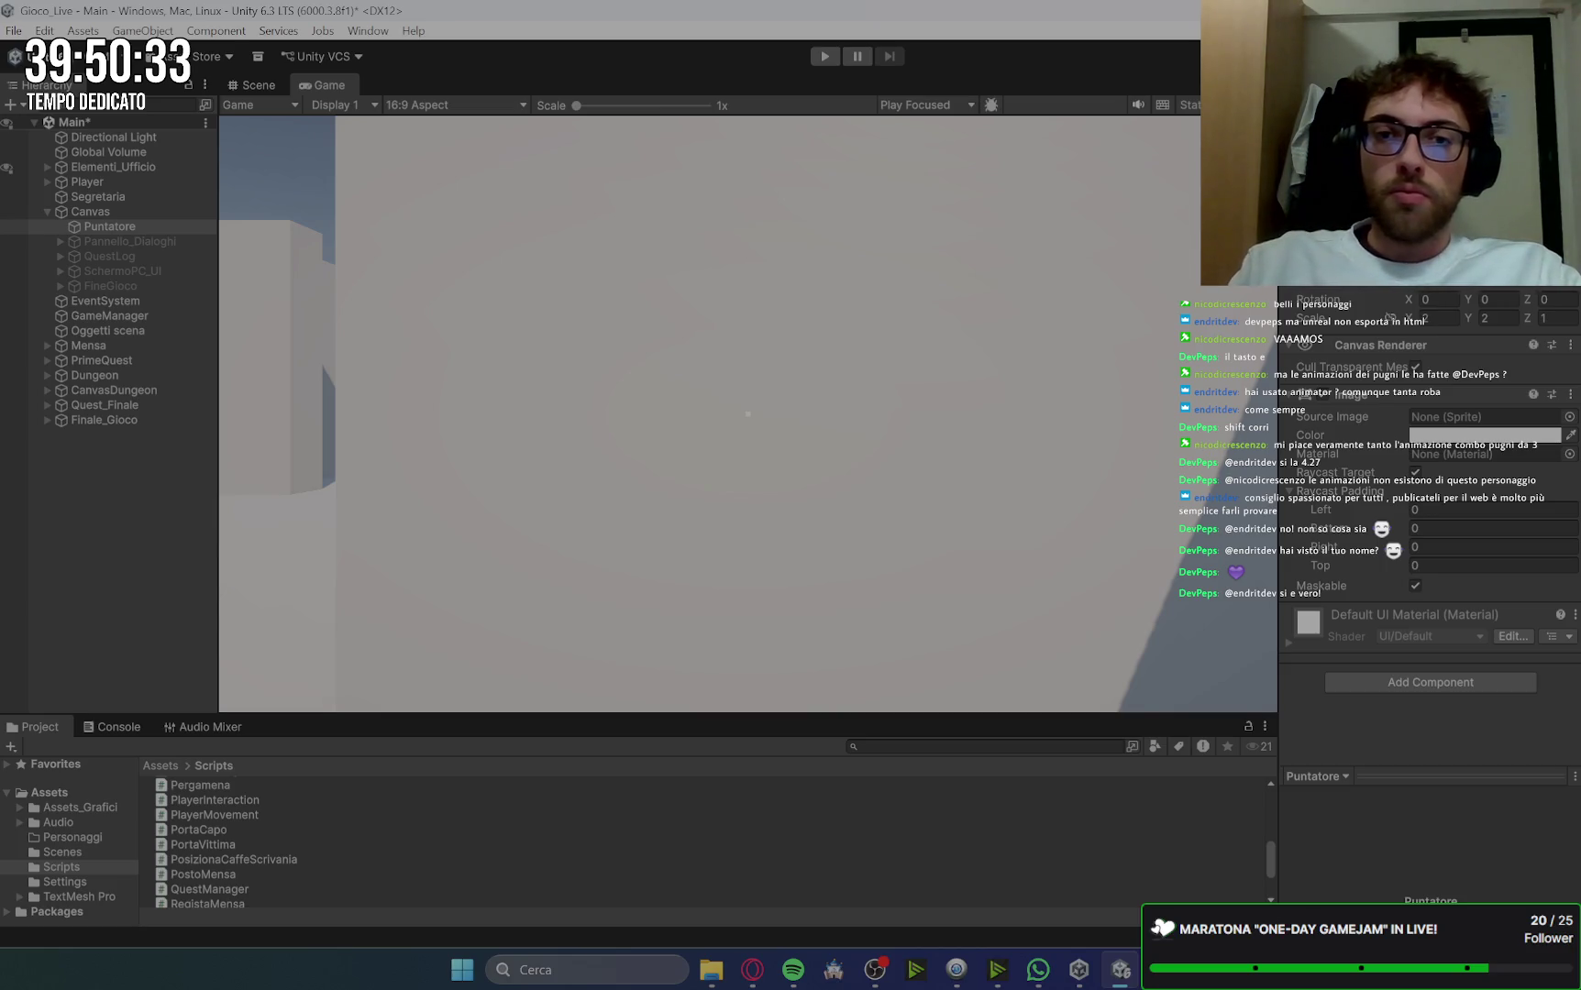
Step: Inspect the Canvas settings, then expand CanvasDungeon and select Pergamena
{"action": "left_click", "coordinate": [106, 212]}
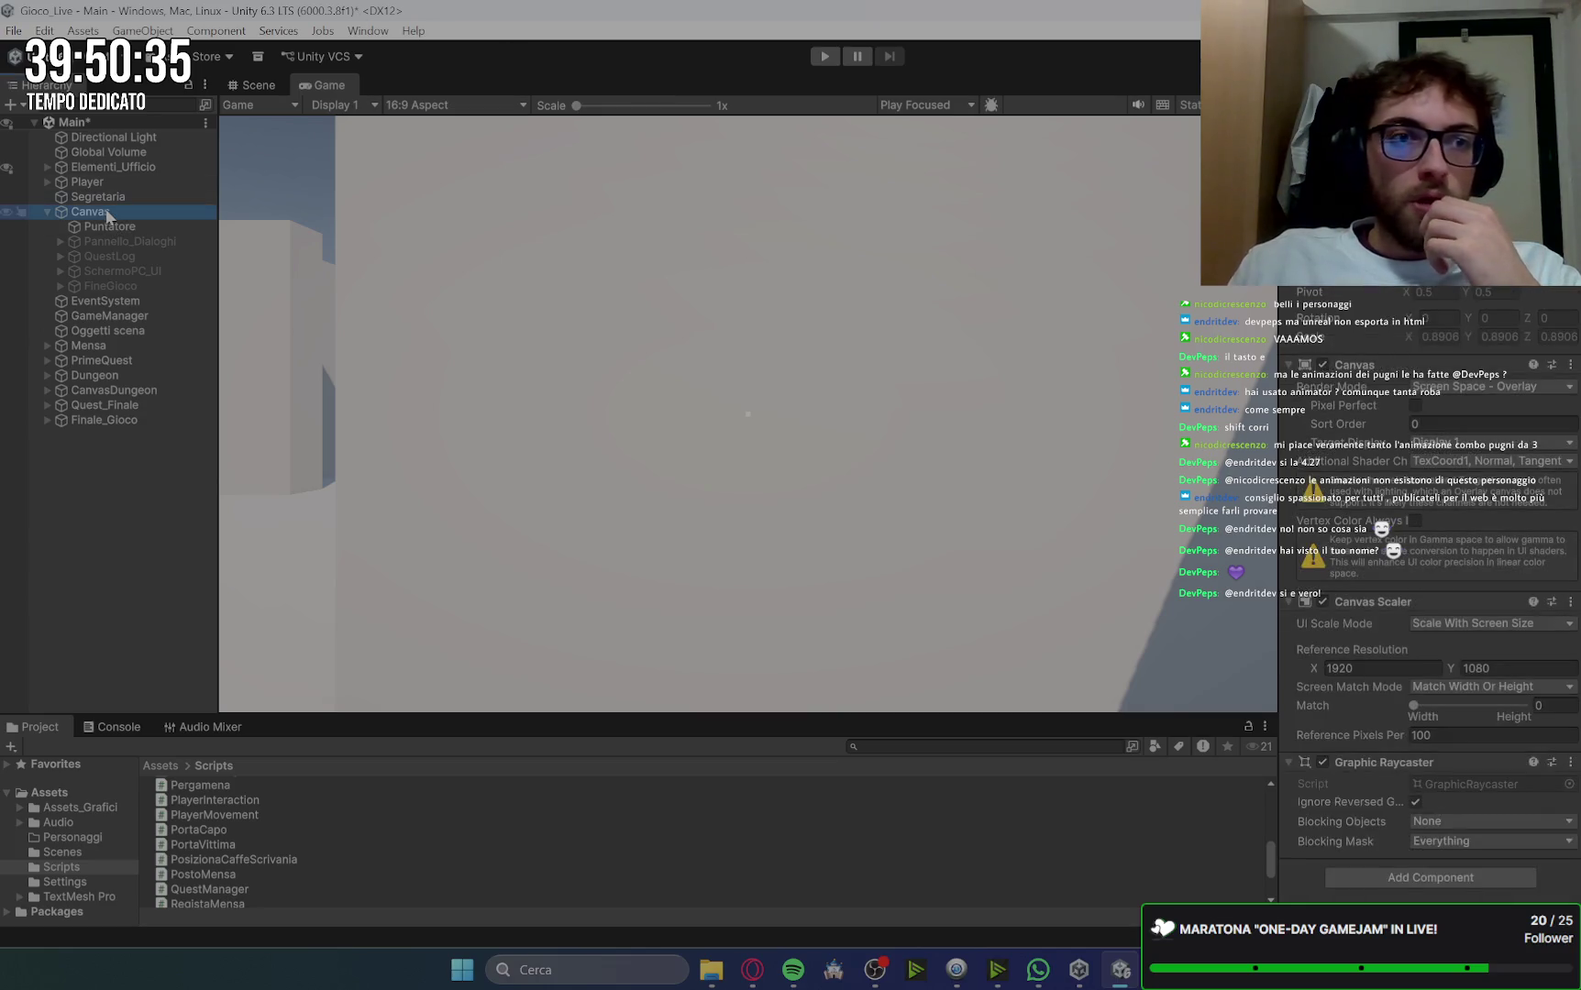
{"action": "left_click", "coordinate": [49, 211]}
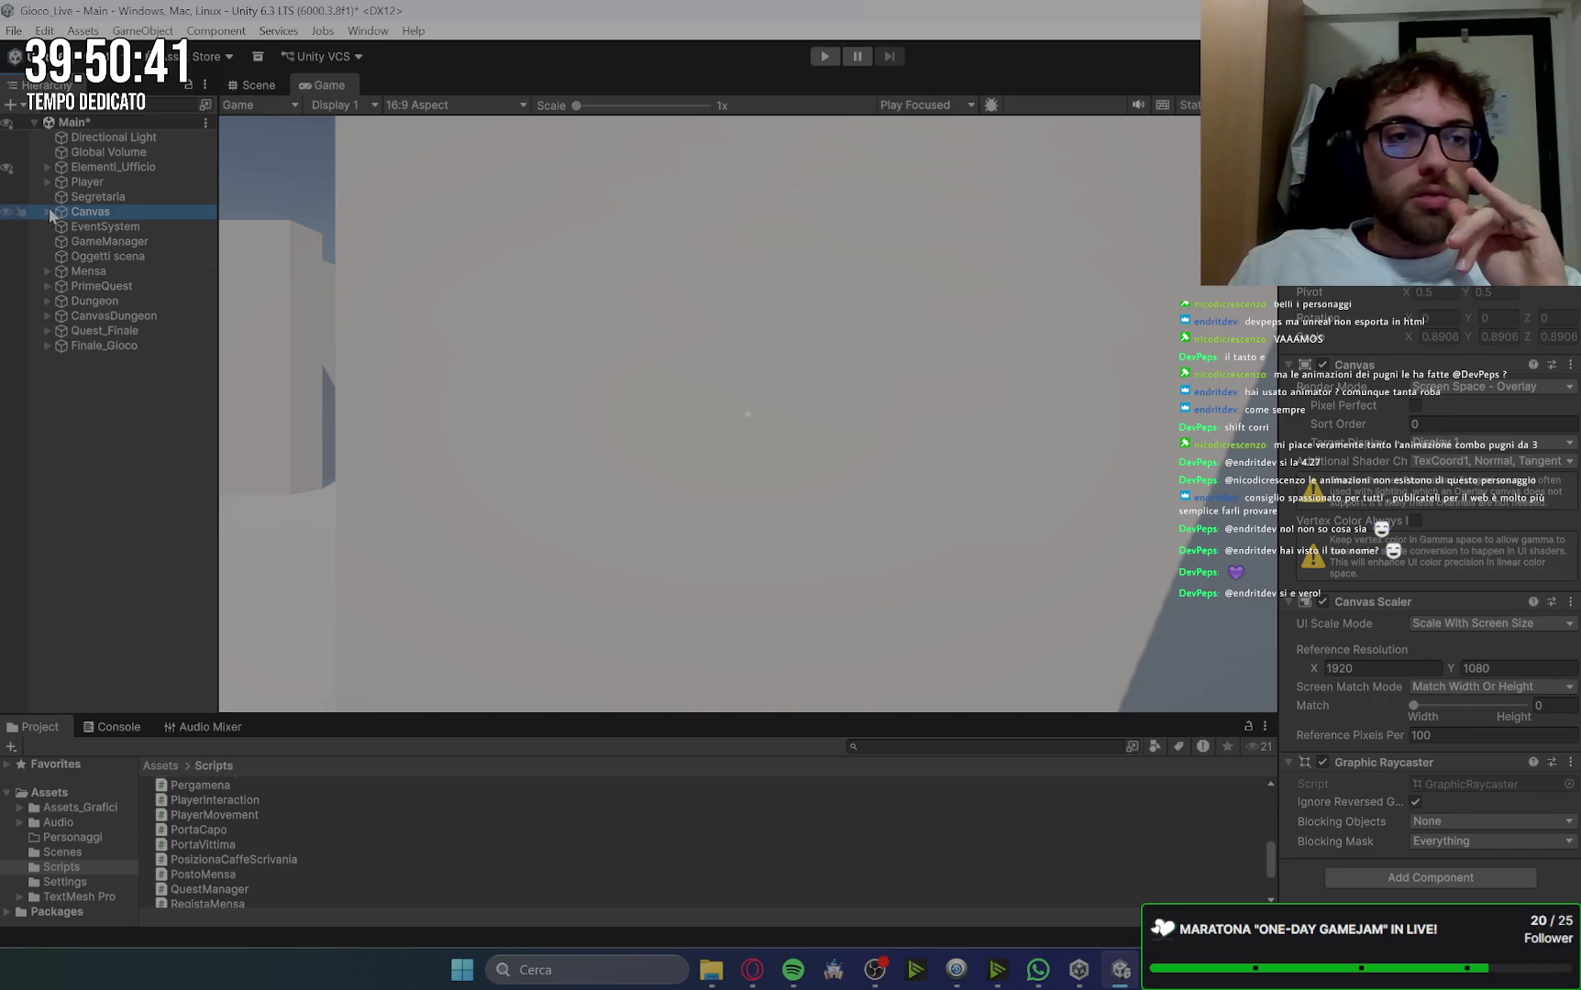
{"action": "left_click", "coordinate": [136, 317]}
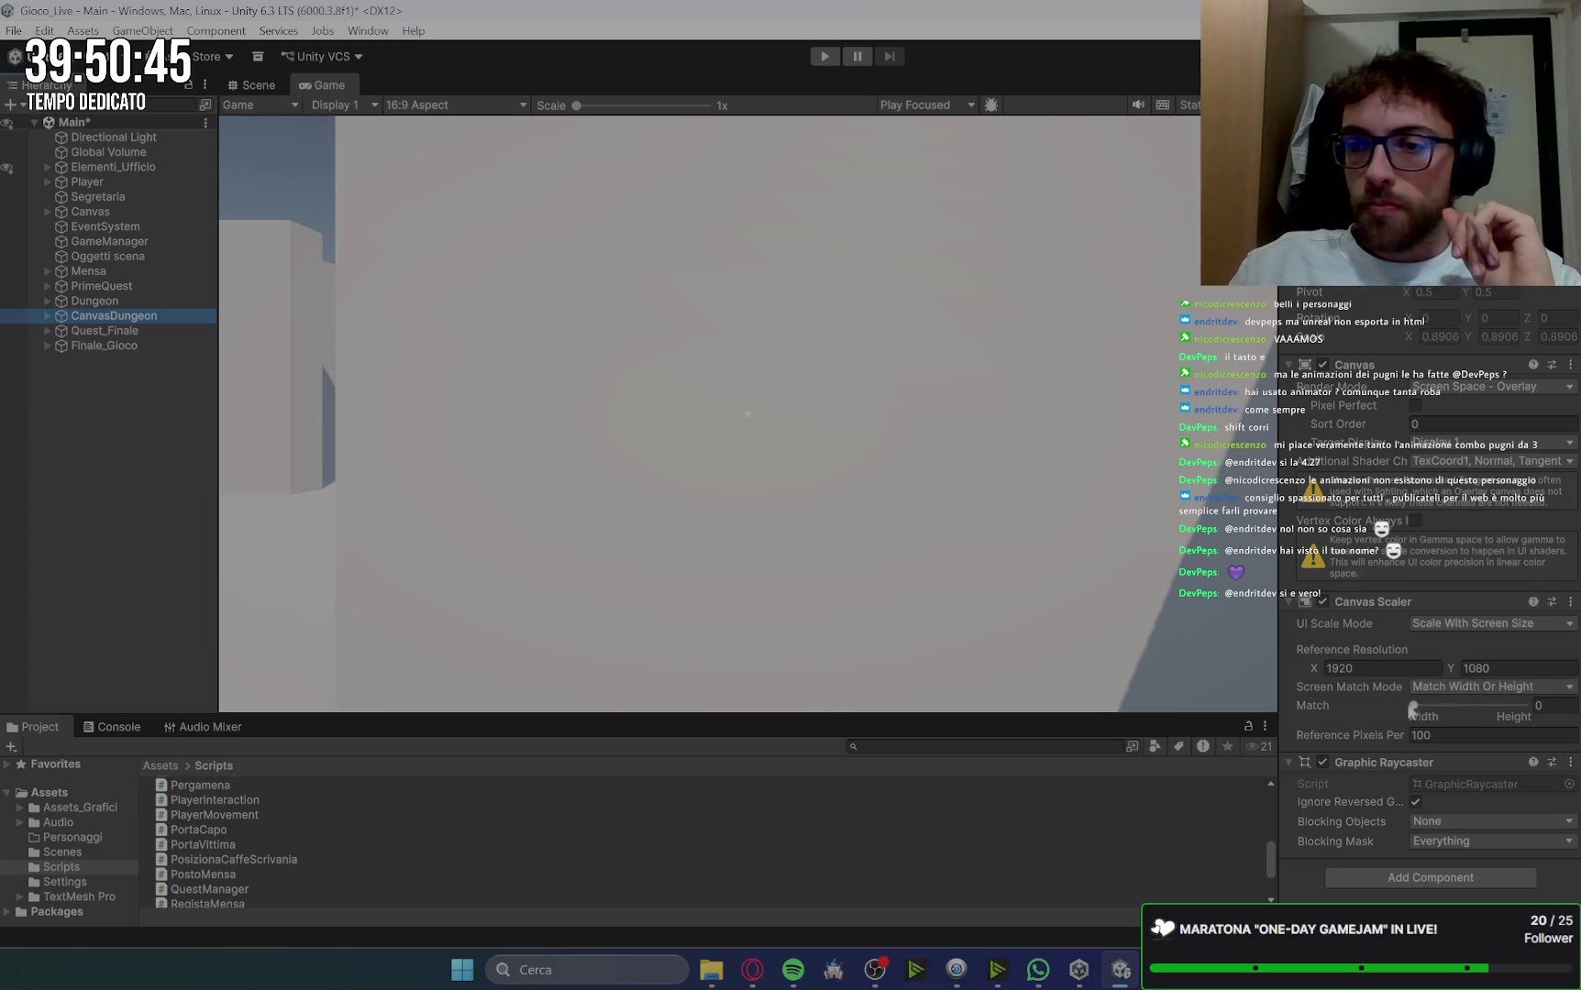
{"action": "left_click", "coordinate": [47, 315]}
{"action": "left_click", "coordinate": [114, 330]}
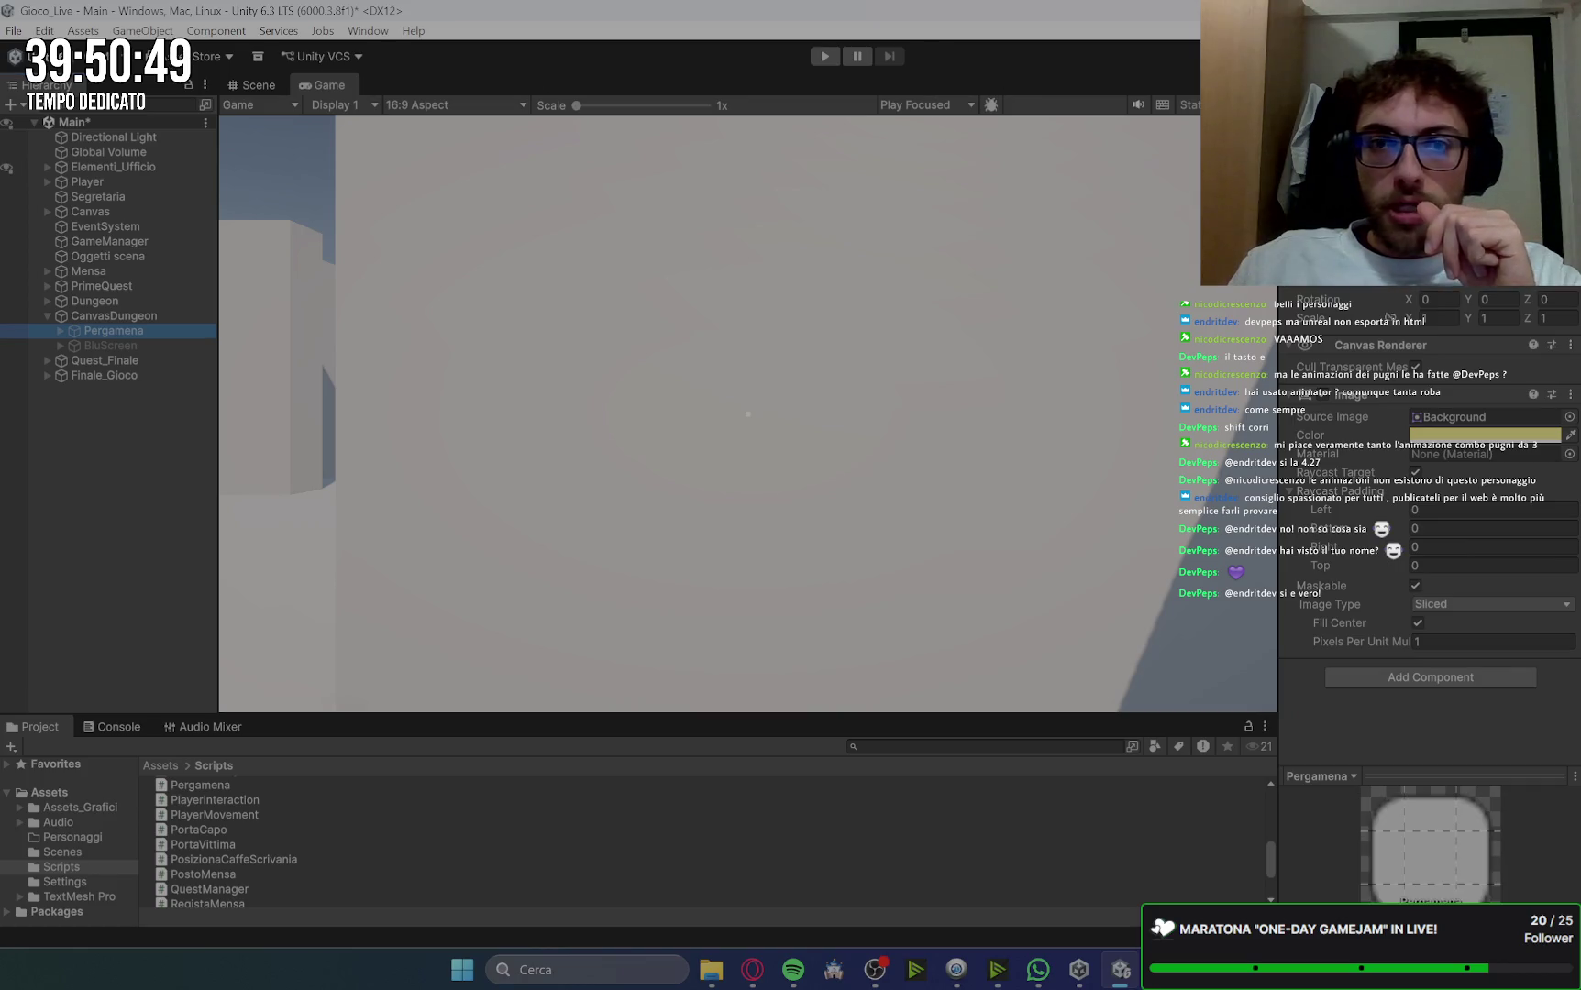
Step: Enable the Pergamena parchment panel under CanvasDungeon and check its Text (TMP) child
{"action": "key", "text": "e"}
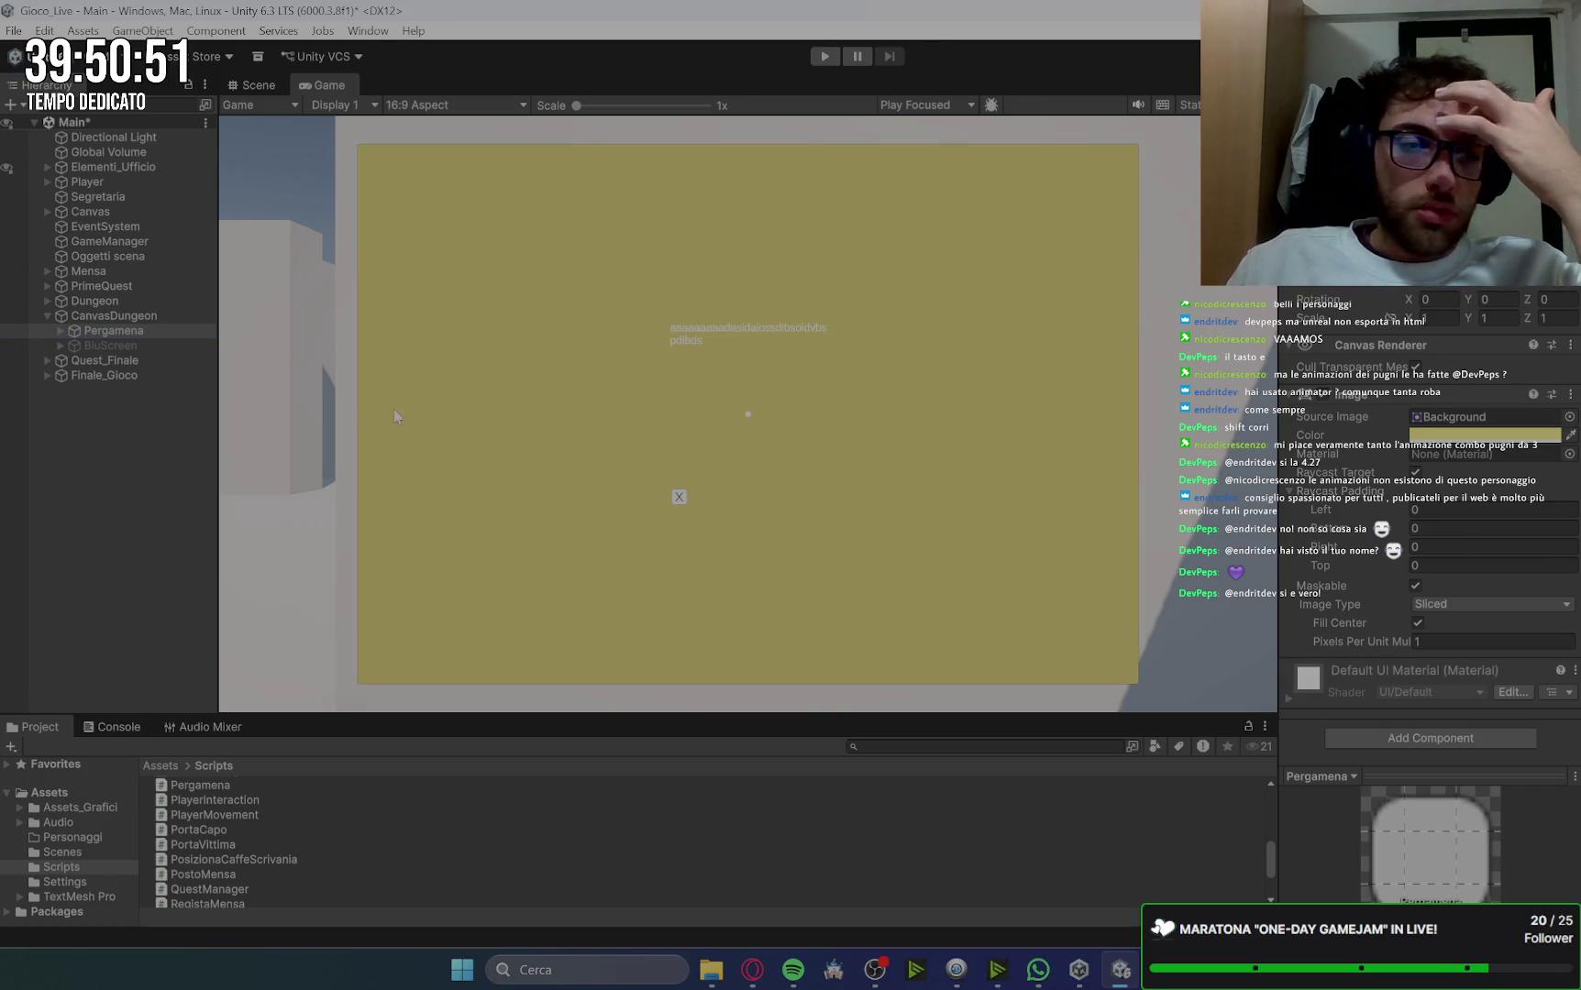
{"action": "left_click", "coordinate": [60, 331]}
{"action": "left_click", "coordinate": [179, 346]}
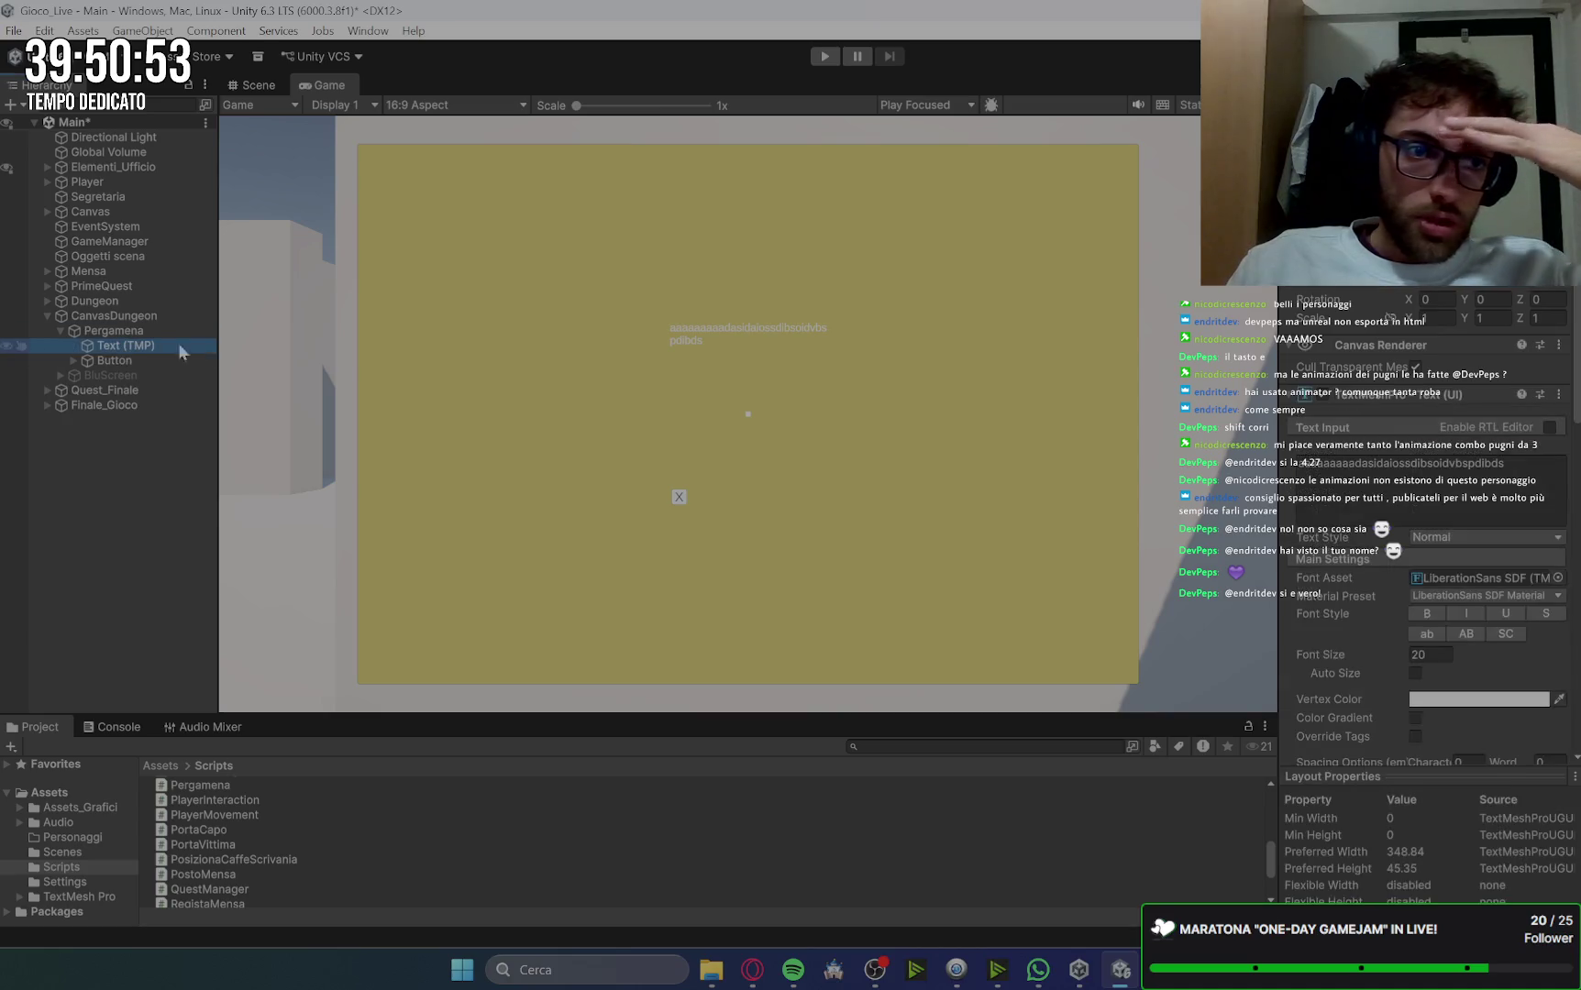
{"action": "left_click", "coordinate": [143, 331]}
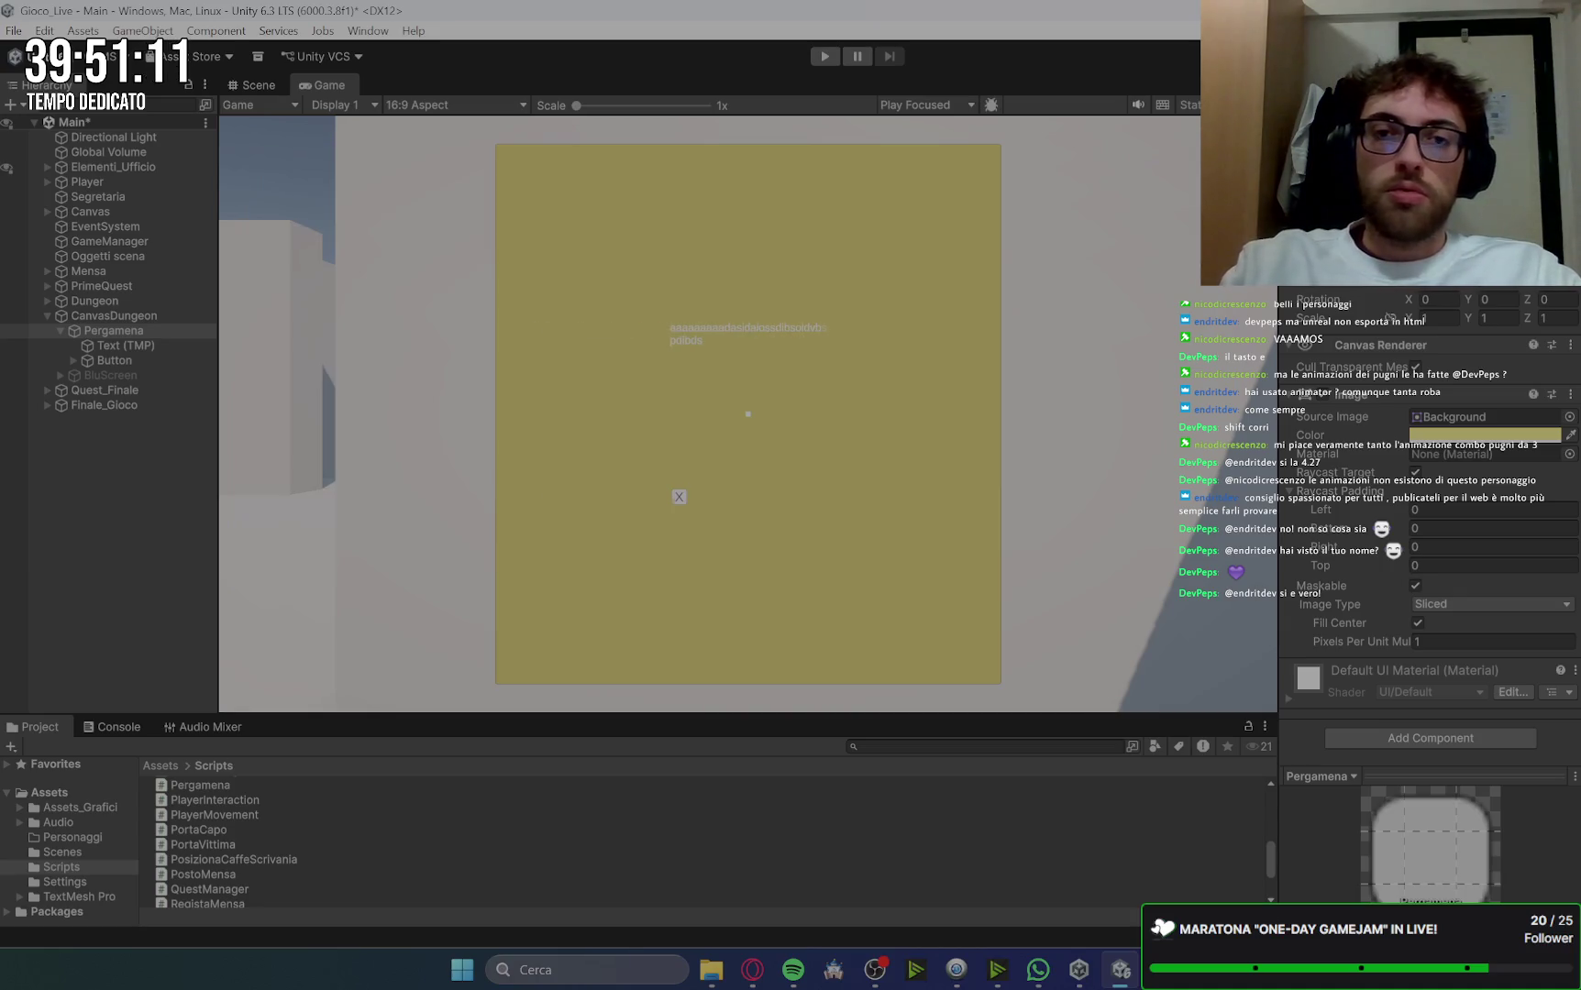
{"action": "left_click", "coordinate": [123, 346]}
{"action": "left_click", "coordinate": [255, 87]}
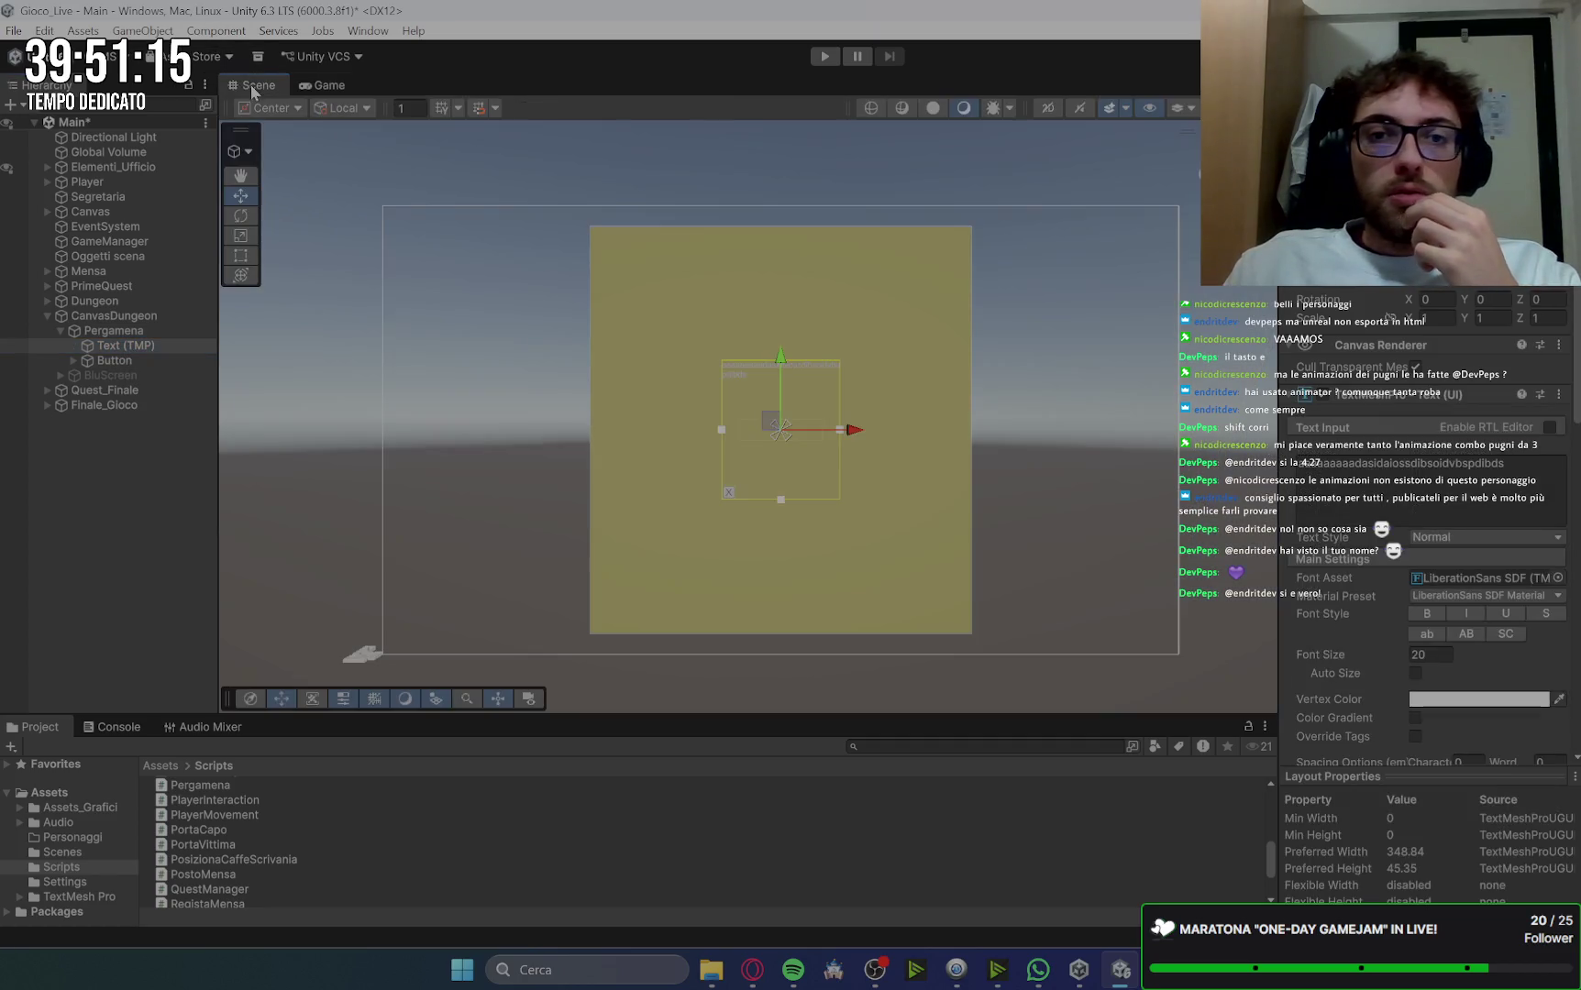
Step: In the Scene view, widen the parchment Text (TMP) box on both sides and push it to the top
{"action": "left_click_drag", "start_coordinate": [721, 429], "coordinate": [599, 431]}
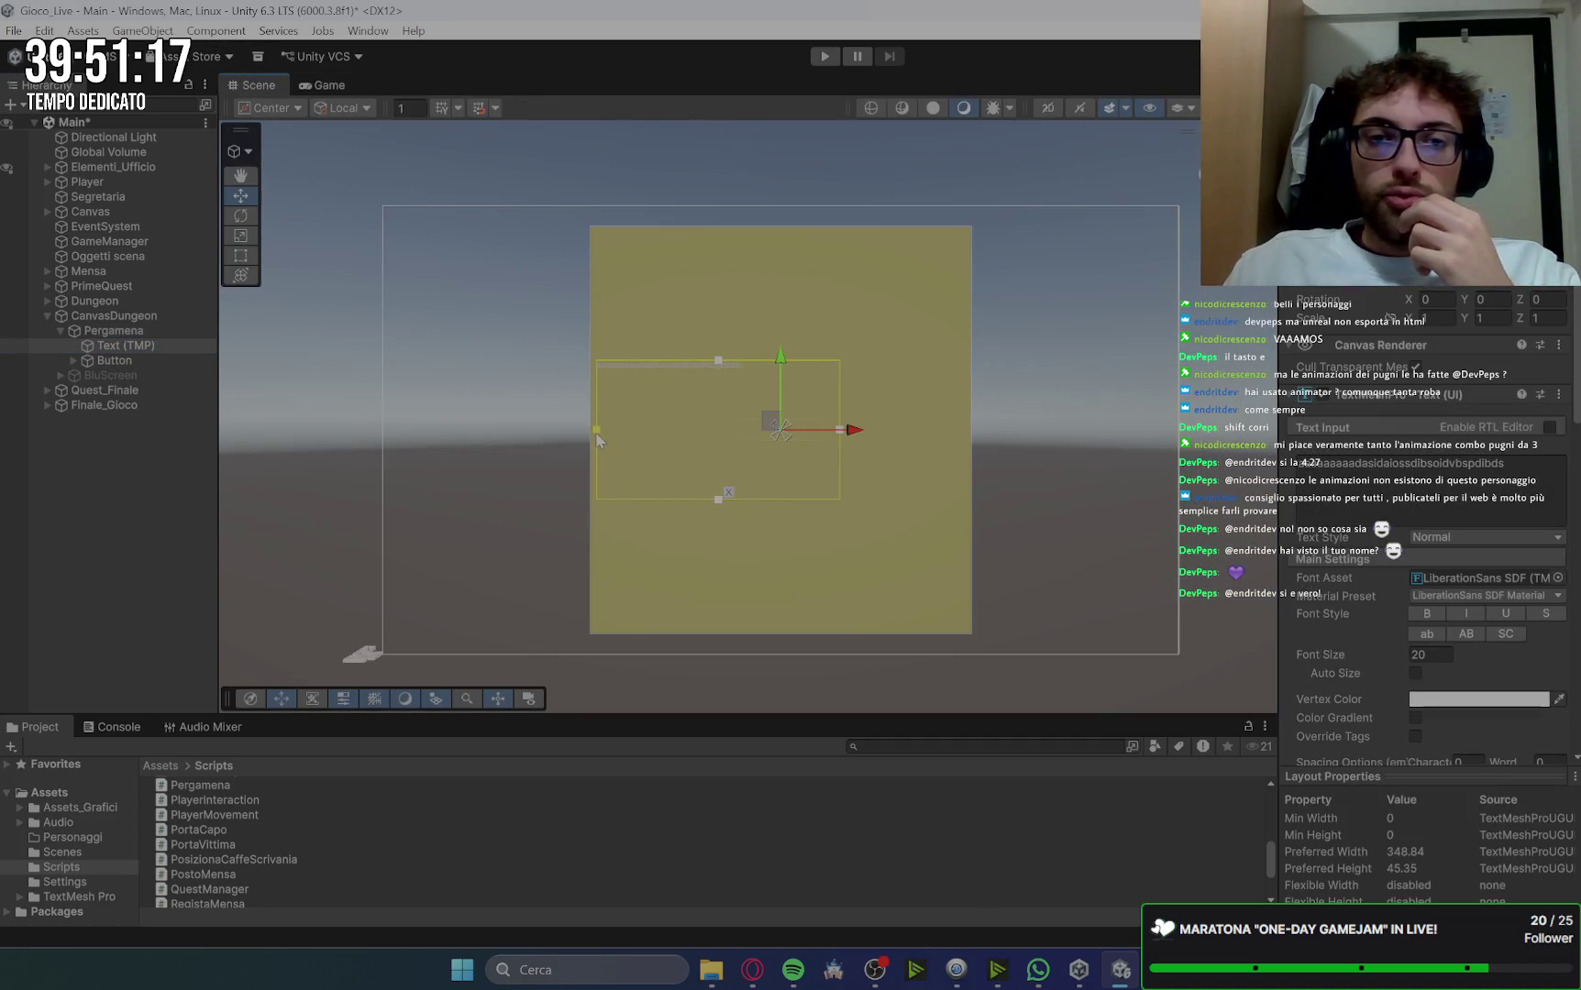
{"action": "left_click_drag", "start_coordinate": [840, 431], "coordinate": [967, 429]}
{"action": "mouse_move", "coordinate": [784, 362]}
{"action": "left_mouse_down"}
{"action": "mouse_move", "coordinate": [794, 235]}
{"action": "mouse_move", "coordinate": [790, 629]}
{"action": "mouse_move", "coordinate": [801, 610]}
{"action": "left_mouse_up"}
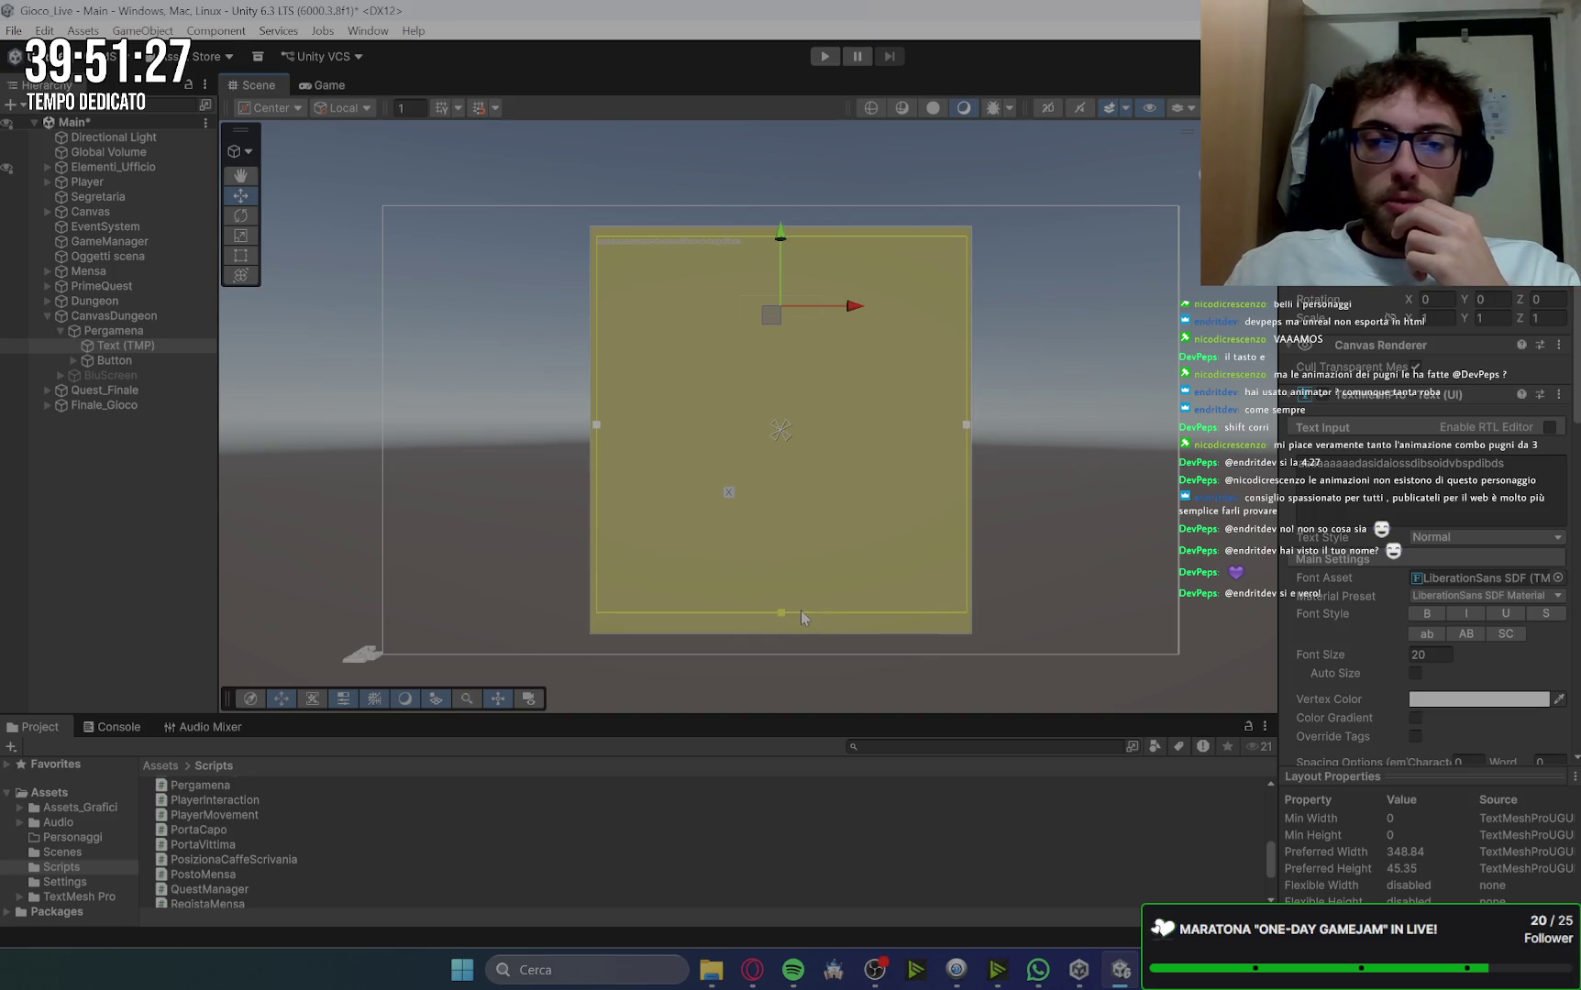
{"action": "left_click_drag", "start_coordinate": [596, 430], "coordinate": [615, 432]}
{"action": "left_click_drag", "start_coordinate": [967, 427], "coordinate": [948, 440]}
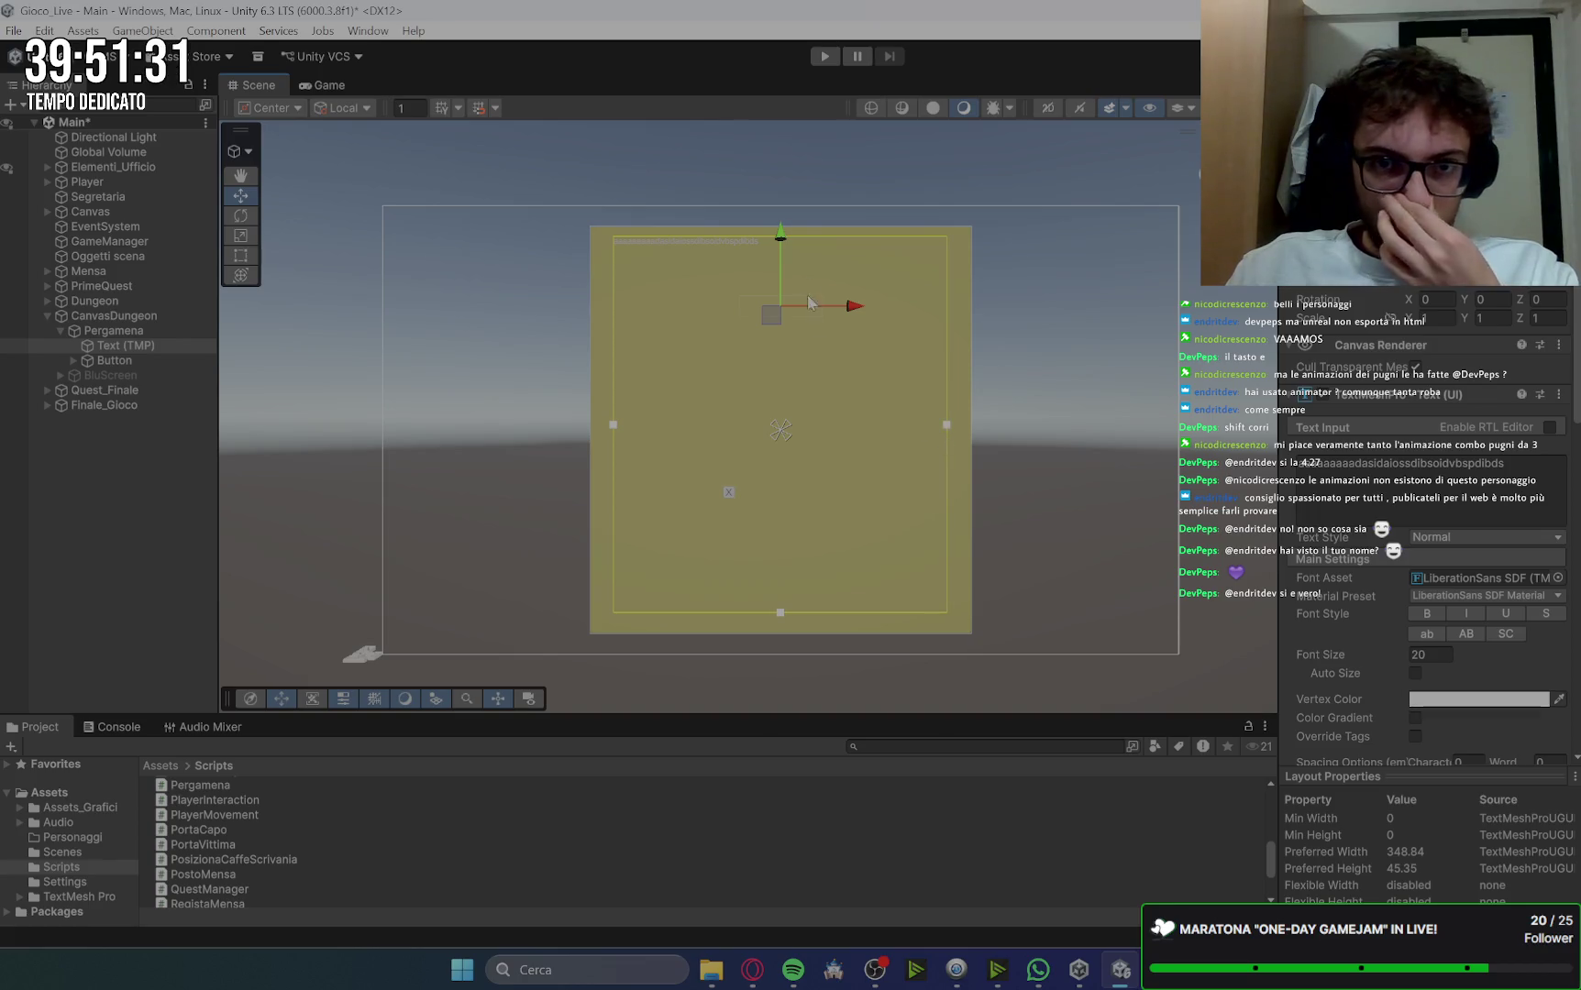
{"action": "scroll", "coordinate": [776, 243], "scroll_direction": "up", "scroll_amount": 2}
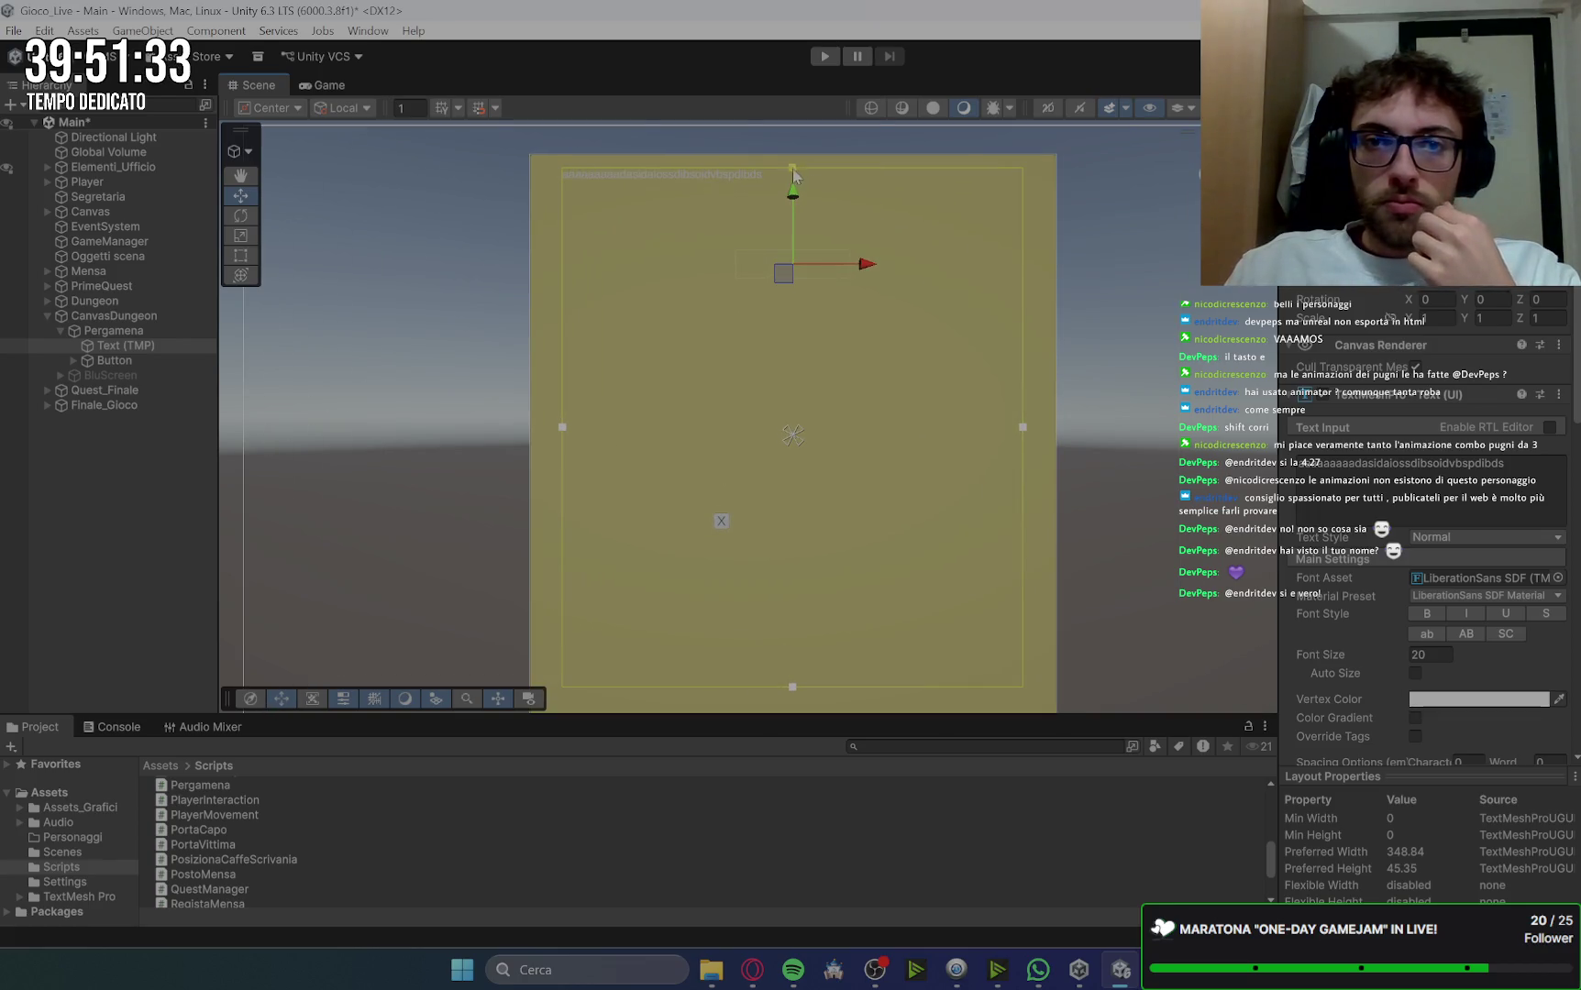
{"action": "left_click_drag", "start_coordinate": [794, 201], "coordinate": [794, 195]}
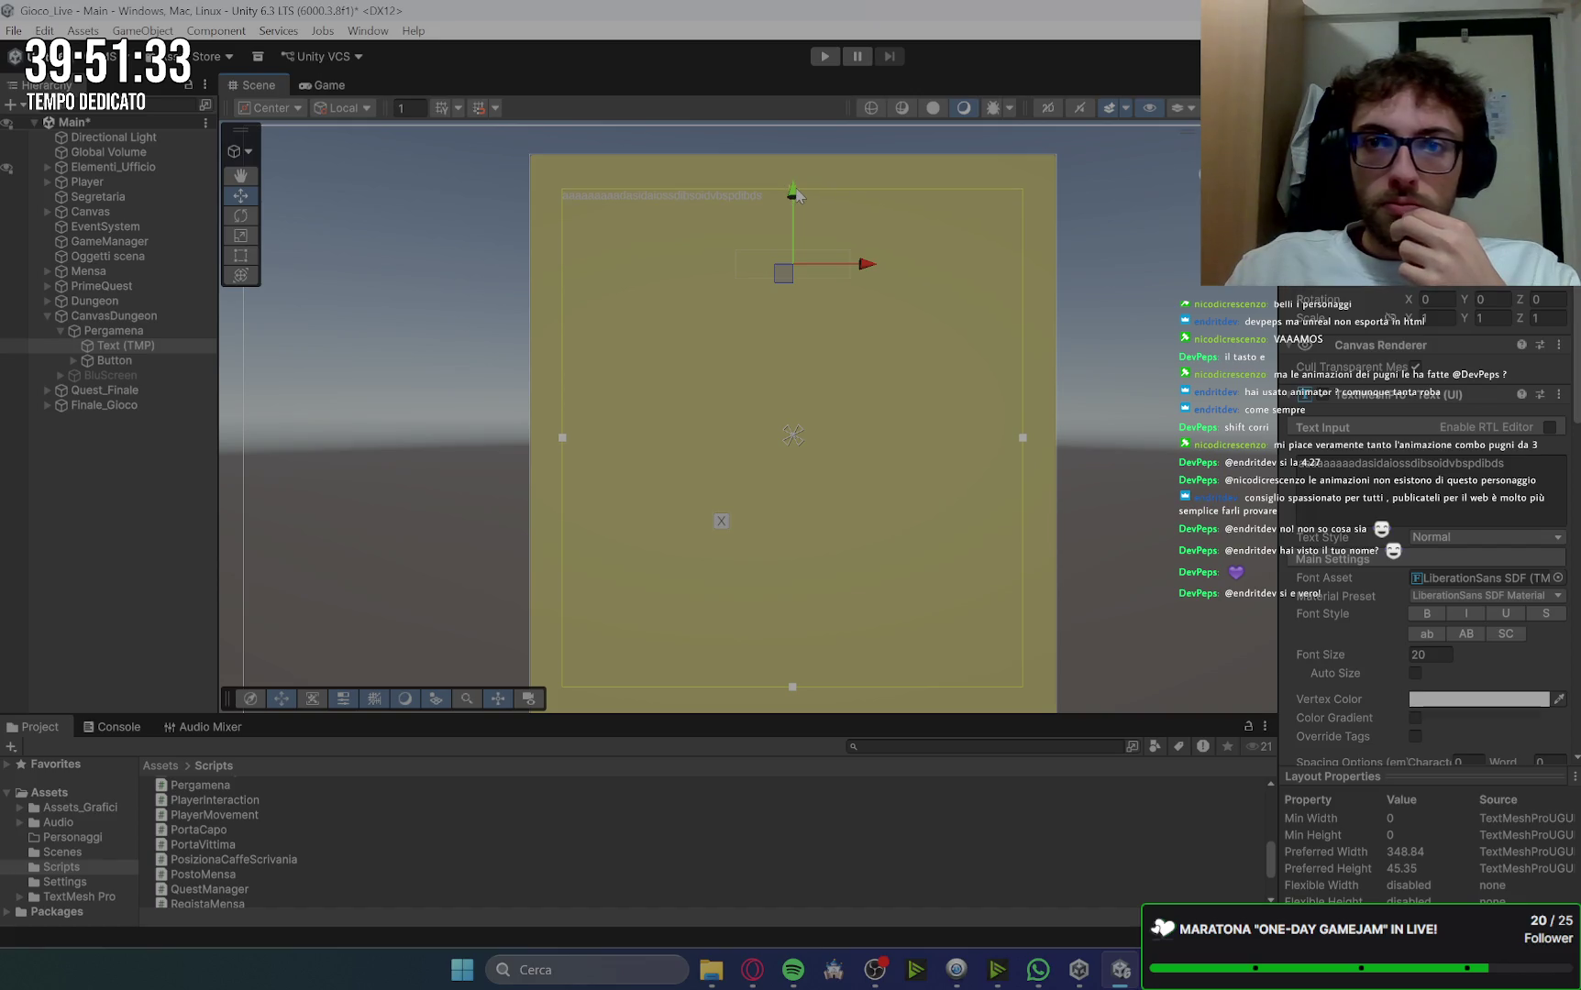
{"action": "scroll", "coordinate": [1122, 330], "scroll_direction": "down", "scroll_amount": 2}
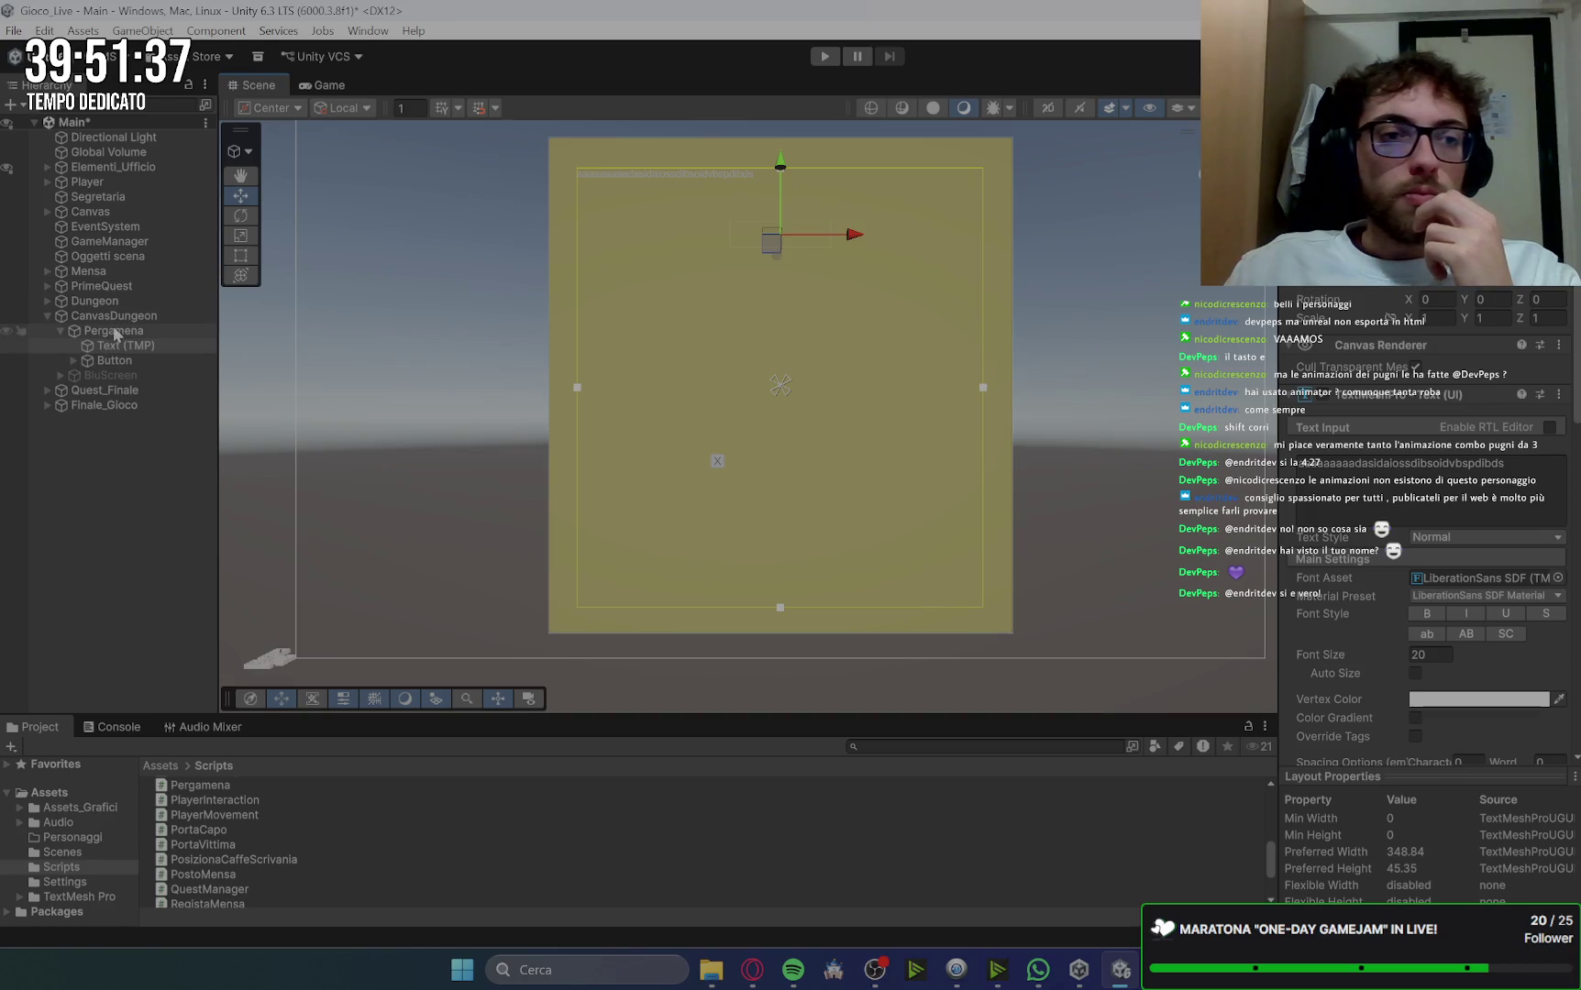
{"action": "left_click", "coordinate": [346, 85]}
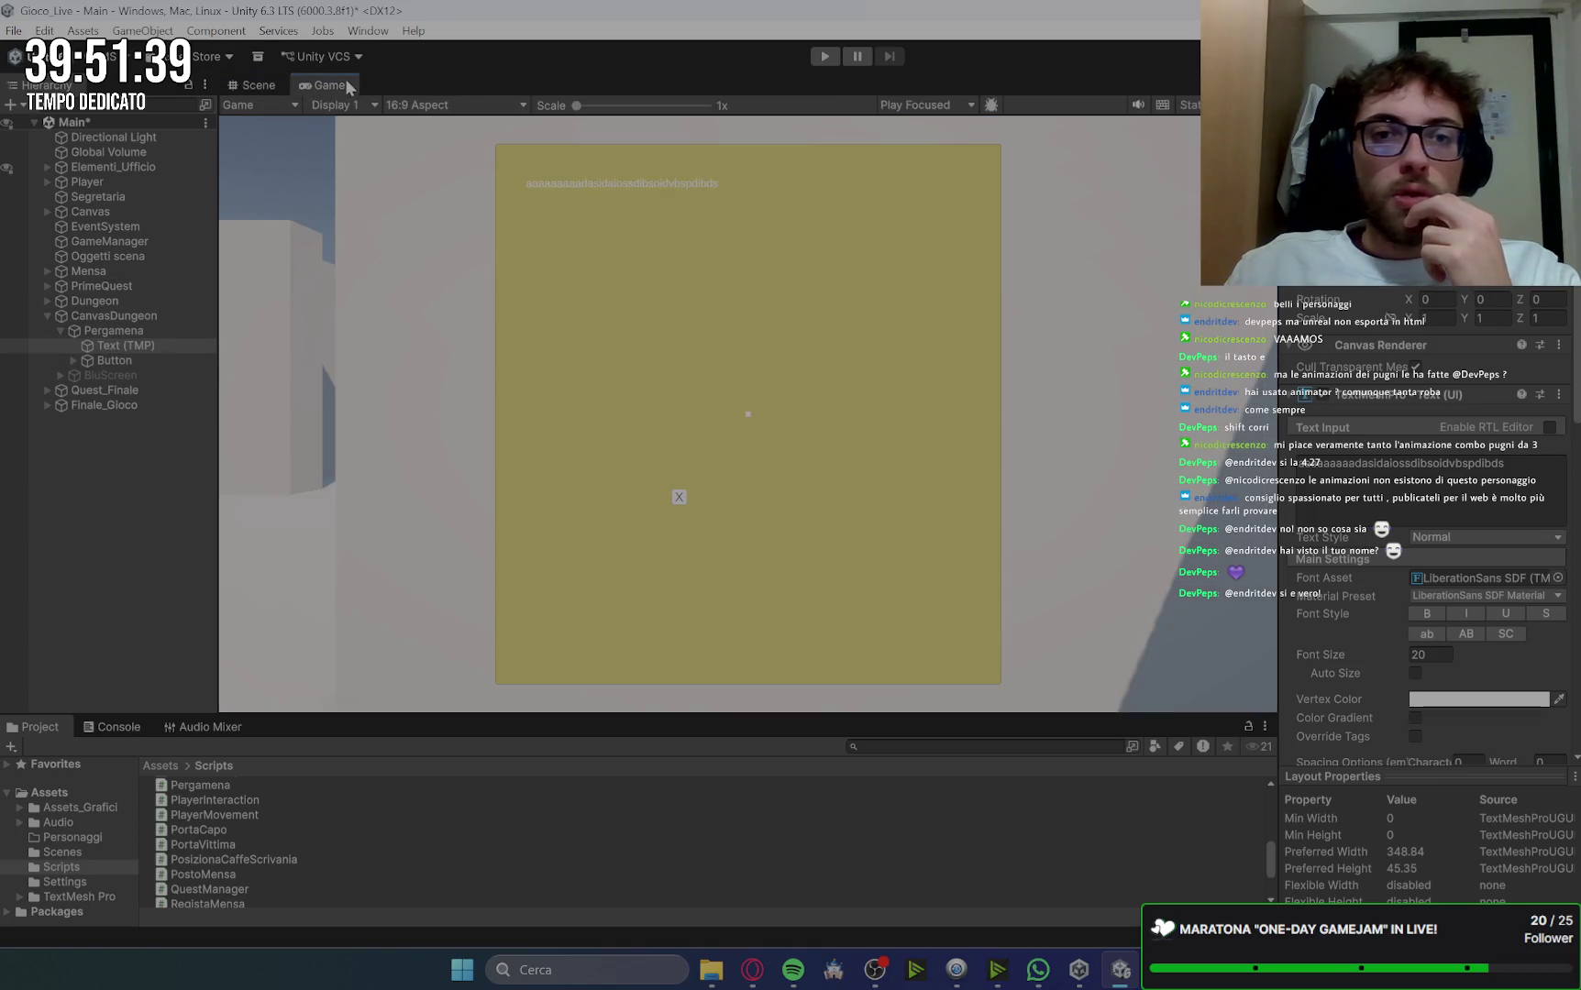
Step: Set the parchment Text (TMP) font size to 35
{"action": "left_click", "coordinate": [133, 352]}
{"action": "left_click_drag", "start_coordinate": [1417, 656], "coordinate": [1424, 660]}
{"action": "type", "text": "35"}
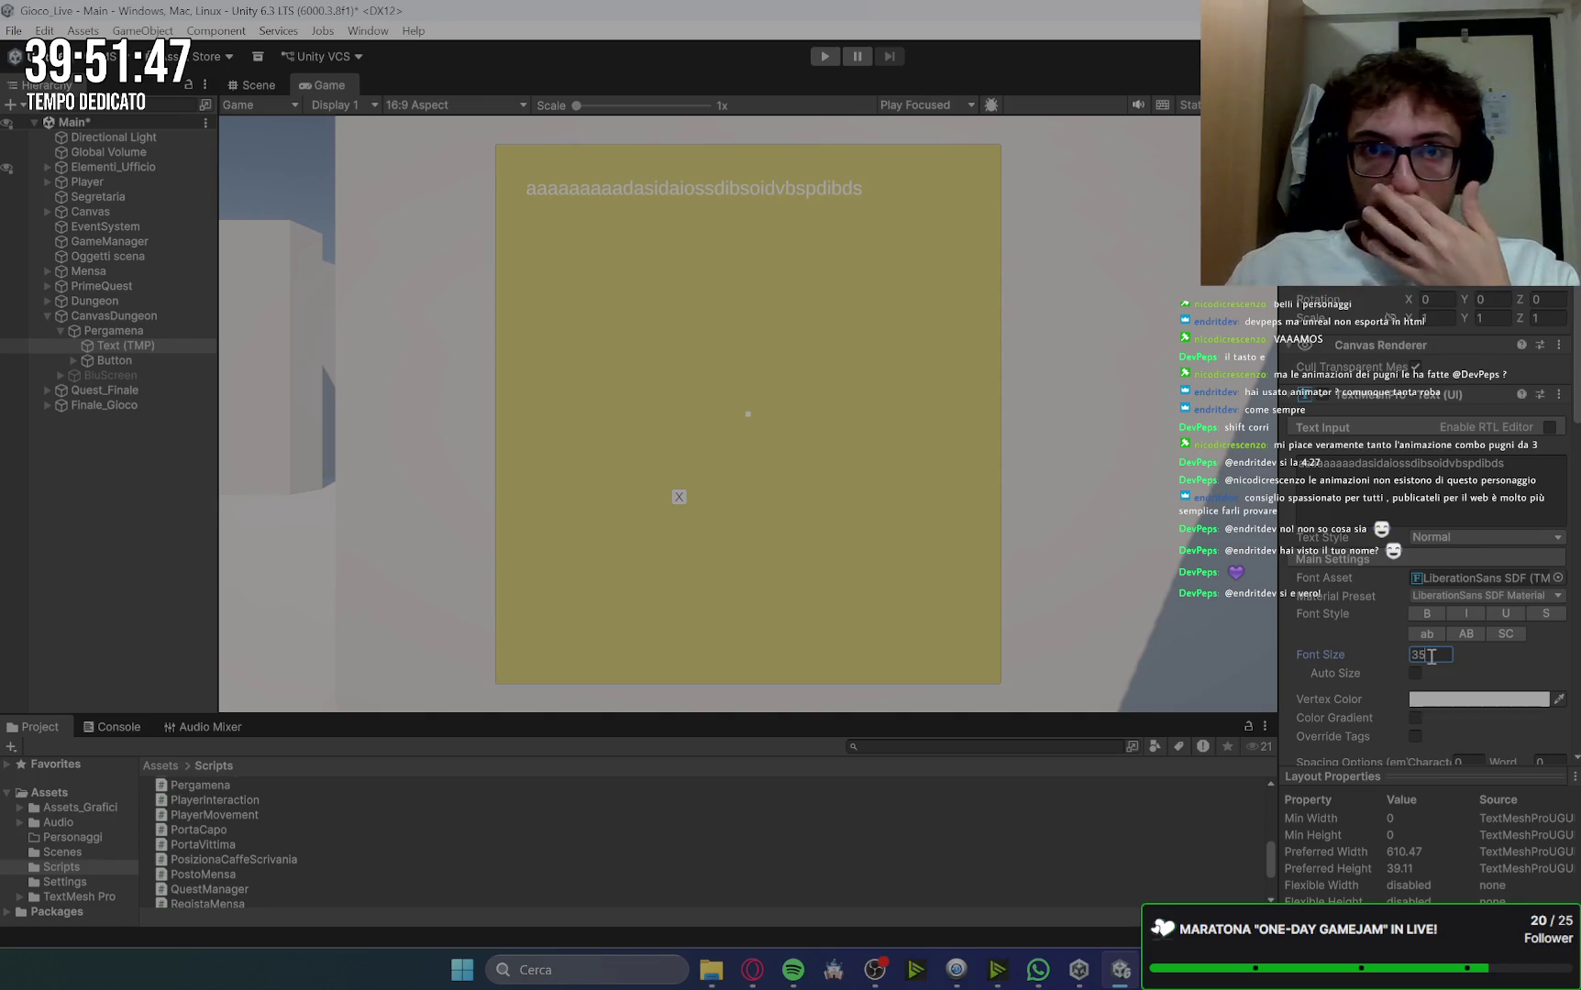
Step: Move CanvasDungeon up the Hierarchy to sit just below Segretaria
{"action": "left_click", "coordinate": [120, 358]}
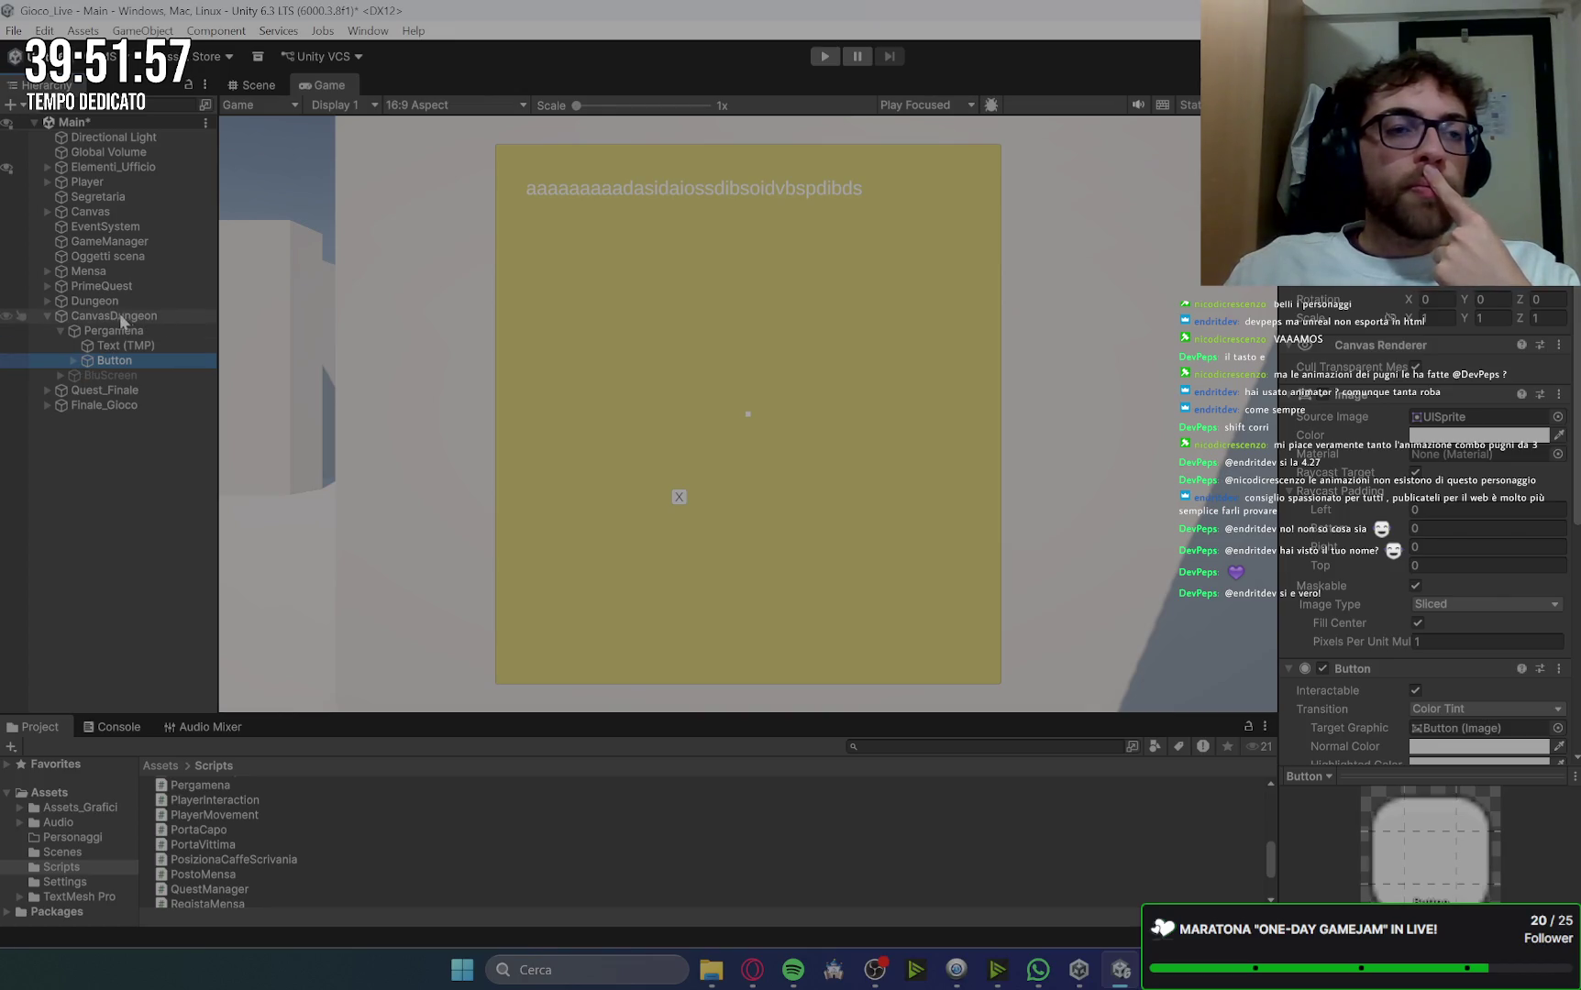
{"action": "mouse_move", "coordinate": [96, 319]}
{"action": "left_mouse_down"}
{"action": "mouse_move", "coordinate": [137, 266]}
{"action": "mouse_move", "coordinate": [122, 200]}
{"action": "left_mouse_up"}
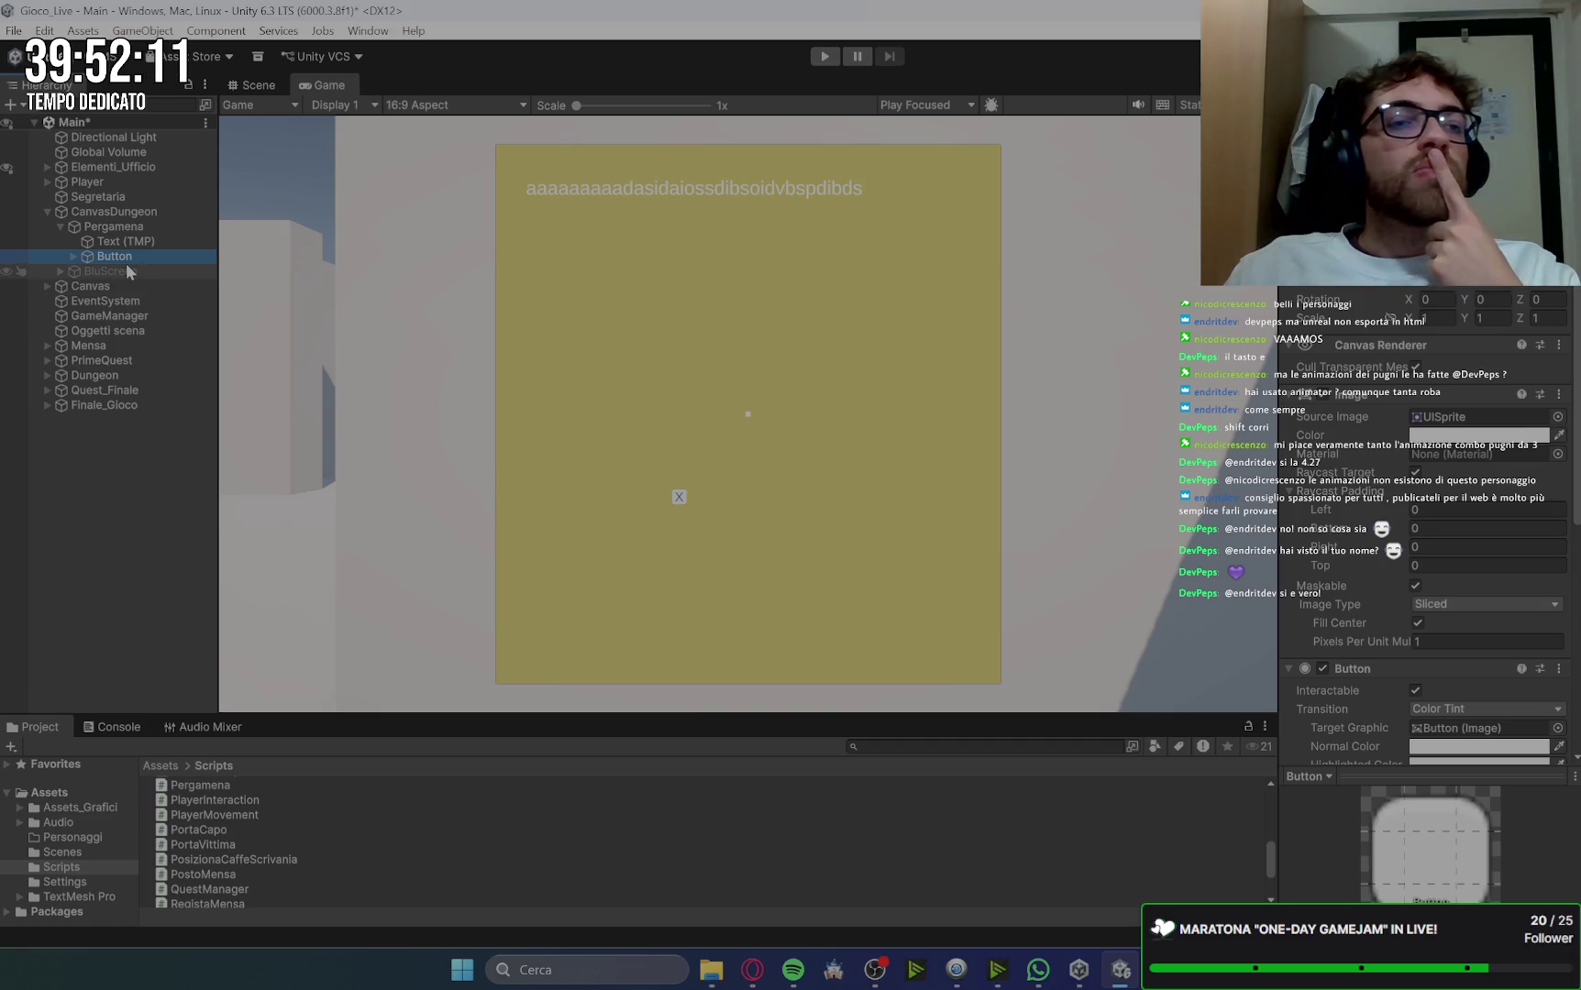
{"action": "left_click", "coordinate": [126, 217]}
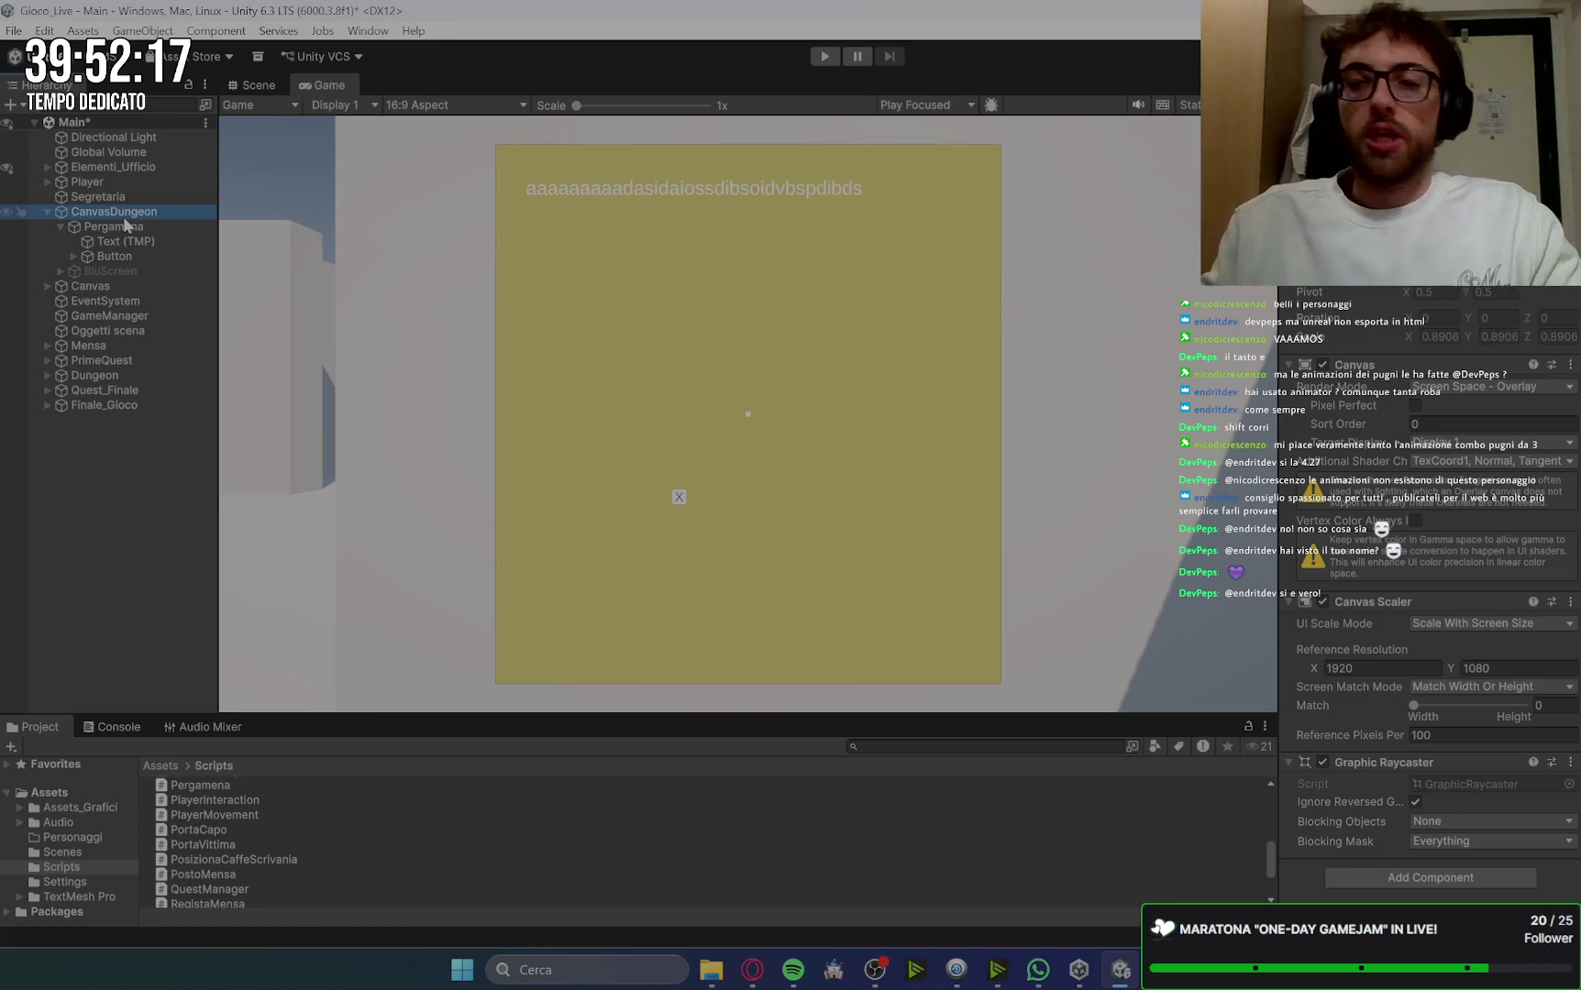
Step: Move Pergamena and BluScreen together under the main Canvas
{"action": "left_click", "coordinate": [60, 226]}
{"action": "left_click", "coordinate": [124, 228]}
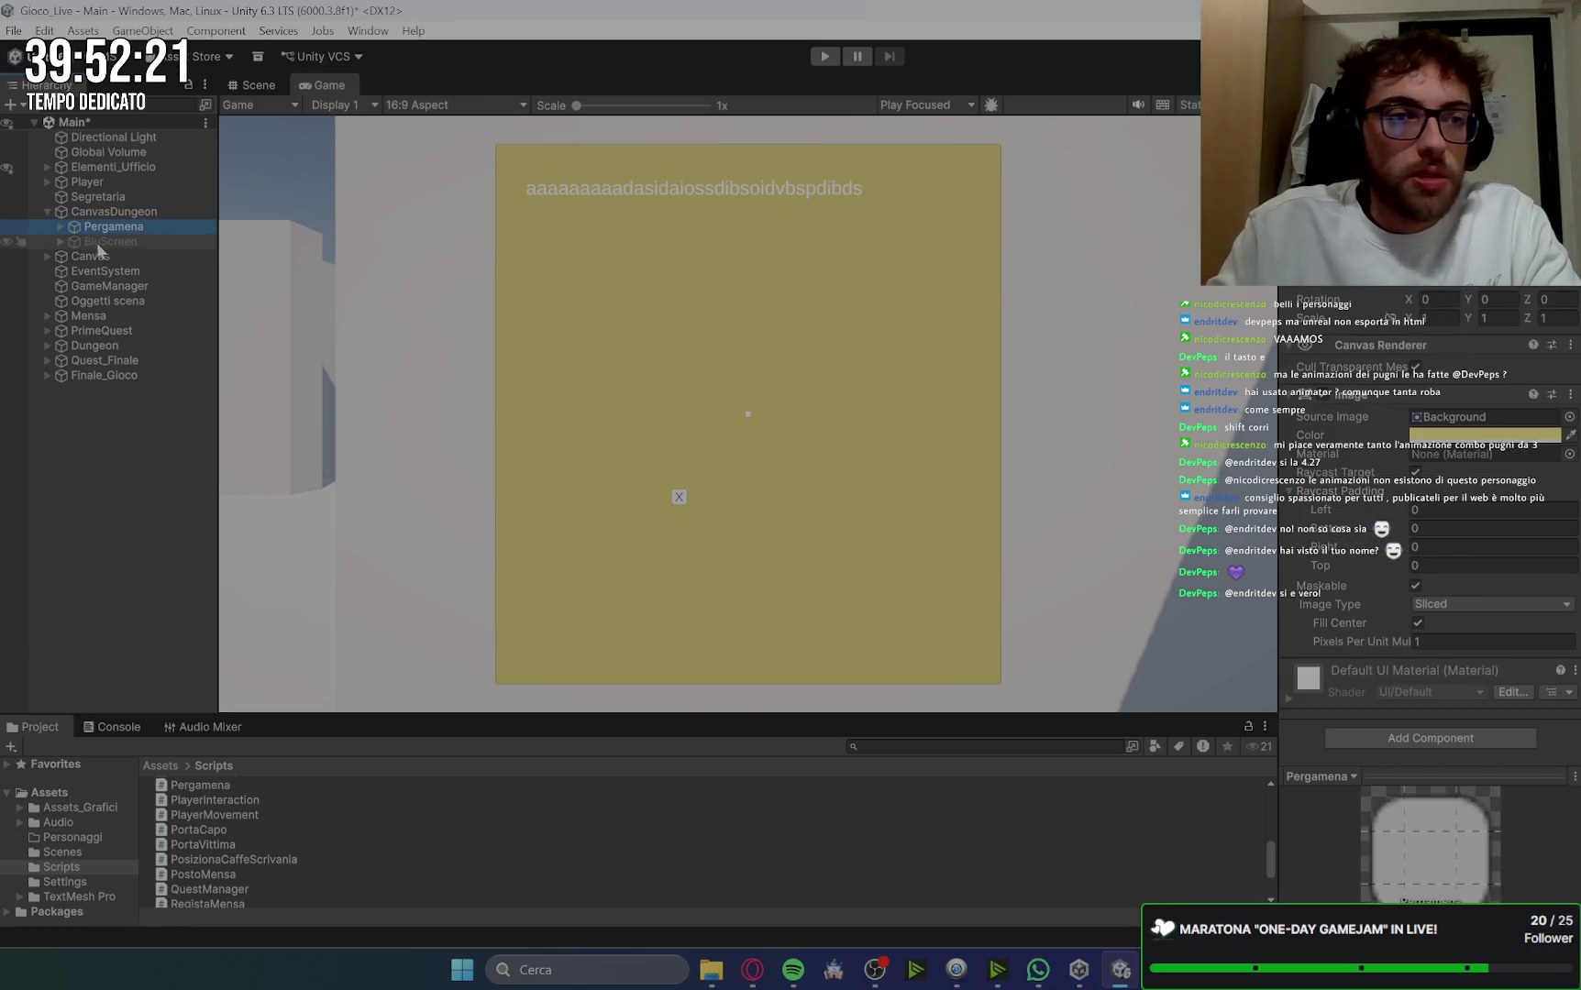
{"action": "left_click", "coordinate": [141, 242], "text": "ctrl"}
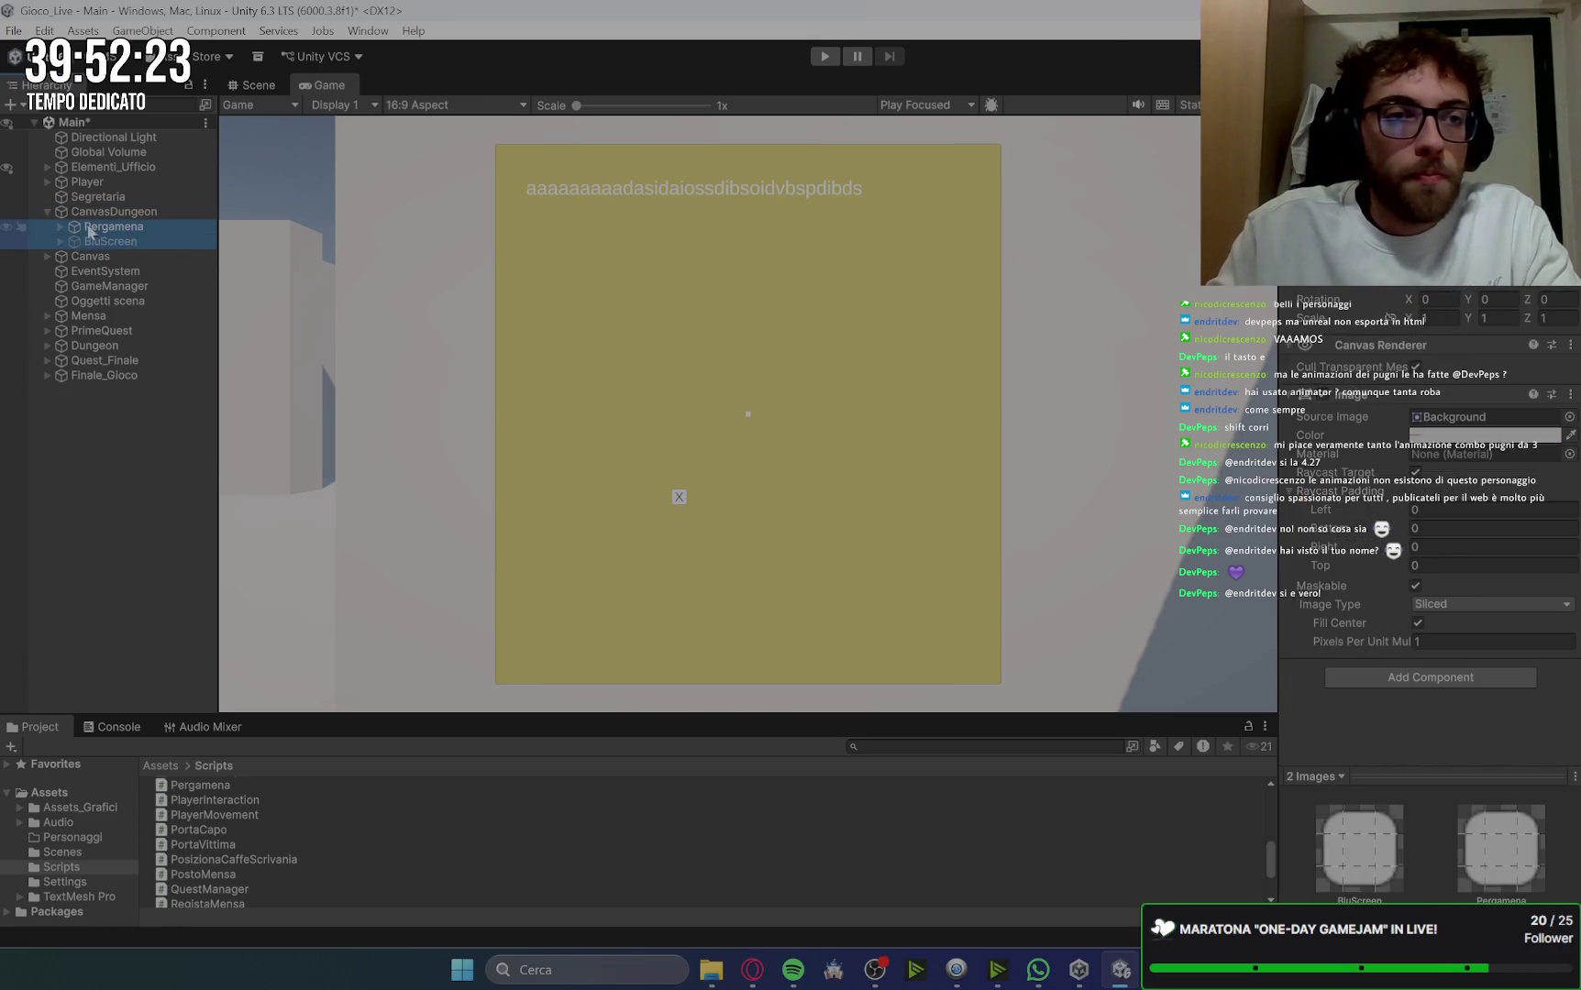
{"action": "mouse_move", "coordinate": [91, 233]}
{"action": "left_mouse_down"}
{"action": "mouse_move", "coordinate": [132, 240]}
{"action": "mouse_move", "coordinate": [124, 264]}
{"action": "mouse_move", "coordinate": [90, 259]}
{"action": "left_mouse_up"}
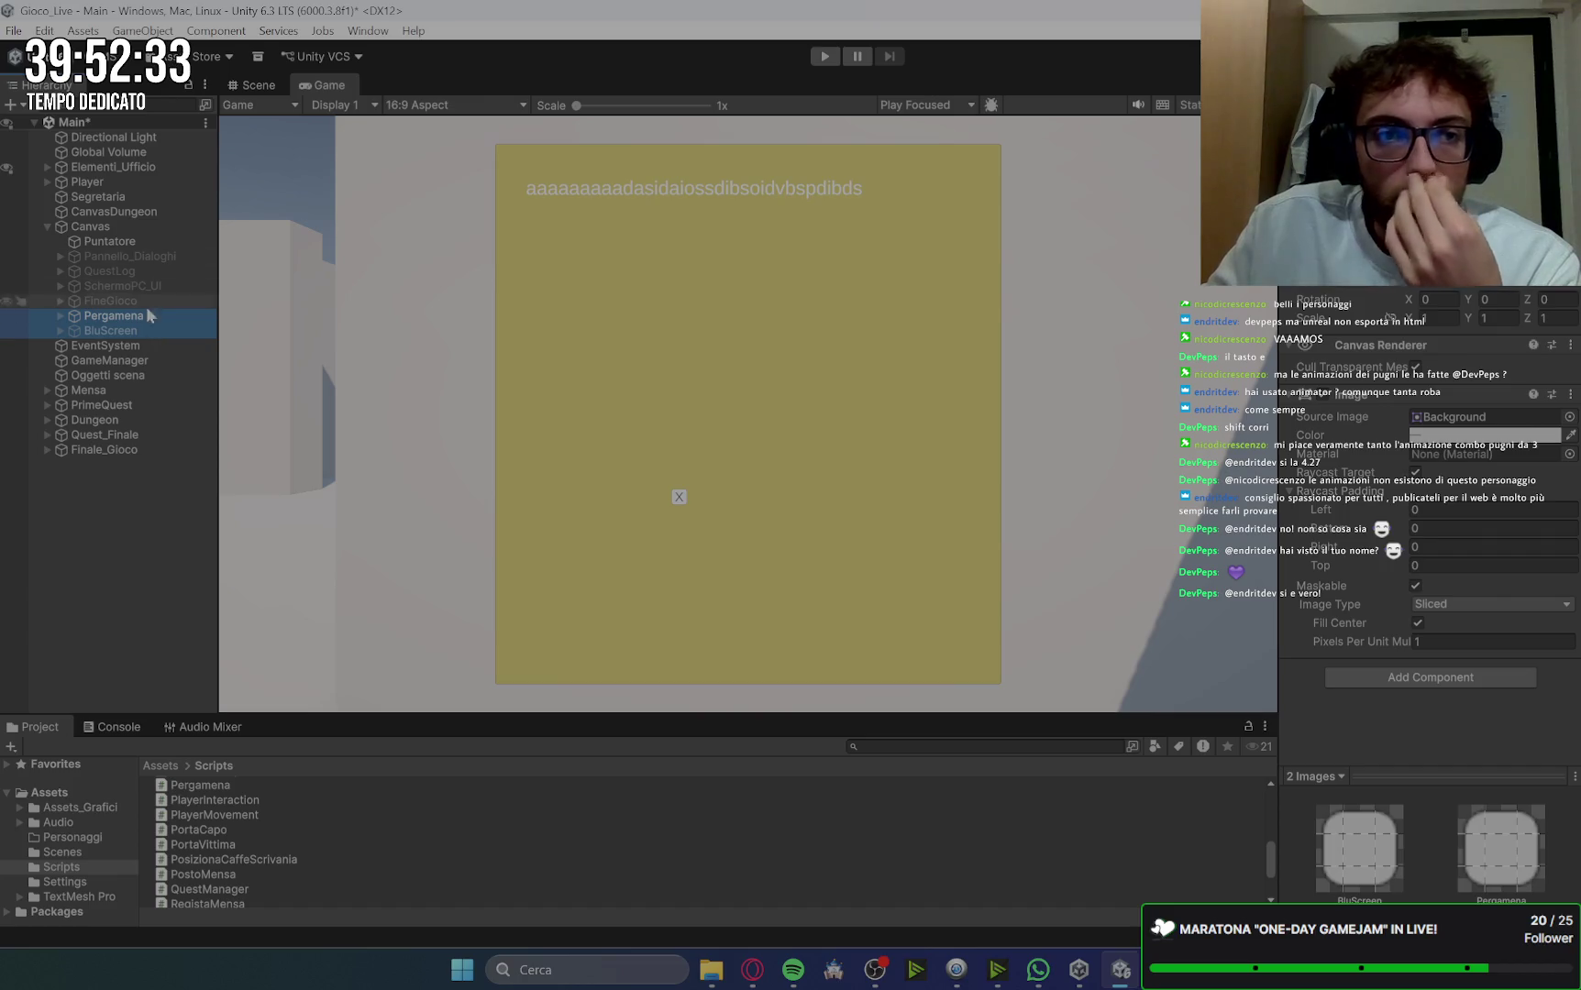
Step: Delete the now-empty CanvasDungeon object
{"action": "left_click", "coordinate": [138, 212]}
{"action": "key", "text": "Delete"}
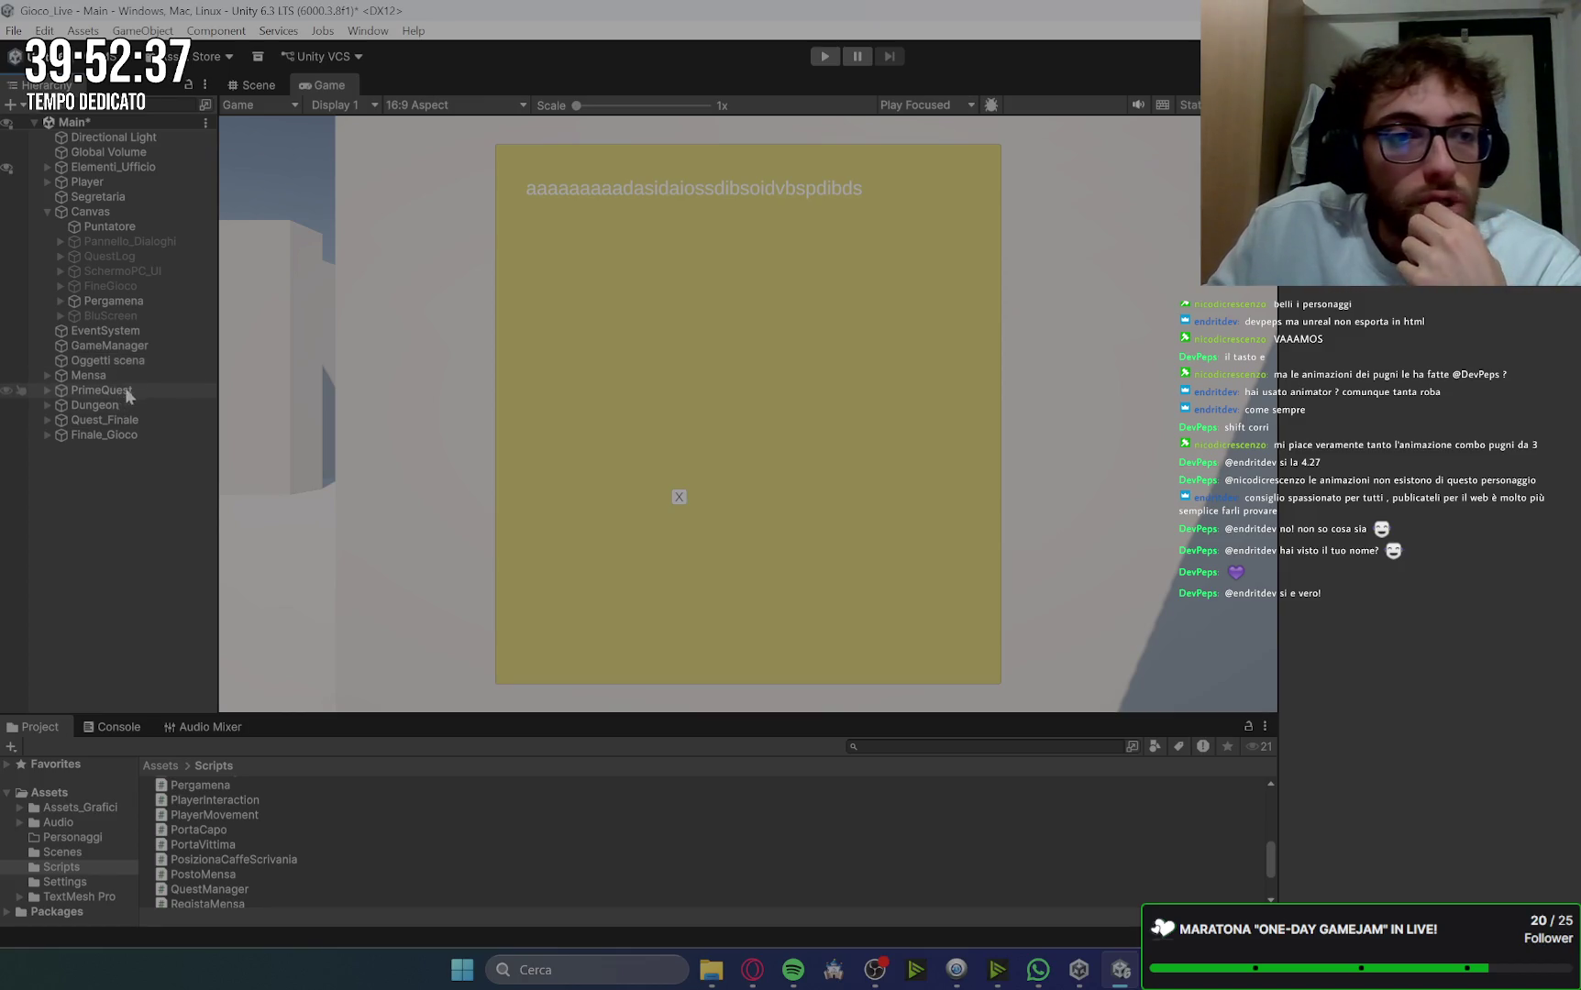
{"action": "left_click", "coordinate": [88, 406]}
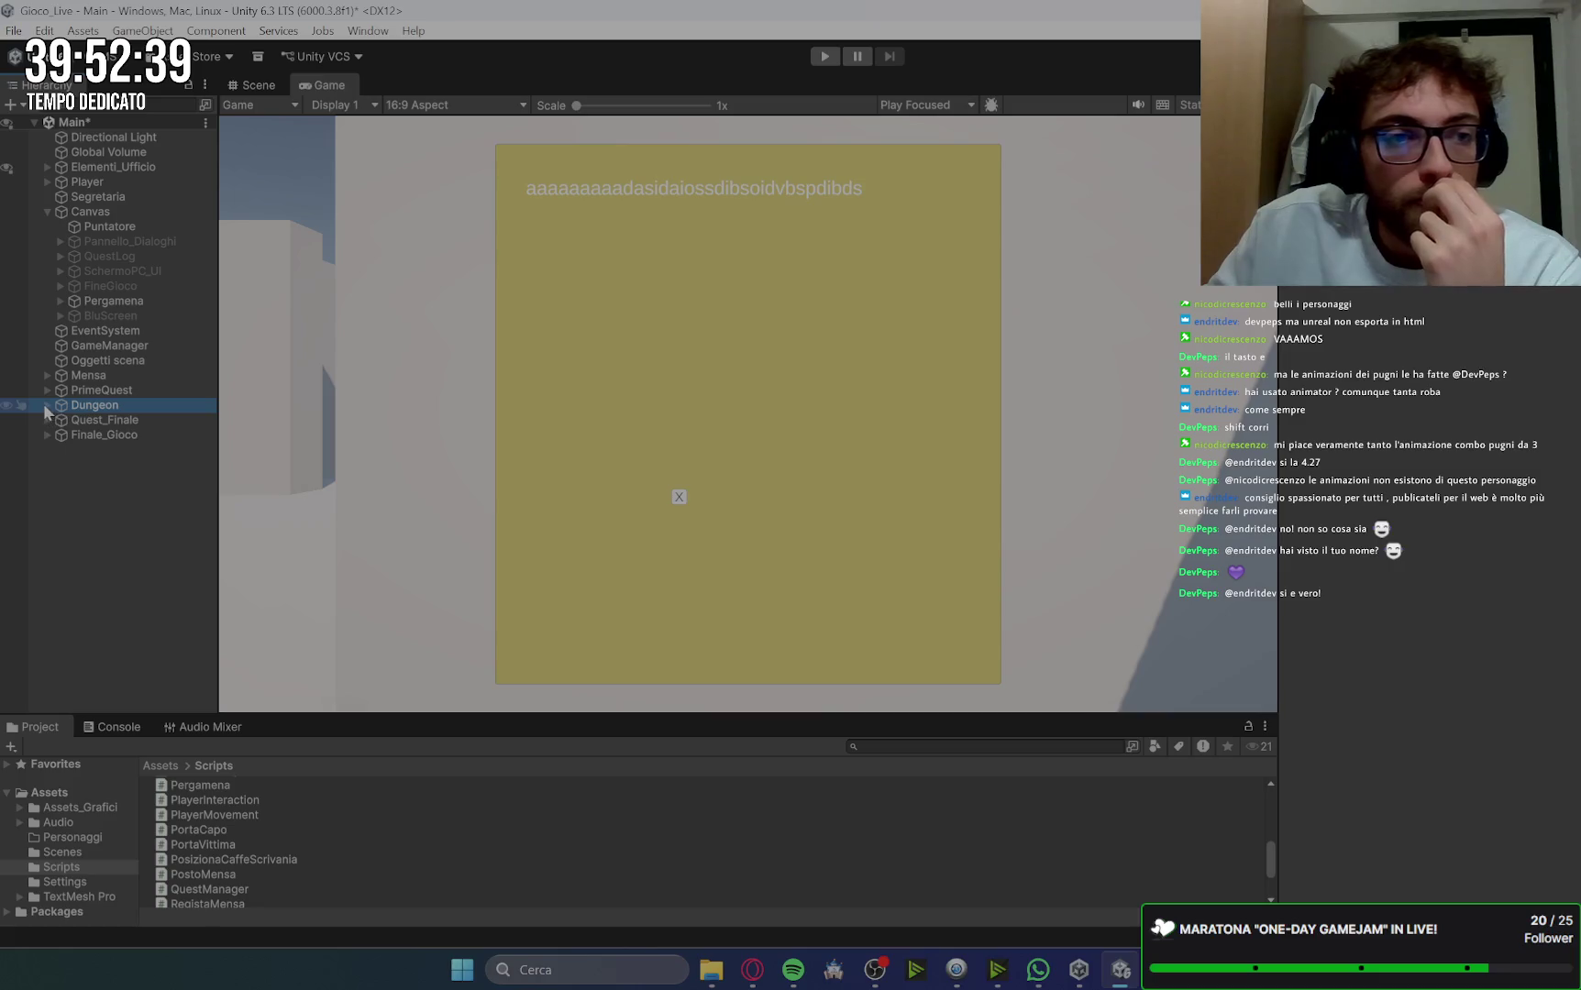
Step: Expand Dungeon, check the Cylinder's Pergamena script, then inspect PrimeQuest and GameManager
{"action": "left_click", "coordinate": [46, 404]}
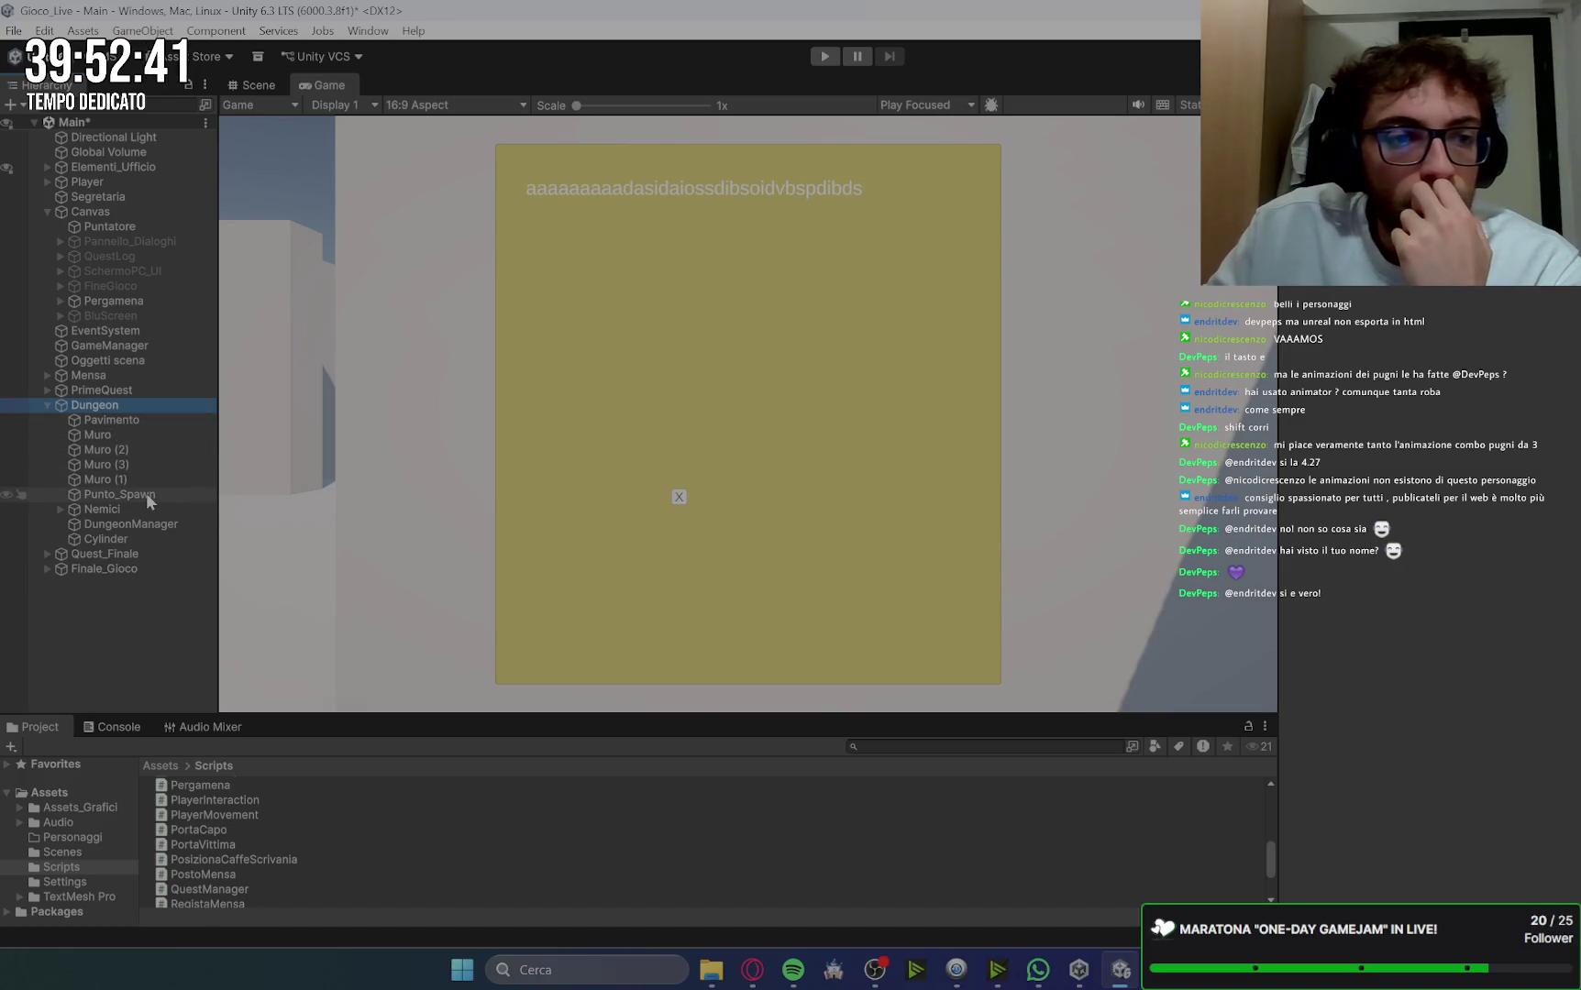
{"action": "left_click", "coordinate": [117, 538]}
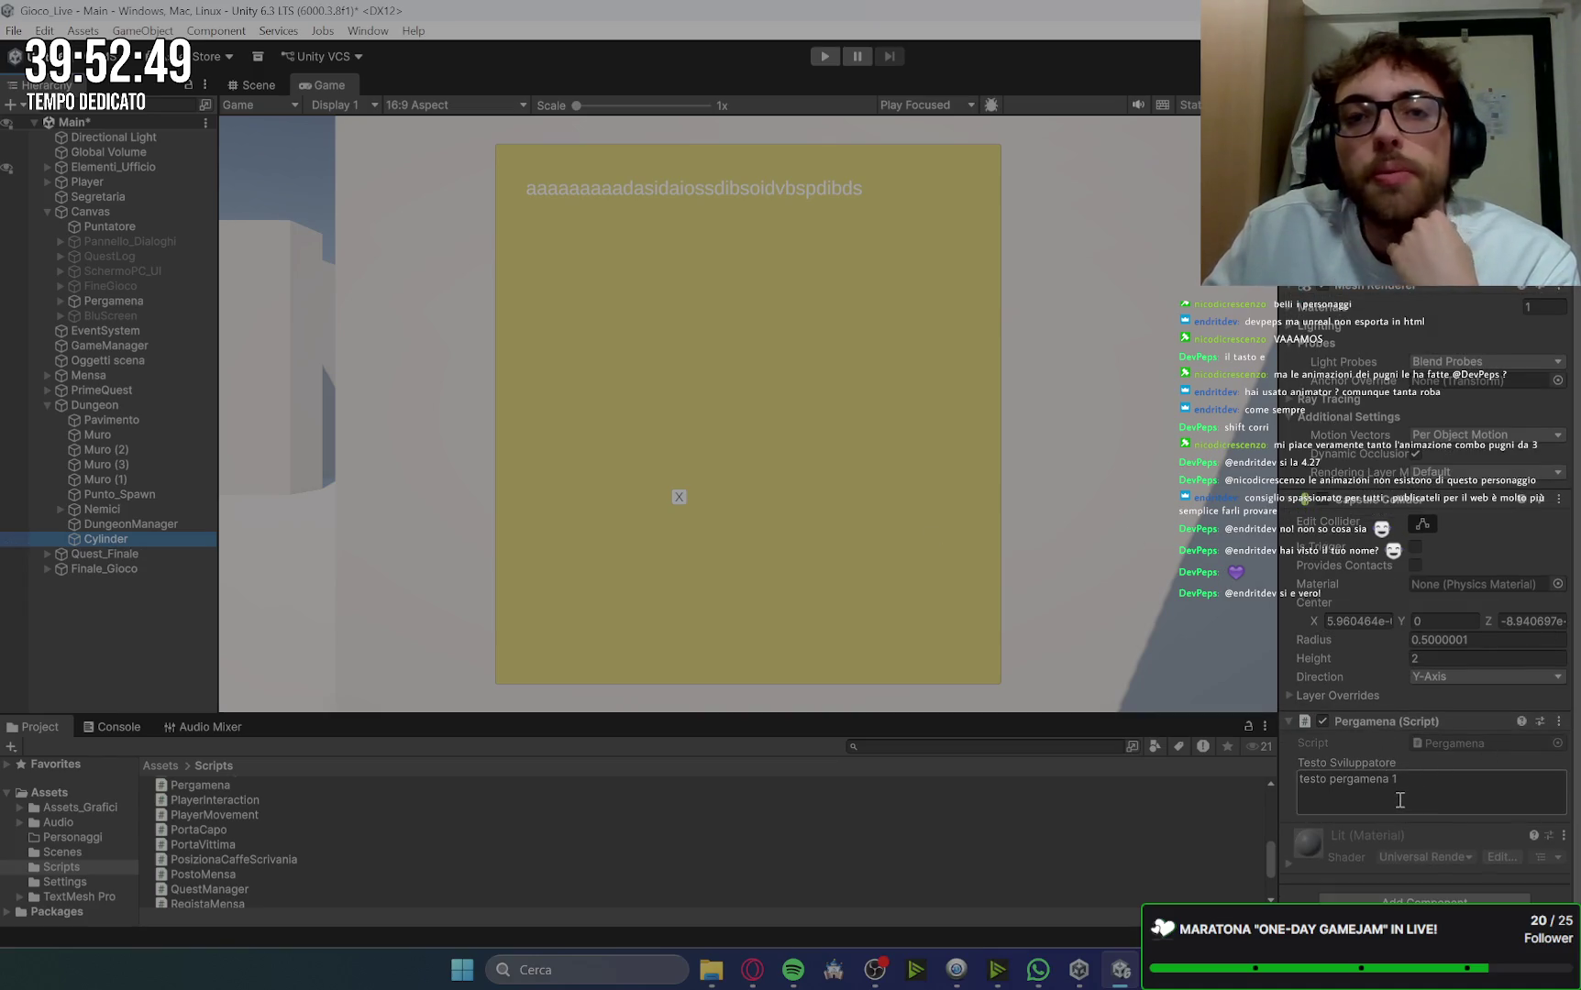
{"action": "left_click", "coordinate": [105, 408]}
{"action": "left_click", "coordinate": [104, 391]}
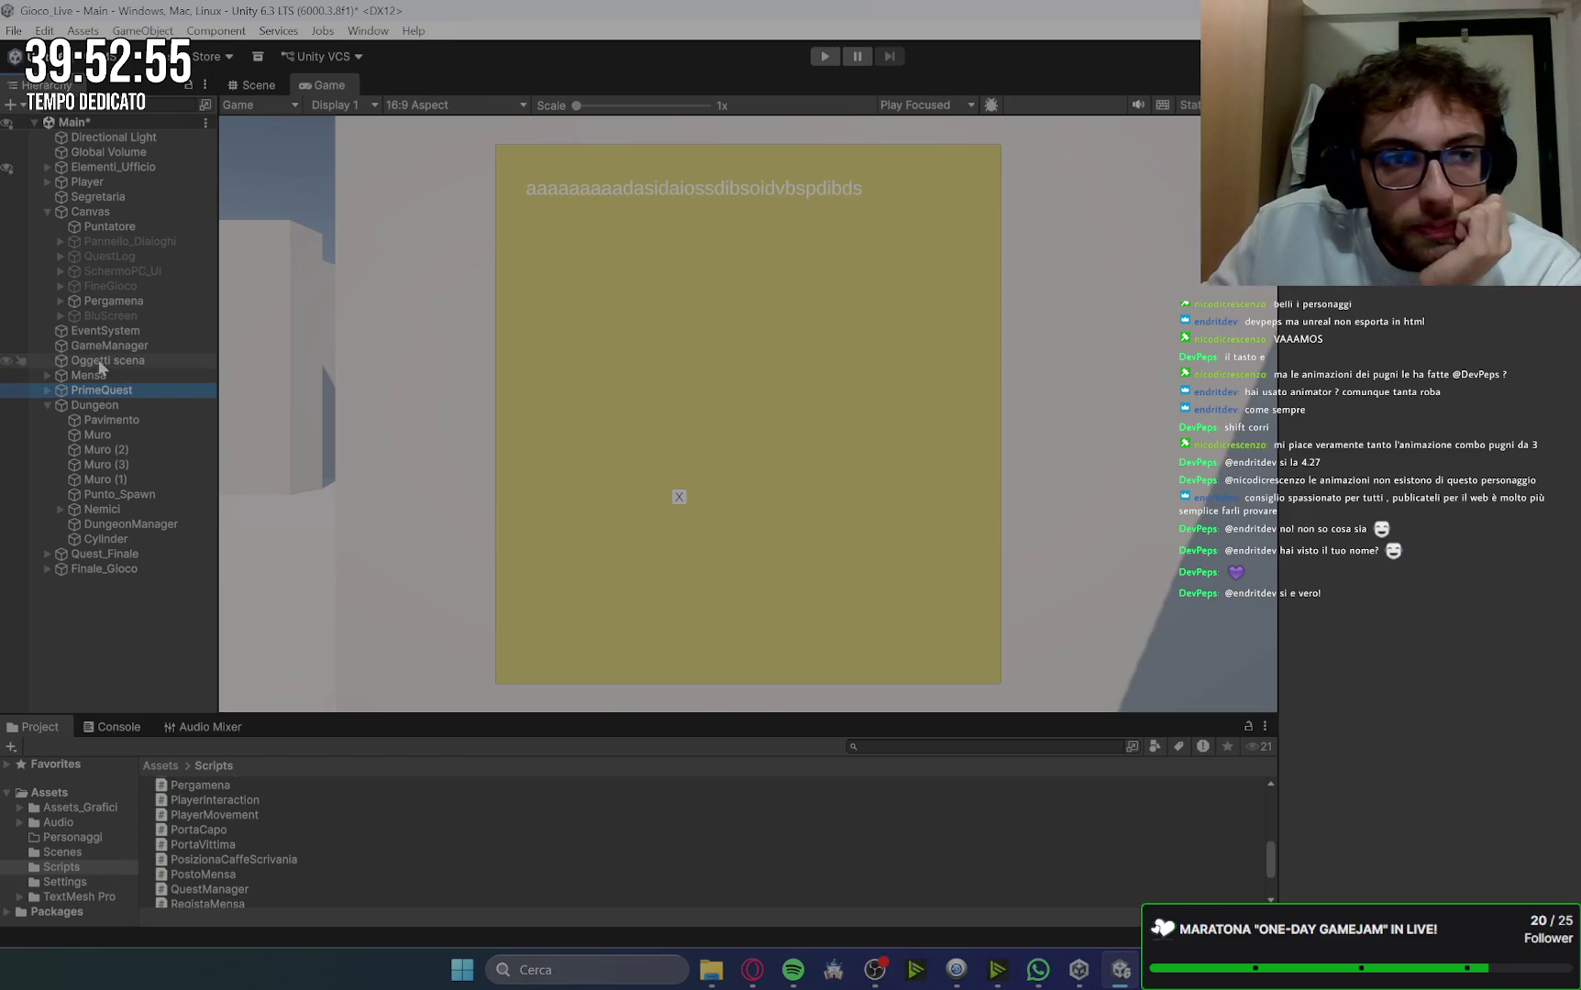
{"action": "left_click", "coordinate": [131, 348]}
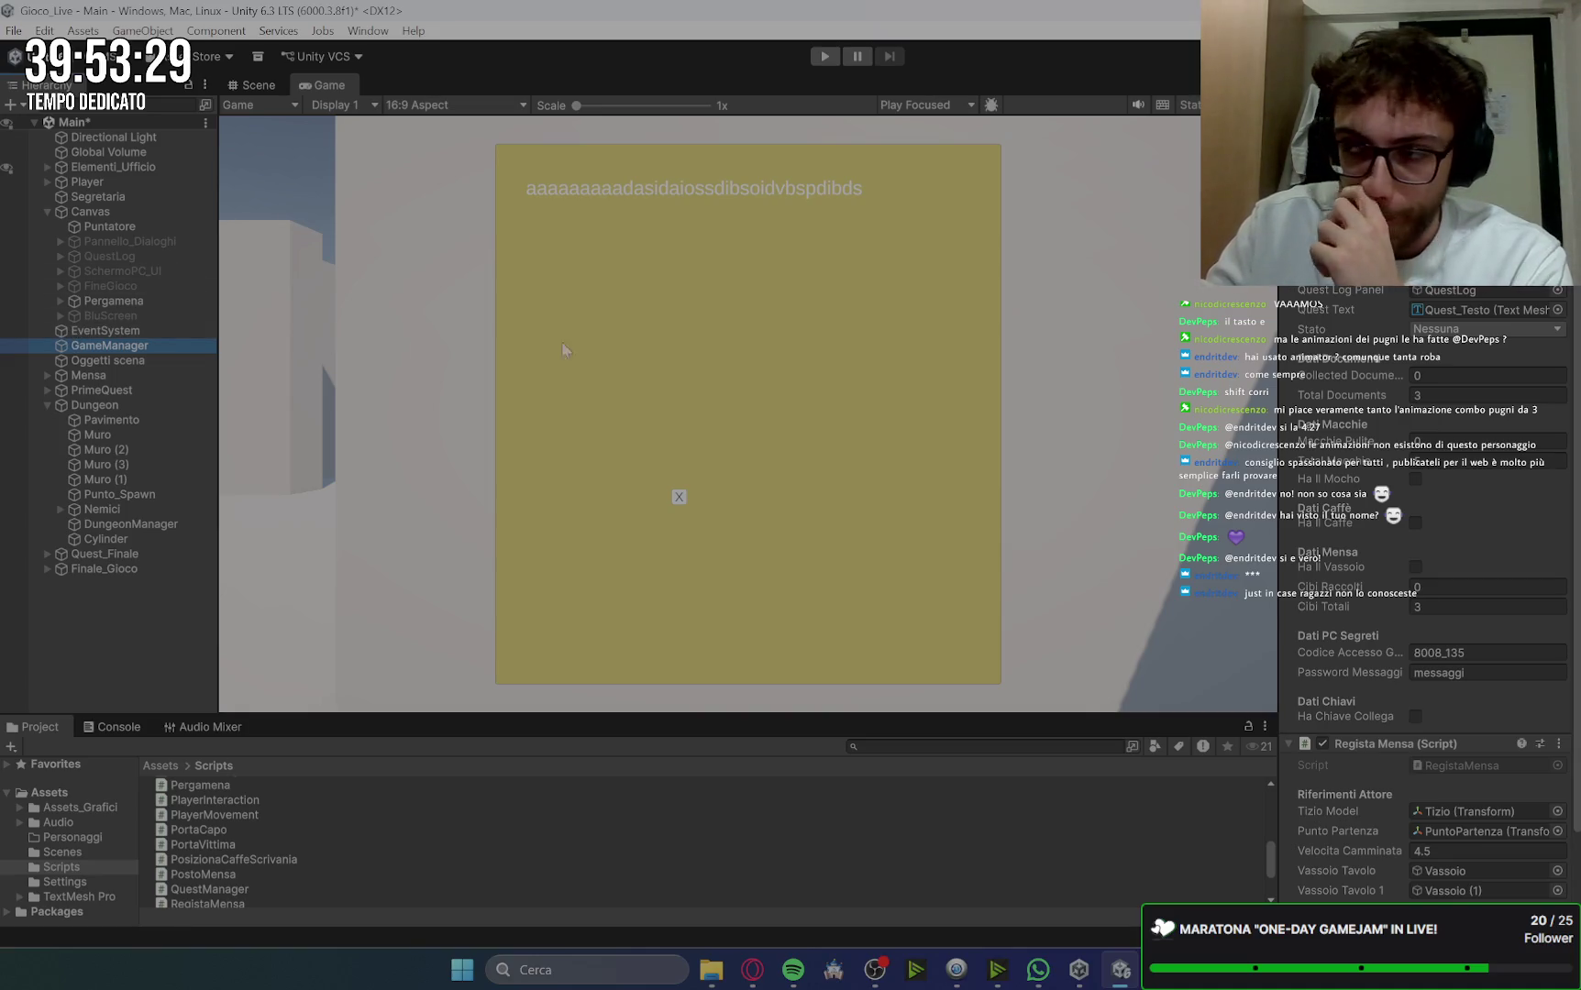
{"action": "key", "text": "alt+Tab"}
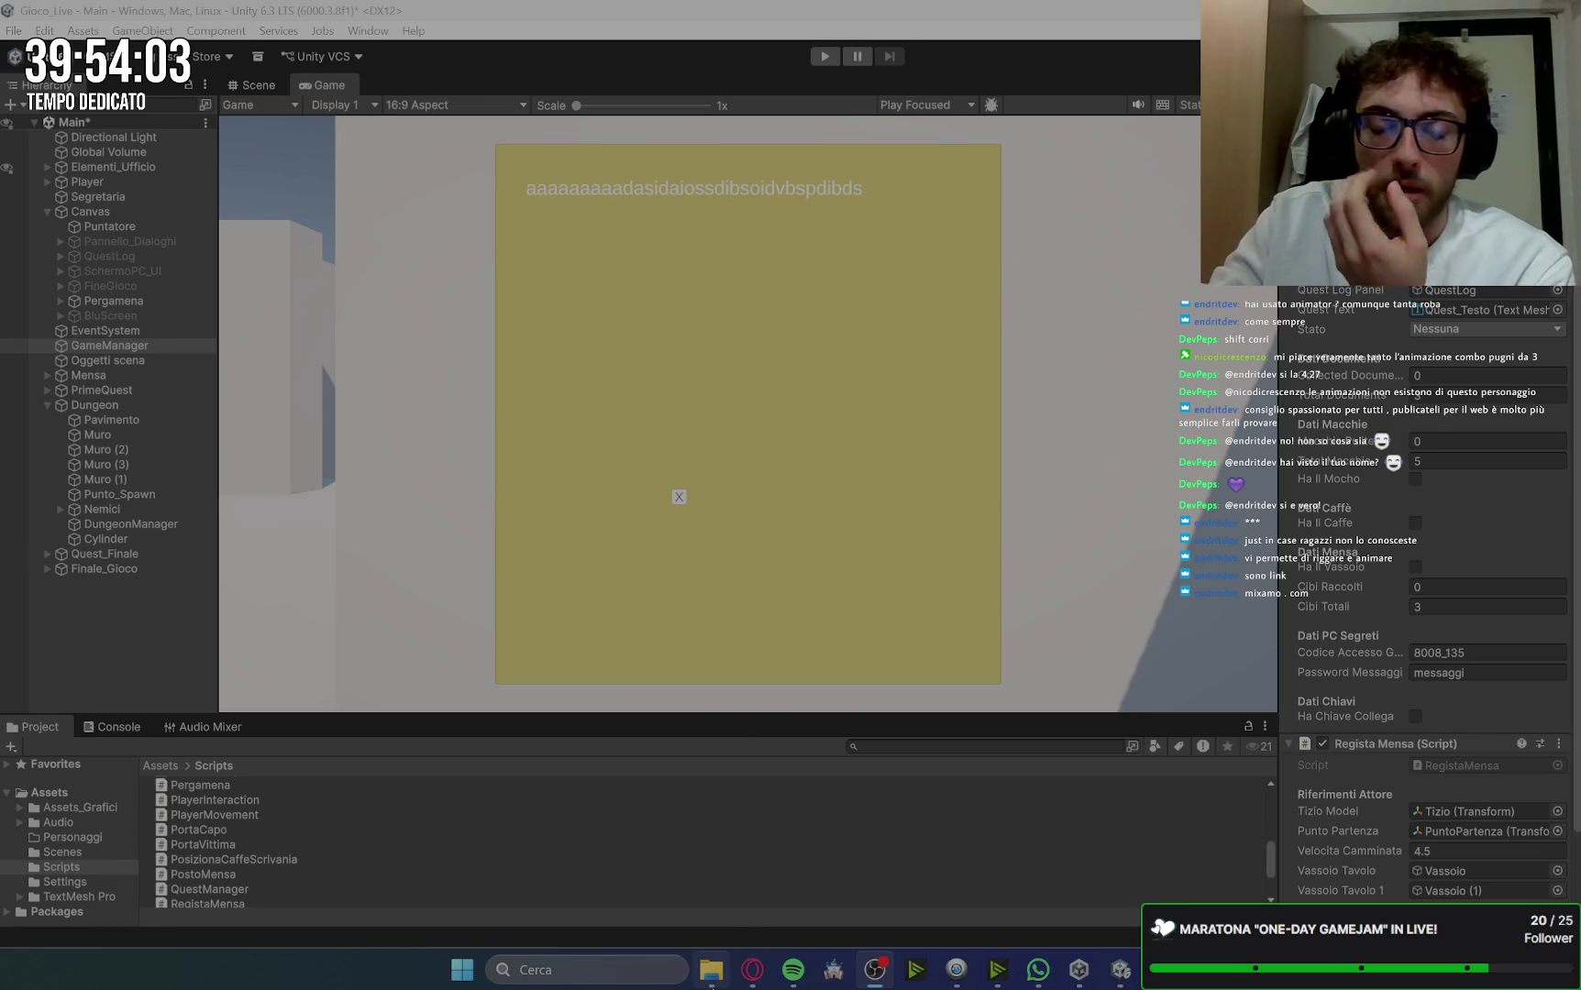
{"action": "mouse_move", "coordinate": [710, 979]}
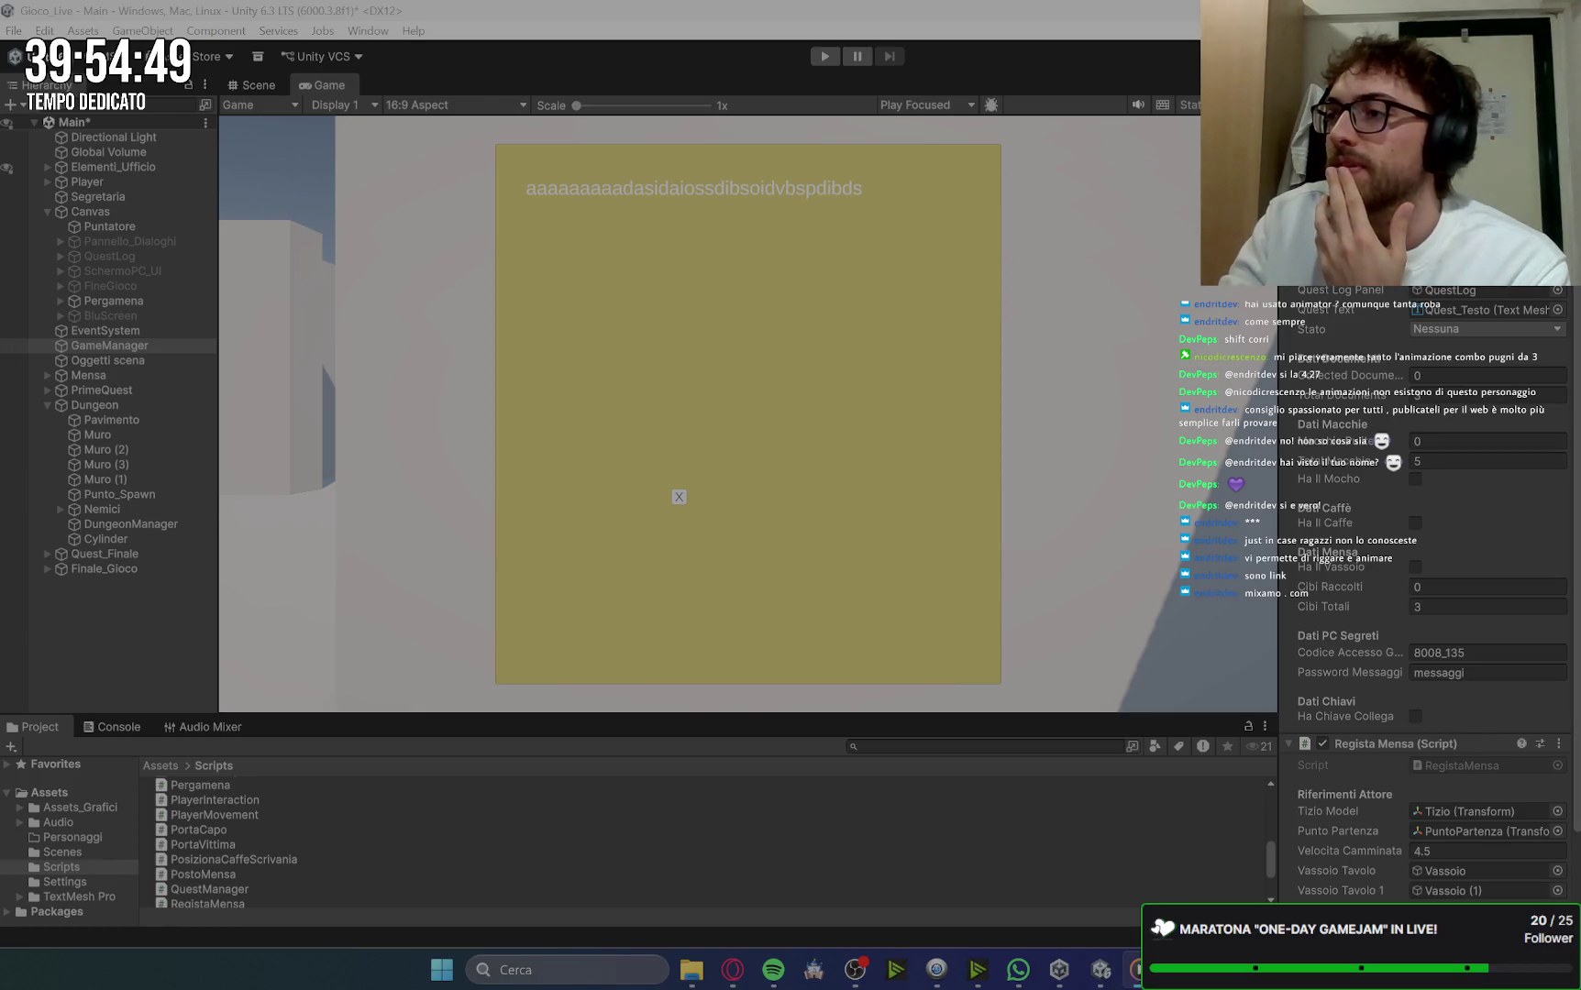
Step: Replay the character animation clip from the start, pause at five seconds, and close Media Player
{"action": "mouse_move", "coordinate": [1048, 513]}
{"action": "left_mouse_down"}
{"action": "mouse_move", "coordinate": [863, 383]}
{"action": "mouse_move", "coordinate": [719, 92]}
{"action": "left_mouse_up"}
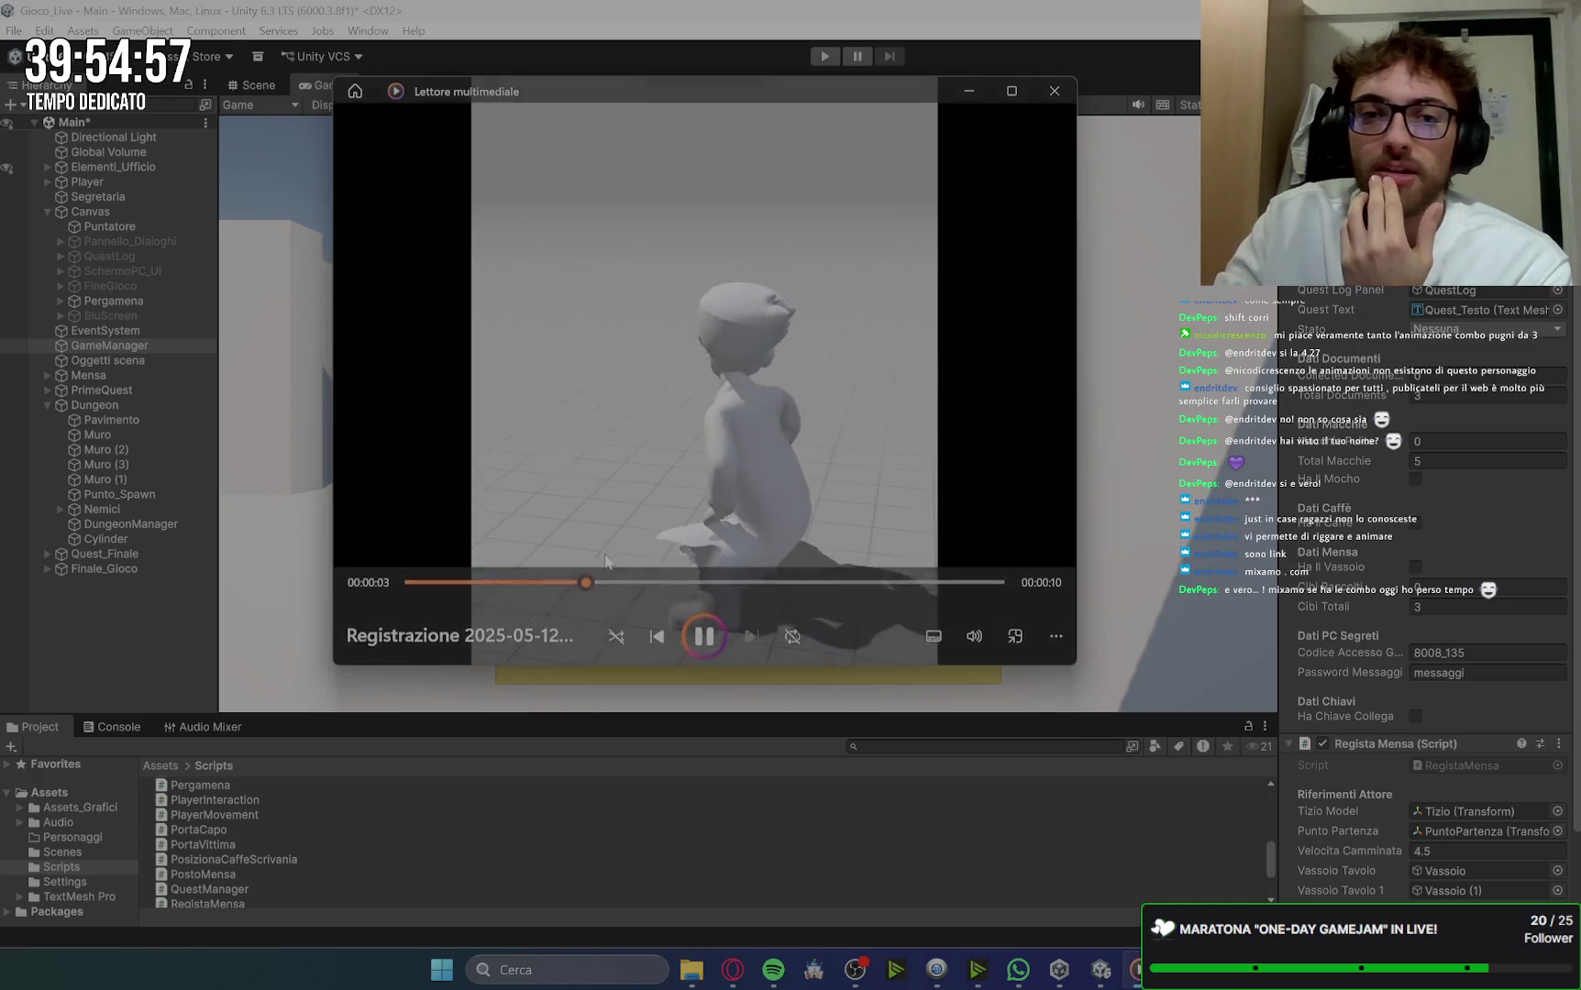
{"action": "left_click_drag", "start_coordinate": [604, 577], "coordinate": [440, 588]}
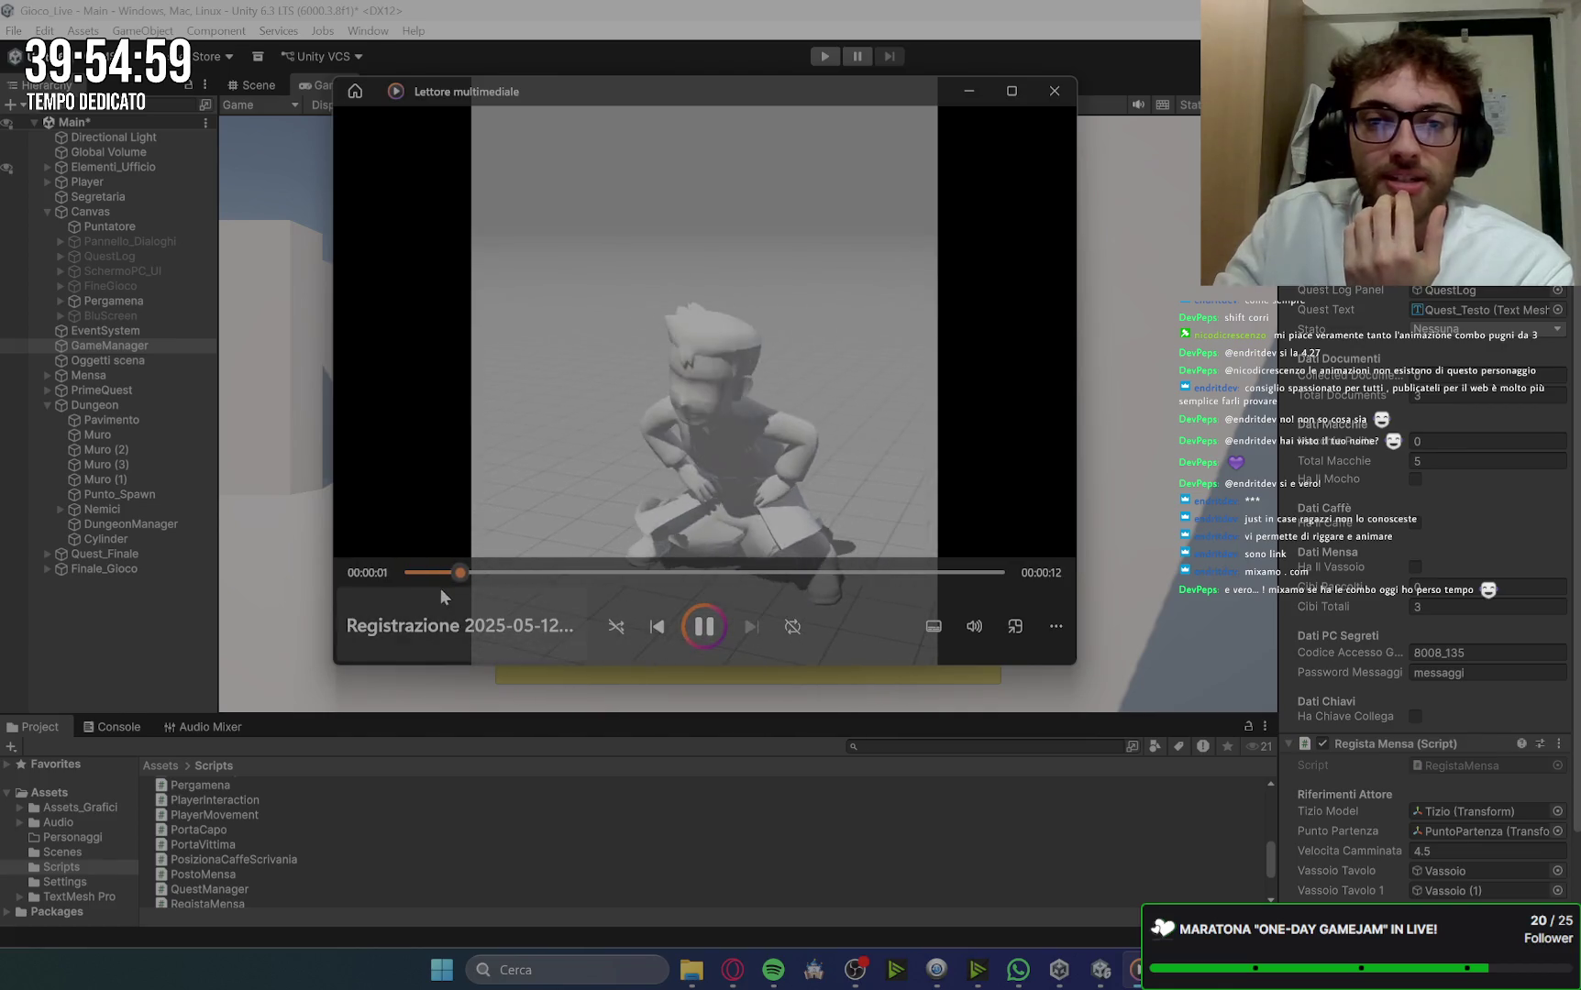
{"action": "left_click", "coordinate": [419, 572]}
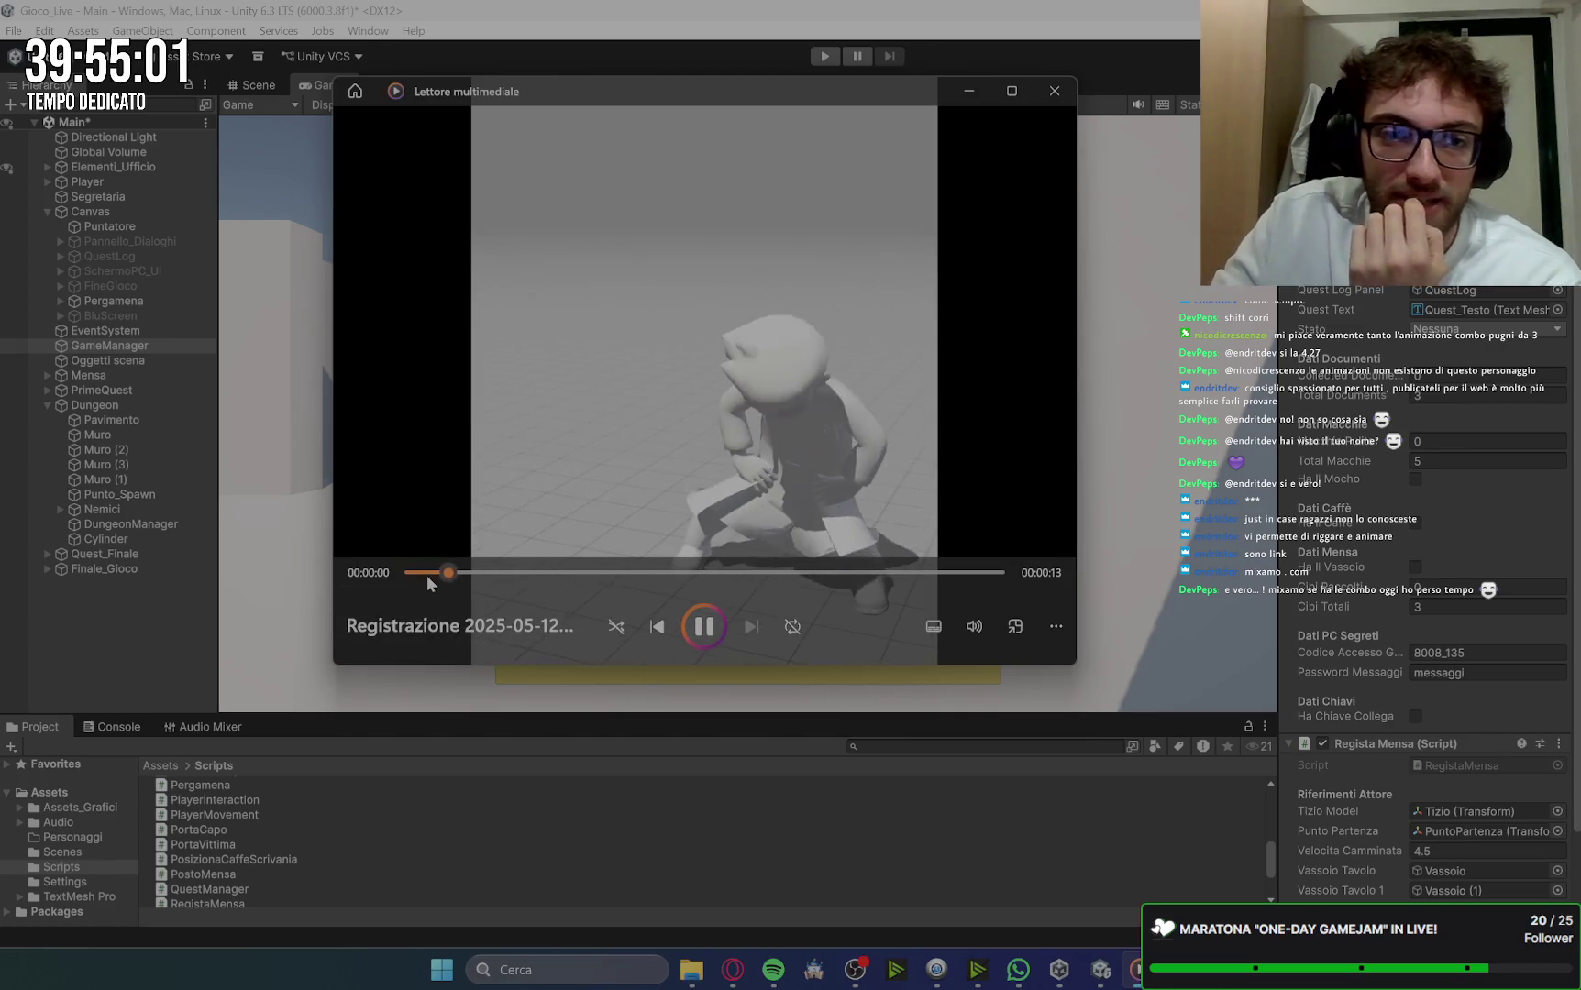
{"action": "left_click", "coordinate": [550, 572]}
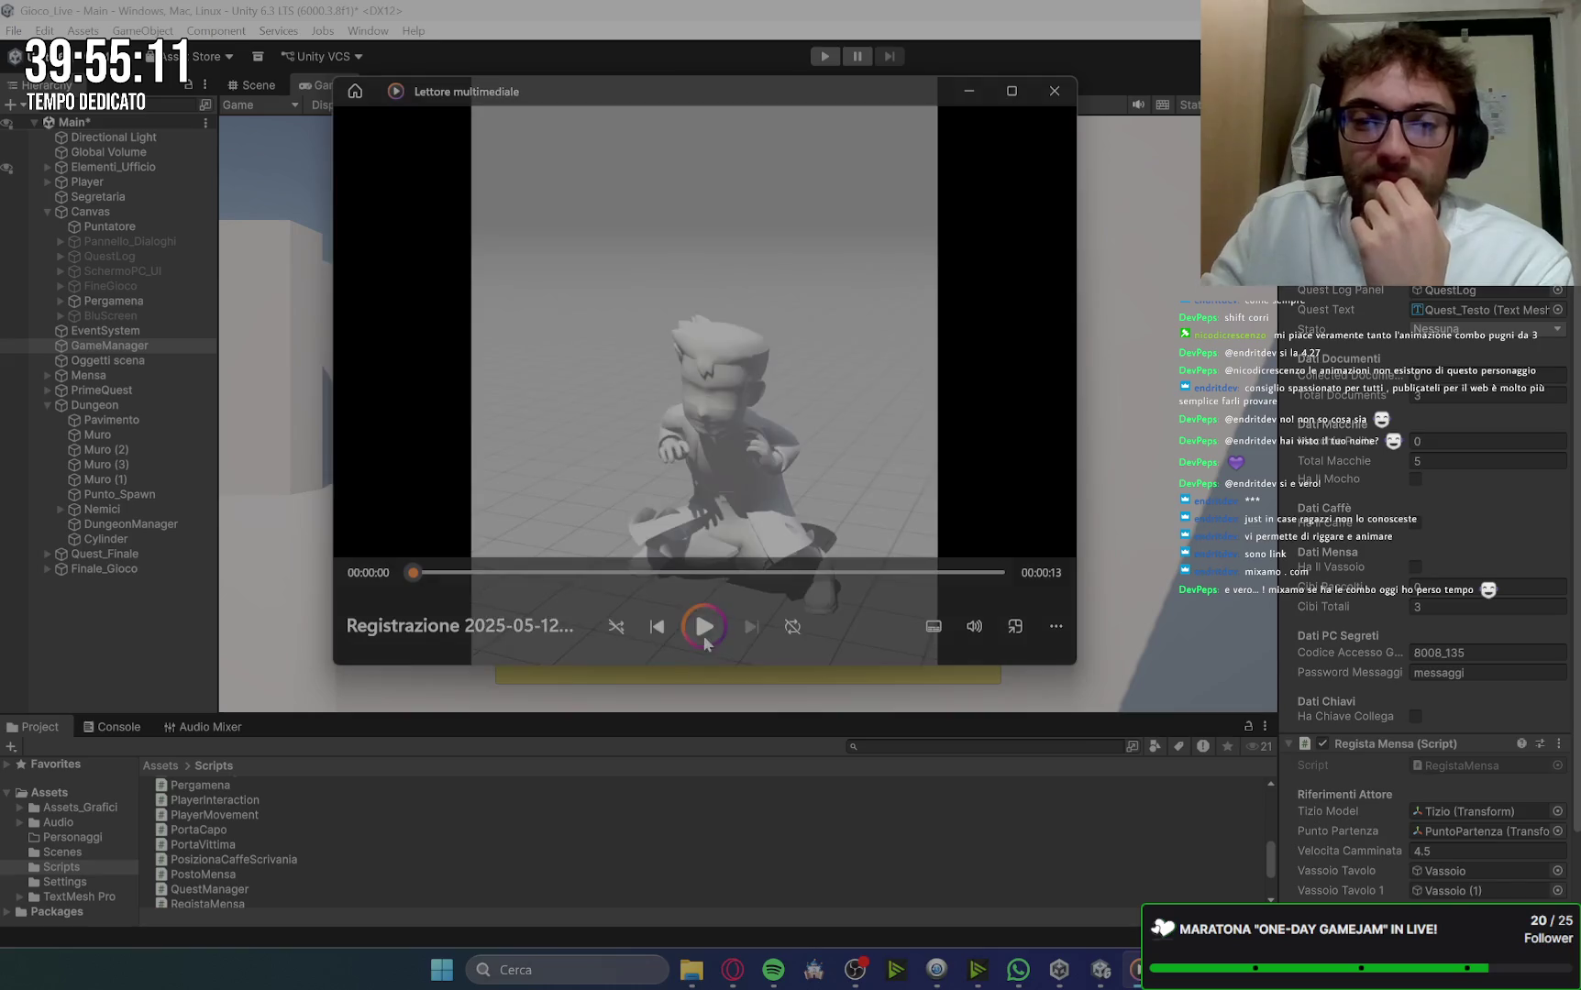
{"action": "left_click", "coordinate": [703, 627]}
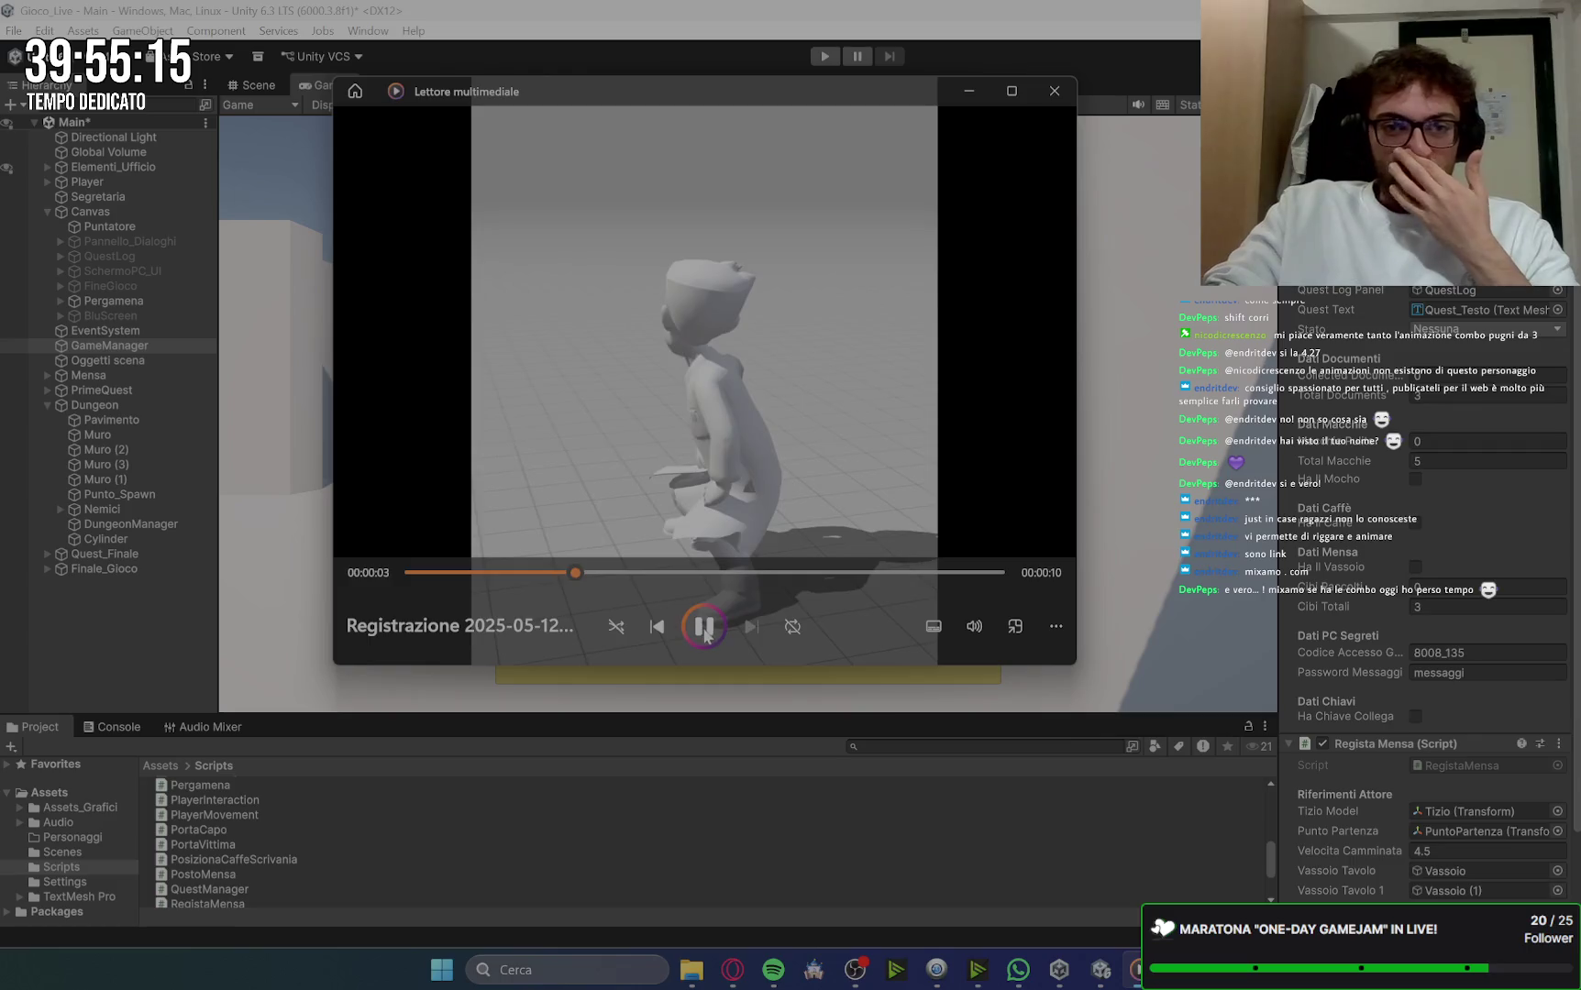
{"action": "left_click", "coordinate": [703, 627]}
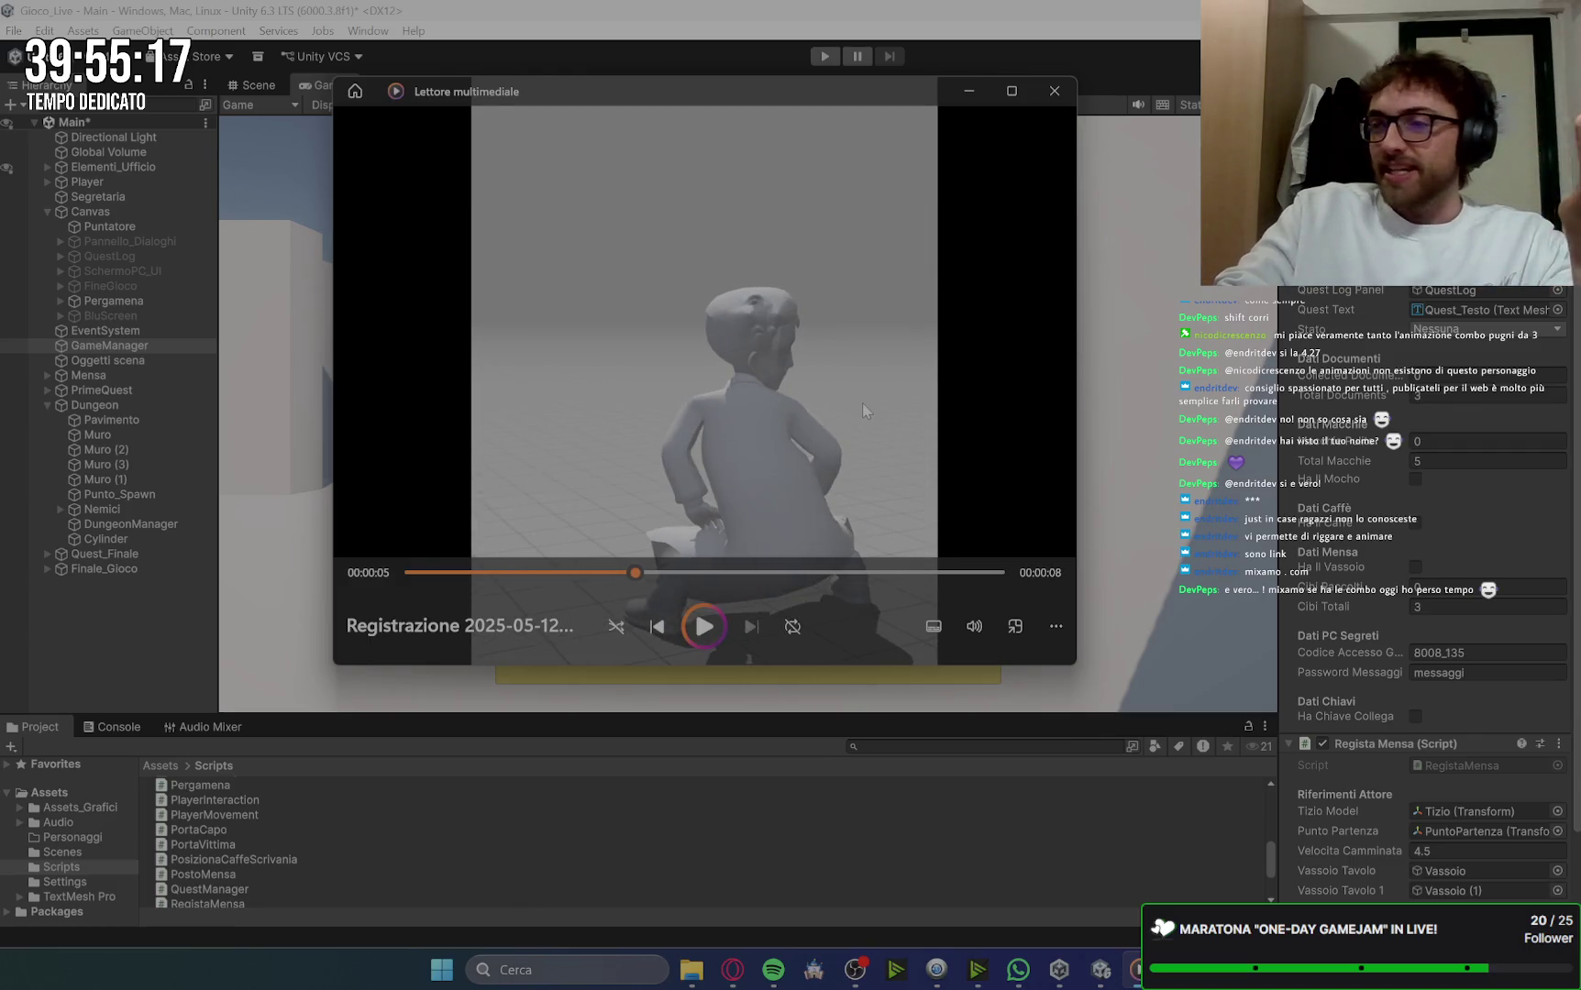
{"action": "left_click", "coordinate": [1052, 91]}
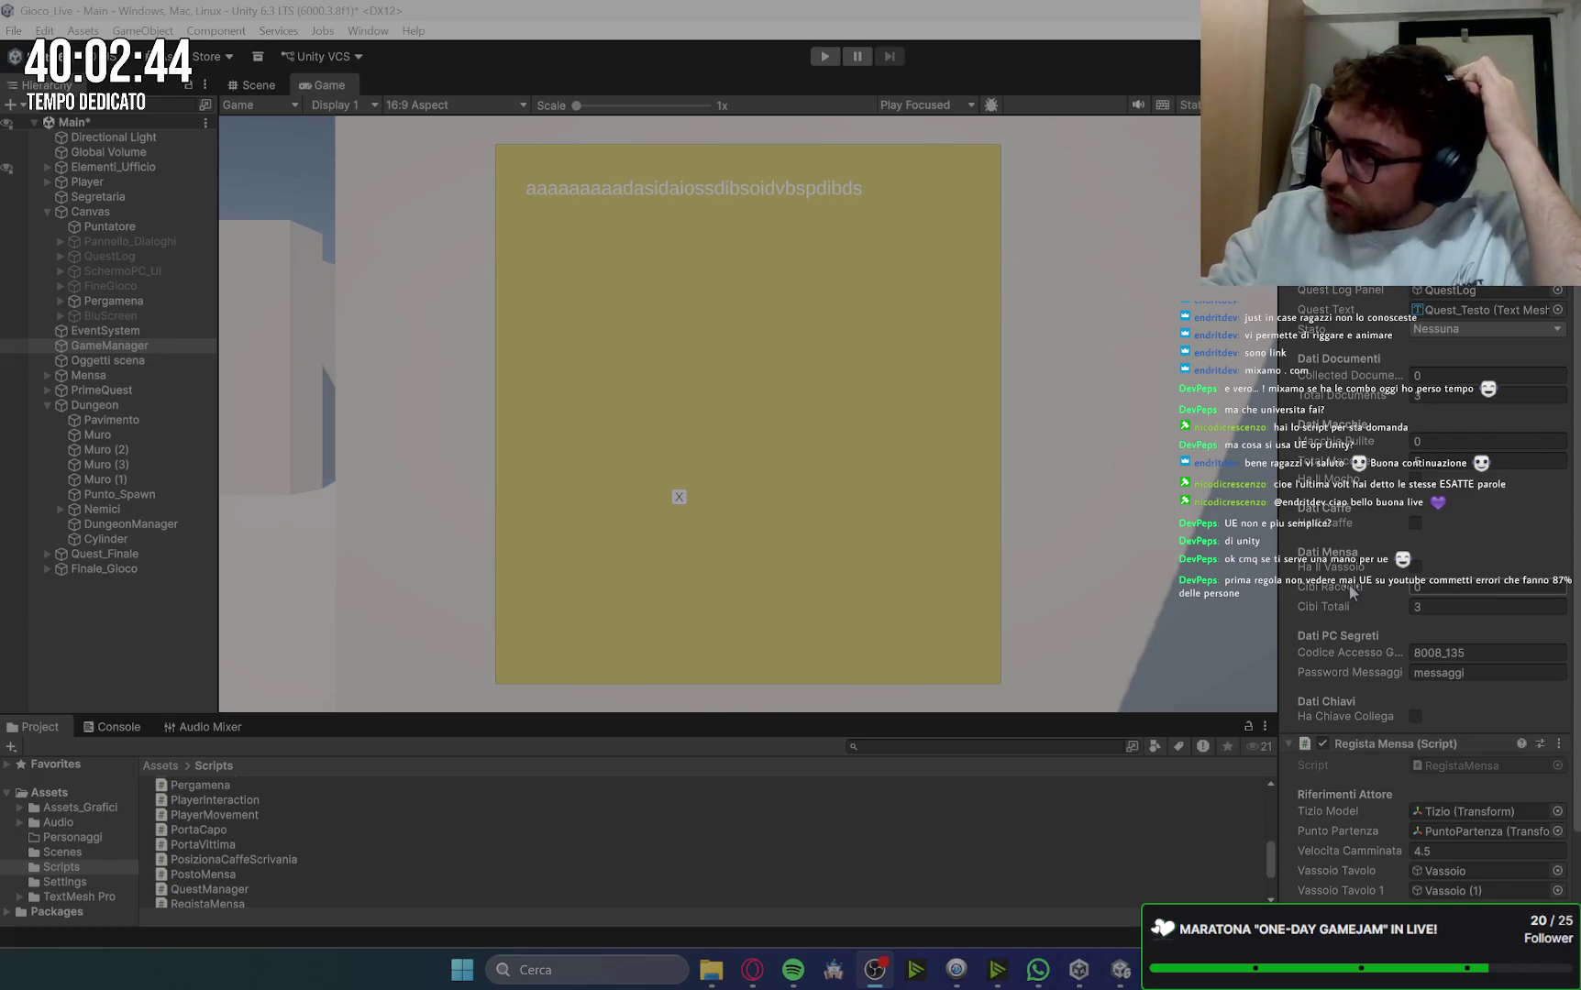
Step: Scroll through GameManager's quest, document and secret PC fields in the Inspector
{"action": "scroll", "coordinate": [1348, 592], "scroll_direction": "down", "scroll_amount": 3}
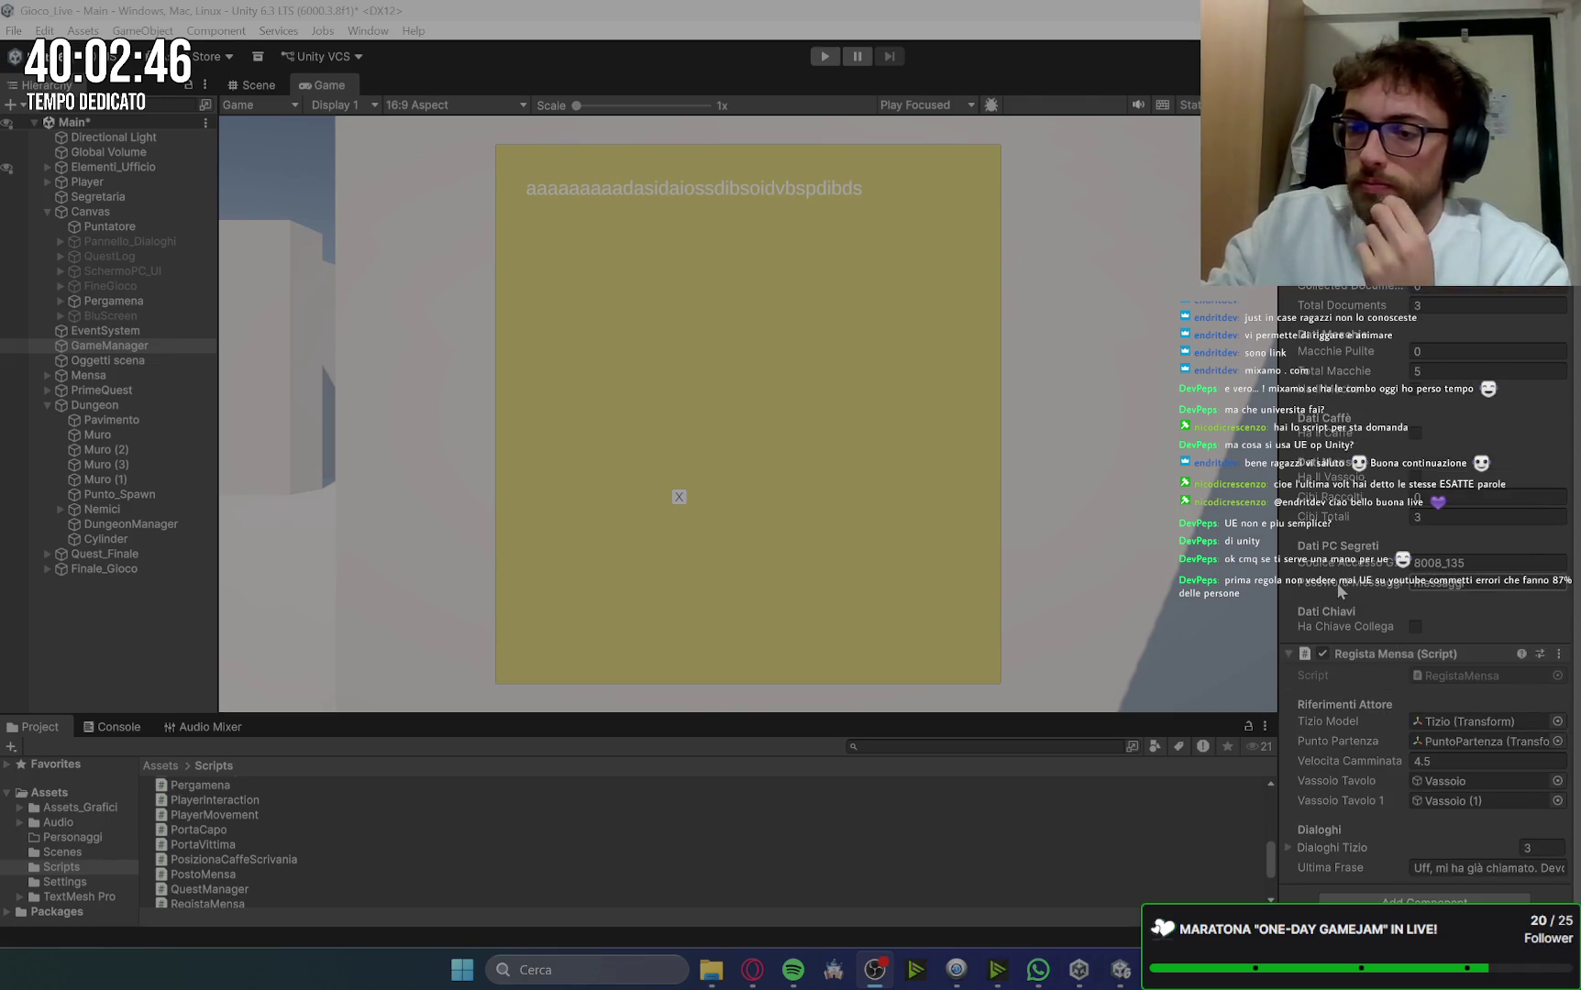
{"action": "scroll", "coordinate": [1341, 591], "scroll_direction": "up", "scroll_amount": 2}
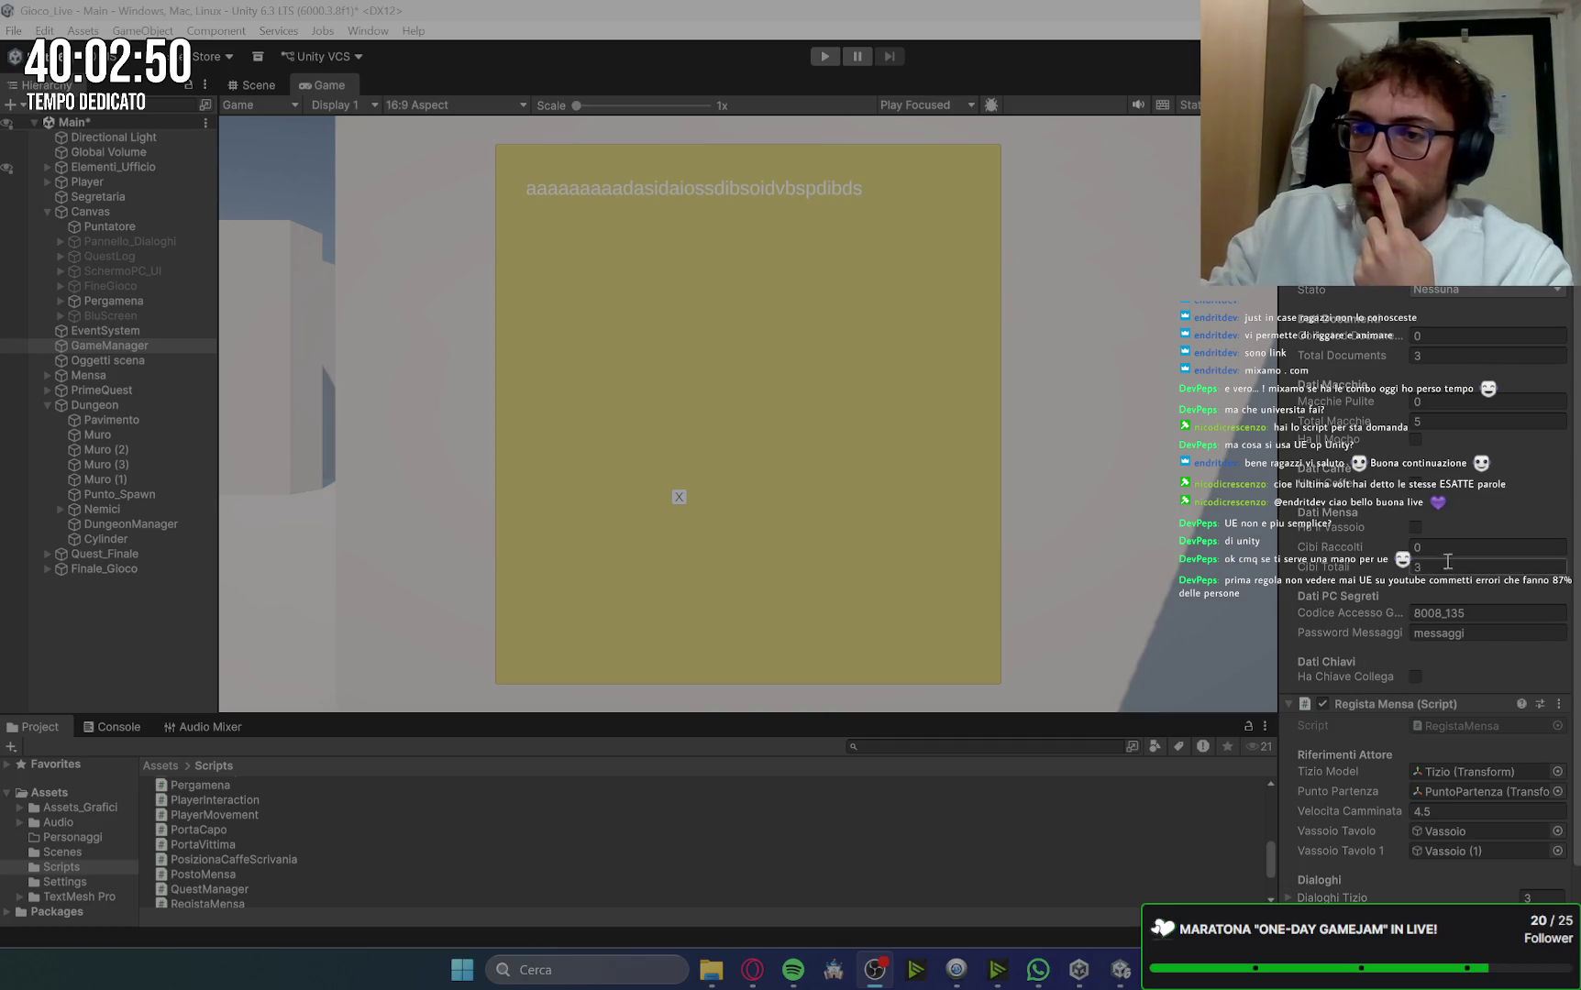
{"action": "scroll", "coordinate": [1490, 495], "scroll_direction": "up", "scroll_amount": 2}
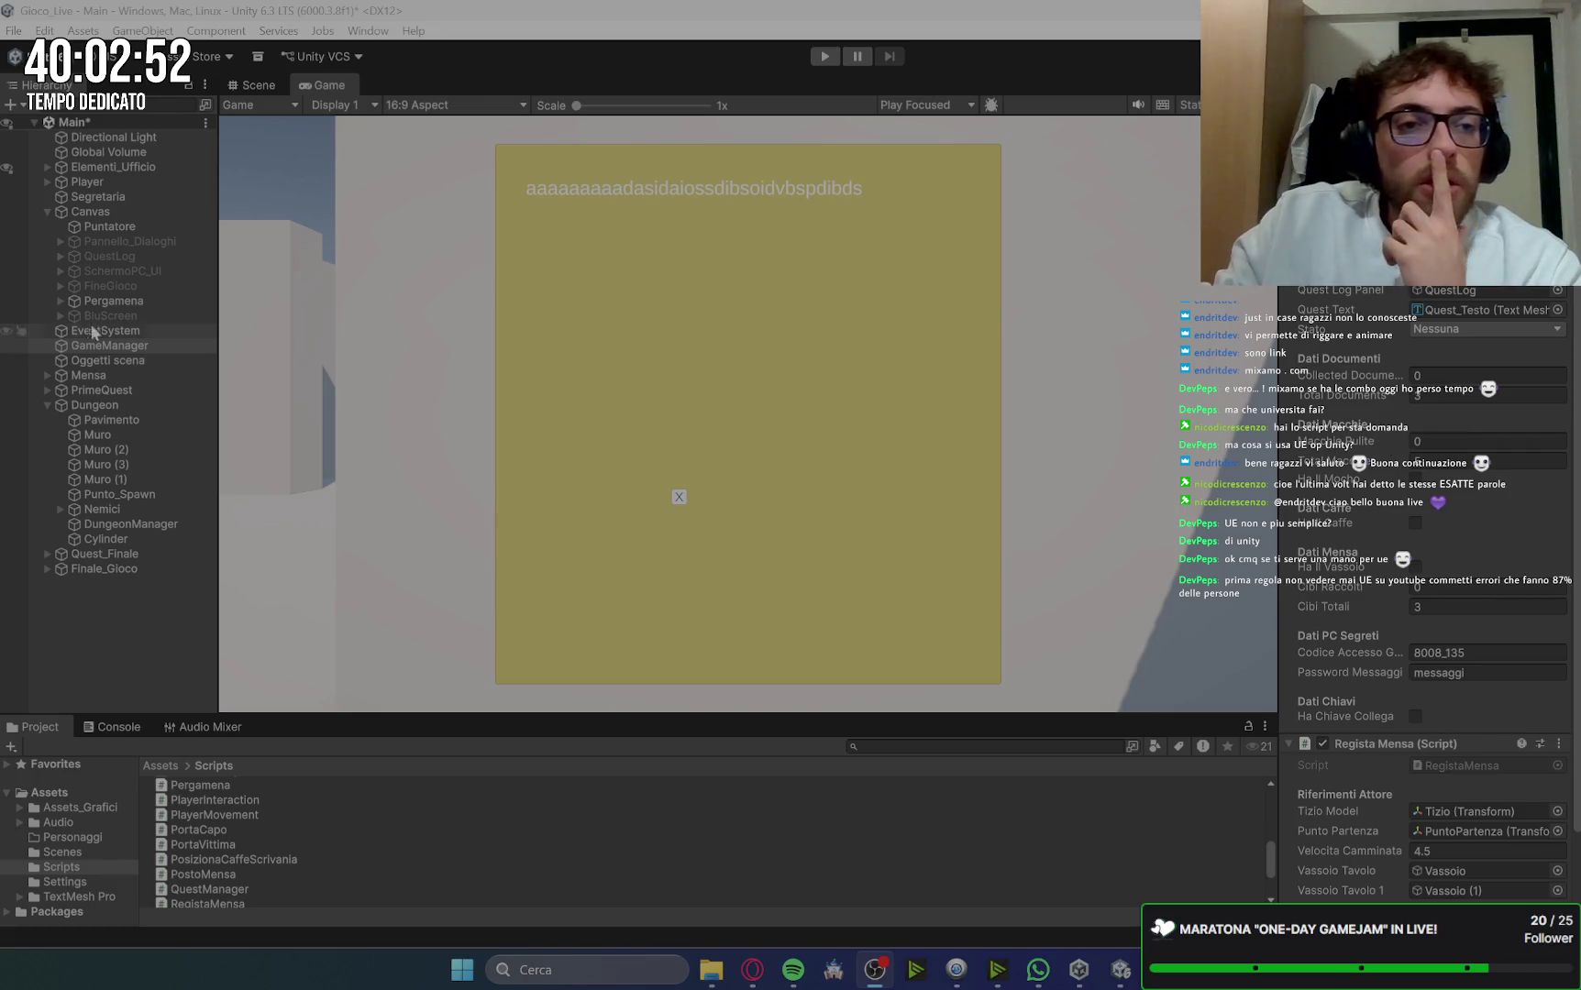
Step: Collapse Canvas and browse the Nemici, Dungeon and DungeonManager objects
{"action": "left_click", "coordinate": [48, 211]}
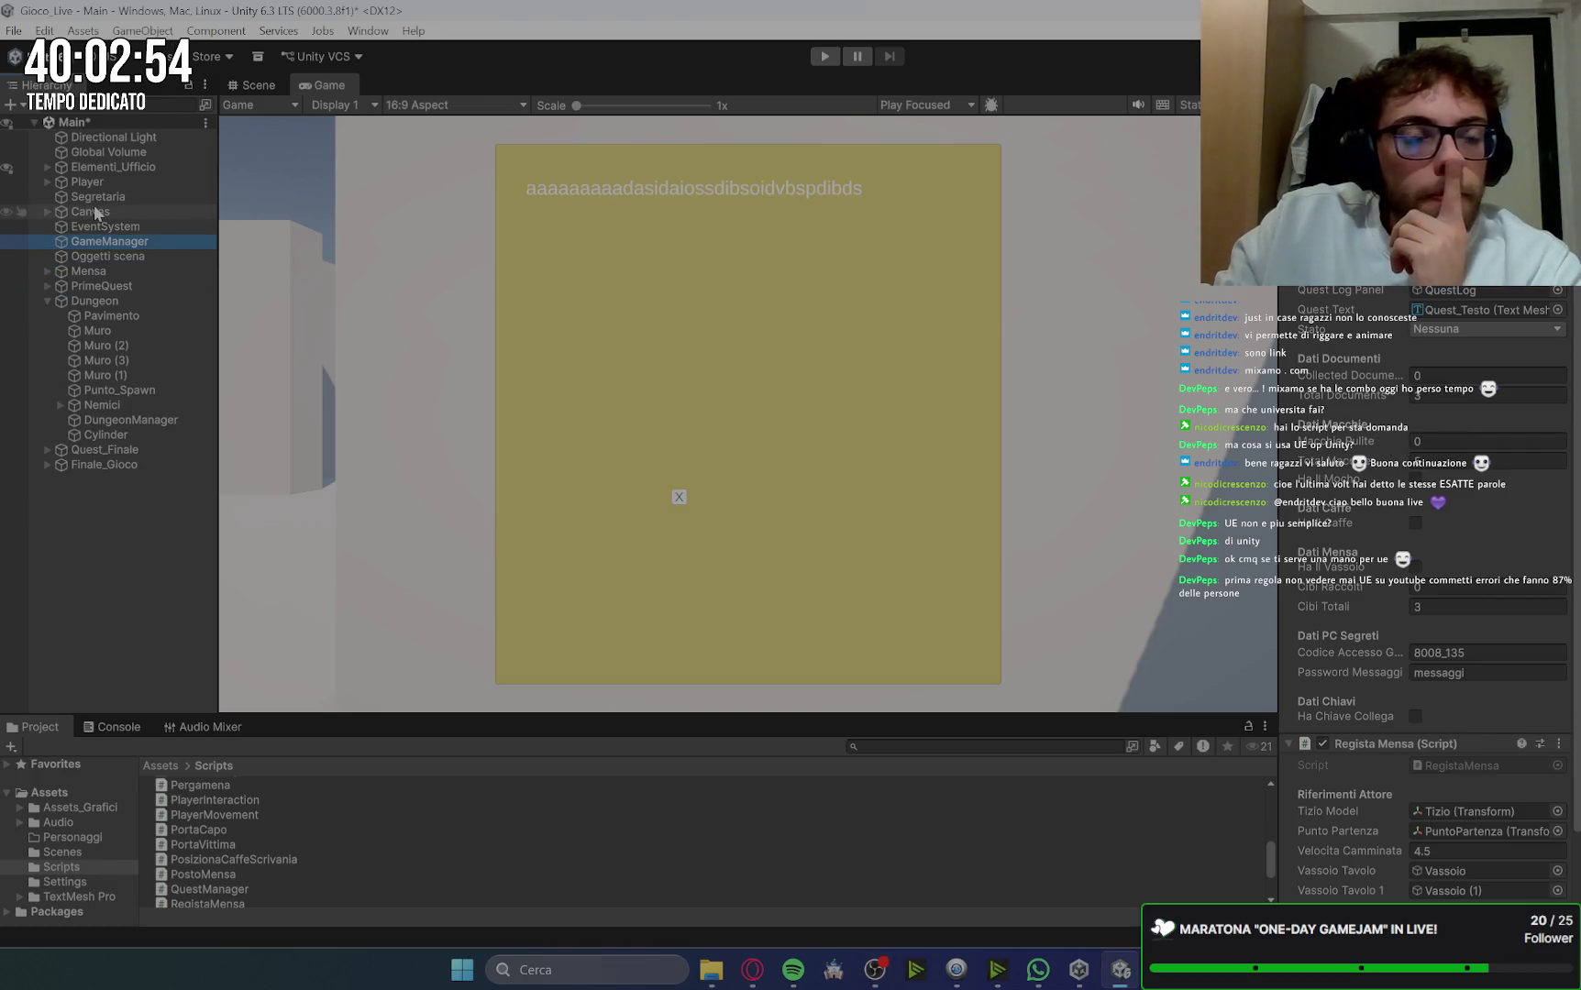
{"action": "left_click", "coordinate": [138, 404]}
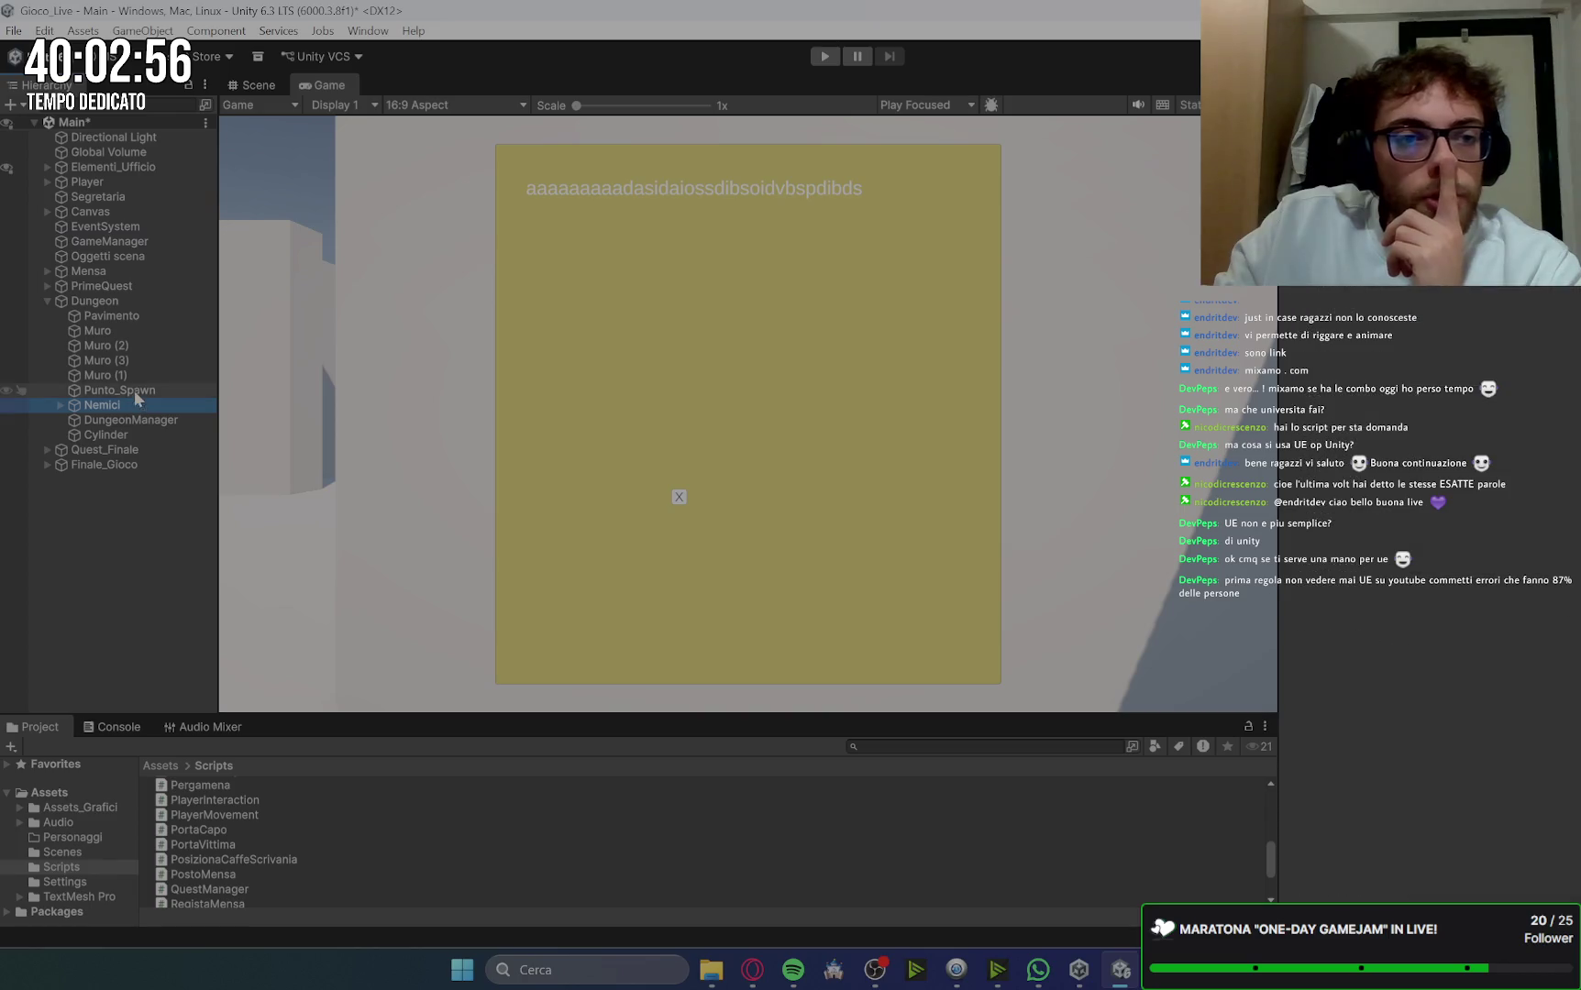
{"action": "left_click", "coordinate": [79, 299]}
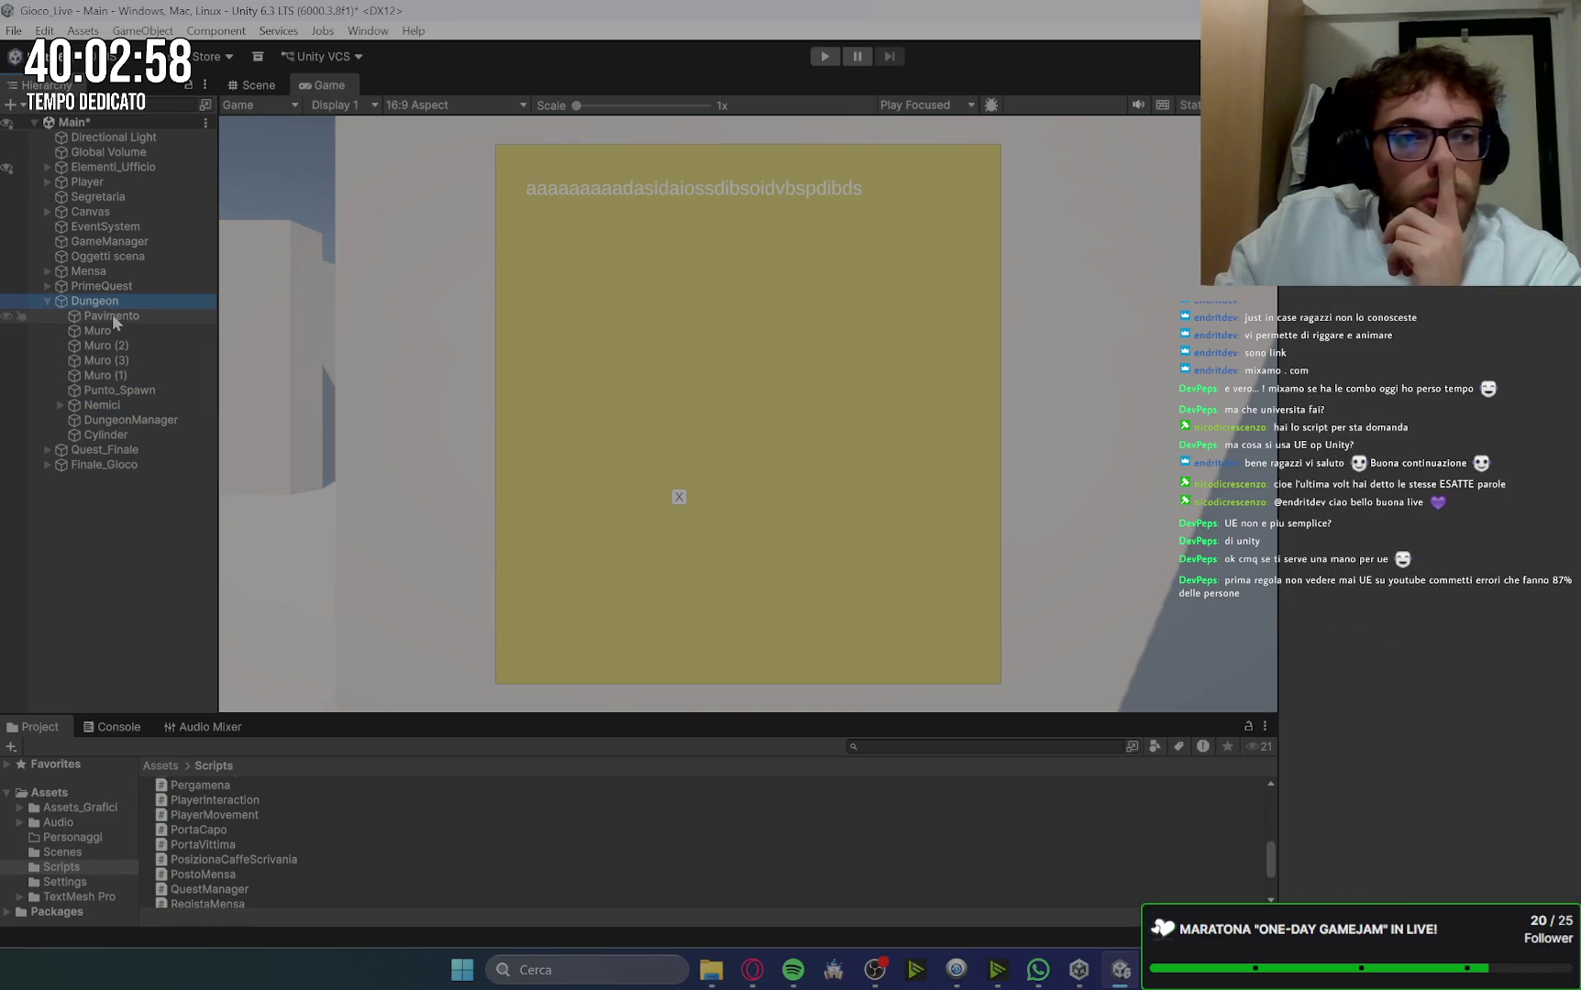
{"action": "left_click", "coordinate": [129, 401]}
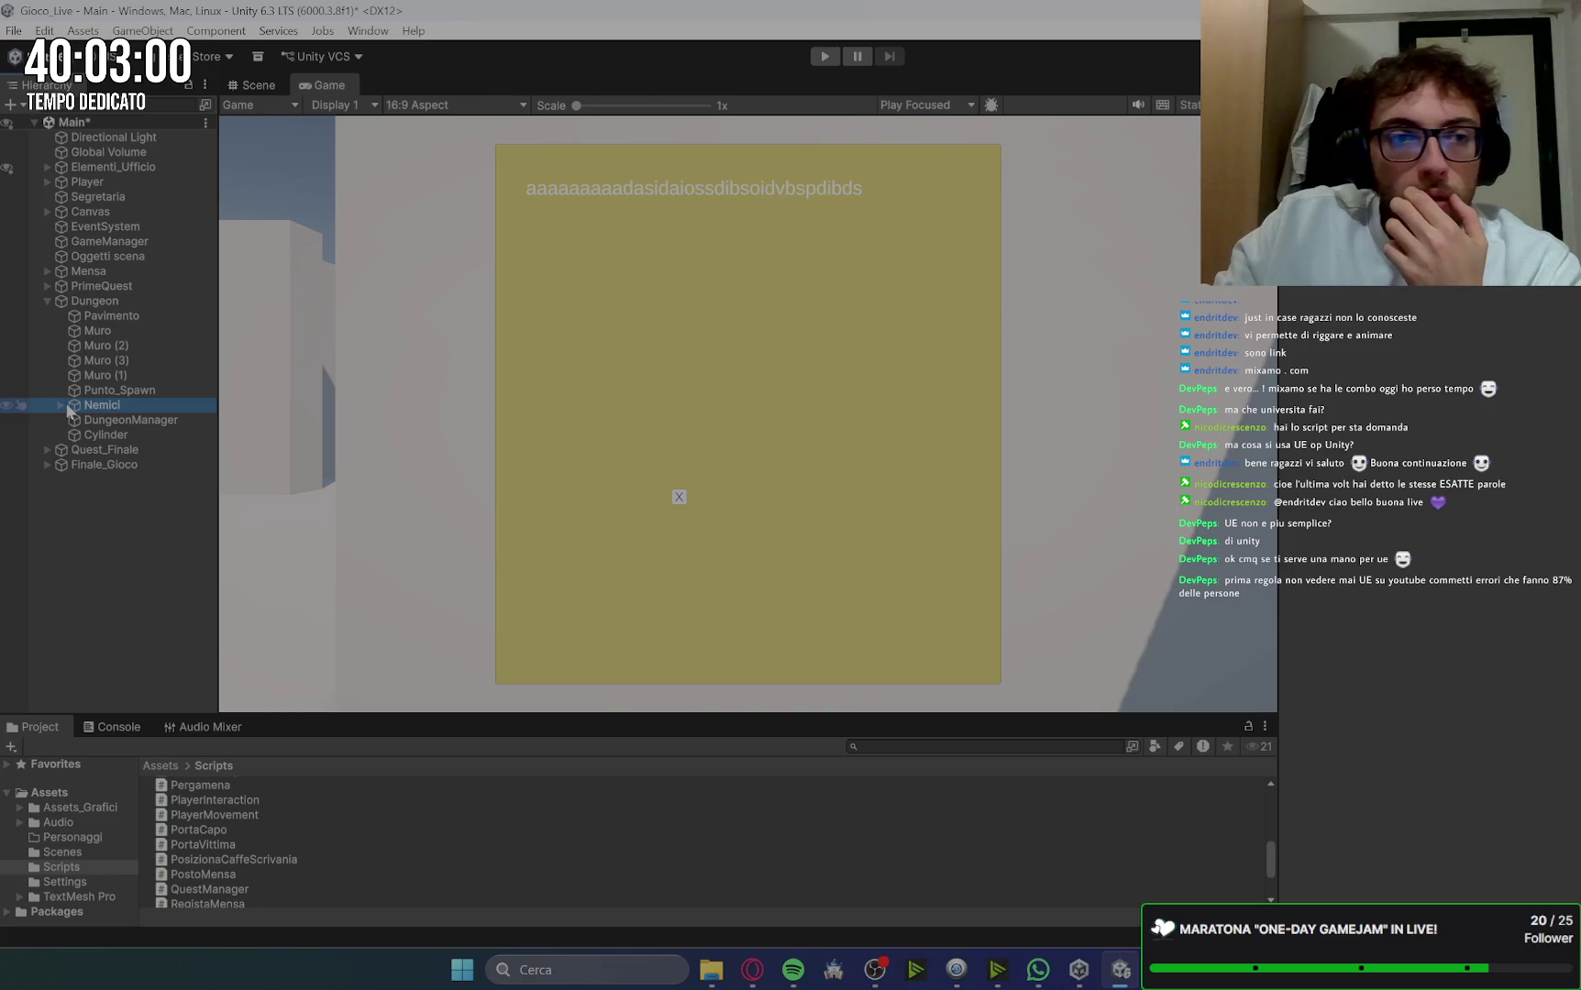
{"action": "left_click", "coordinate": [128, 422]}
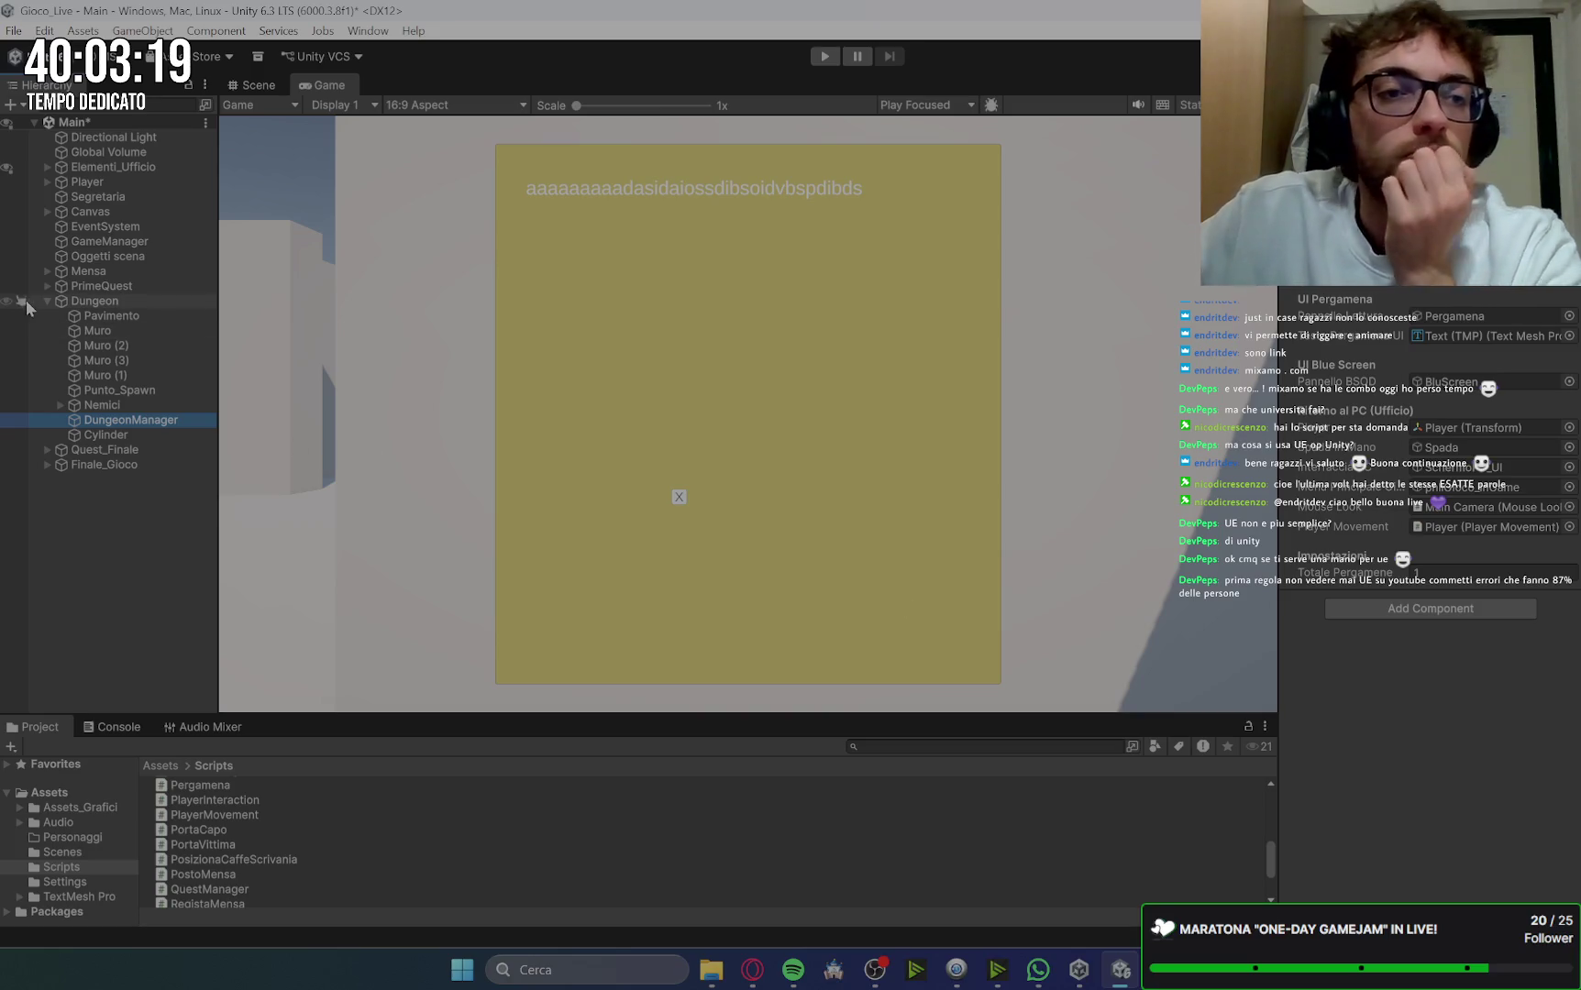
Step: Collapse Dungeon, expand Canvas, and expand Pergamena to list its Text (TMP) and Button children
{"action": "left_click", "coordinate": [47, 301]}
{"action": "left_click", "coordinate": [90, 212]}
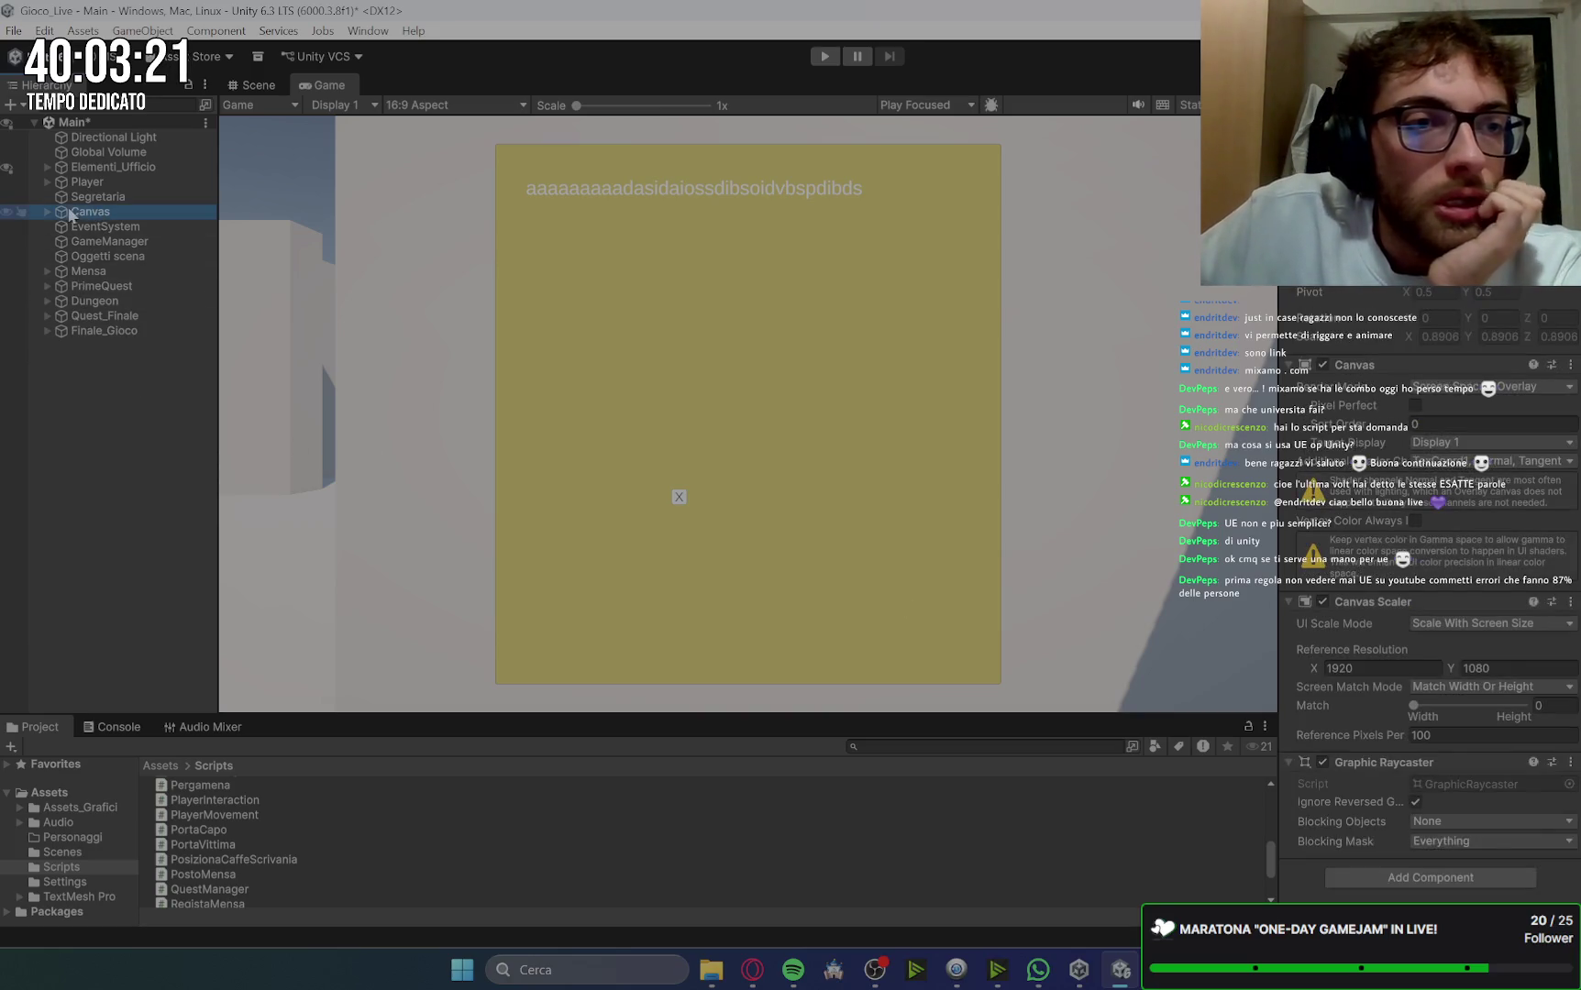
{"action": "left_click", "coordinate": [47, 212]}
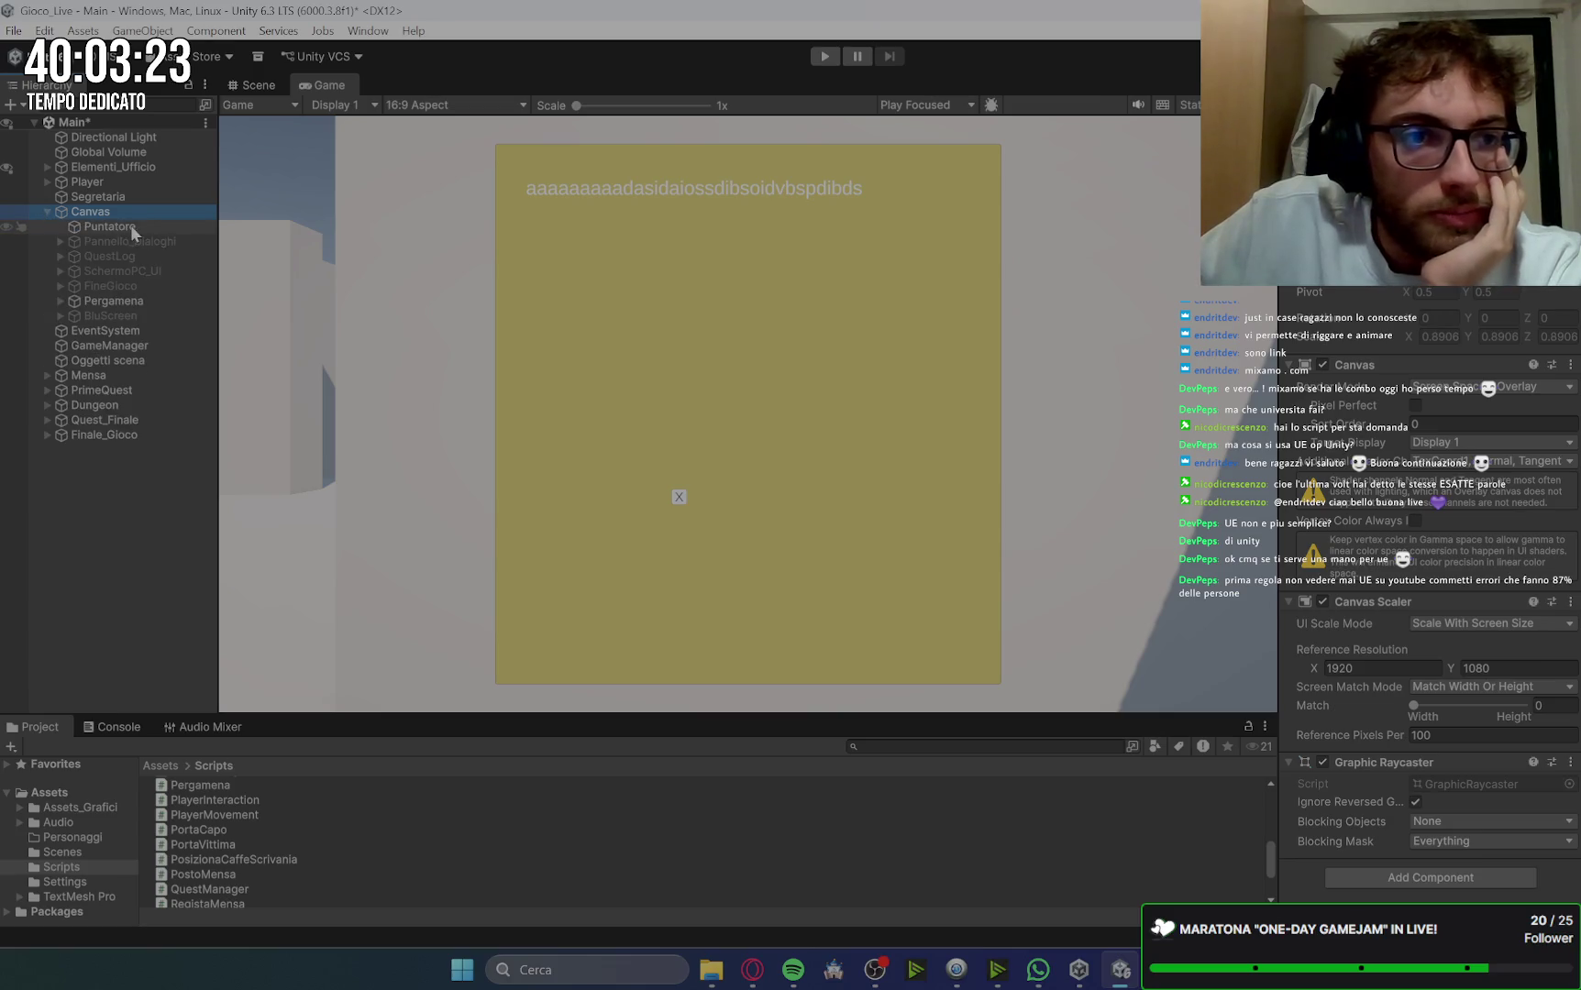
{"action": "left_click", "coordinate": [124, 301]}
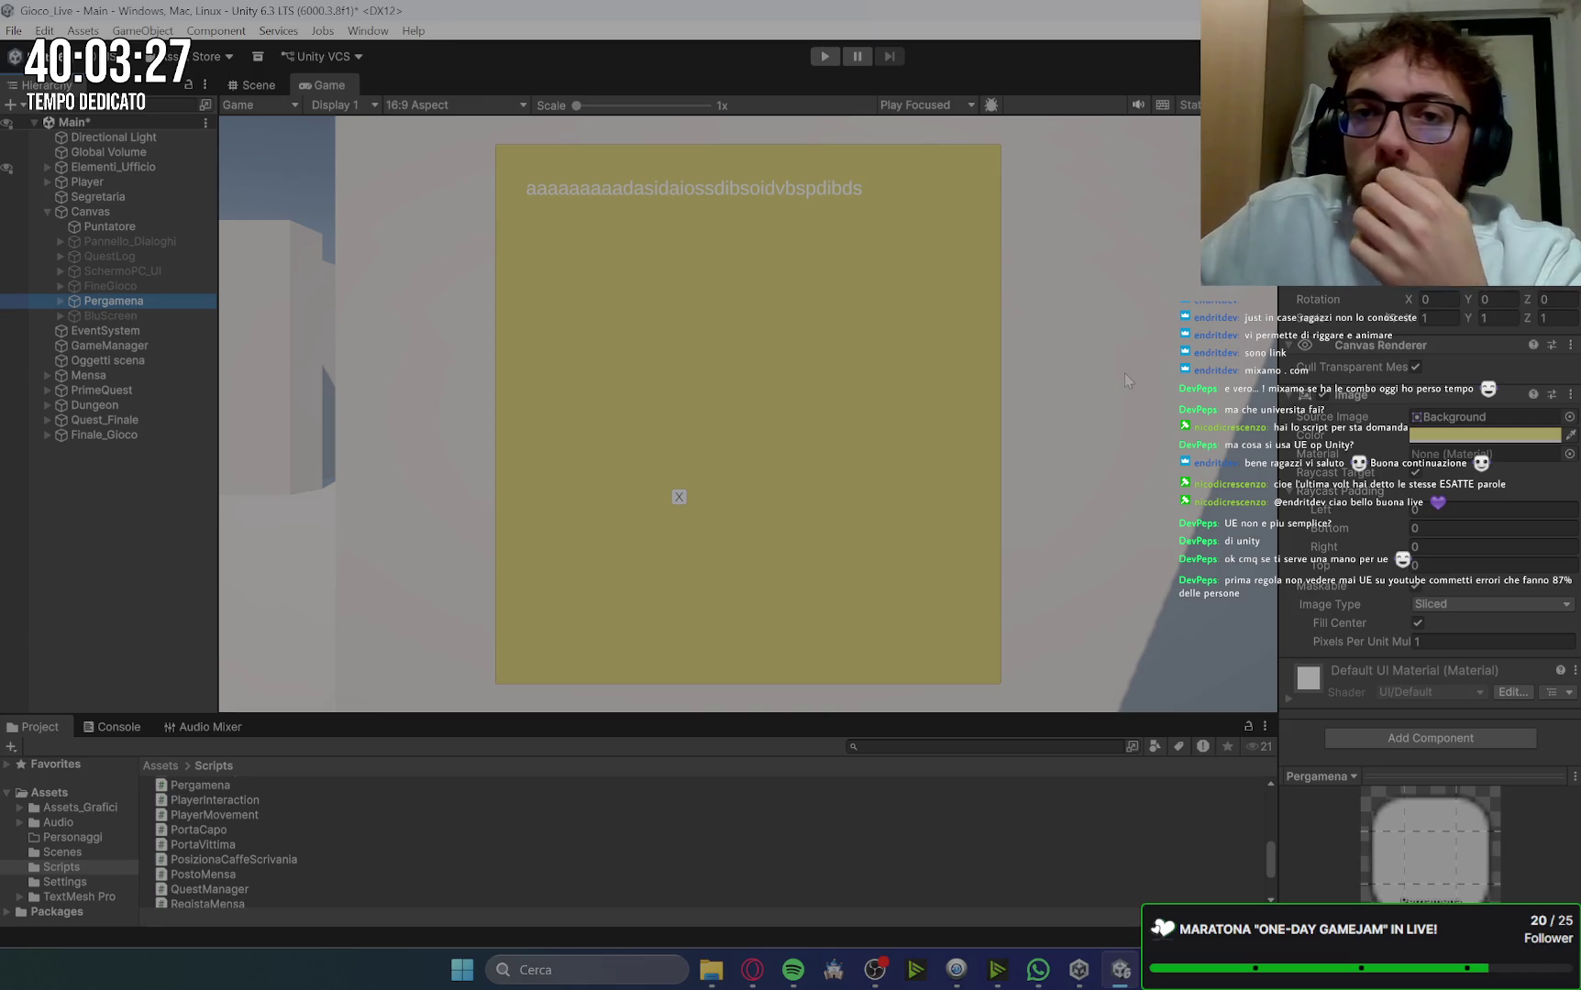
{"action": "left_click", "coordinate": [61, 300]}
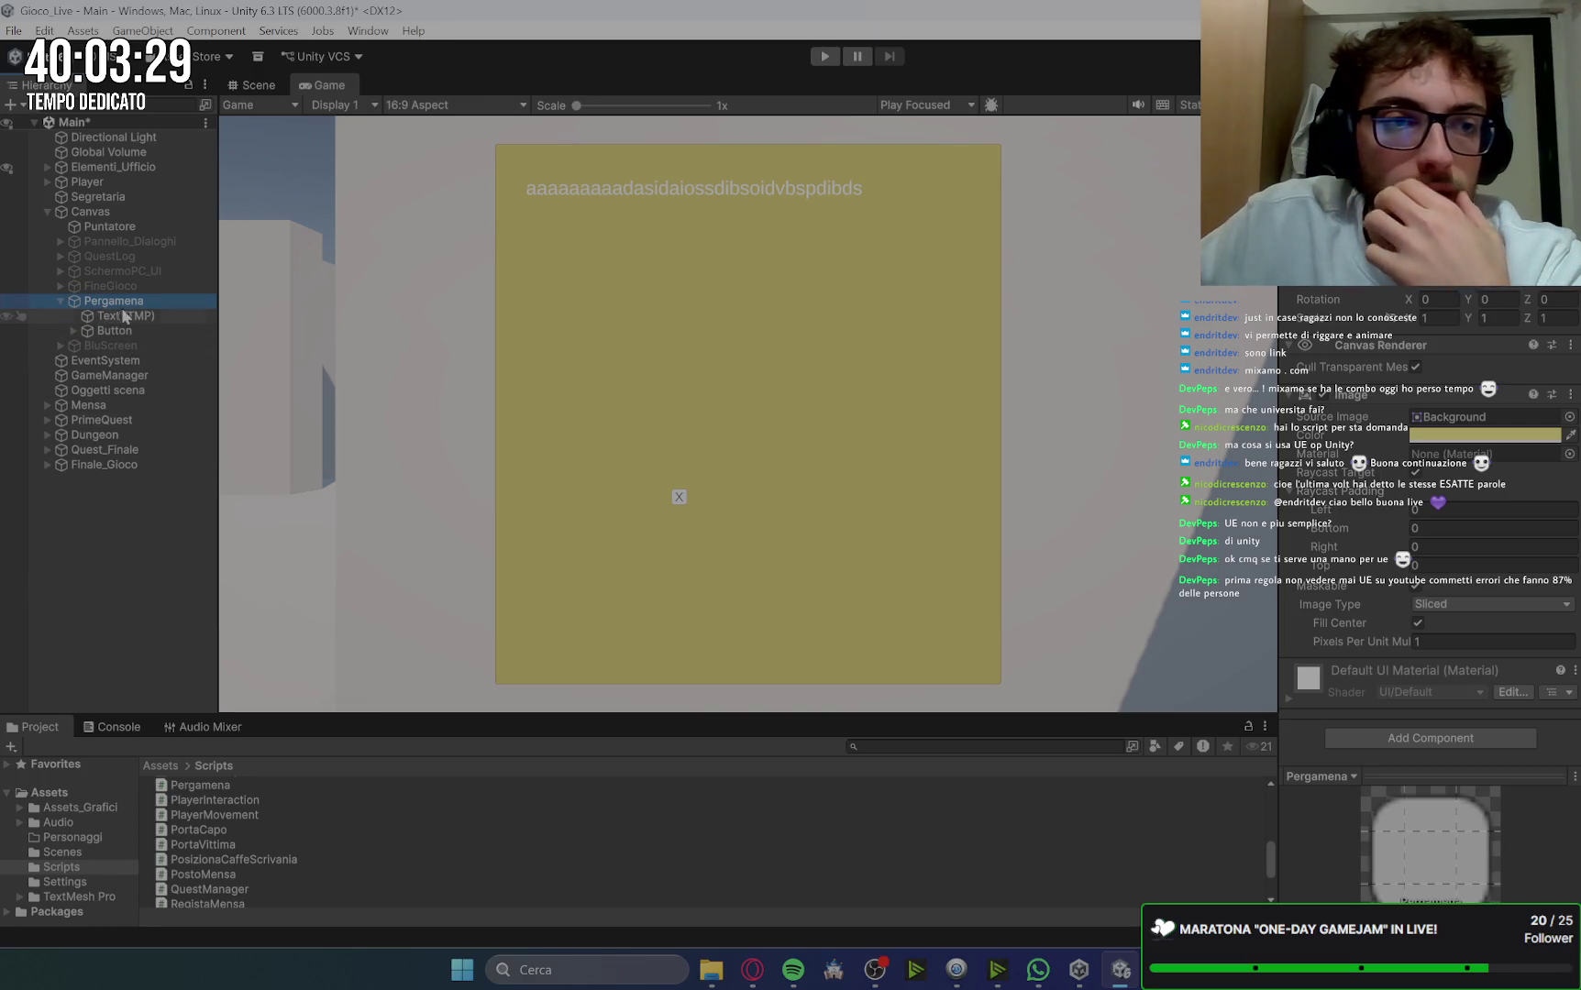
Step: Rename the popup's Button child to 'esc', anchor it top-right, and enter its position values
{"action": "left_click", "coordinate": [127, 328]}
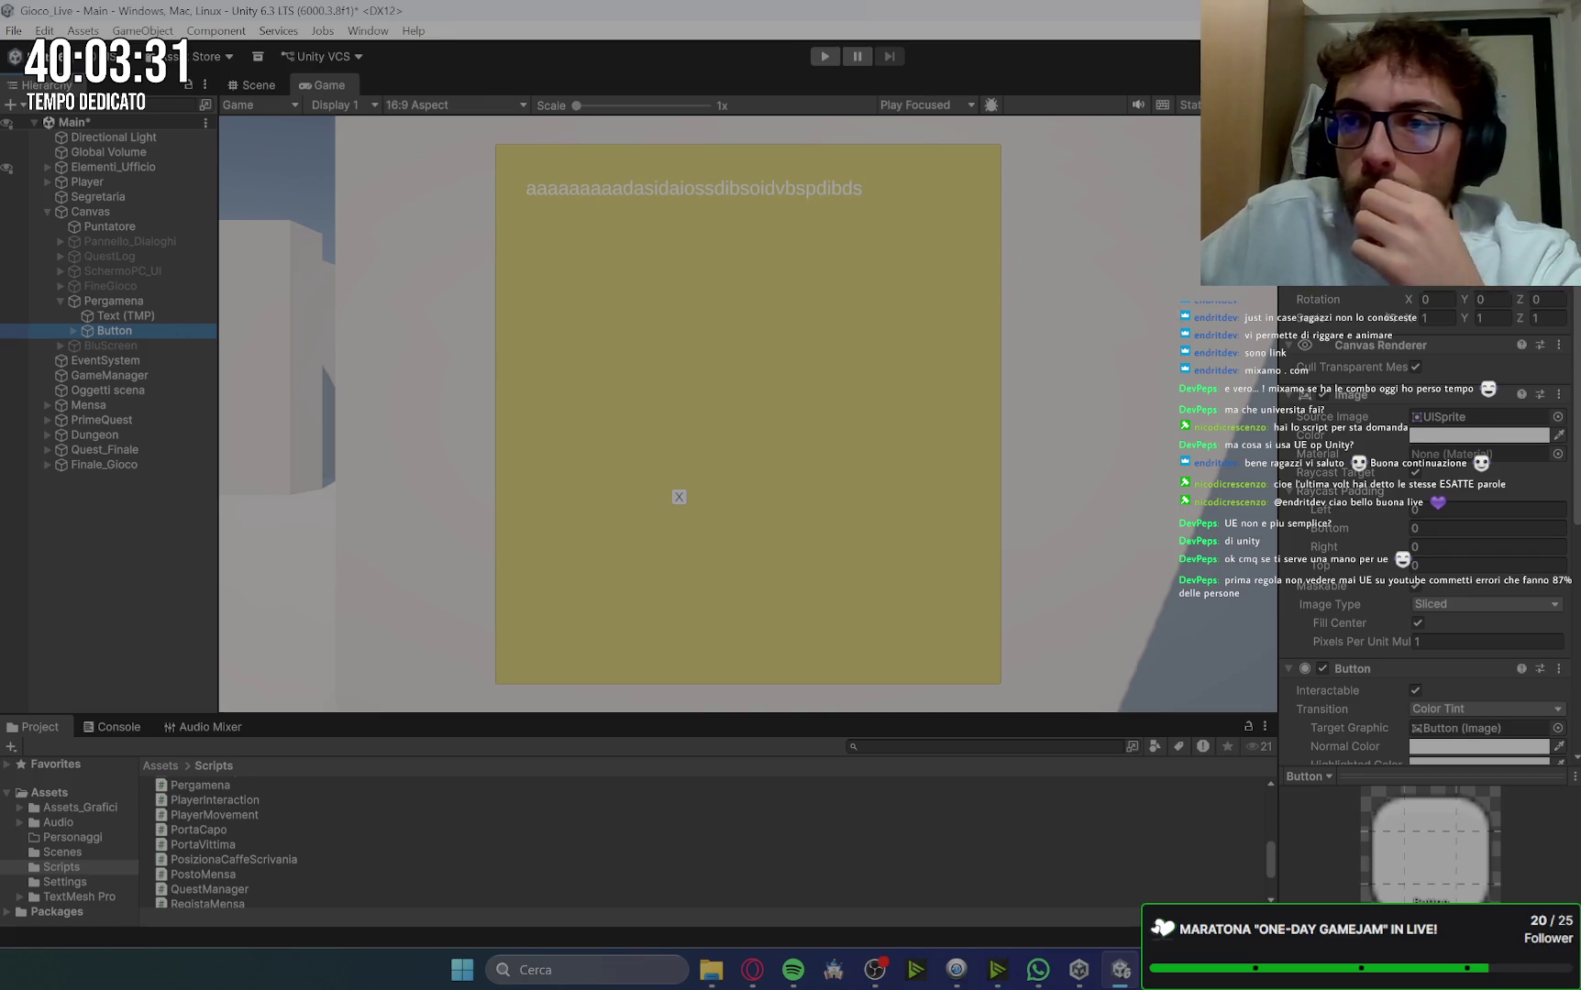
{"action": "type", "text": "esc"}
{"action": "key", "text": "Return"}
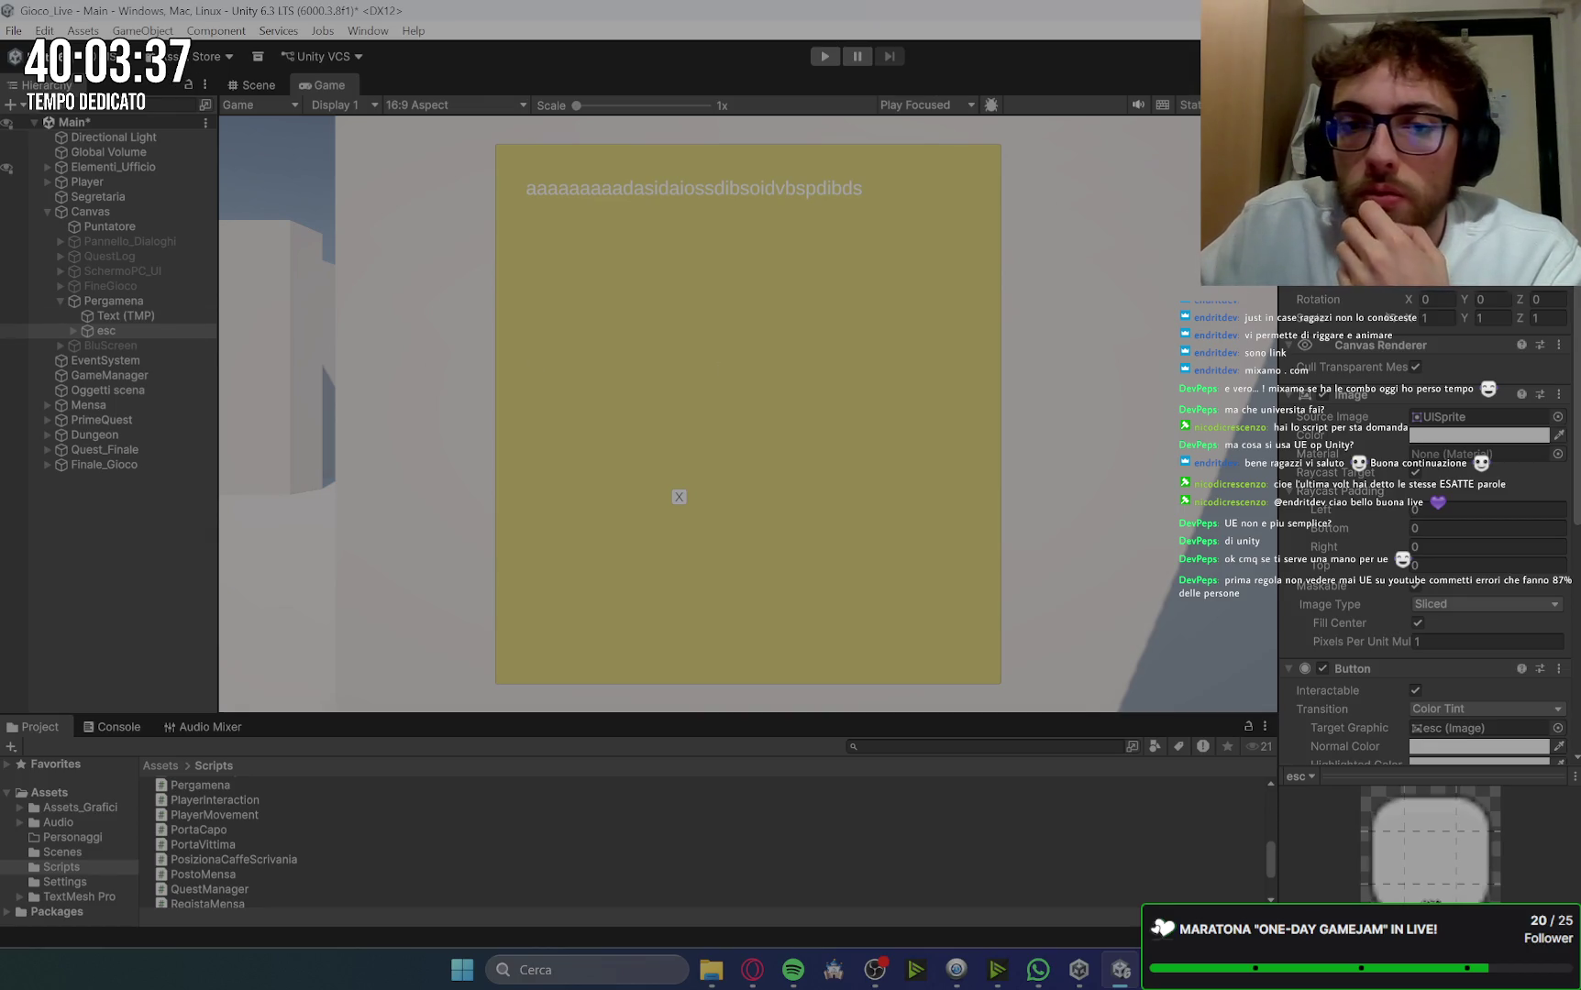
{"action": "left_click", "coordinate": [1315, 252]}
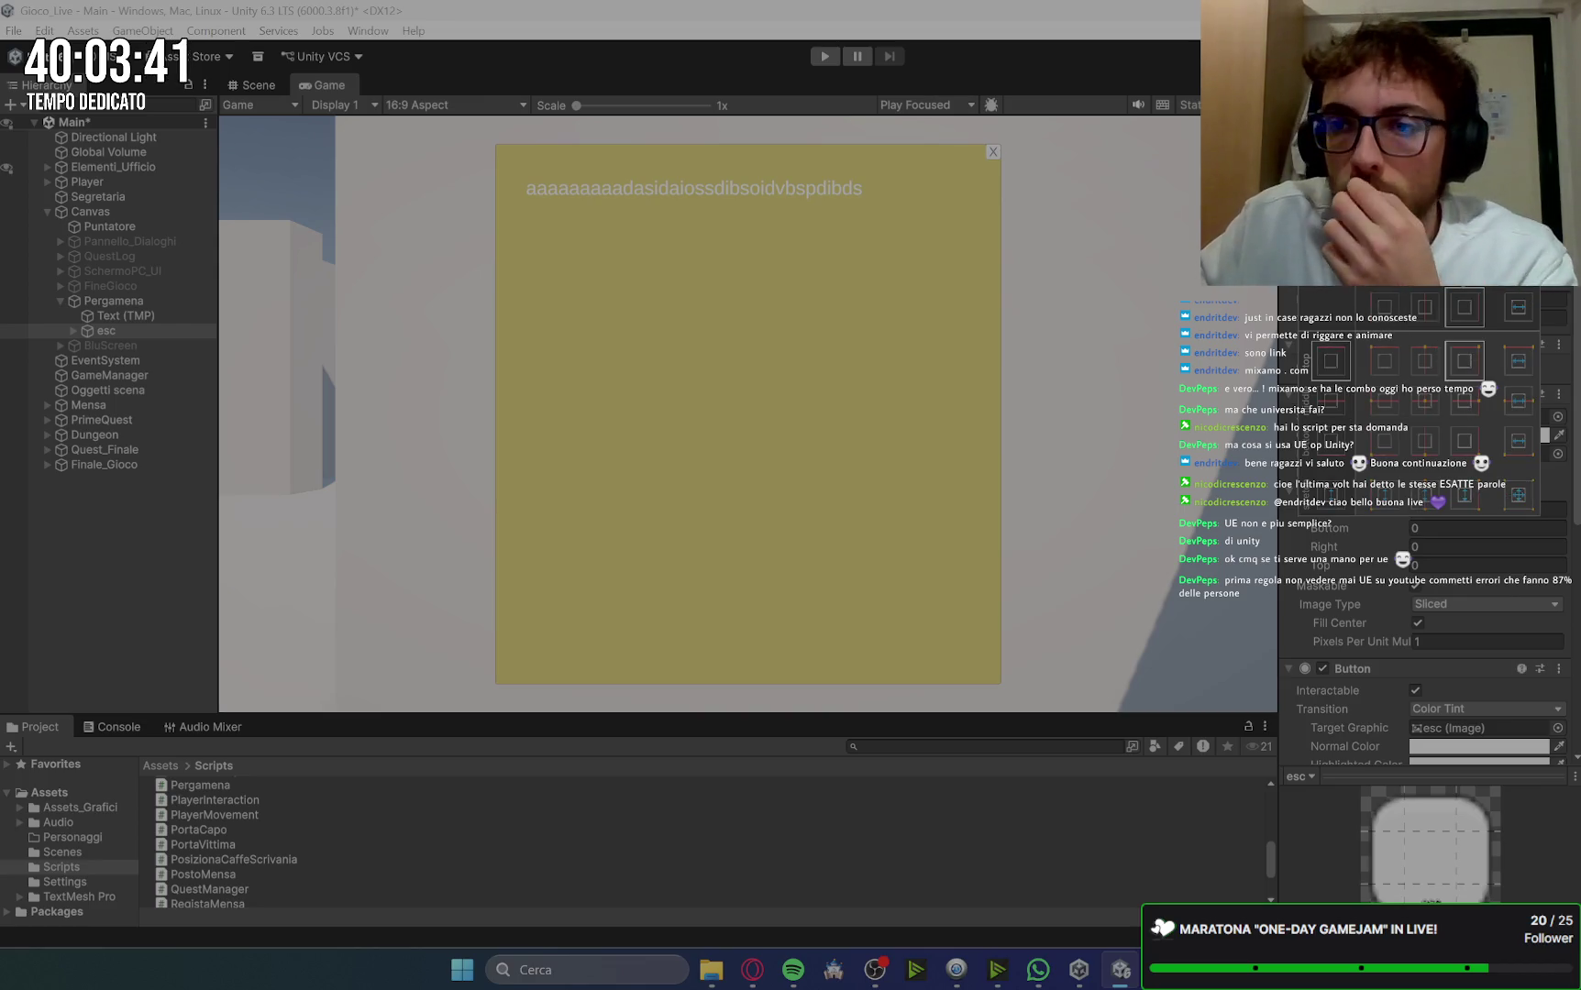
{"action": "left_click", "coordinate": [1469, 363], "text": "alt+shift"}
{"action": "type", "text": "60"}
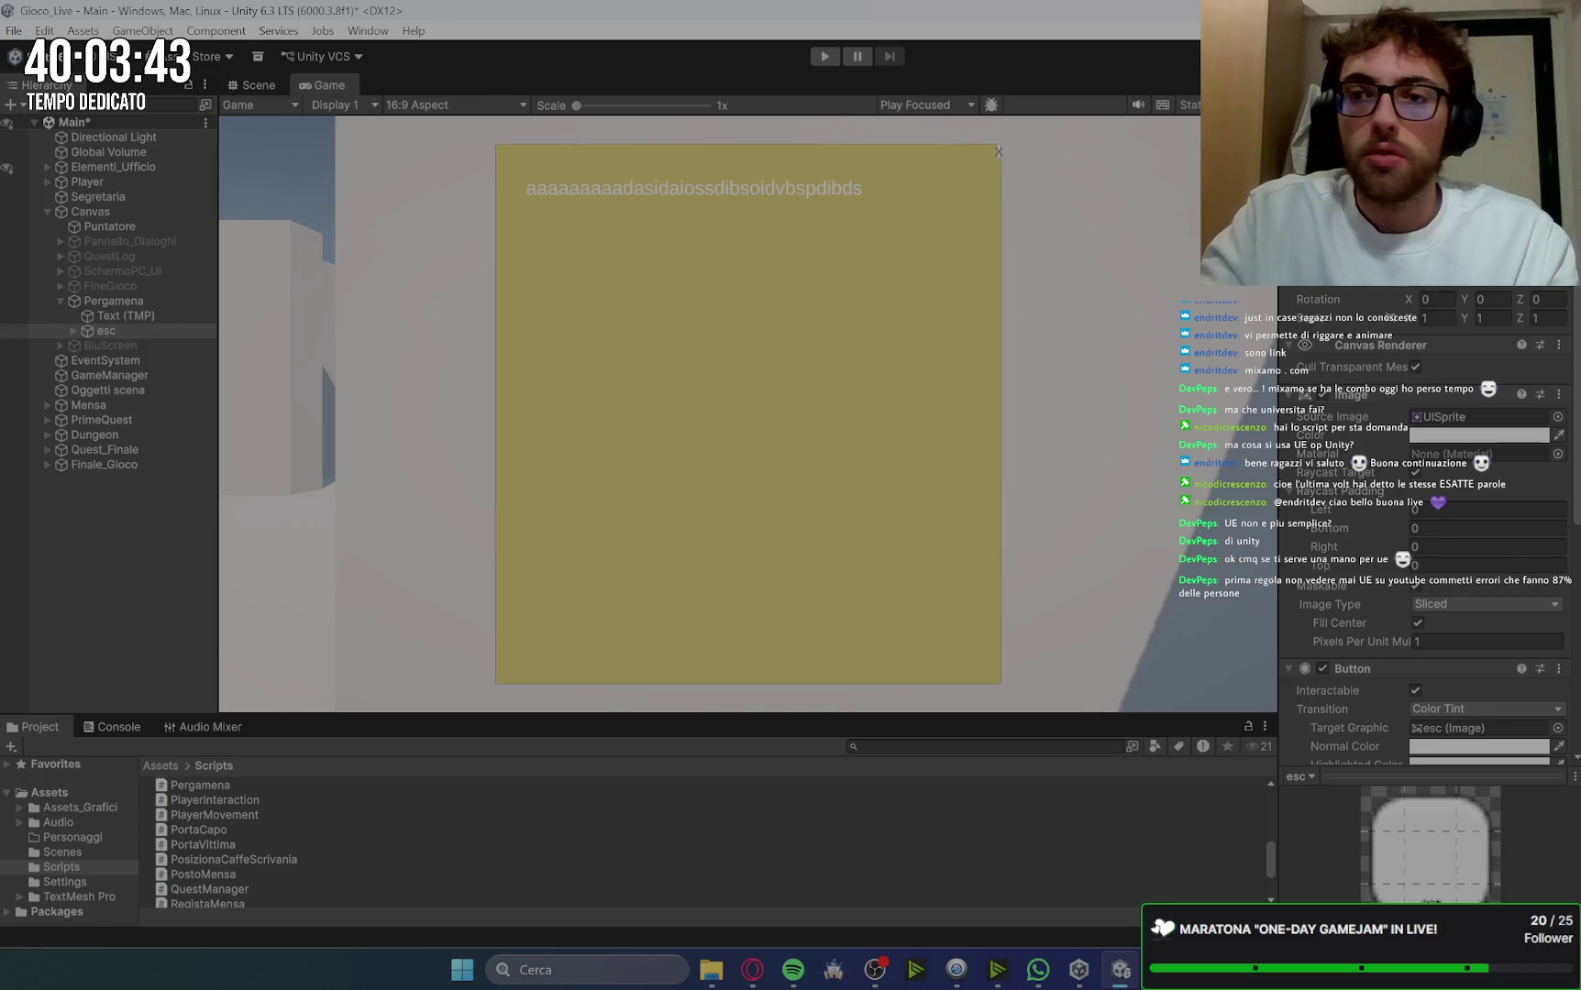
{"action": "type", "text": "35"}
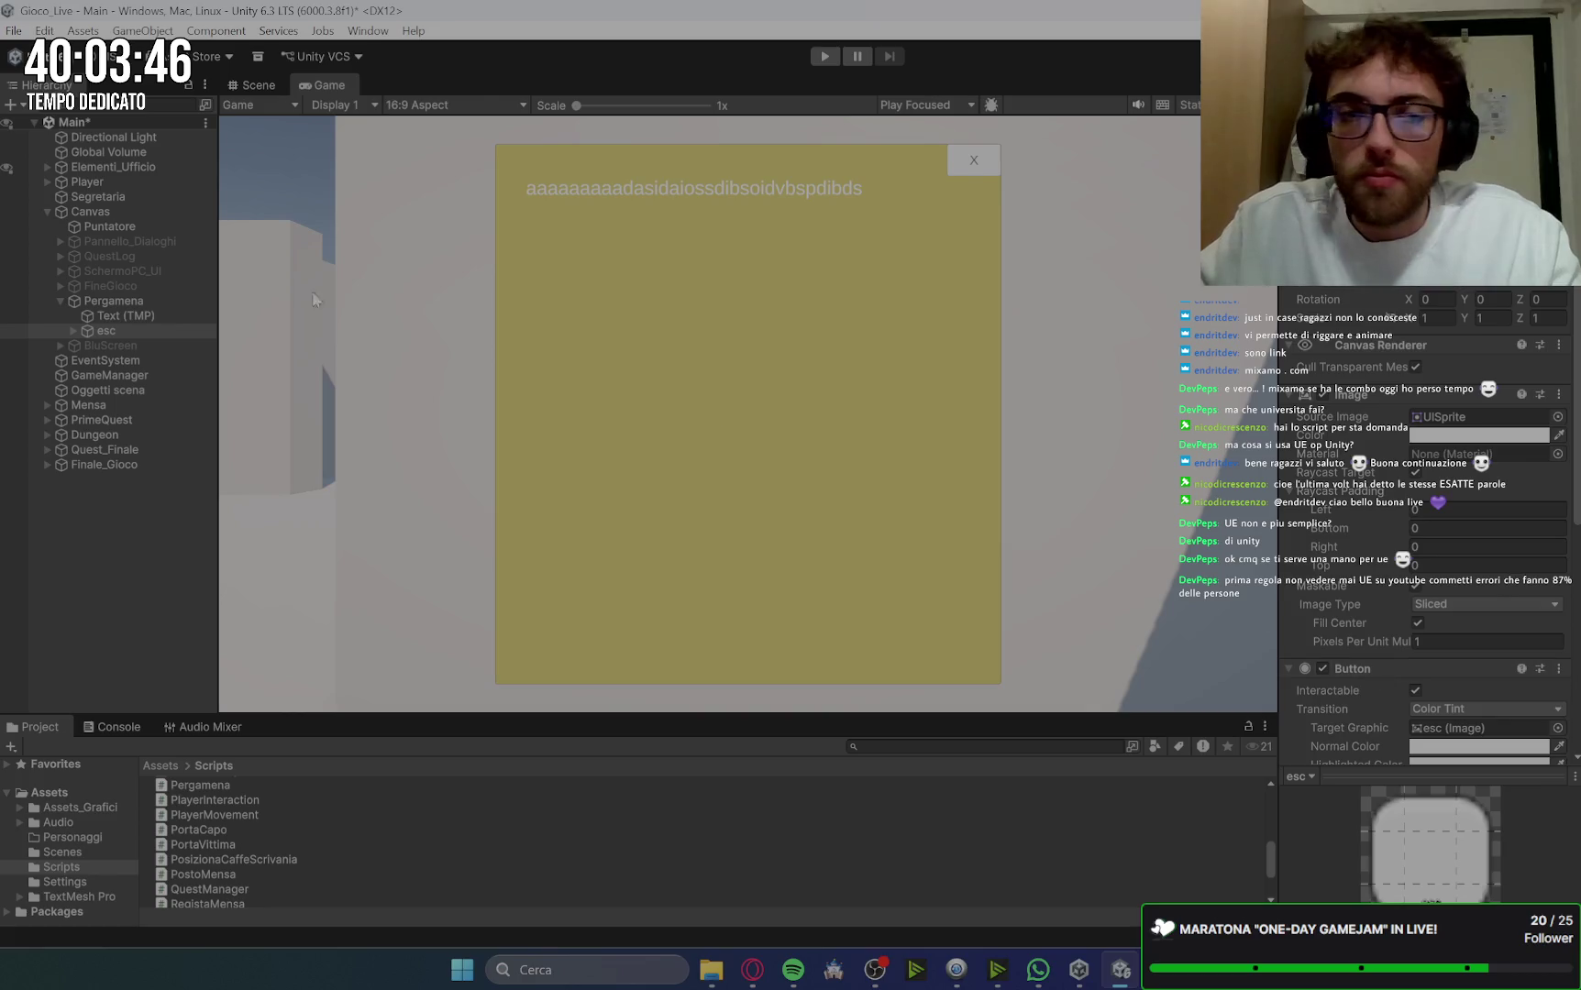
Step: Look up the font size of the file window's esci Text (TMP) label, which is 35
{"action": "left_click", "coordinate": [74, 330]}
{"action": "left_click", "coordinate": [132, 345]}
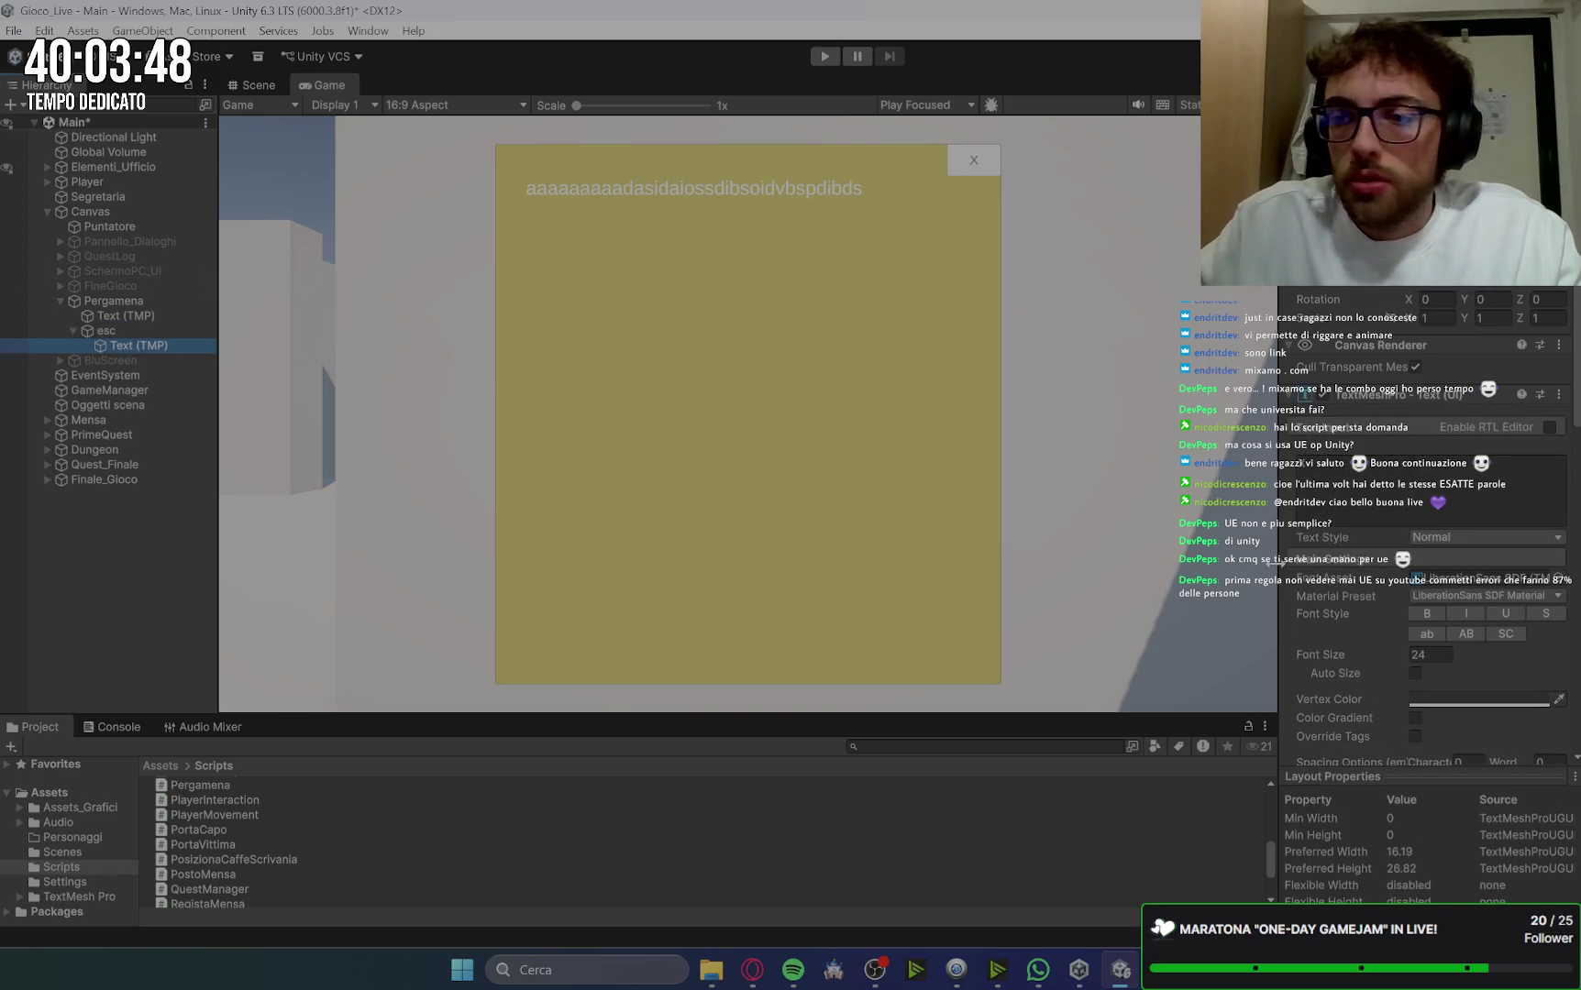
{"action": "left_click", "coordinate": [1437, 657]}
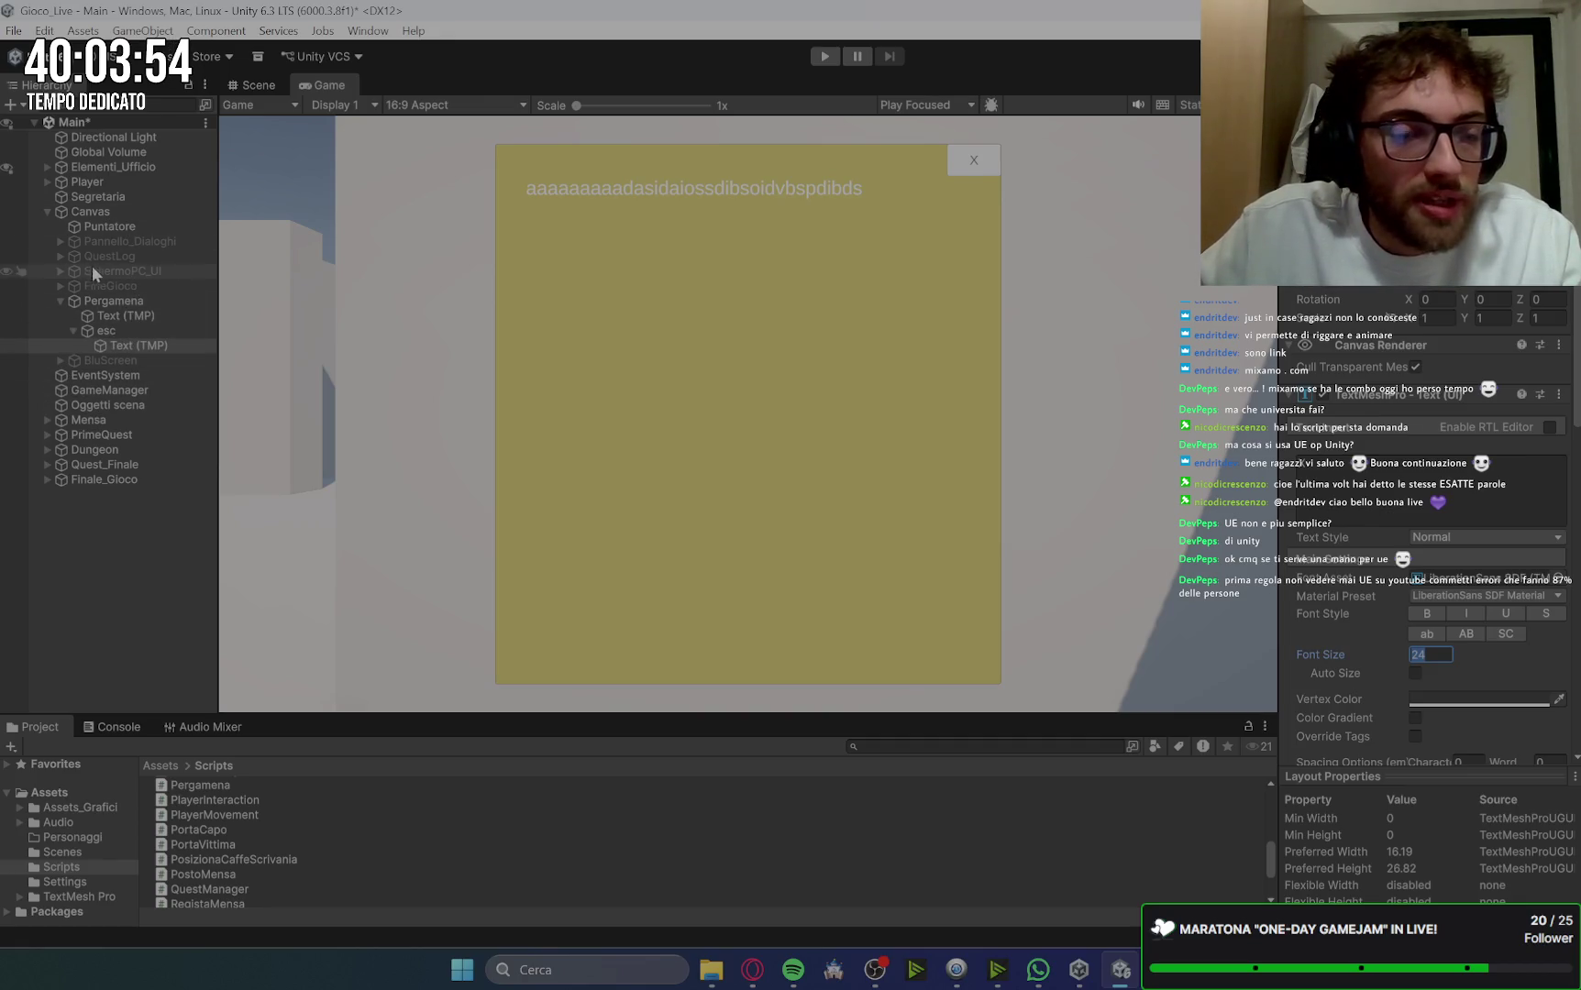
{"action": "left_click", "coordinate": [59, 241]}
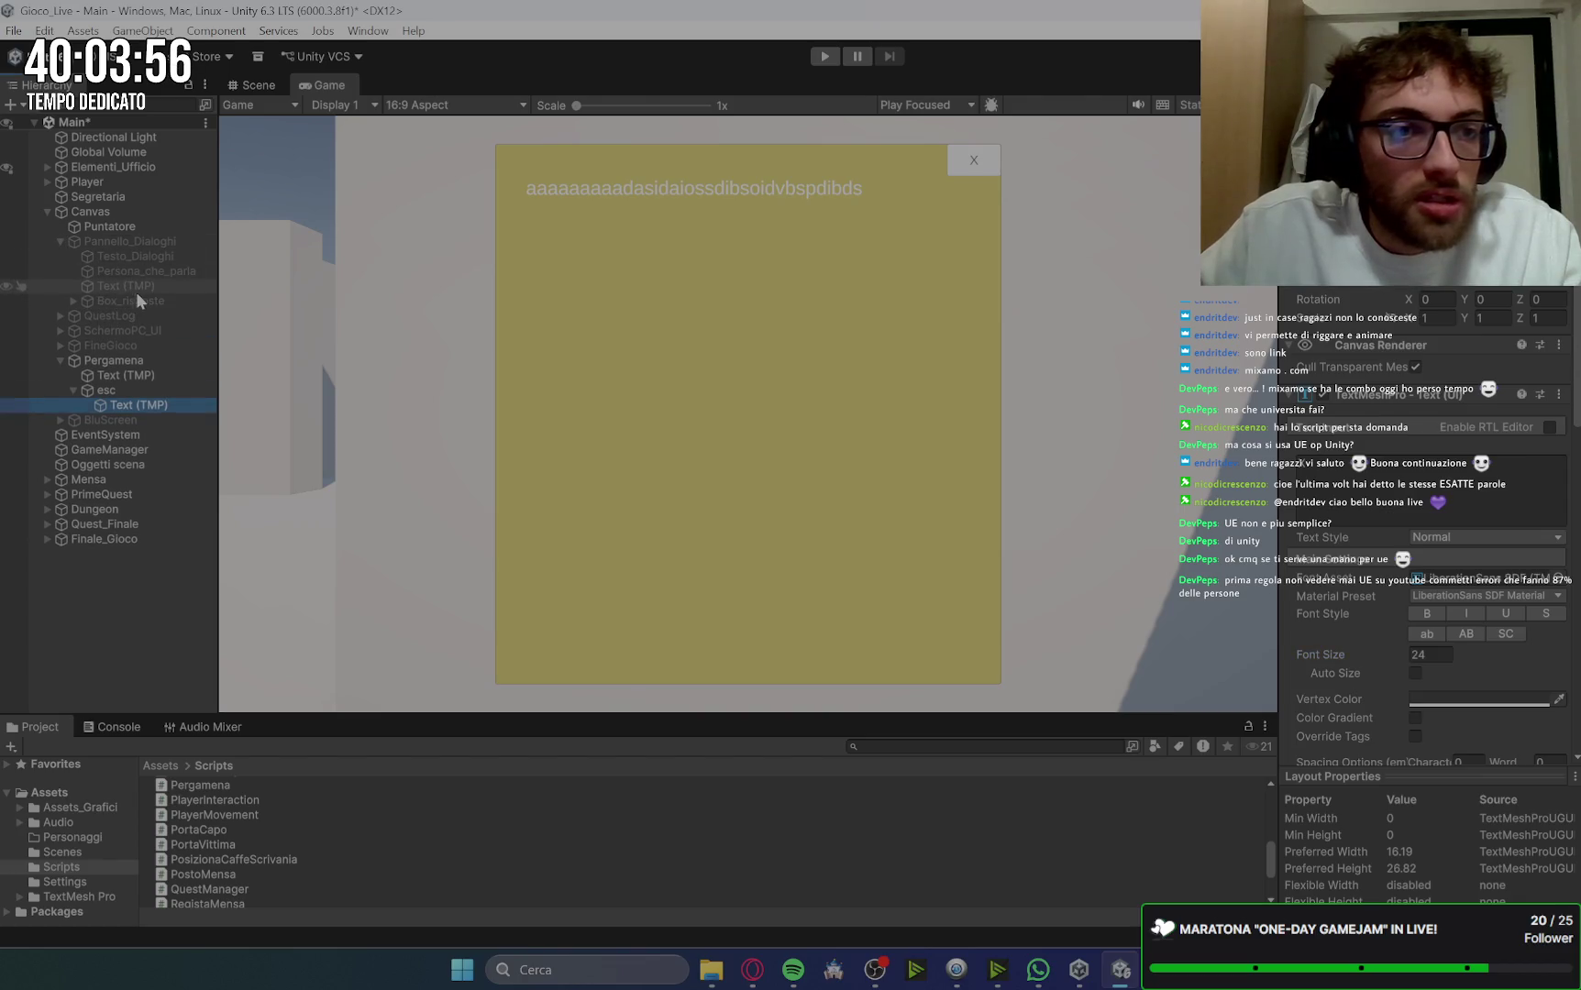
{"action": "left_click", "coordinate": [61, 242]}
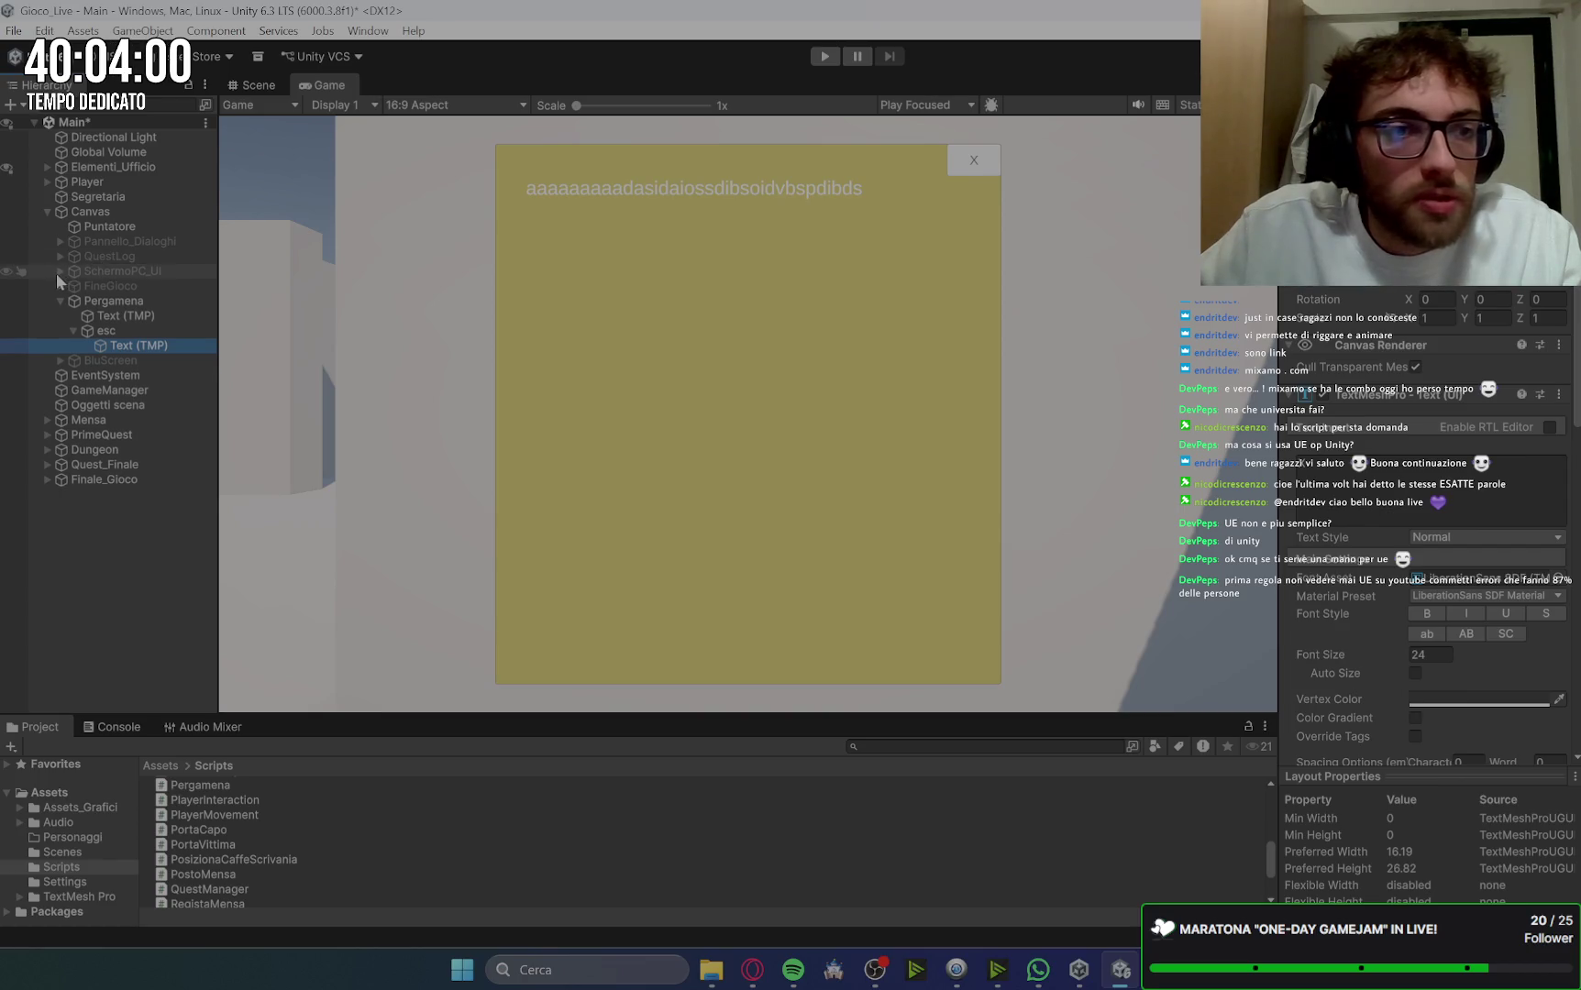
{"action": "left_click", "coordinate": [58, 272]}
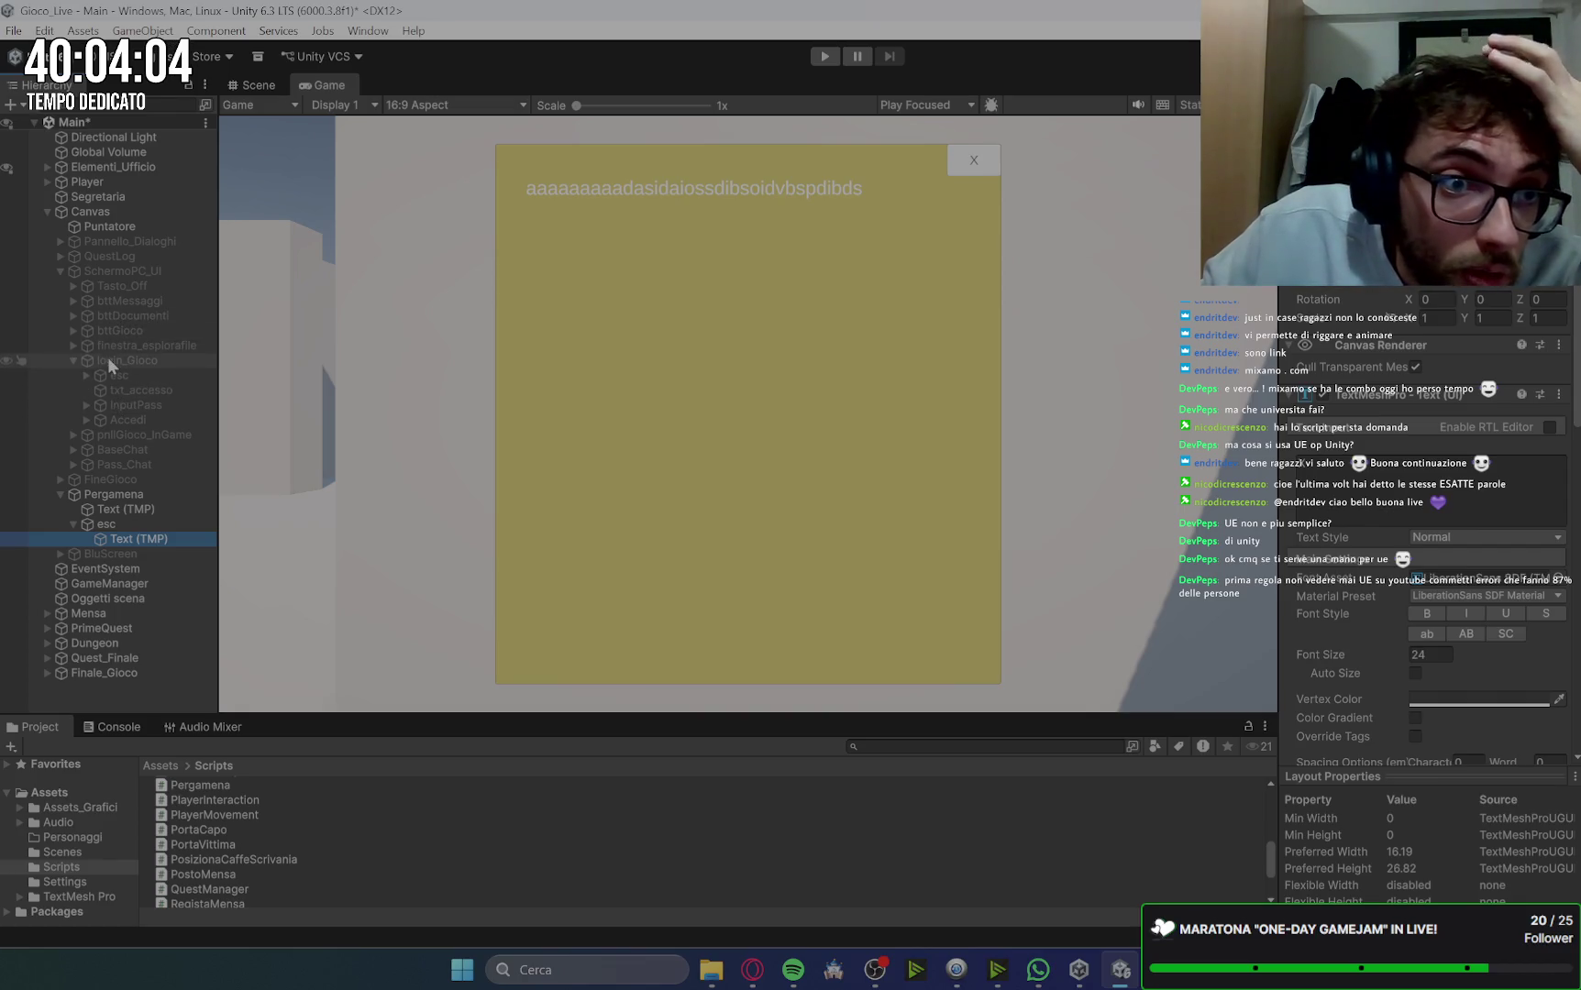
{"action": "left_click", "coordinate": [72, 345]}
{"action": "left_click", "coordinate": [116, 418]}
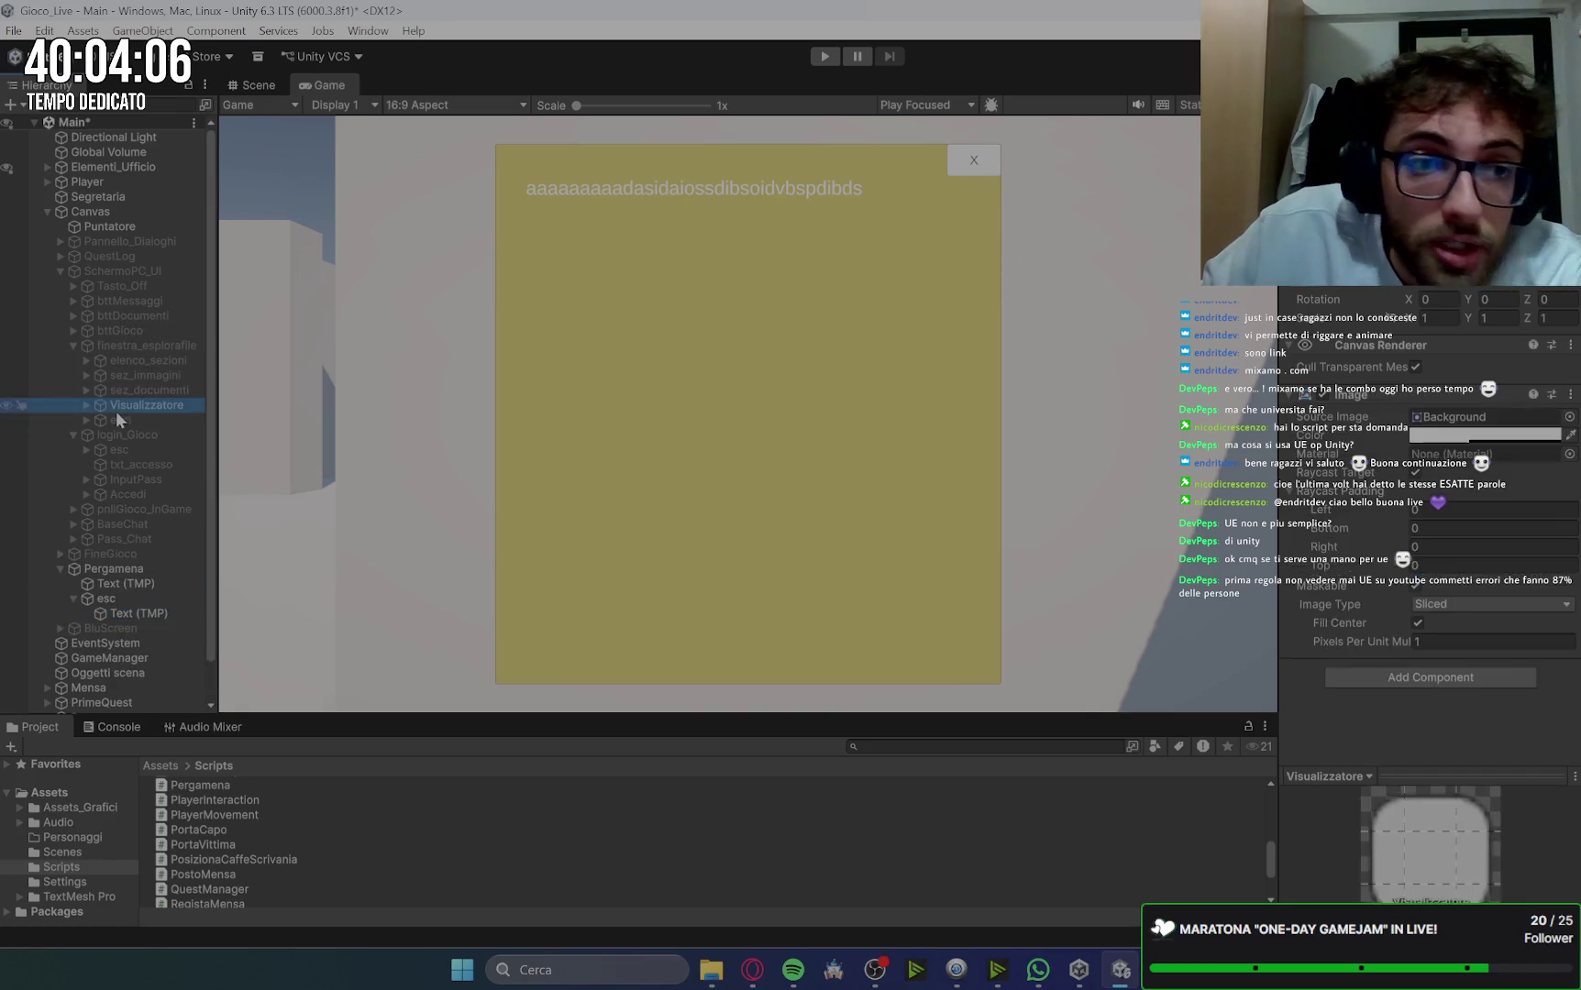
{"action": "left_click", "coordinate": [86, 419]}
{"action": "left_click", "coordinate": [135, 435]}
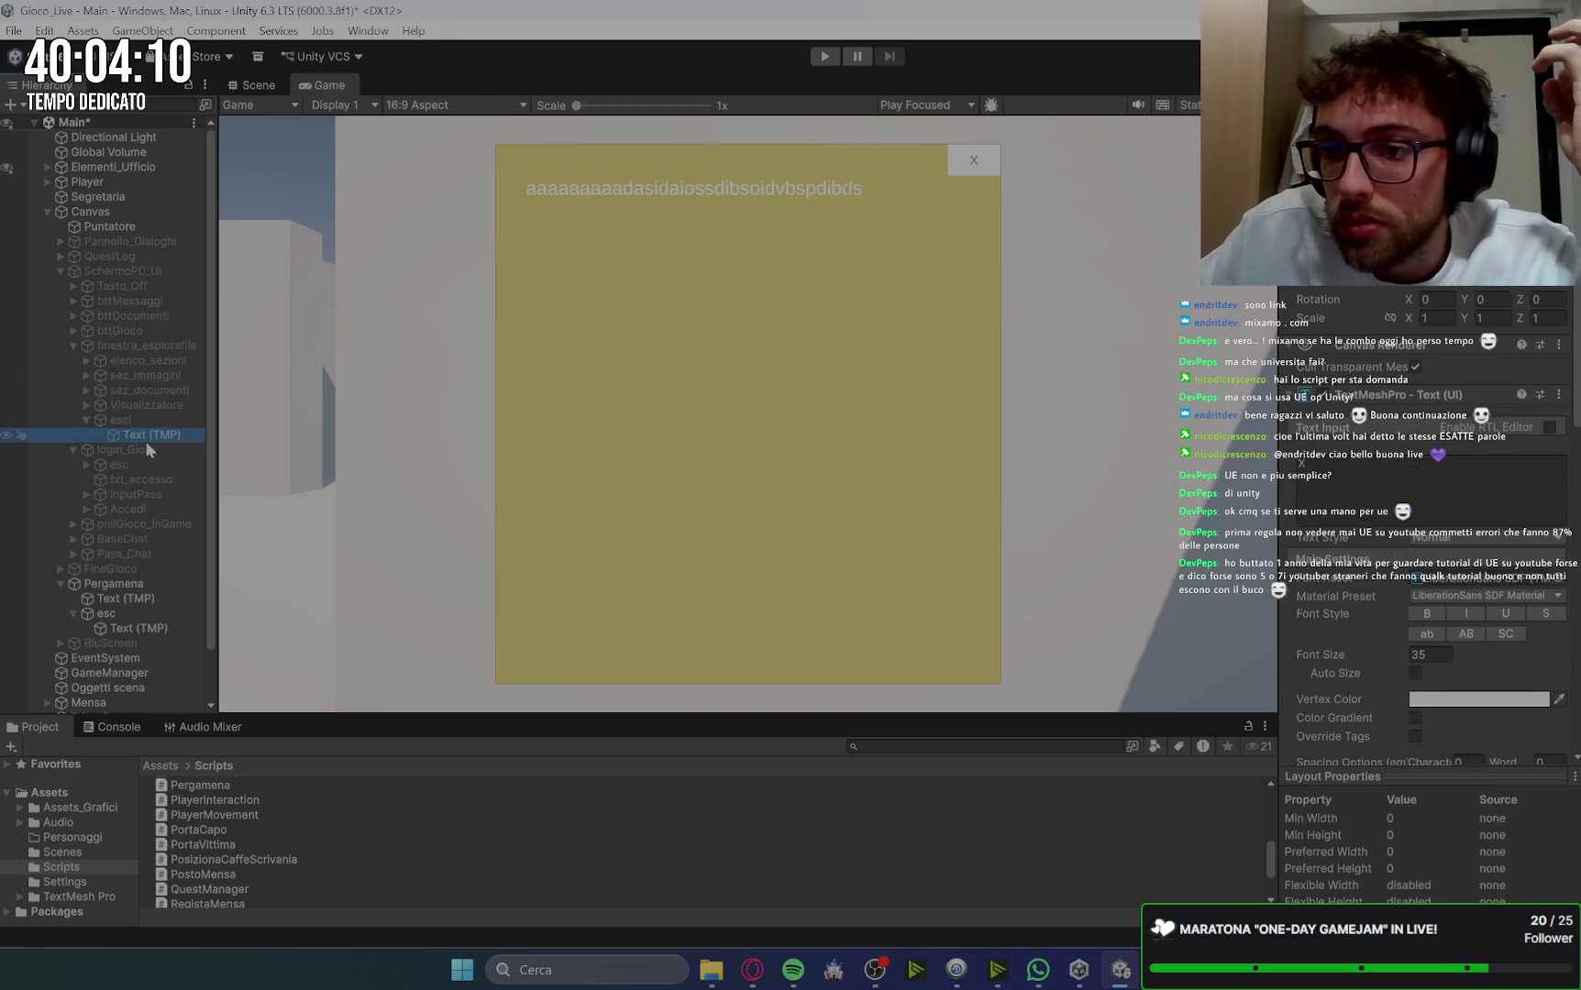
Step: Set the font size of the esc button's Text (TMP) X label to 35
{"action": "left_click", "coordinate": [72, 346]}
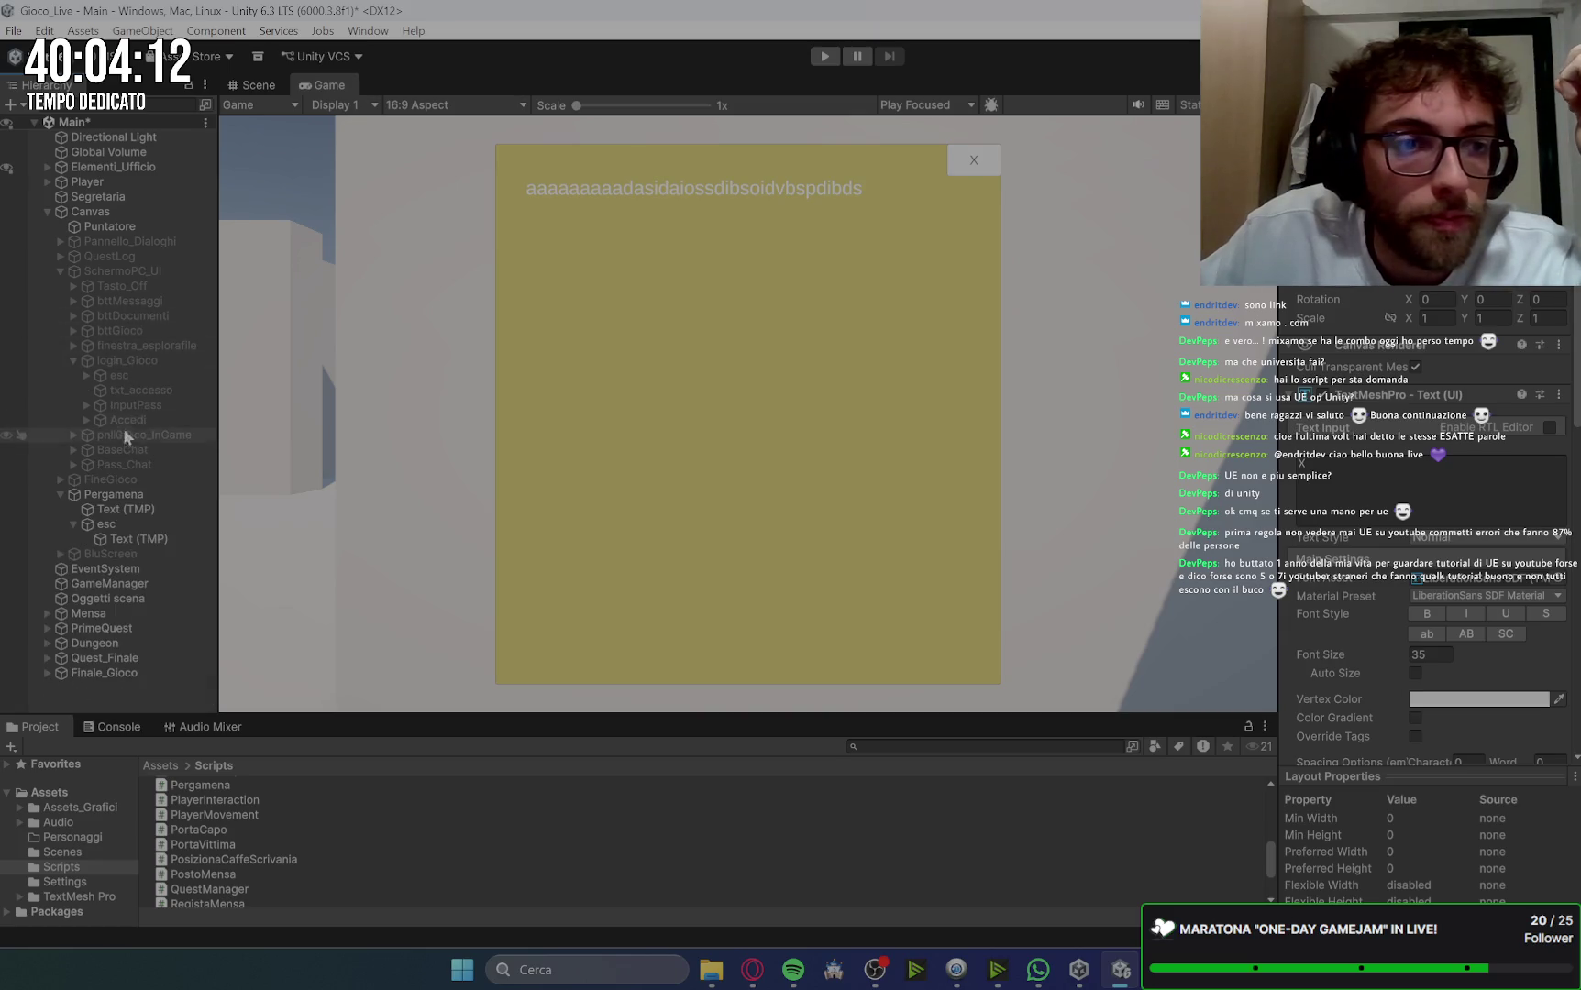
{"action": "left_click", "coordinate": [61, 272]}
{"action": "left_click", "coordinate": [131, 332]}
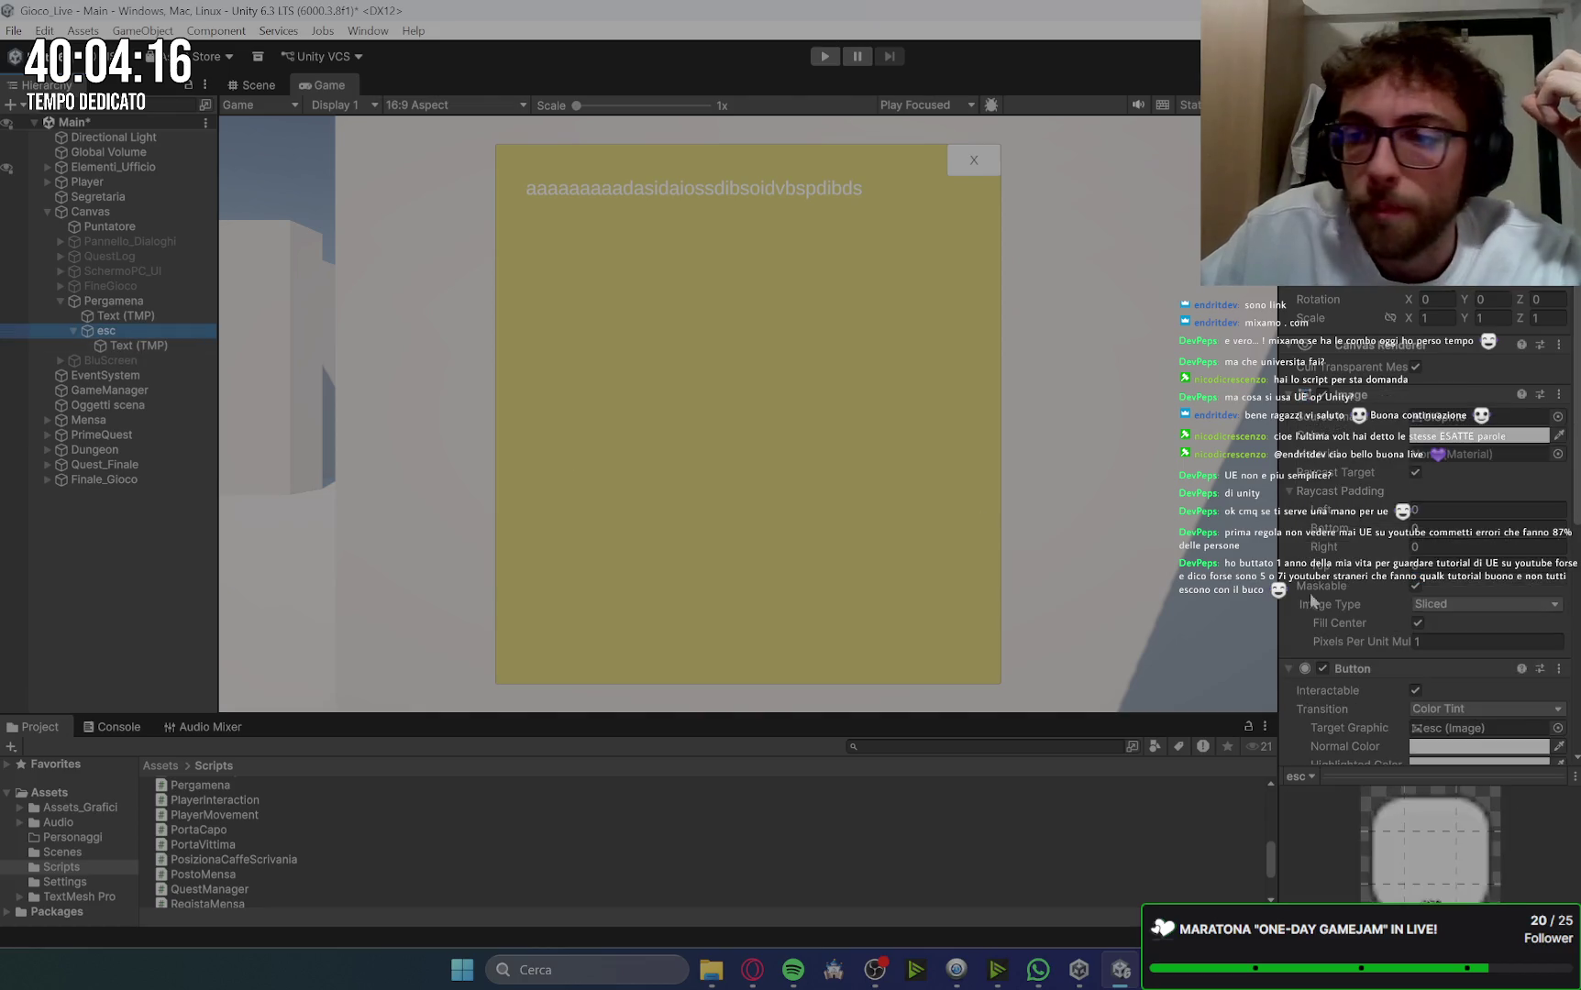
{"action": "left_click", "coordinate": [129, 345]}
{"action": "left_click", "coordinate": [1431, 656]}
{"action": "type", "text": "35"}
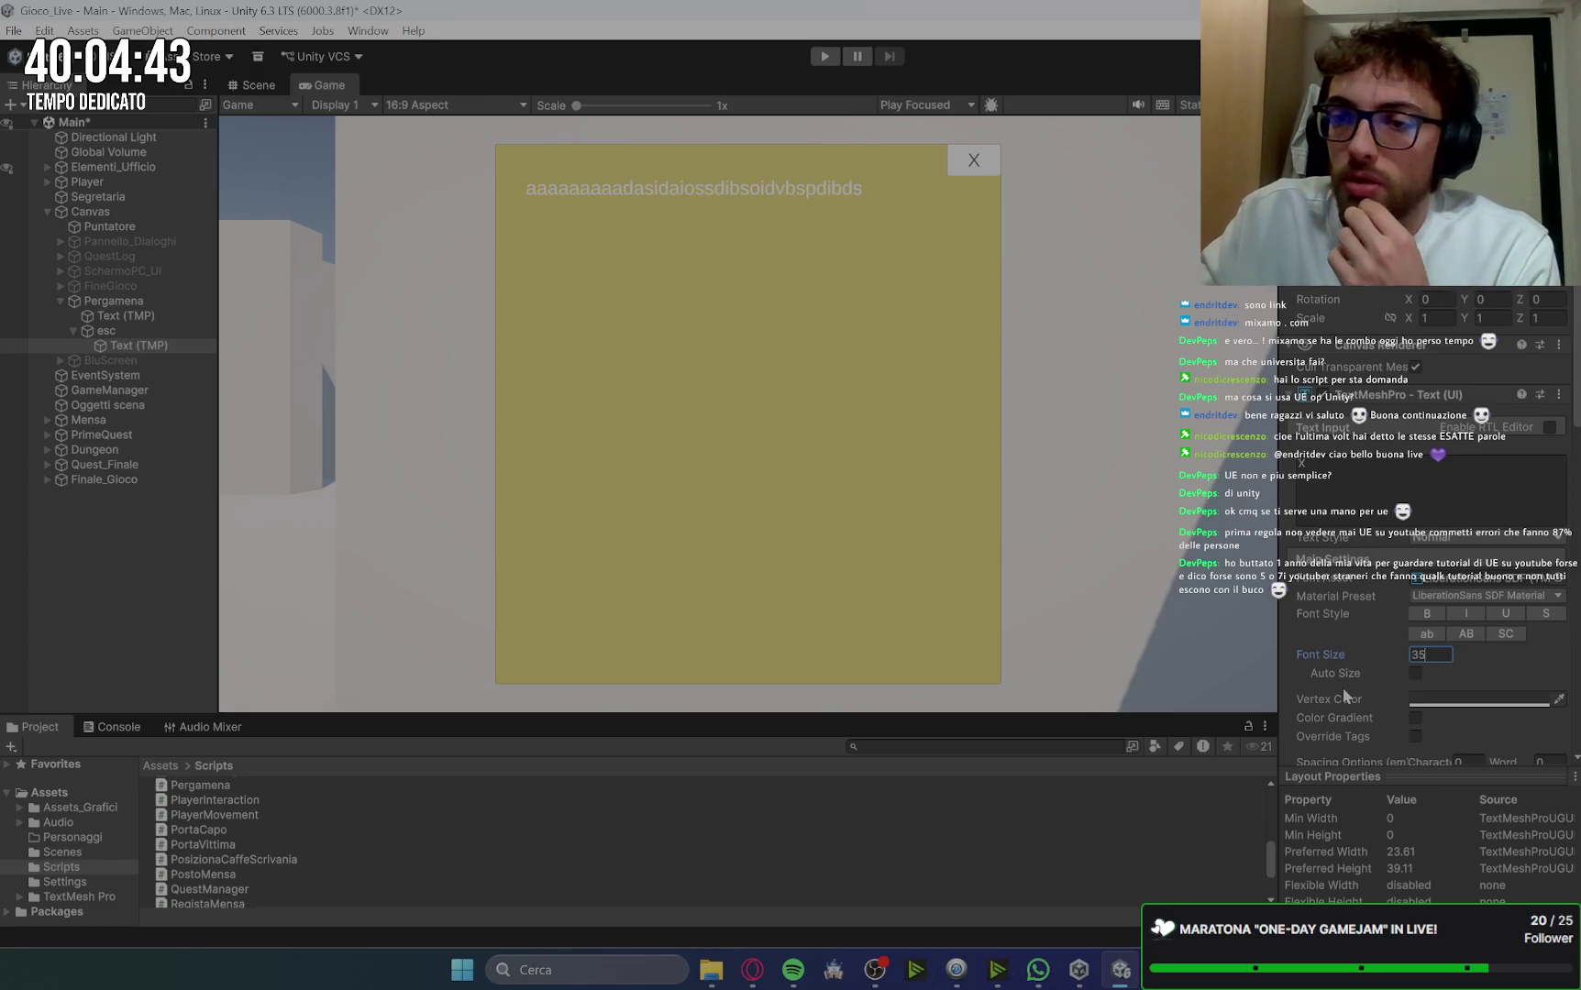
Step: Set the X label's vertex colour to hex F1F1F1
{"action": "left_click", "coordinate": [1467, 700]}
{"action": "left_click", "coordinate": [1540, 731]}
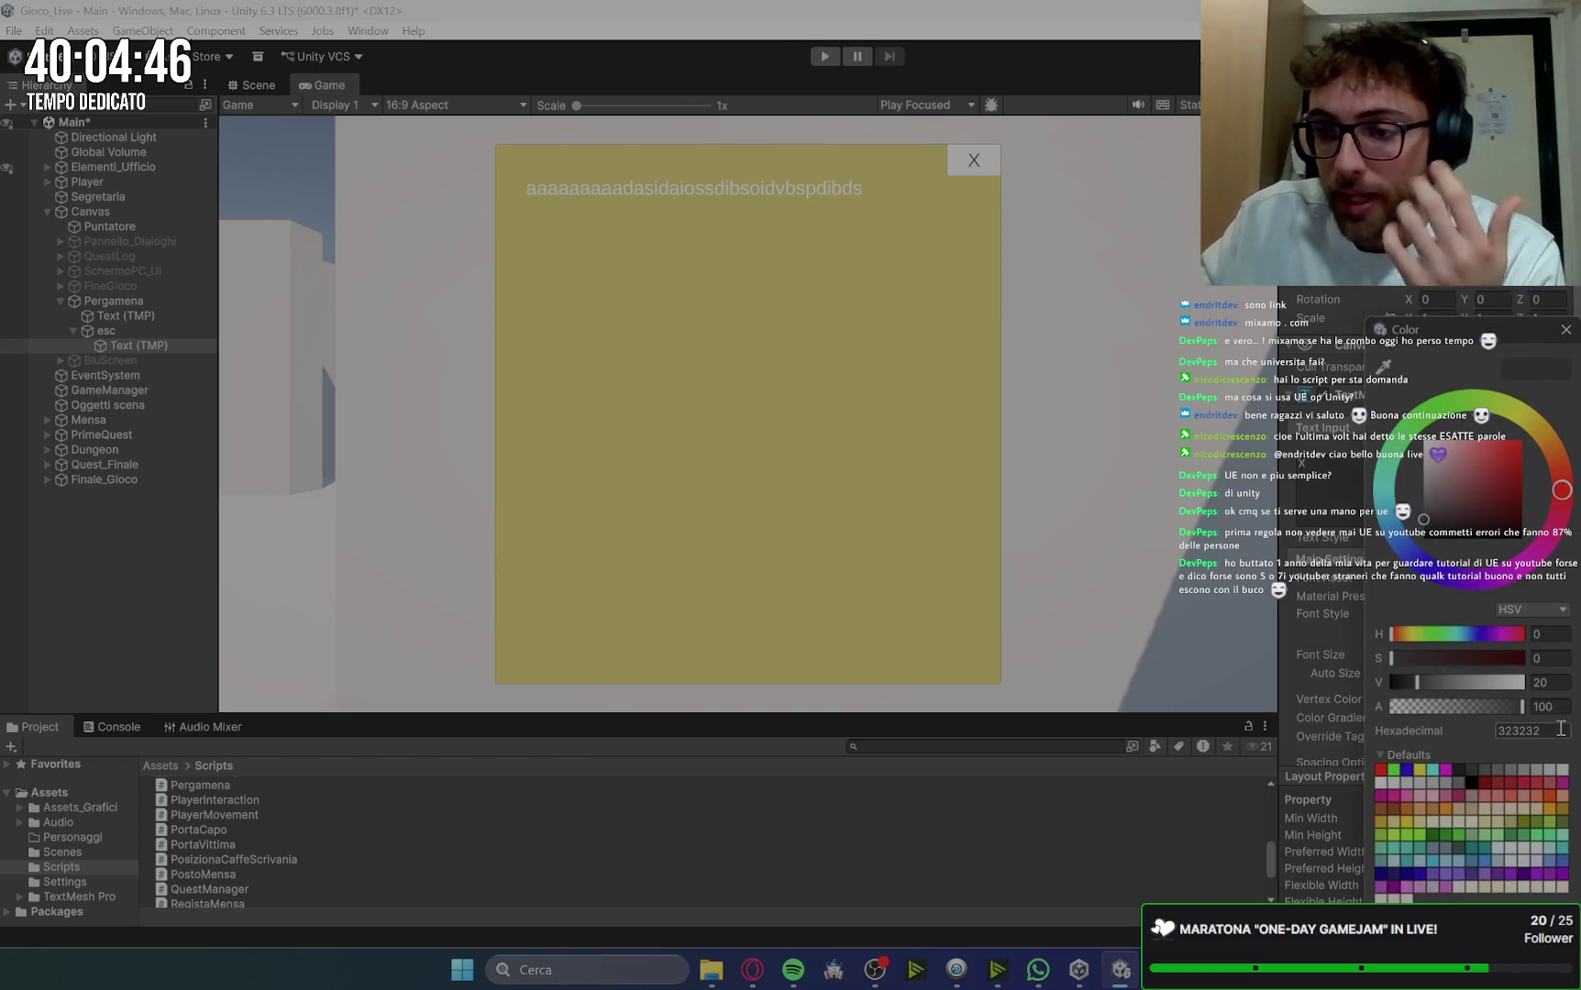
{"action": "type", "text": "F1F1F1"}
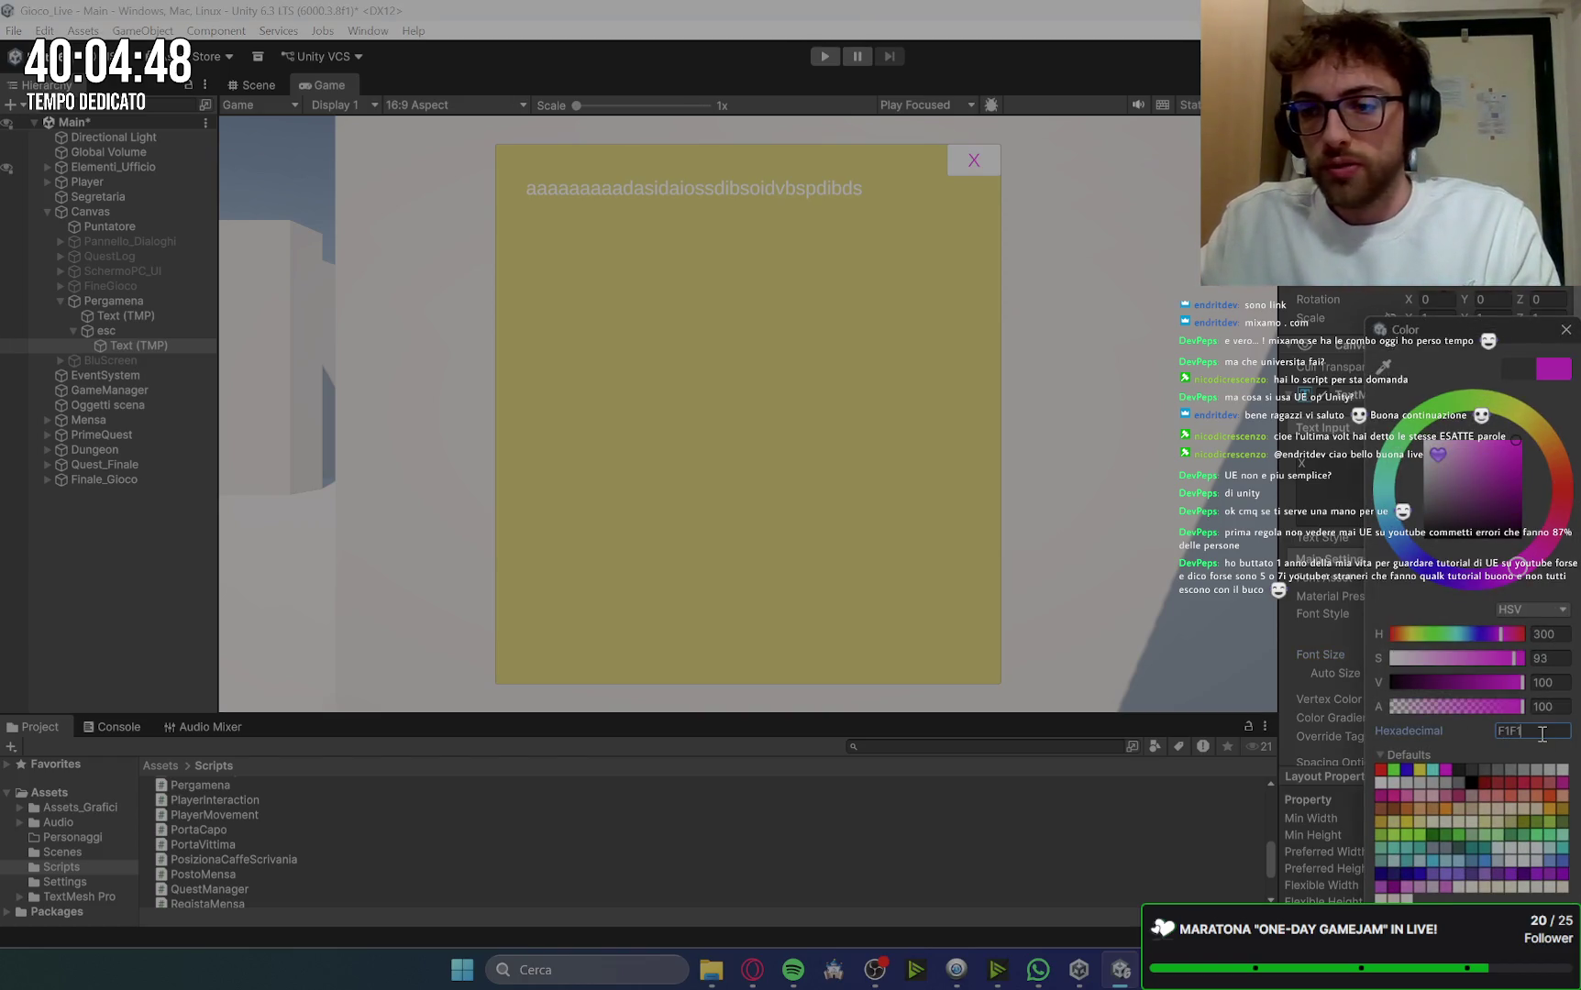
{"action": "left_click", "coordinate": [74, 330]}
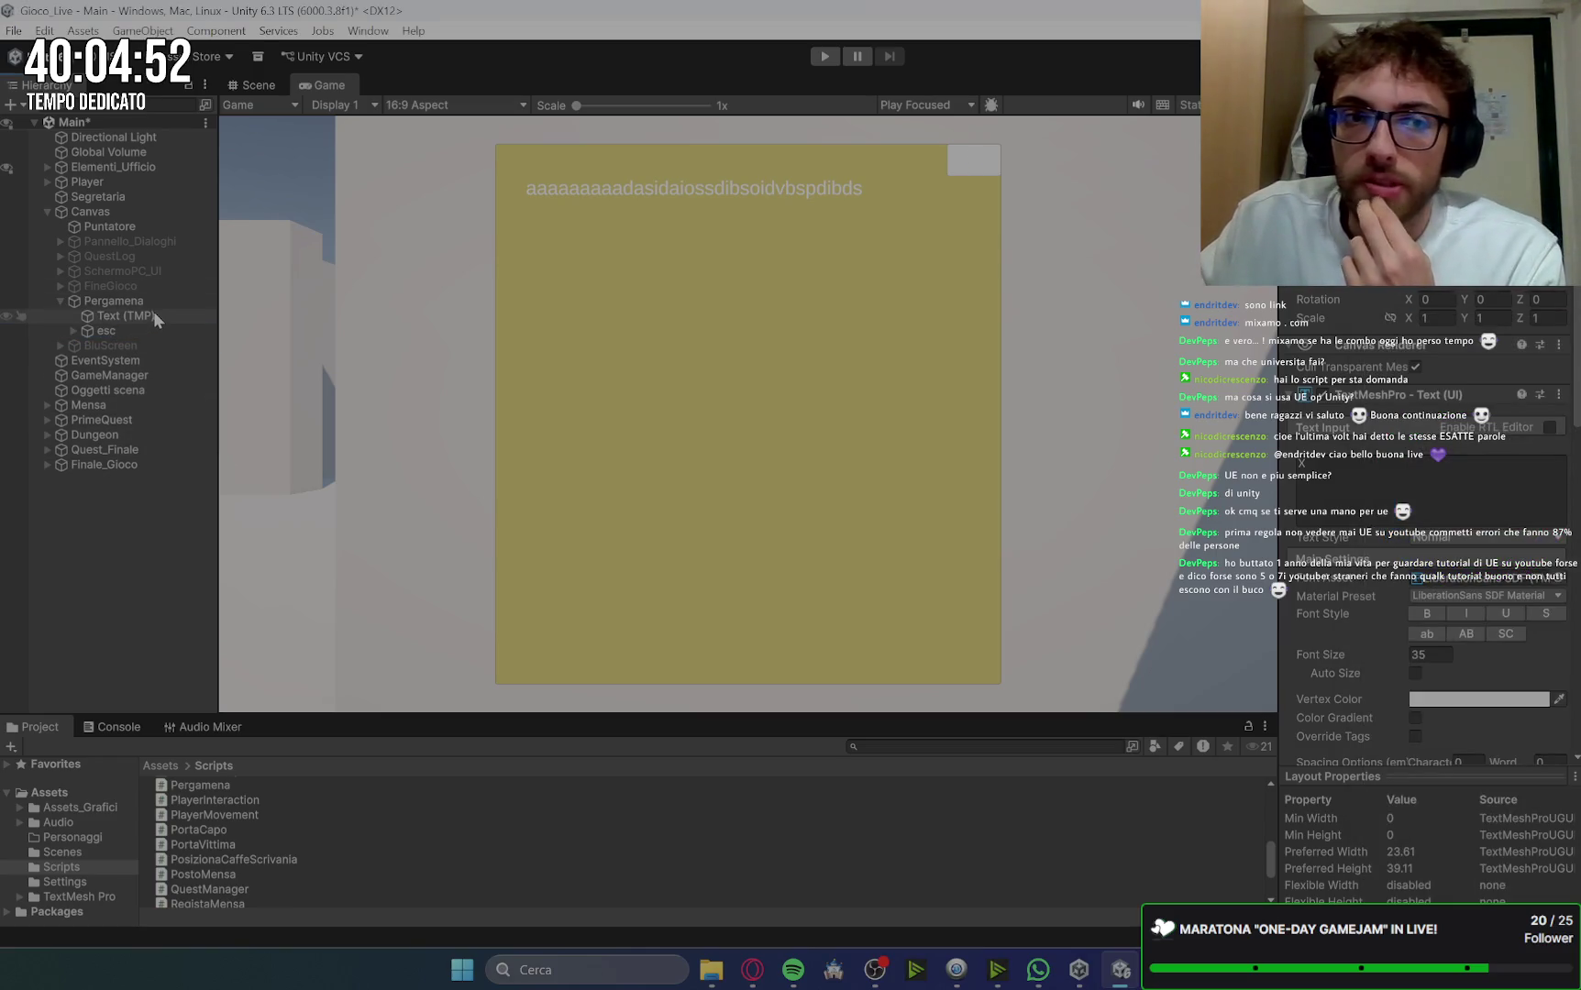
Step: Set the esc button's Image colour to hex AA0000
{"action": "left_click", "coordinate": [107, 330]}
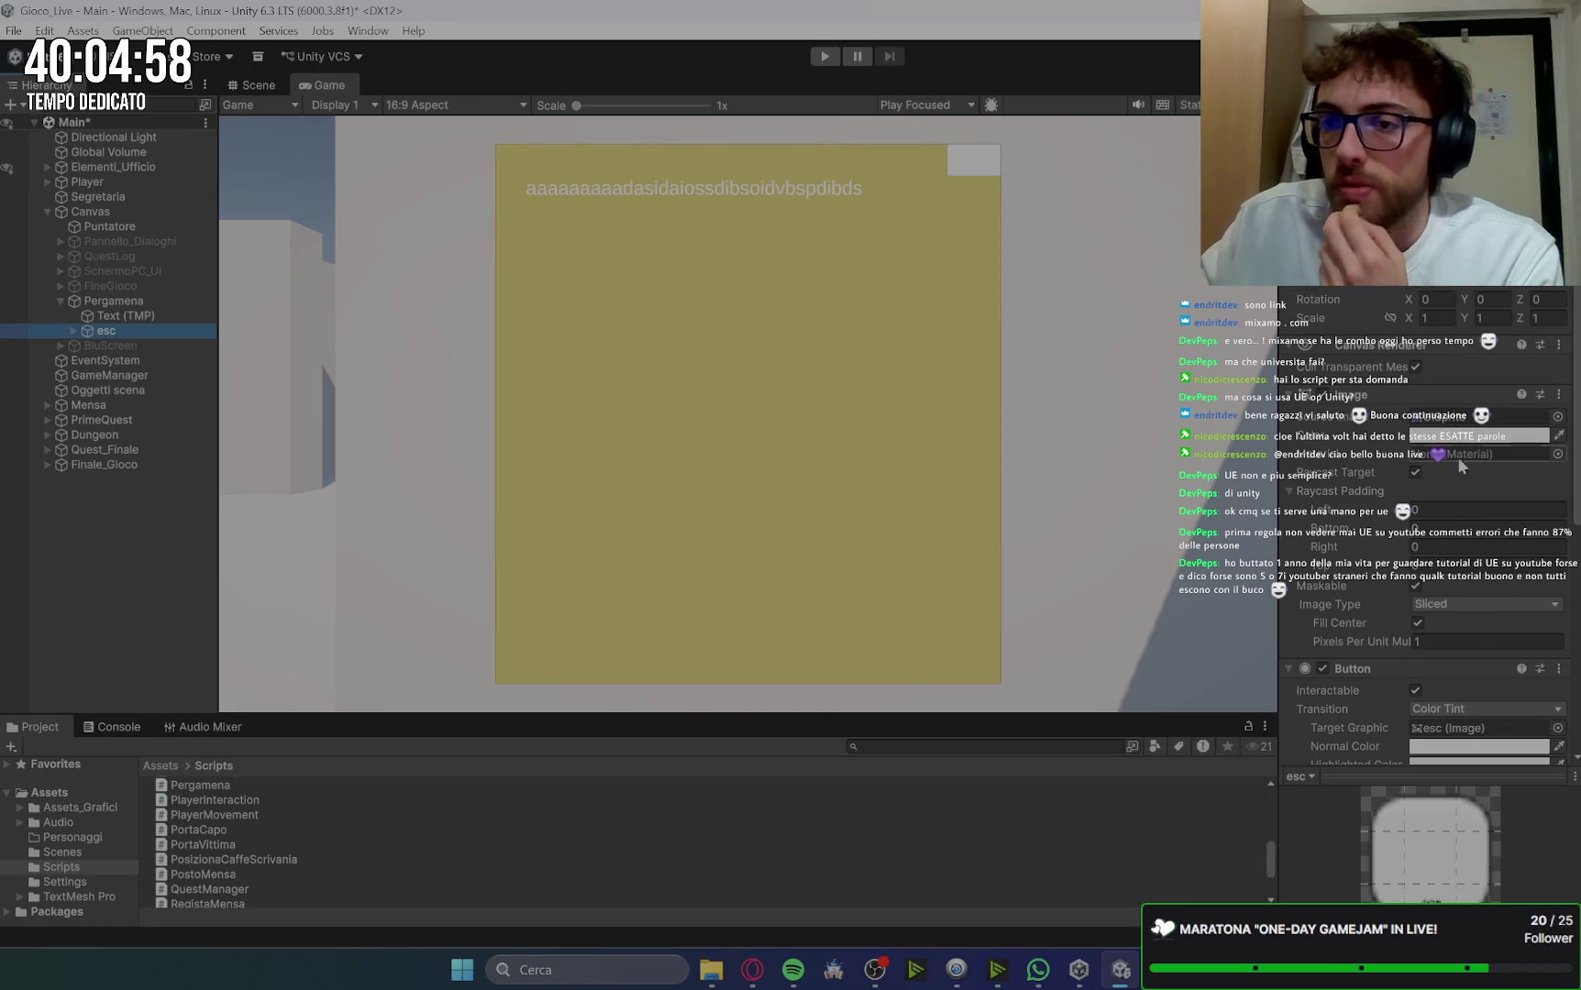
{"action": "left_click", "coordinate": [1463, 439]}
{"action": "left_click", "coordinate": [1533, 731]}
{"action": "type", "text": "AA0000"}
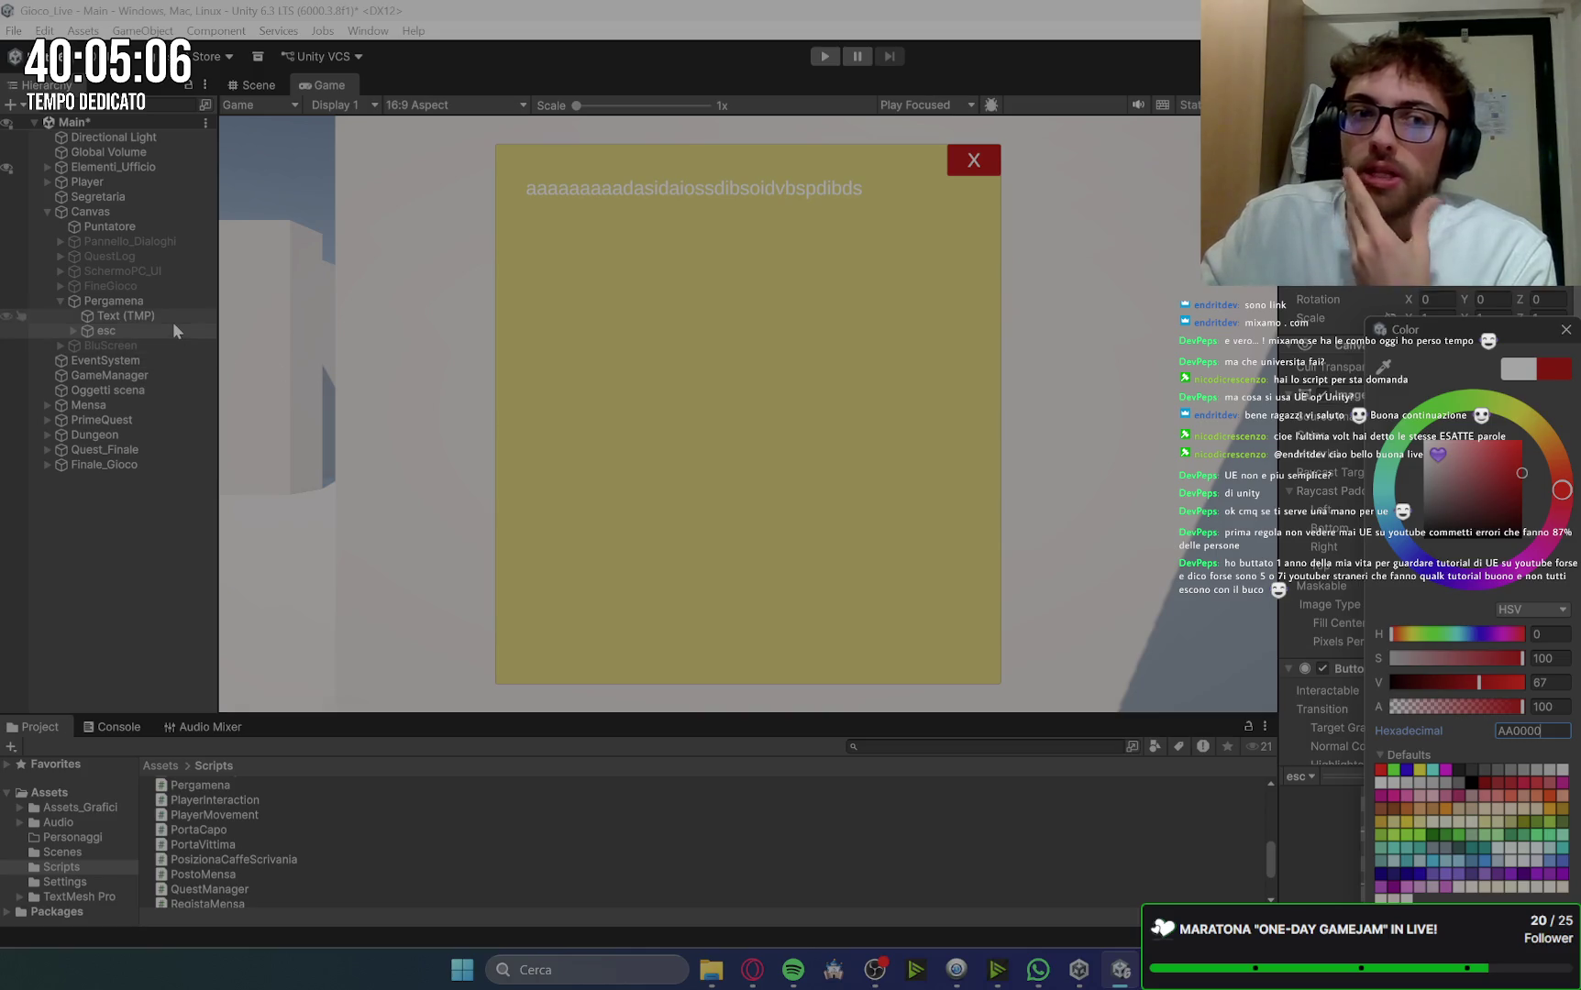
Step: Deactivate the Pergamena parchment panel
{"action": "left_click", "coordinate": [119, 306]}
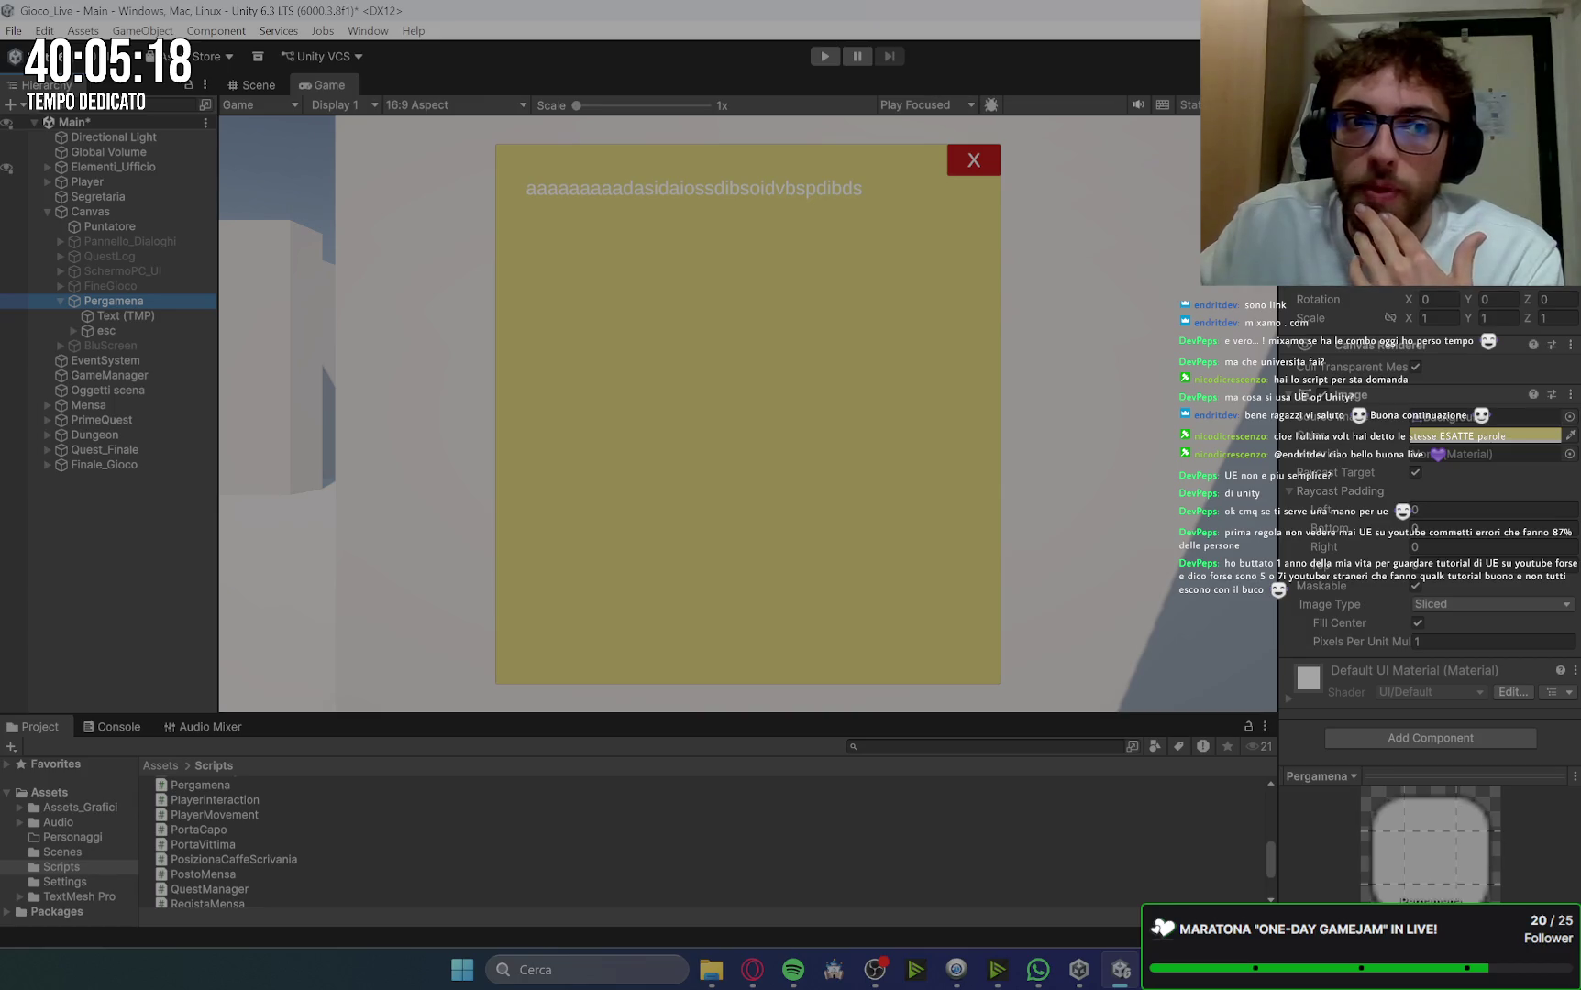
{"action": "left_click", "coordinate": [1321, 111]}
{"action": "left_click", "coordinate": [58, 301]}
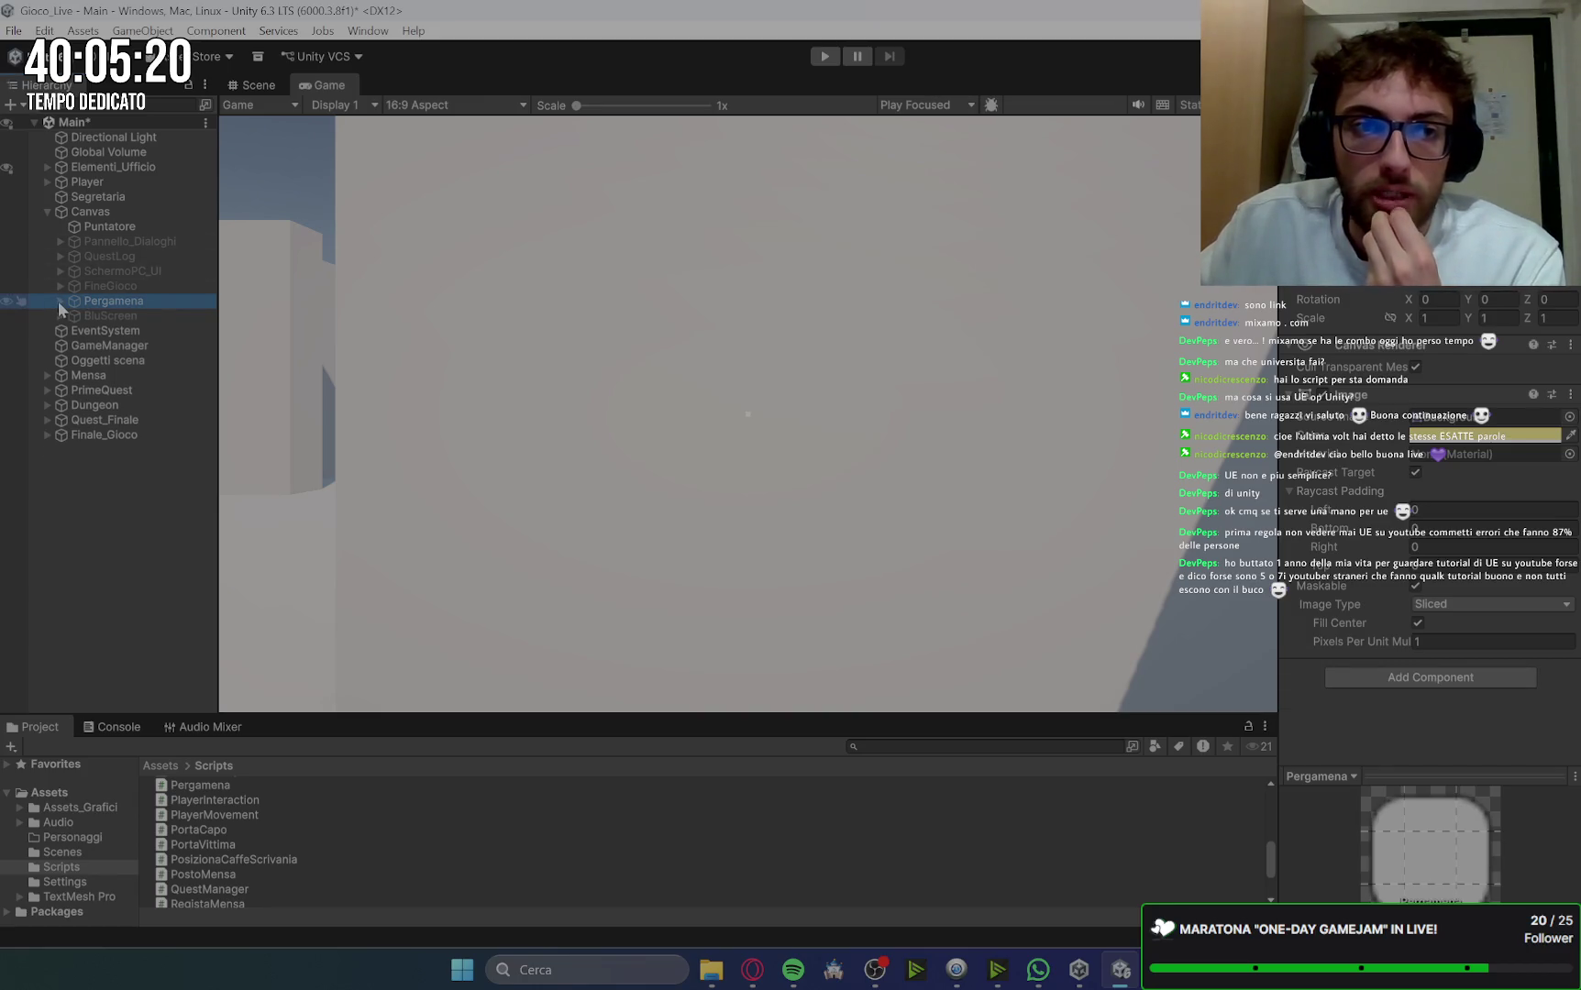
Step: Activate the BluScreen panel to show the ERROR 404 screen
{"action": "left_click", "coordinate": [128, 315]}
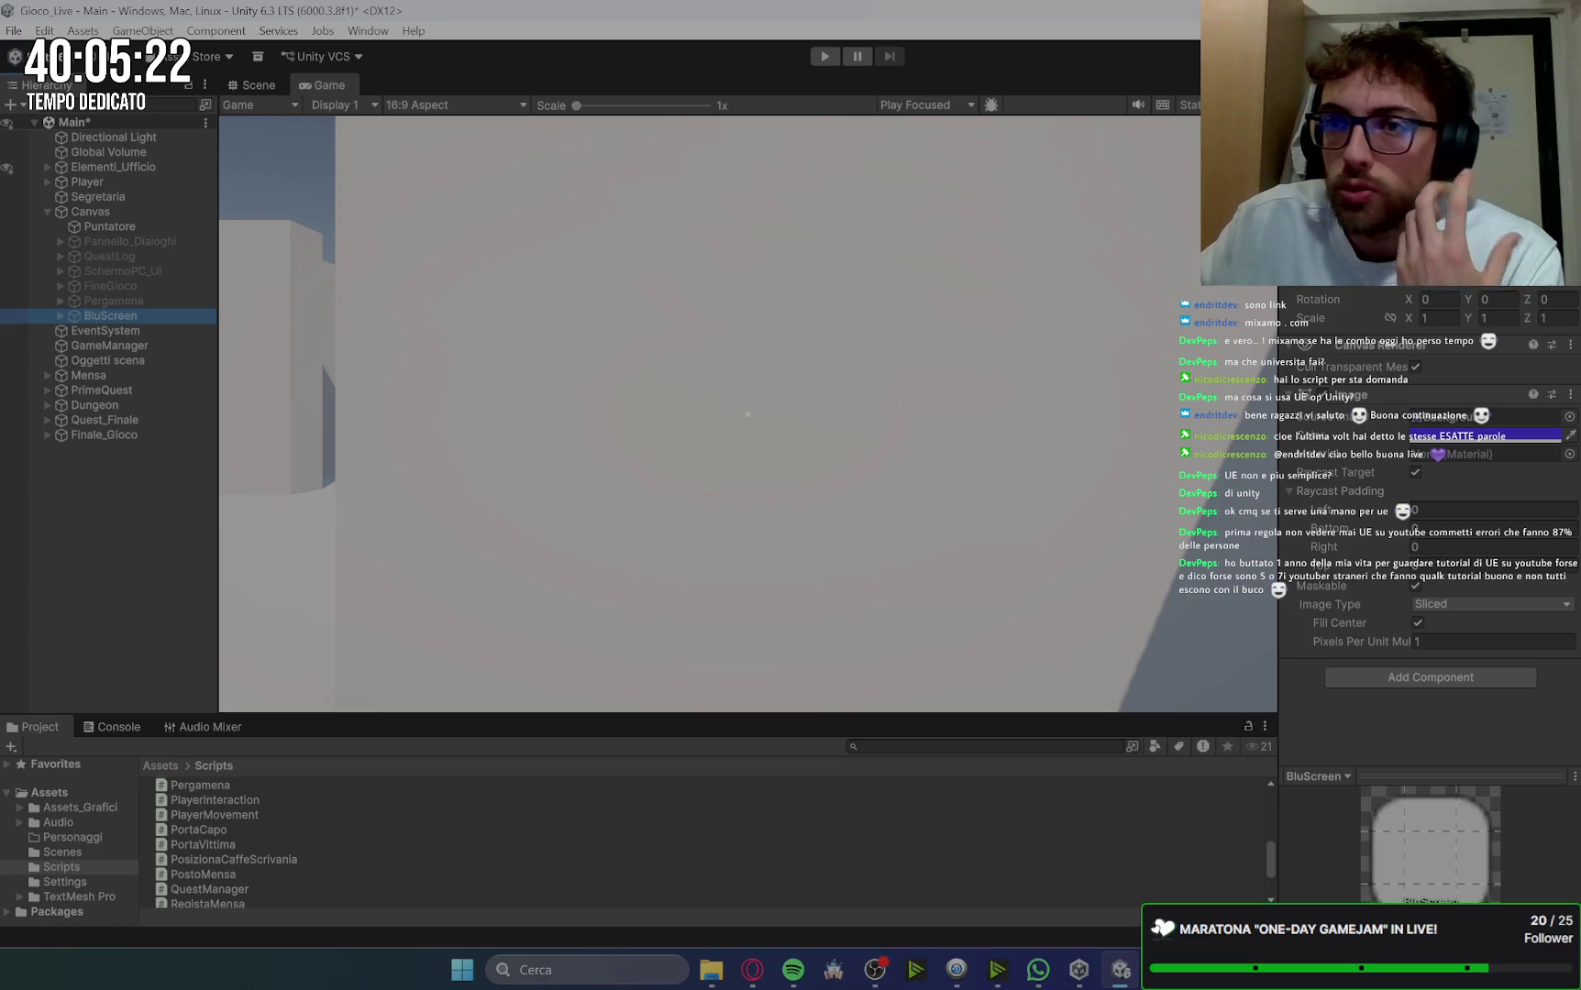
{"action": "left_click", "coordinate": [1321, 111]}
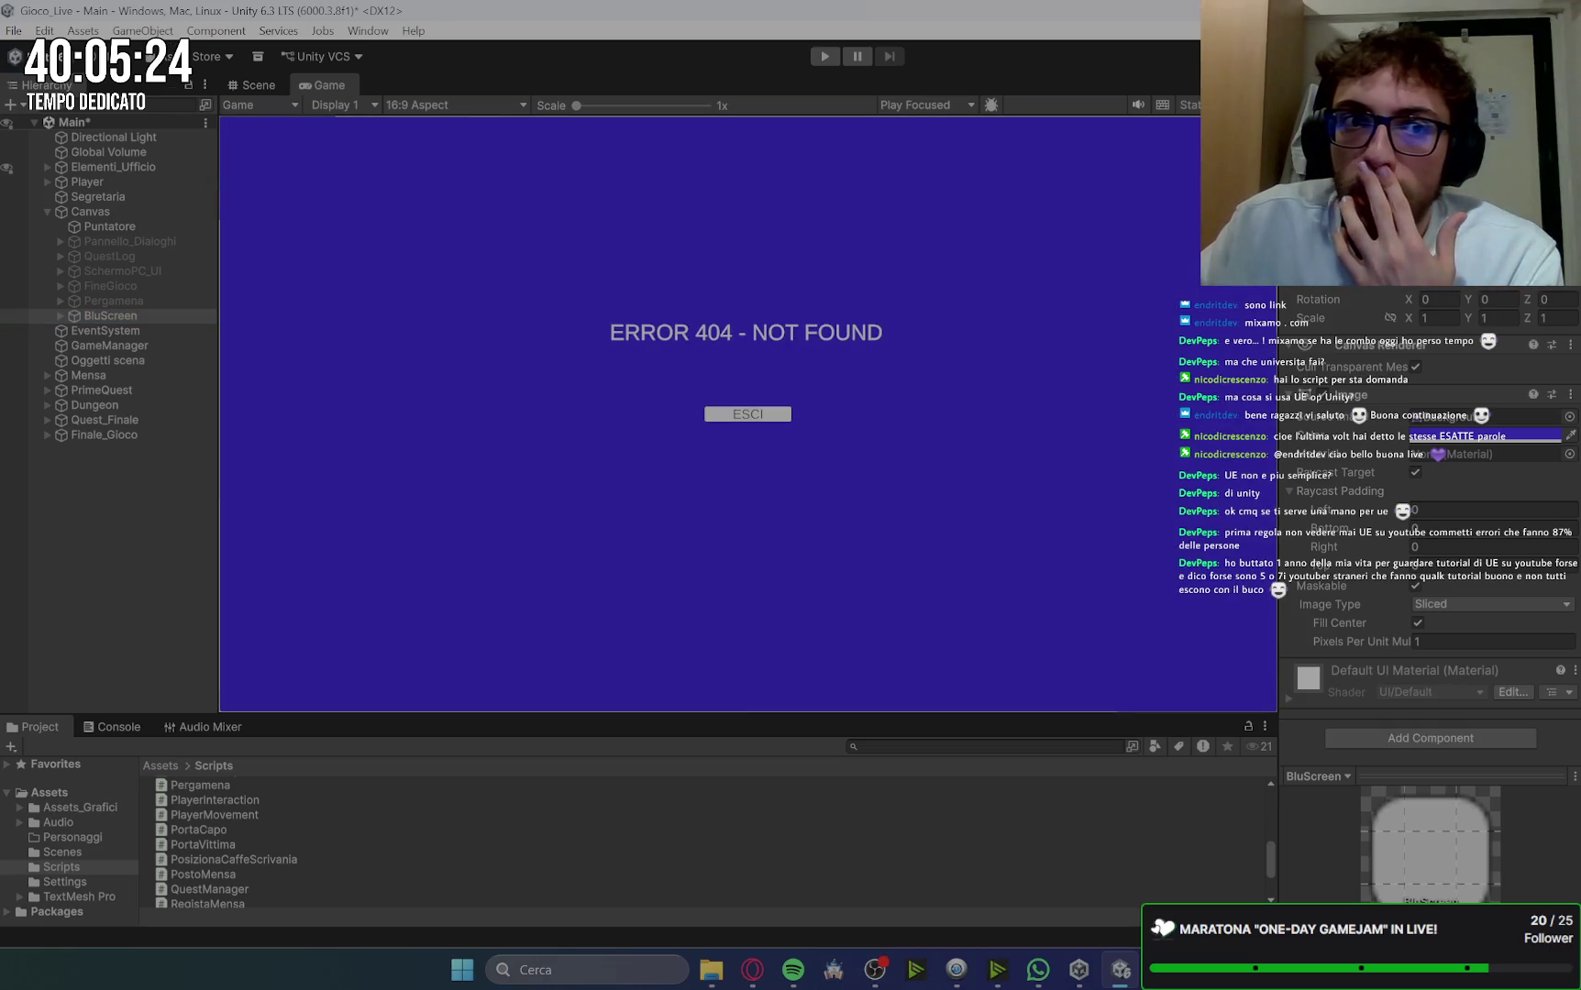
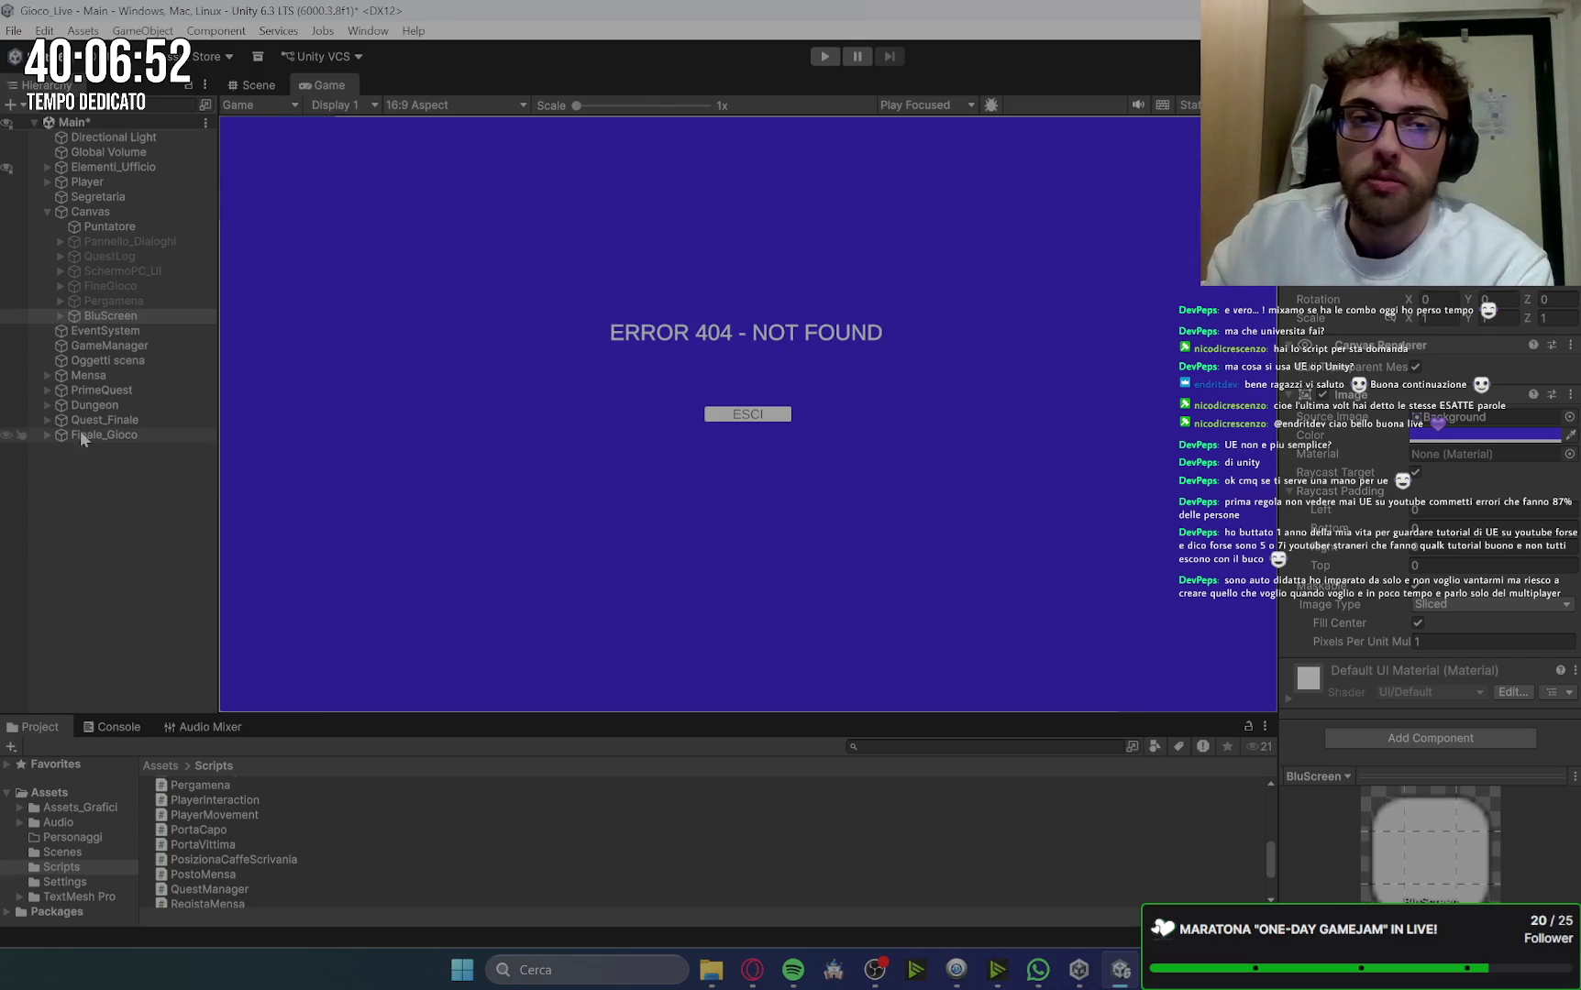
Step: Stretch the ERROR 404 - NOT FOUND text box edge to edge across the blue screen and centre-align it
{"action": "left_click", "coordinate": [60, 315]}
{"action": "left_click", "coordinate": [152, 330]}
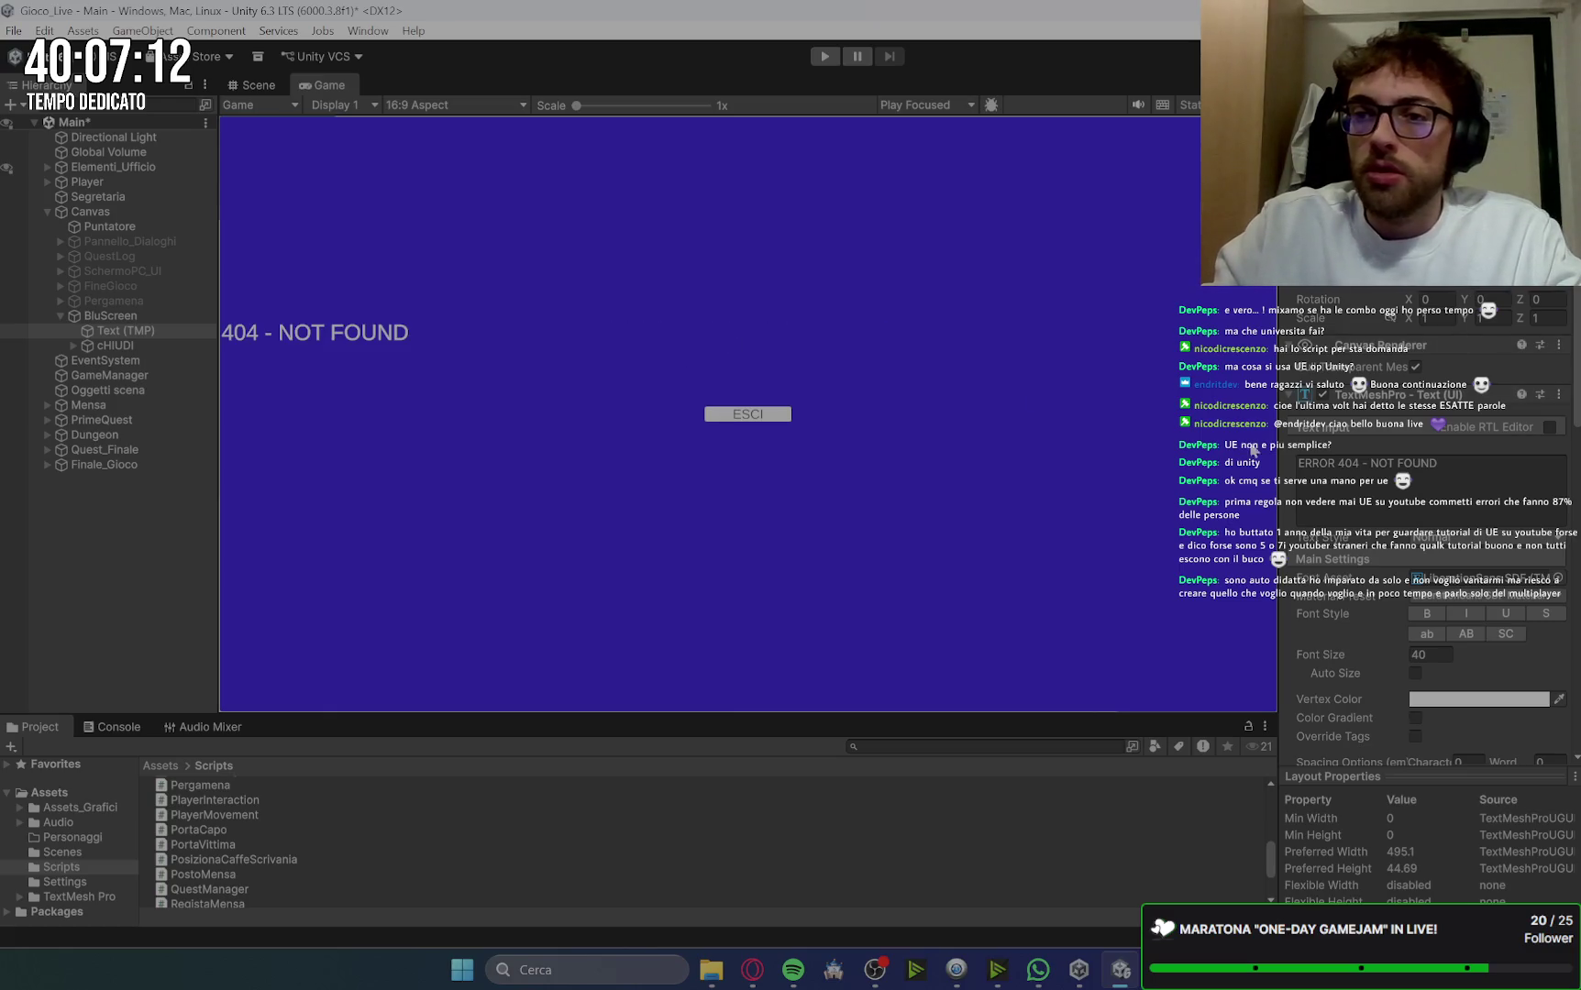
{"action": "left_click", "coordinate": [250, 81]}
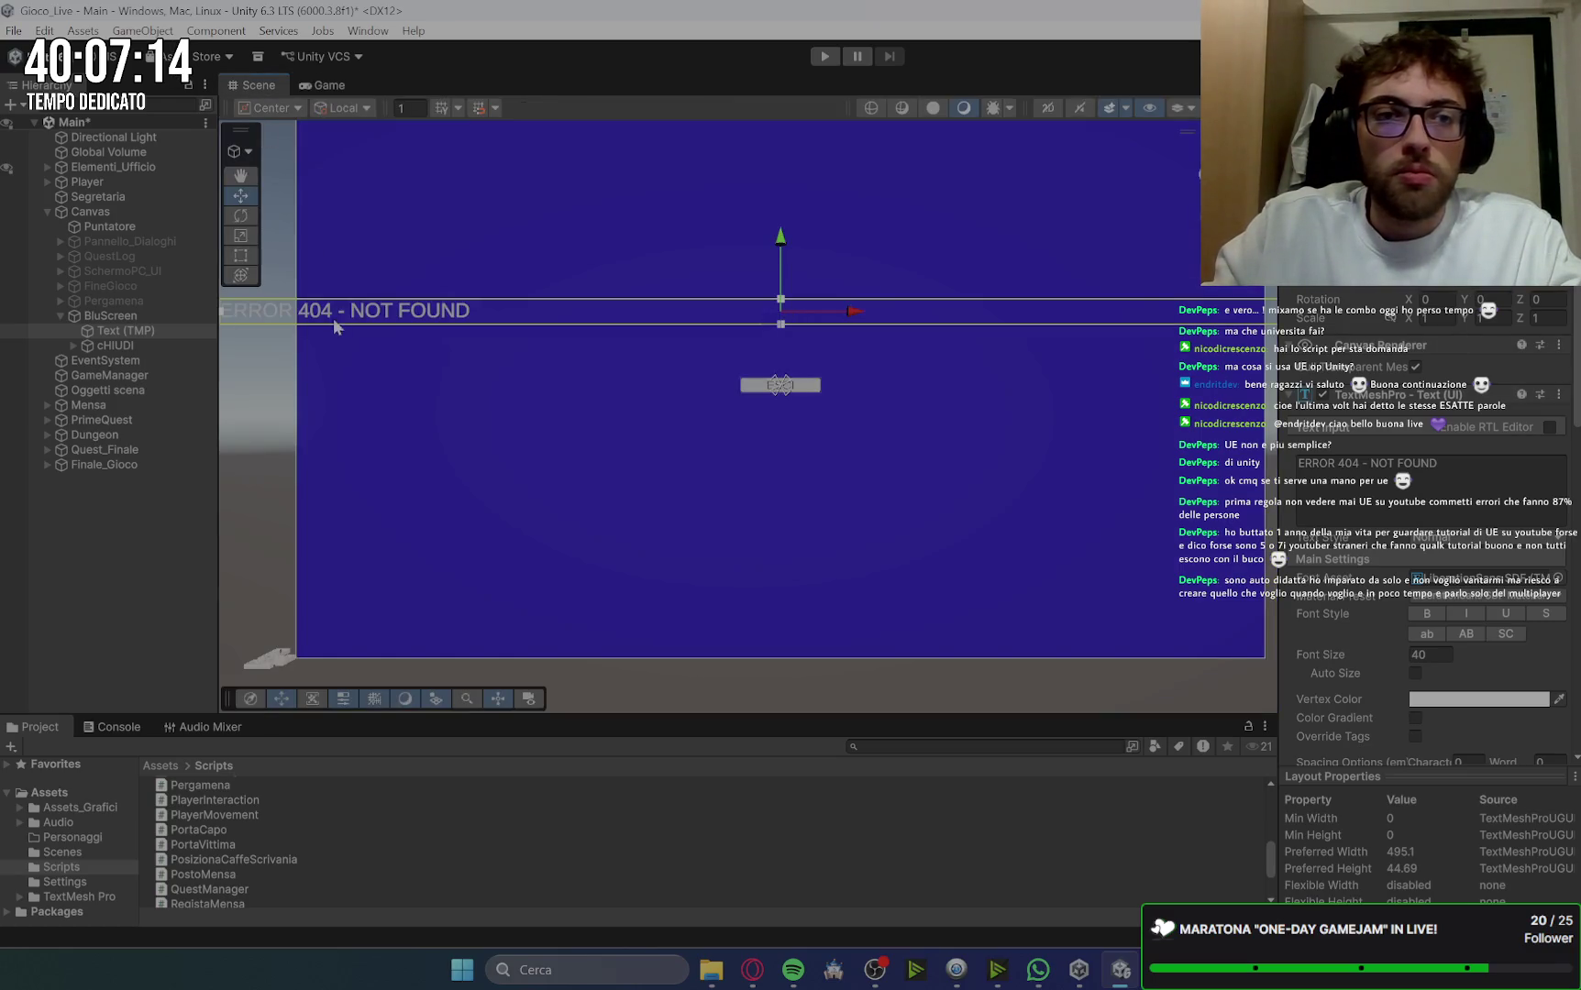
{"action": "scroll", "coordinate": [321, 335], "scroll_direction": "down", "scroll_amount": 2}
{"action": "left_click_drag", "start_coordinate": [263, 325], "coordinate": [338, 332]}
{"action": "scroll", "coordinate": [1192, 353], "scroll_direction": "down", "scroll_amount": 2}
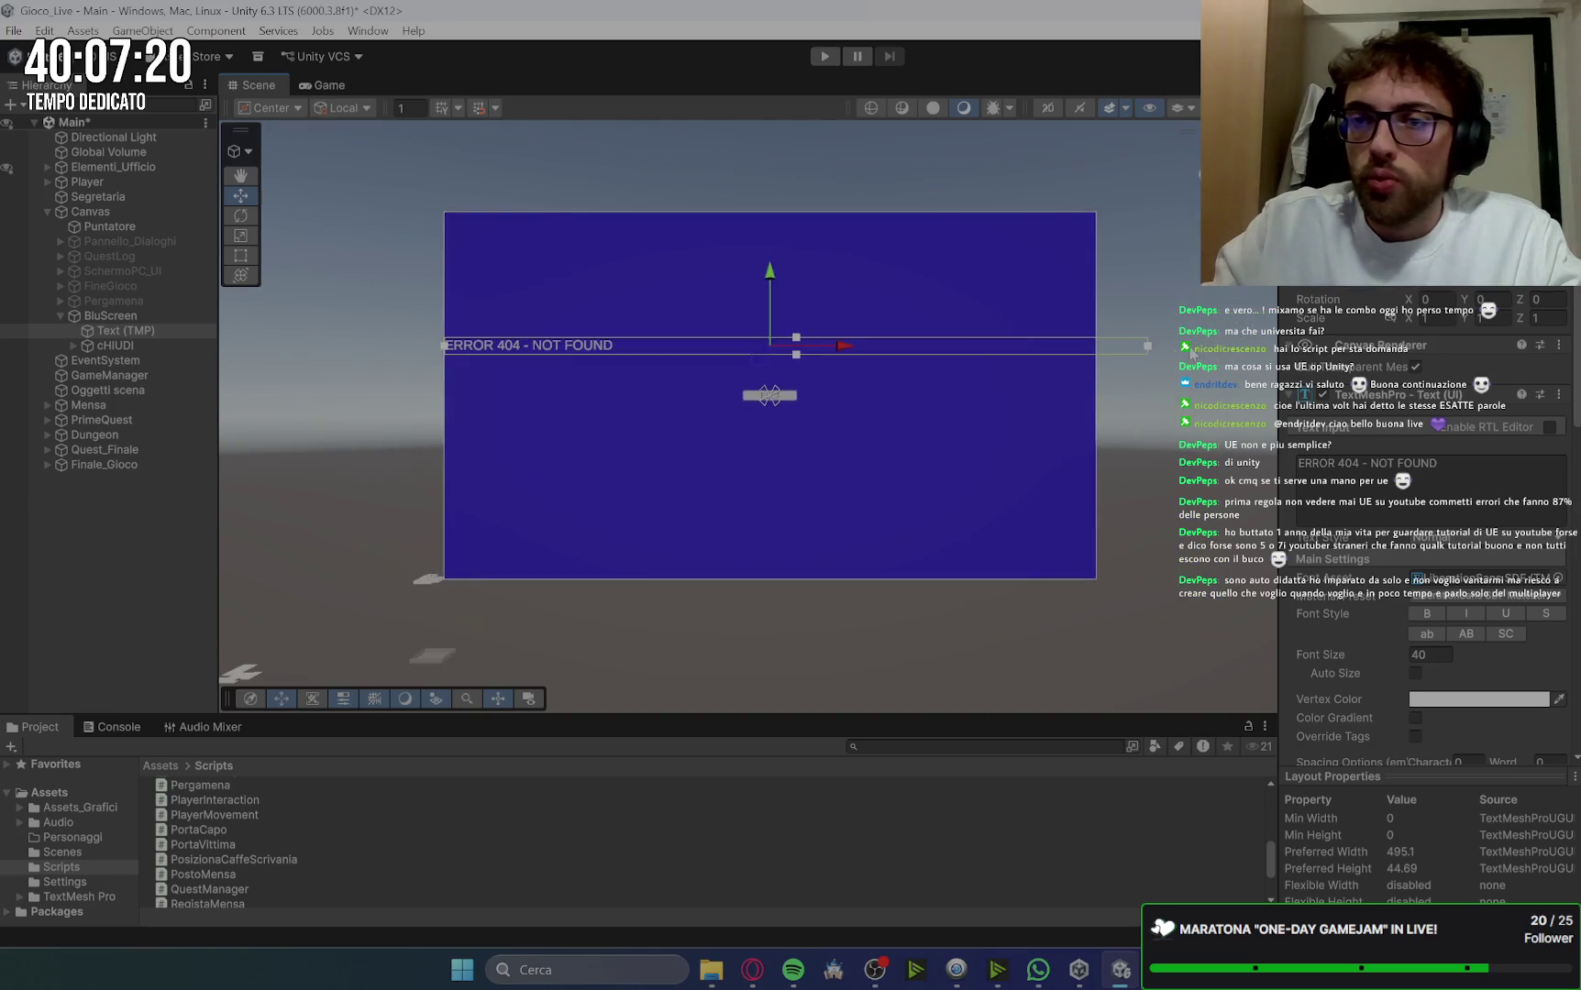
{"action": "left_click_drag", "start_coordinate": [1146, 347], "coordinate": [1093, 348]}
{"action": "scroll", "coordinate": [614, 335], "scroll_direction": "up", "scroll_amount": 3}
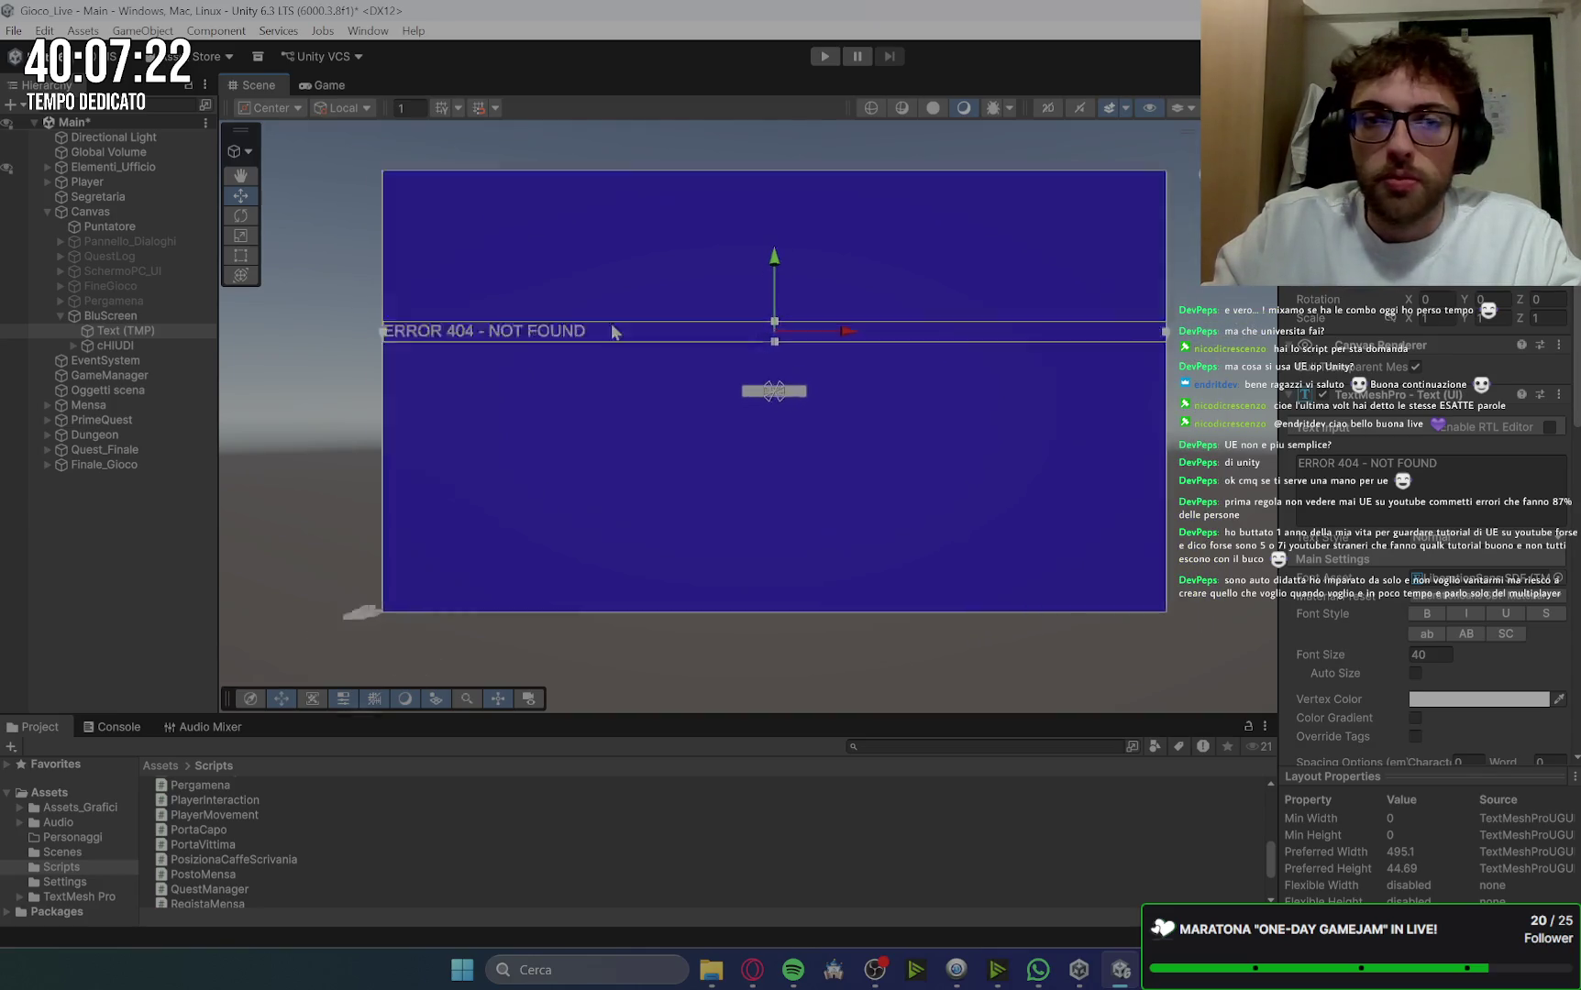
{"action": "scroll", "coordinate": [1389, 656], "scroll_direction": "down", "scroll_amount": 5}
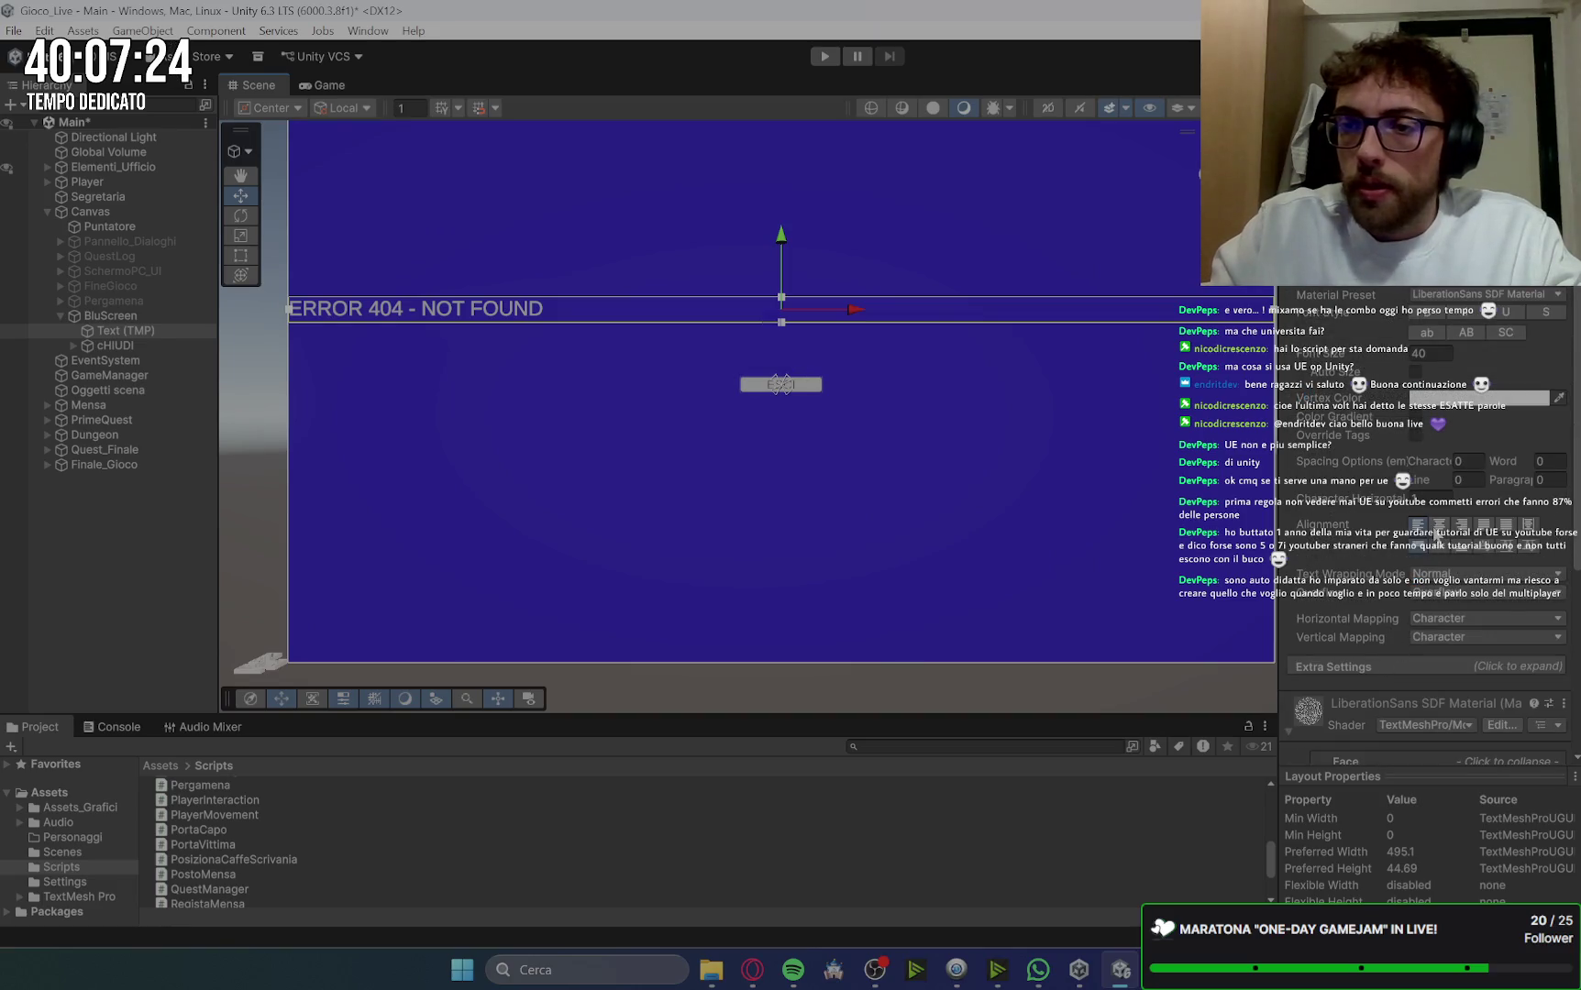
{"action": "left_click", "coordinate": [1439, 527]}
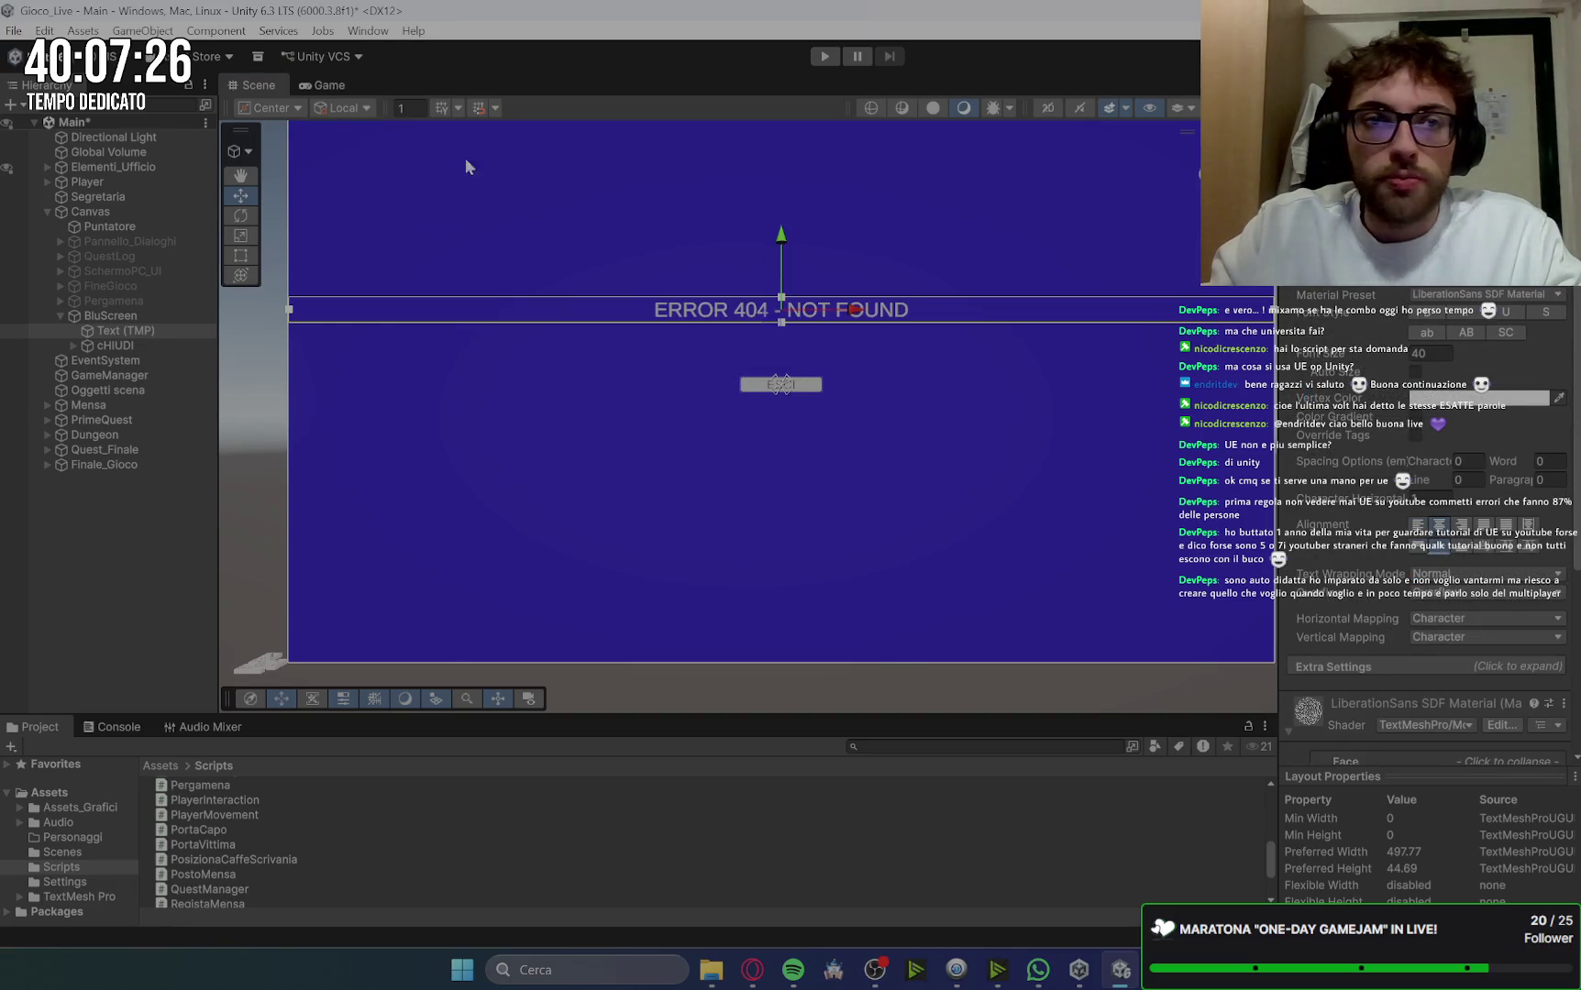
{"action": "left_click", "coordinate": [352, 87]}
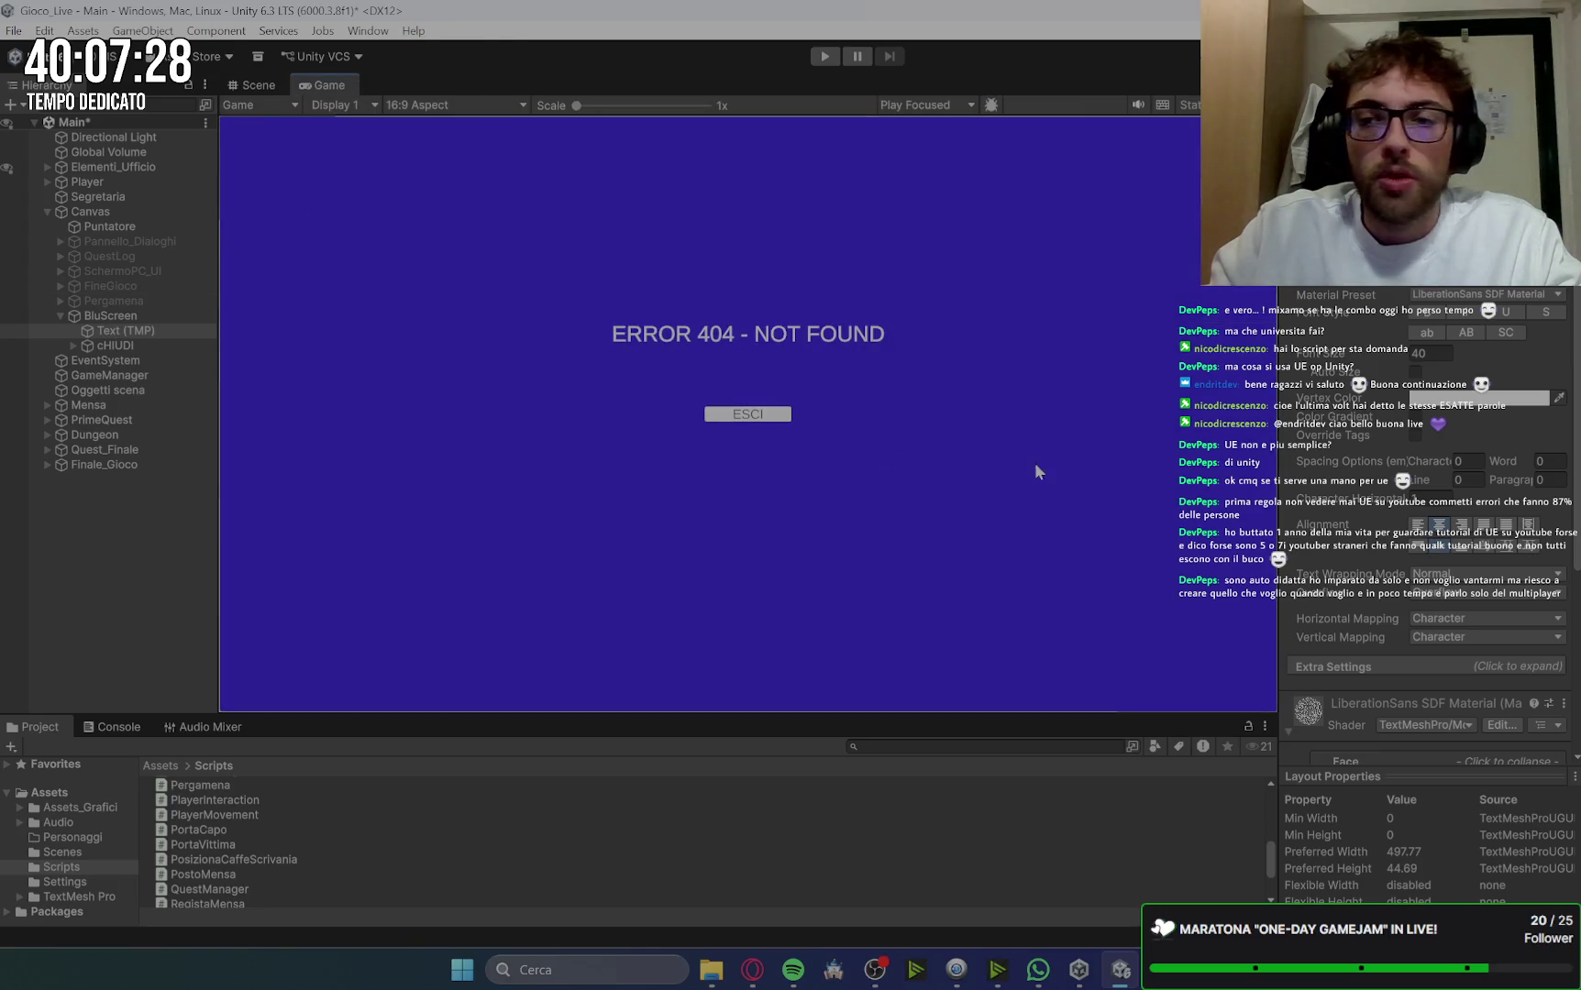
Step: Raise the ERROR 404 - NOT FOUND headline's font size to about 120
{"action": "left_click_drag", "start_coordinate": [1393, 359], "coordinate": [1467, 359]}
{"action": "mouse_move", "coordinate": [142, 358]}
{"action": "left_mouse_down"}
{"action": "mouse_move", "coordinate": [633, 344]}
{"action": "mouse_move", "coordinate": [425, 277]}
{"action": "left_mouse_up"}
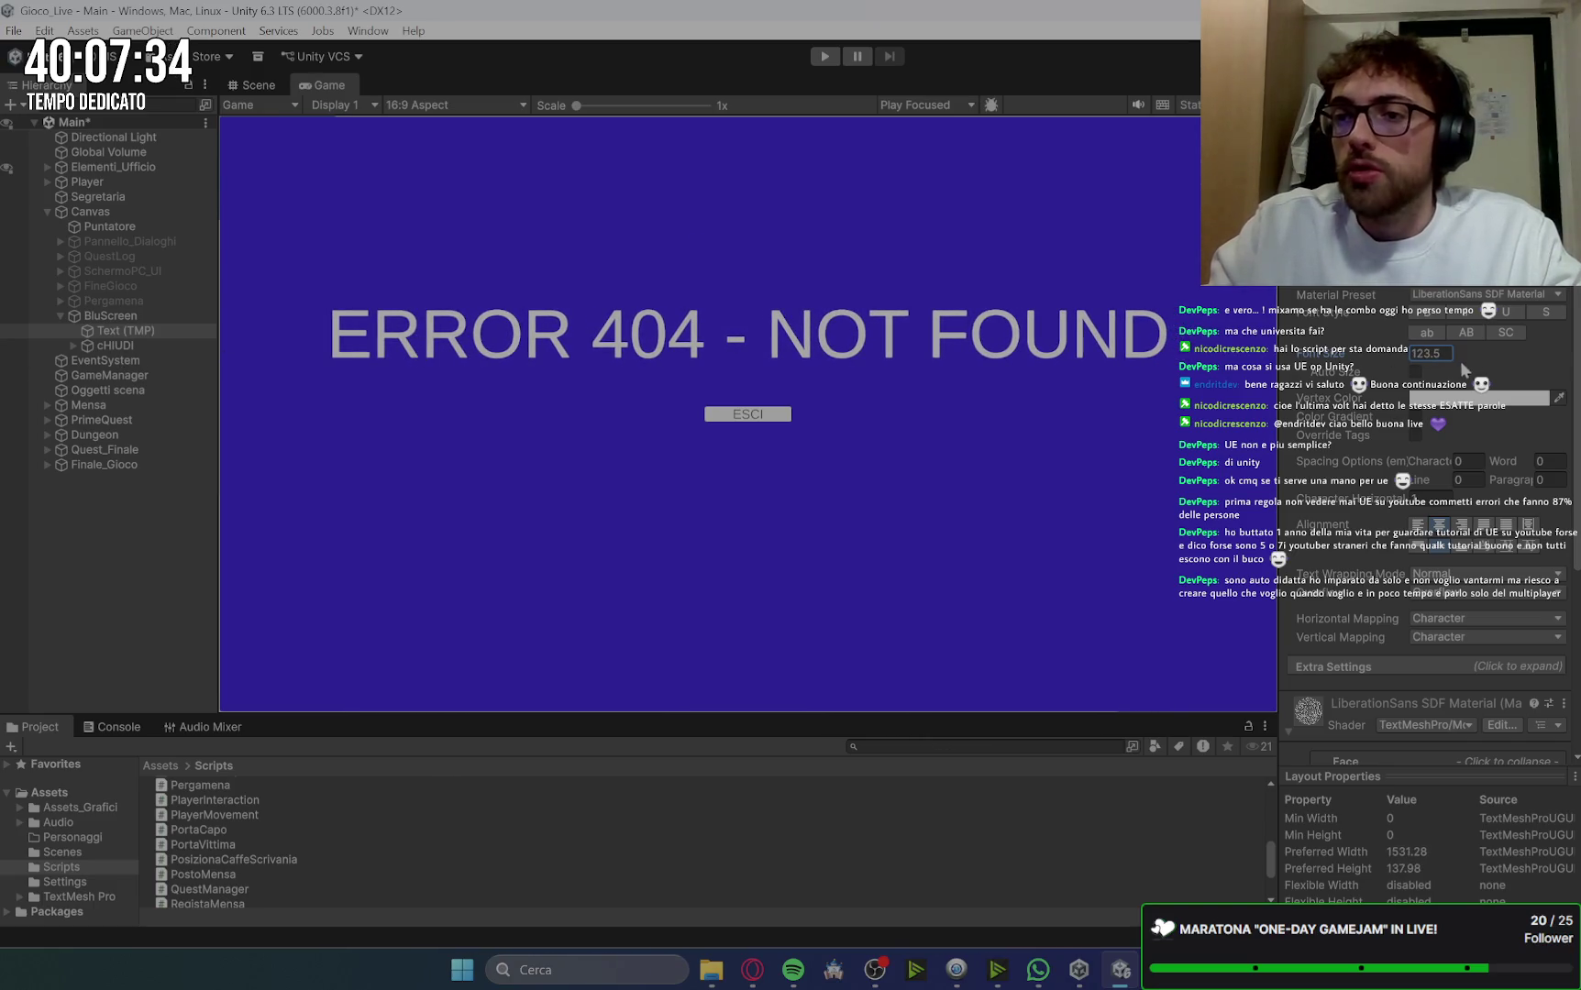
{"action": "left_click", "coordinate": [1420, 353]}
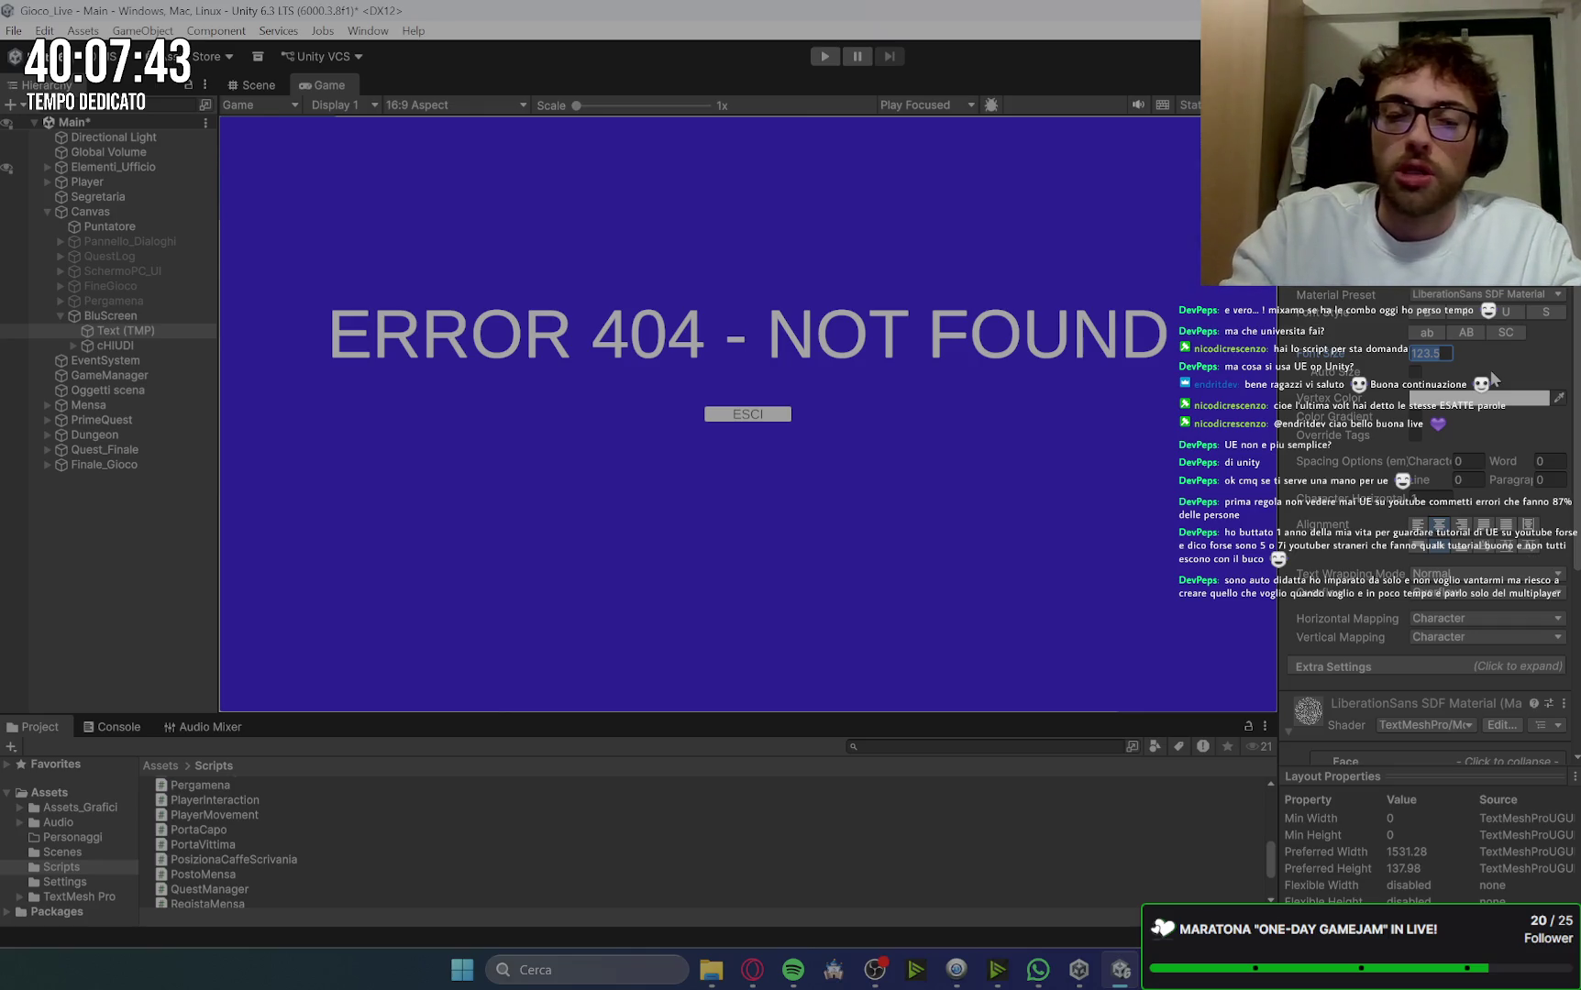
{"action": "type", "text": "120"}
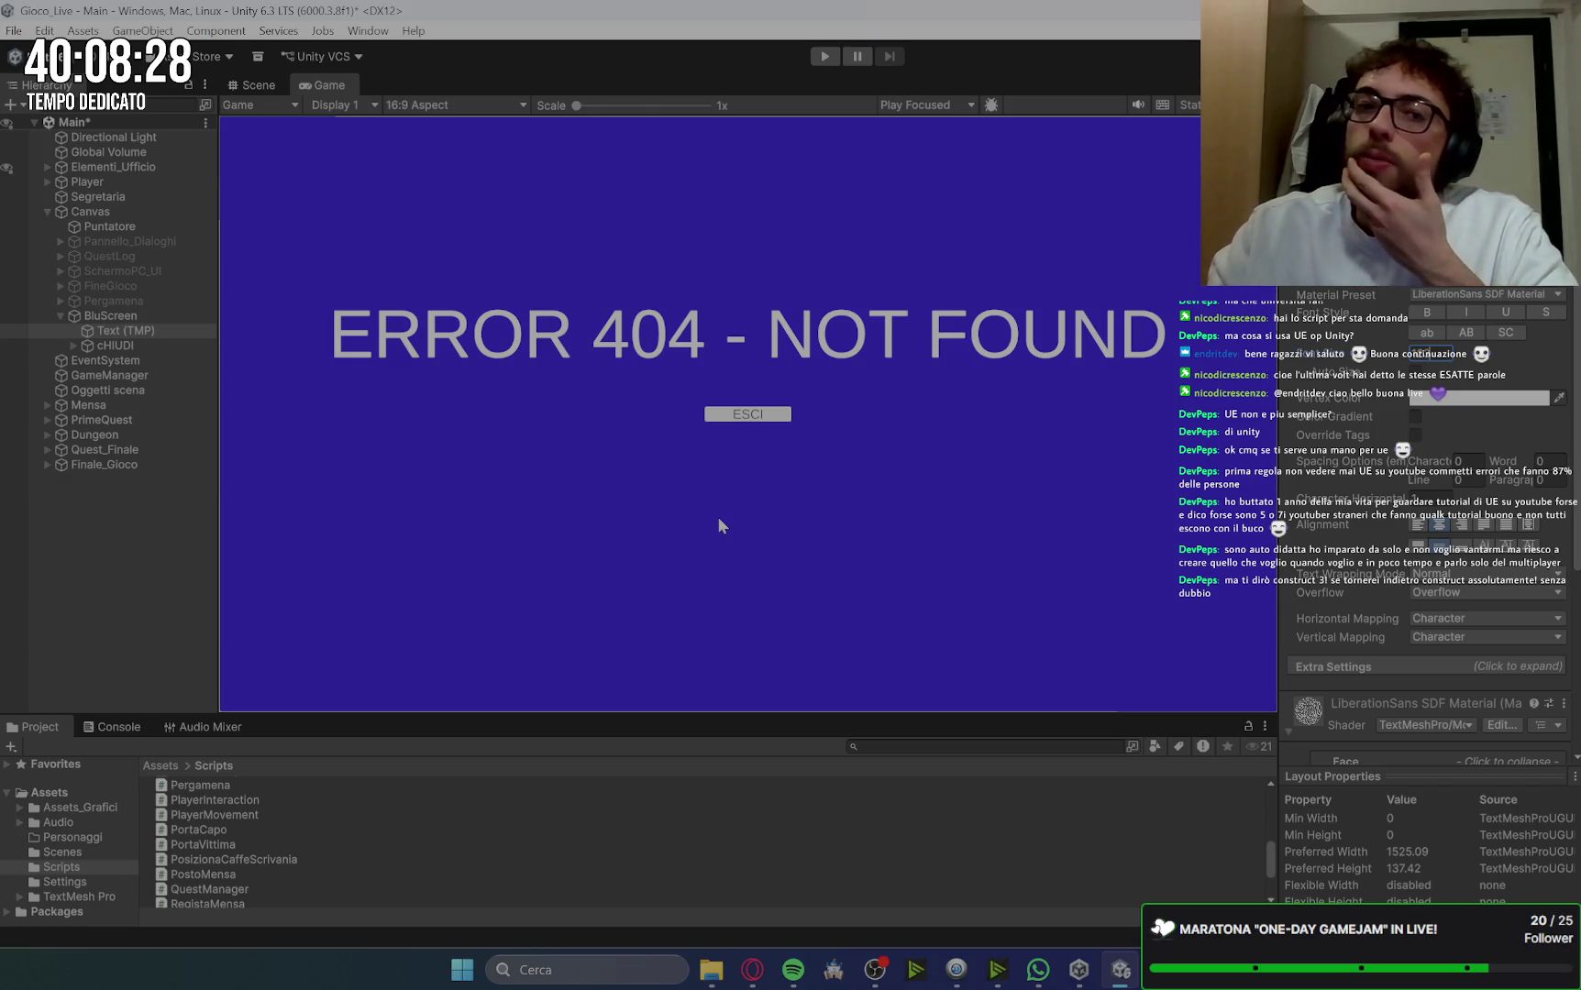
Step: Rename the cHIUDI exit button object to 'esc'
{"action": "left_click", "coordinate": [139, 350]}
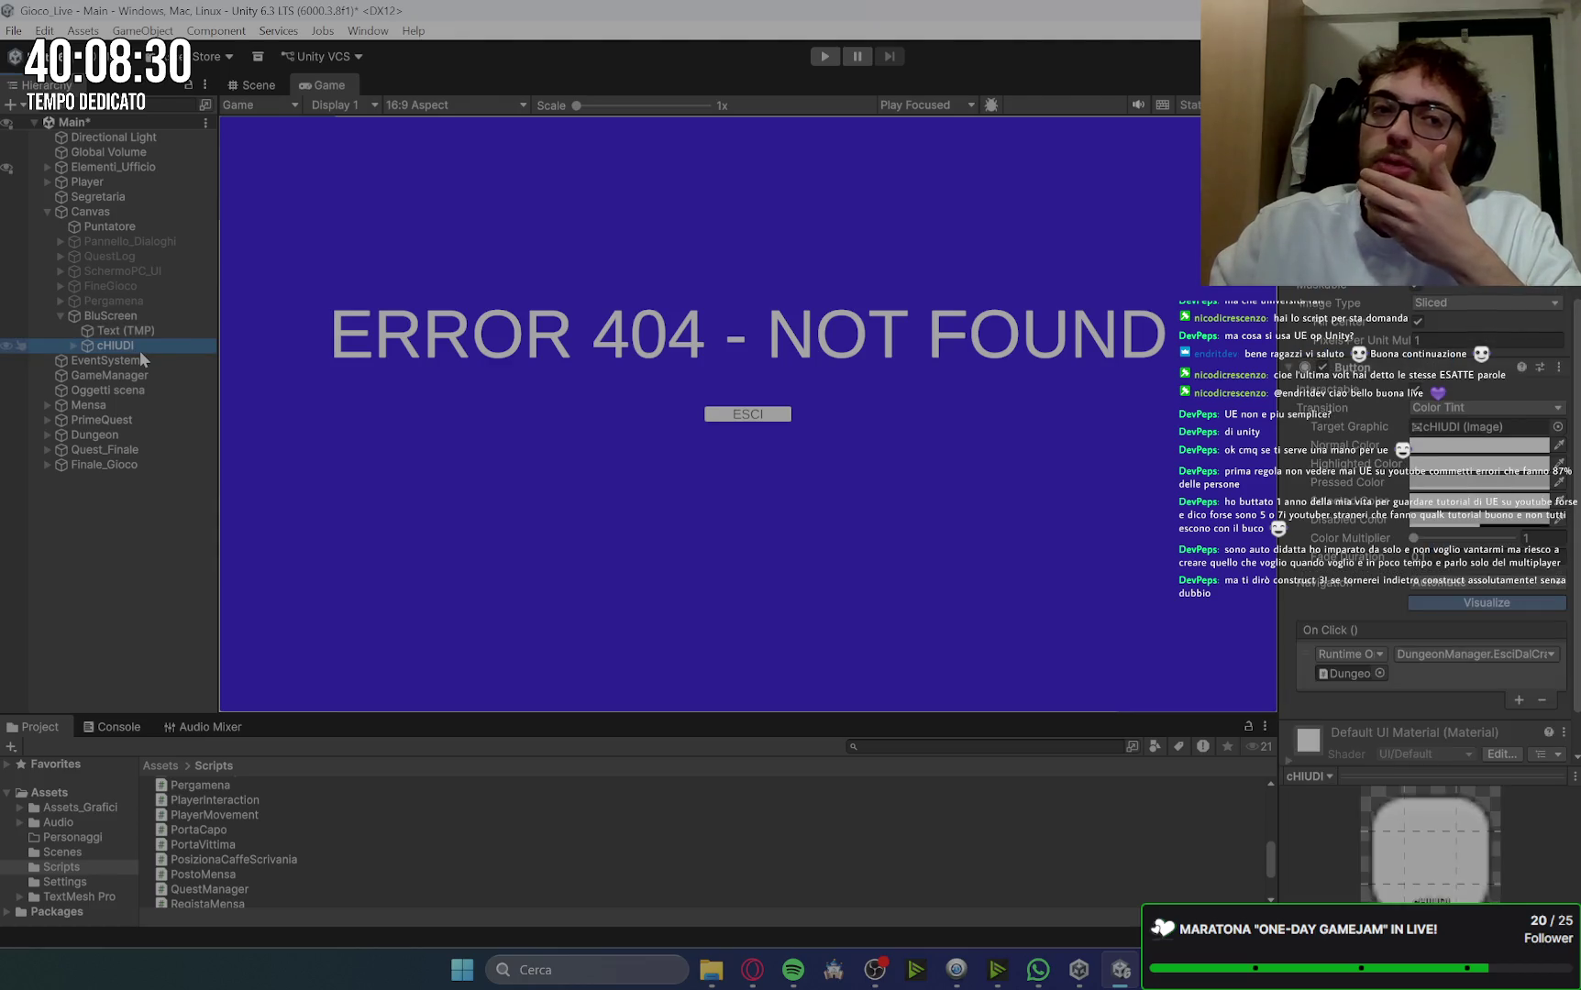
{"action": "scroll", "coordinate": [1422, 513], "scroll_direction": "up", "scroll_amount": 5}
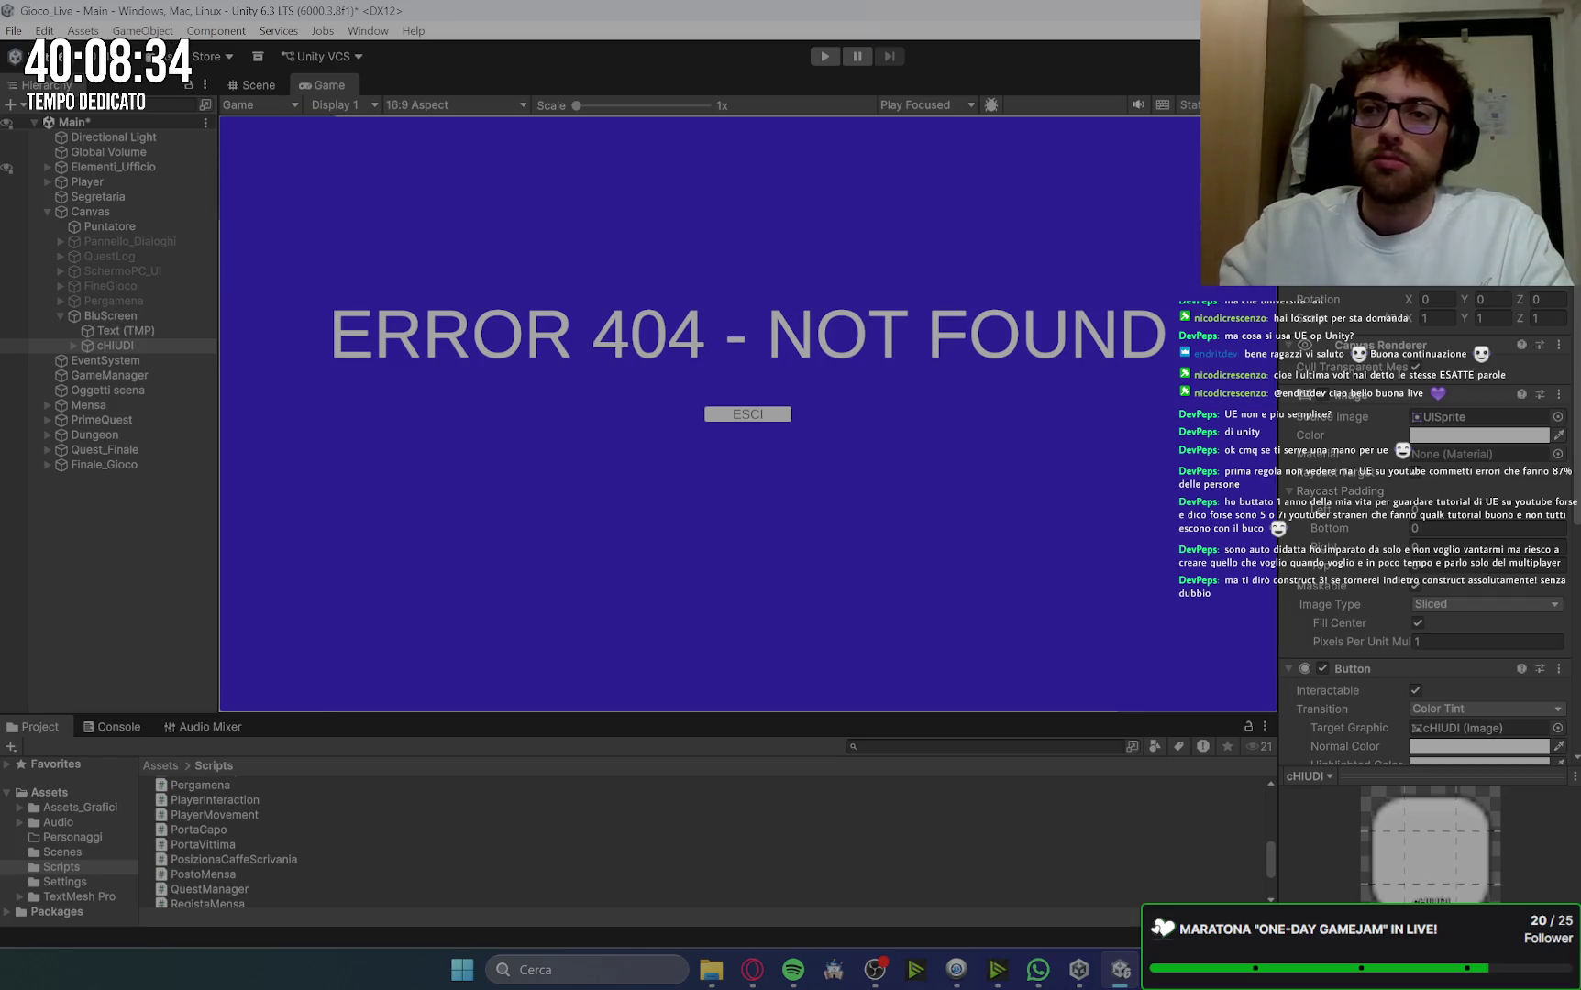
{"action": "type", "text": "esc"}
{"action": "key", "text": "Return"}
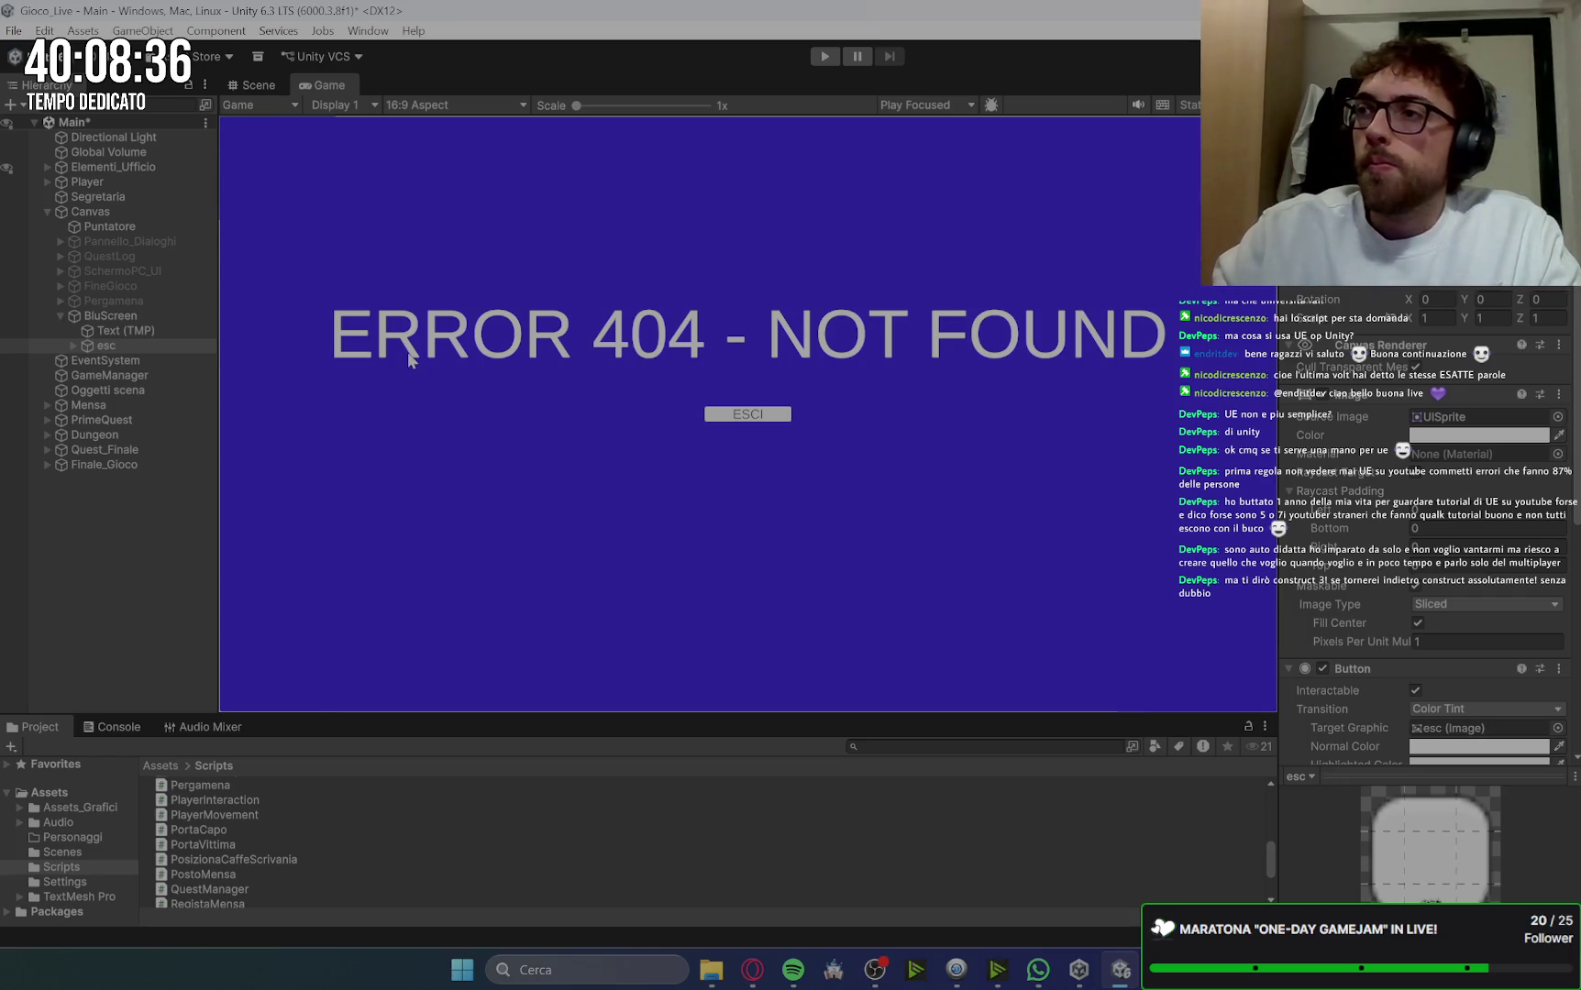
Step: Expand esc and select its Text (TMP) label, then switch to the Gemini browser window
{"action": "left_click", "coordinate": [73, 347]}
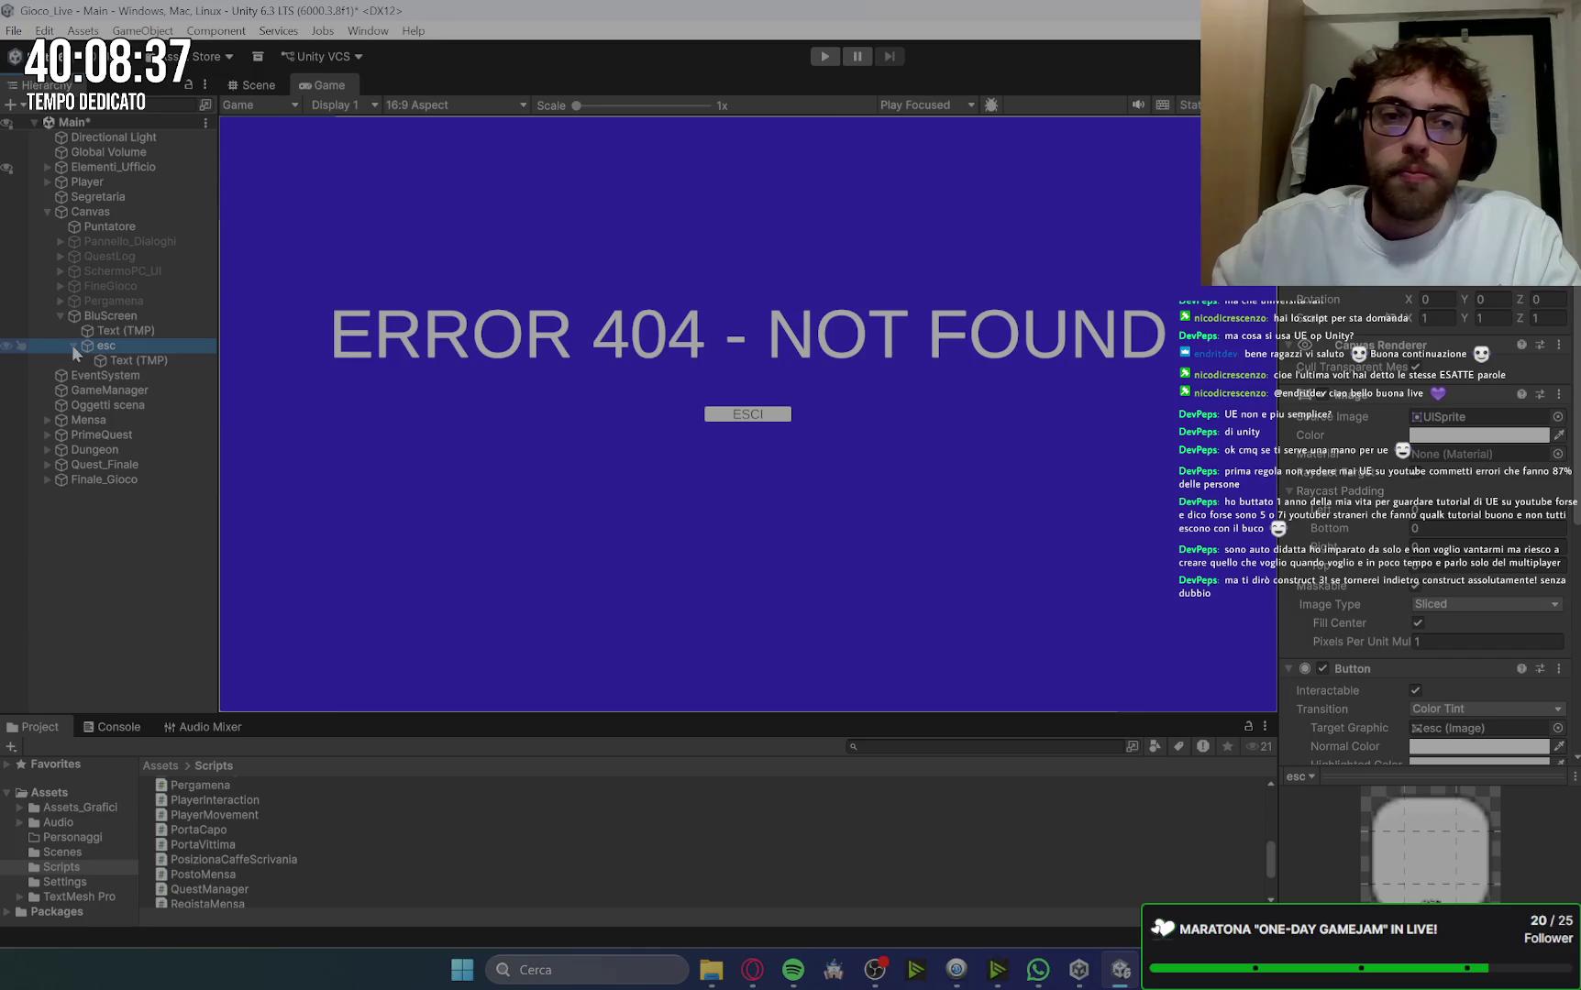
{"action": "left_click", "coordinate": [139, 363]}
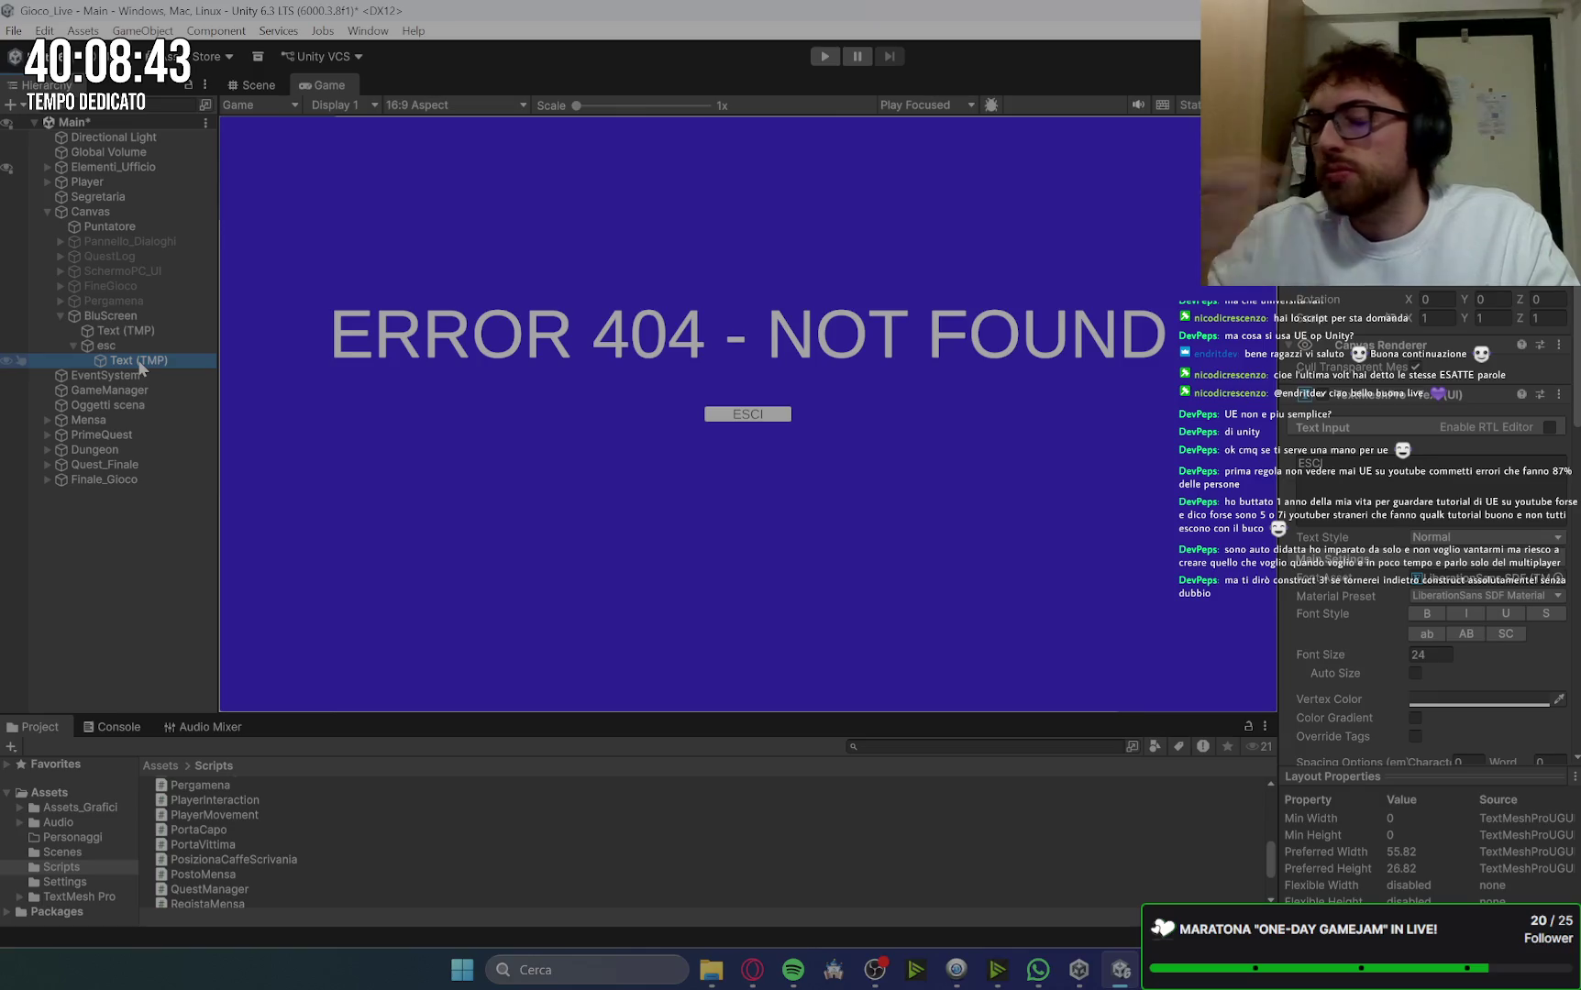
{"action": "left_click", "coordinate": [752, 969]}
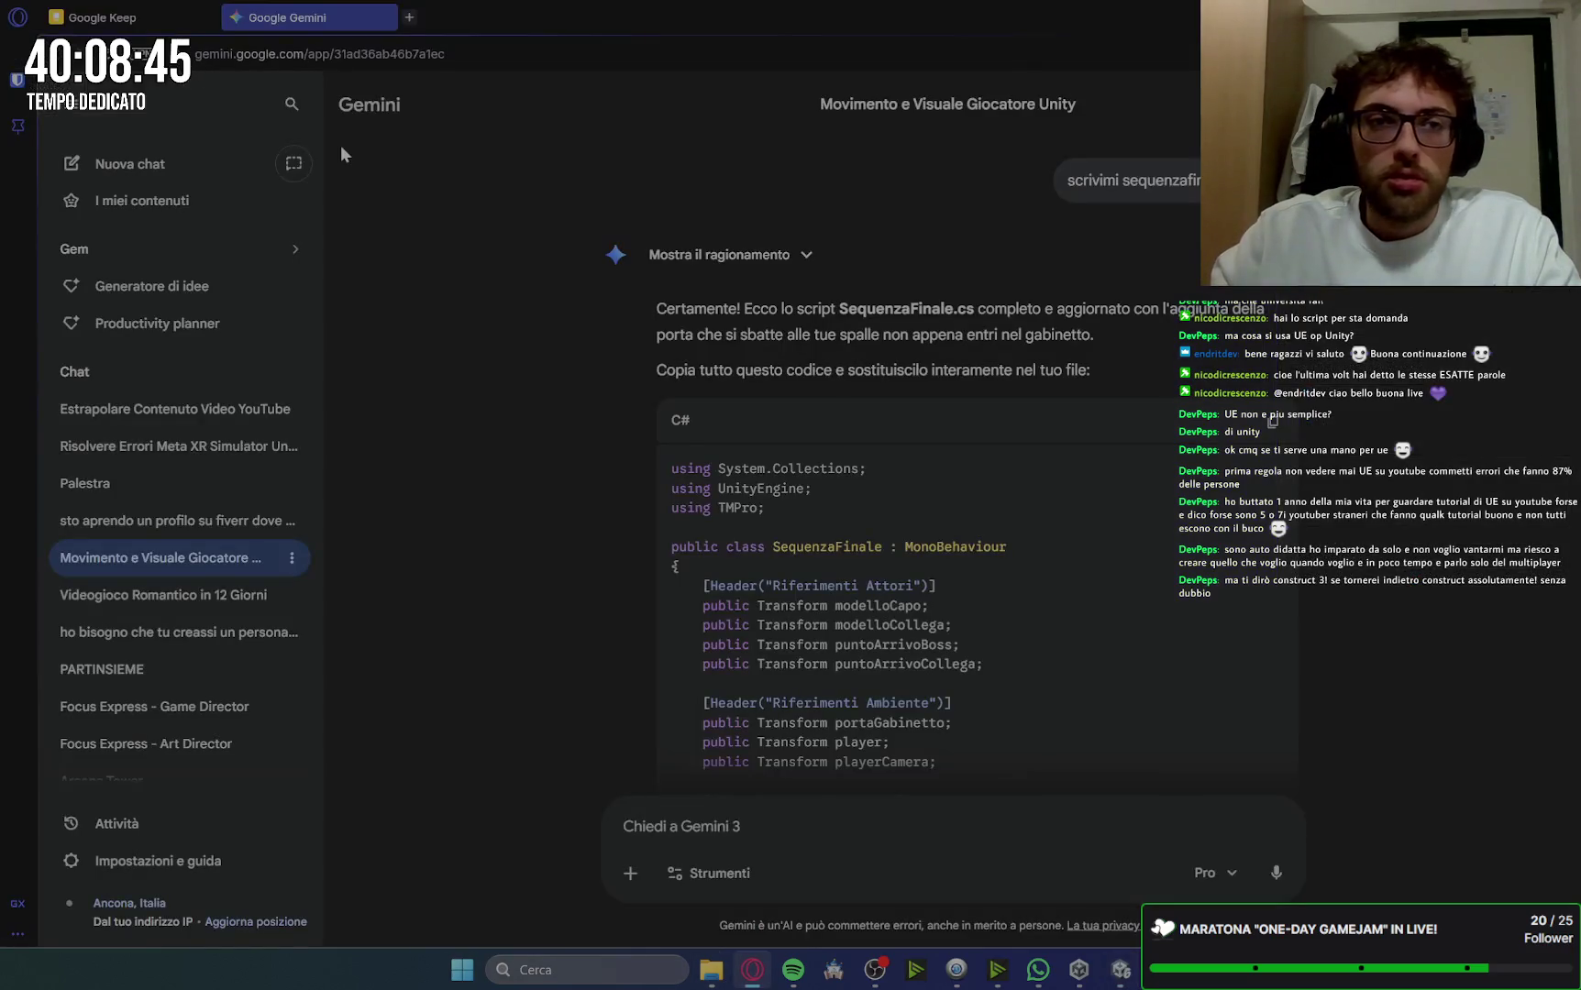
{"action": "left_click", "coordinate": [410, 18]}
{"action": "left_click", "coordinate": [630, 151]}
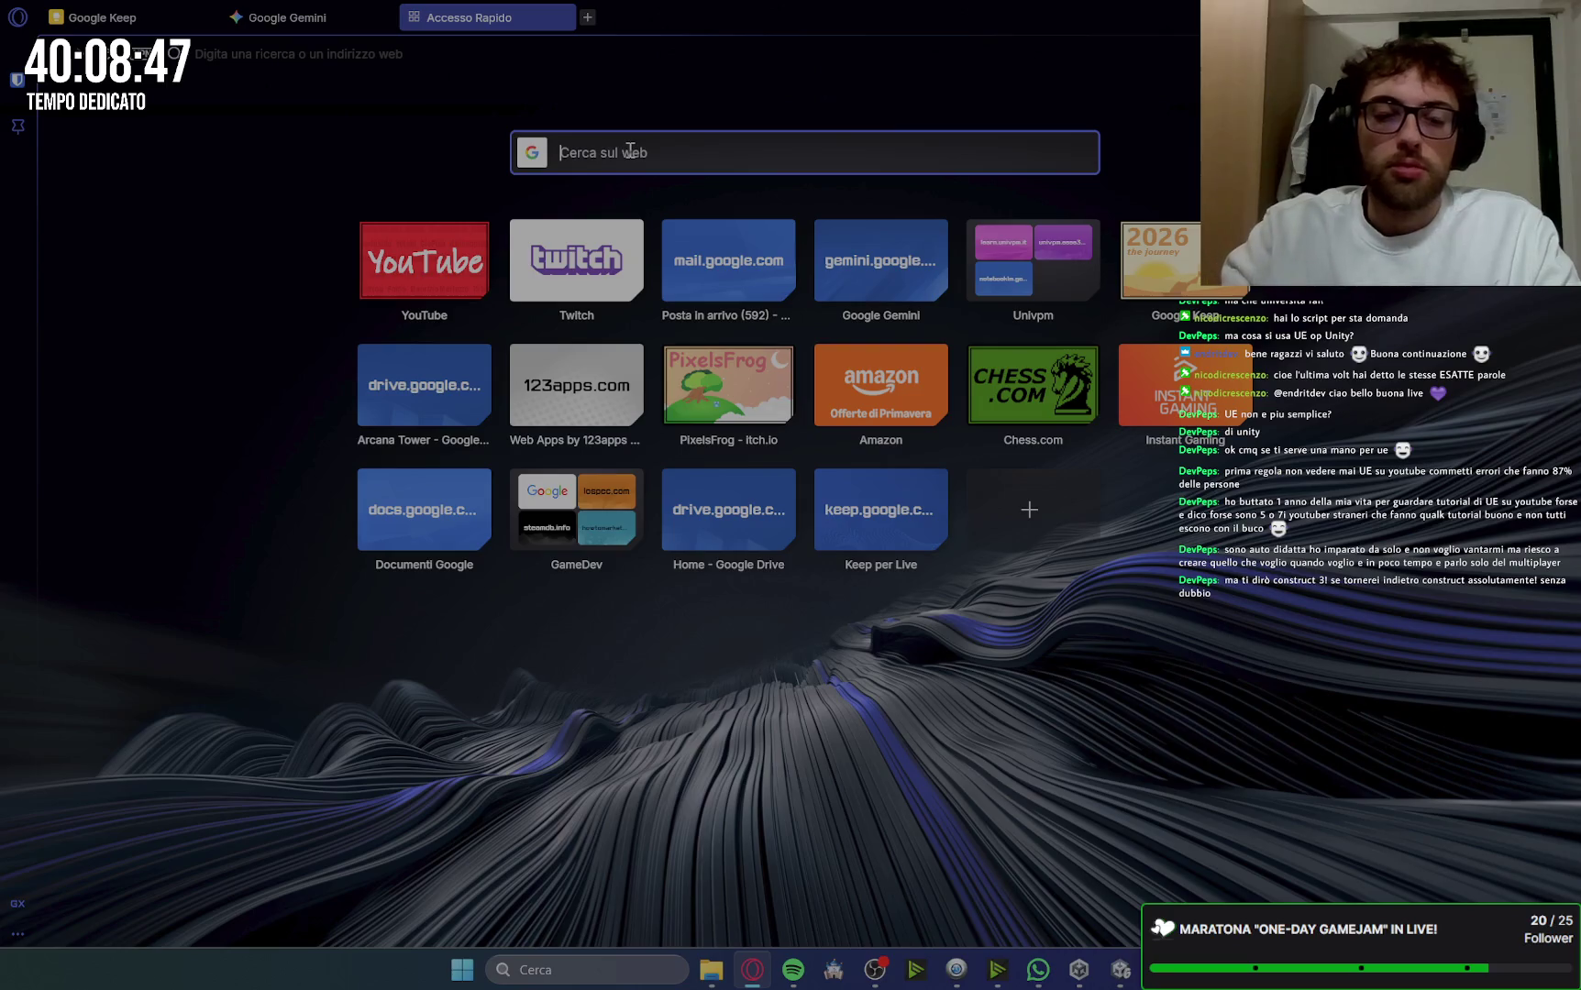
{"action": "type", "text": "simone sciac"}
{"action": "key", "text": "Return"}
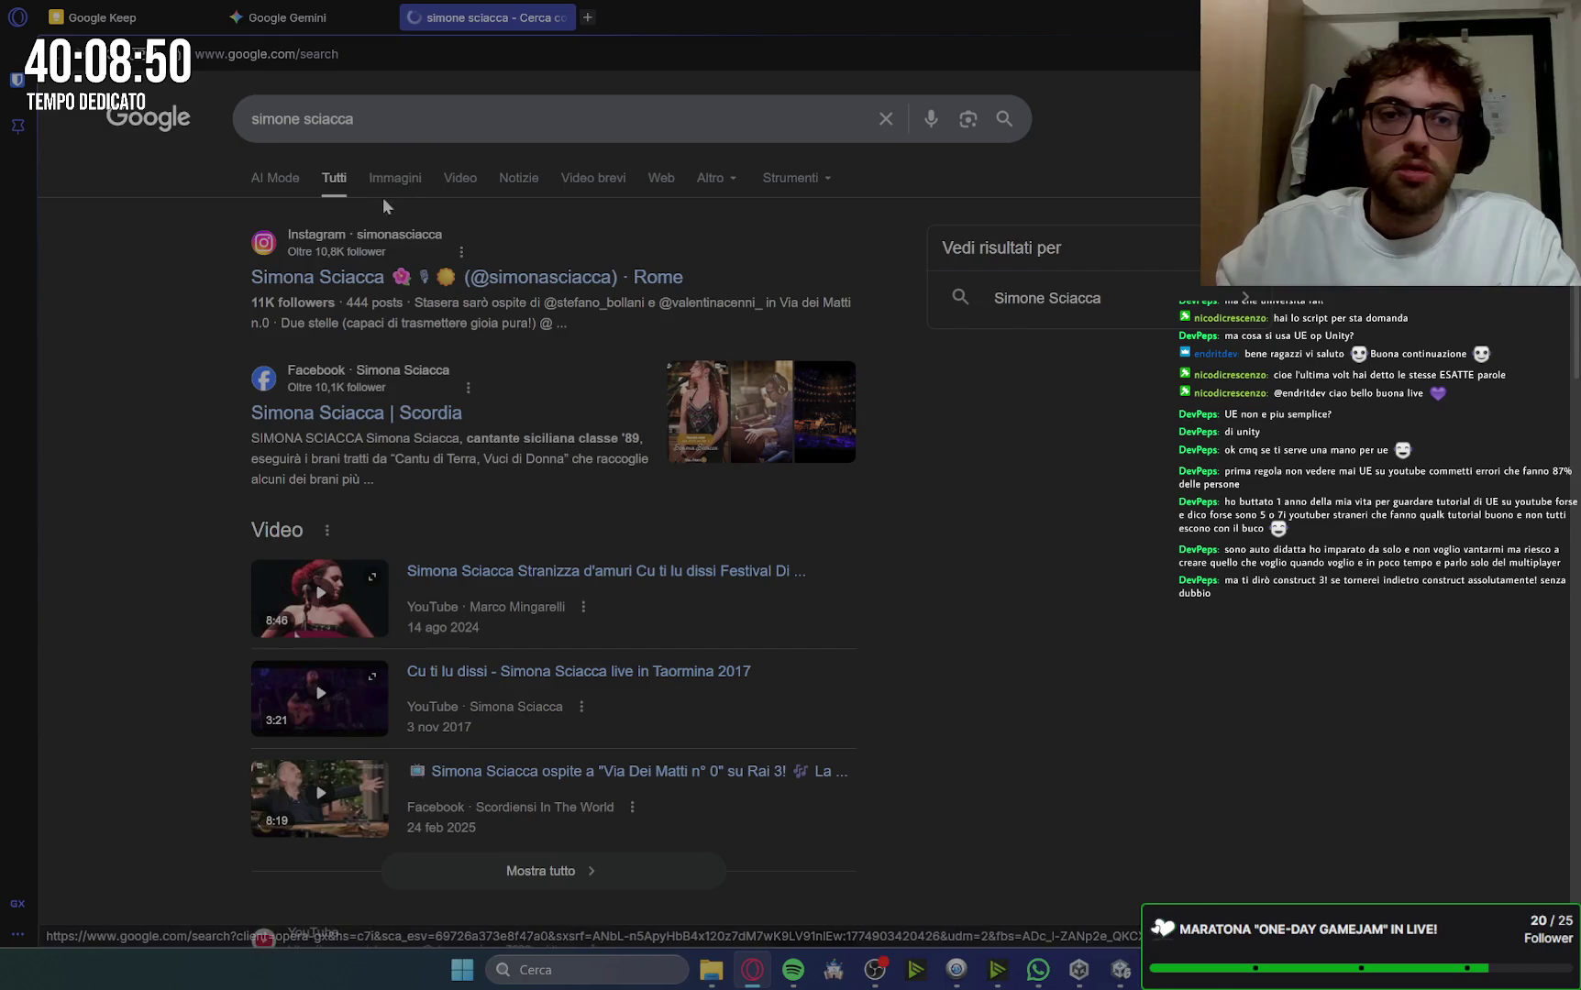
{"action": "left_click", "coordinate": [397, 180]}
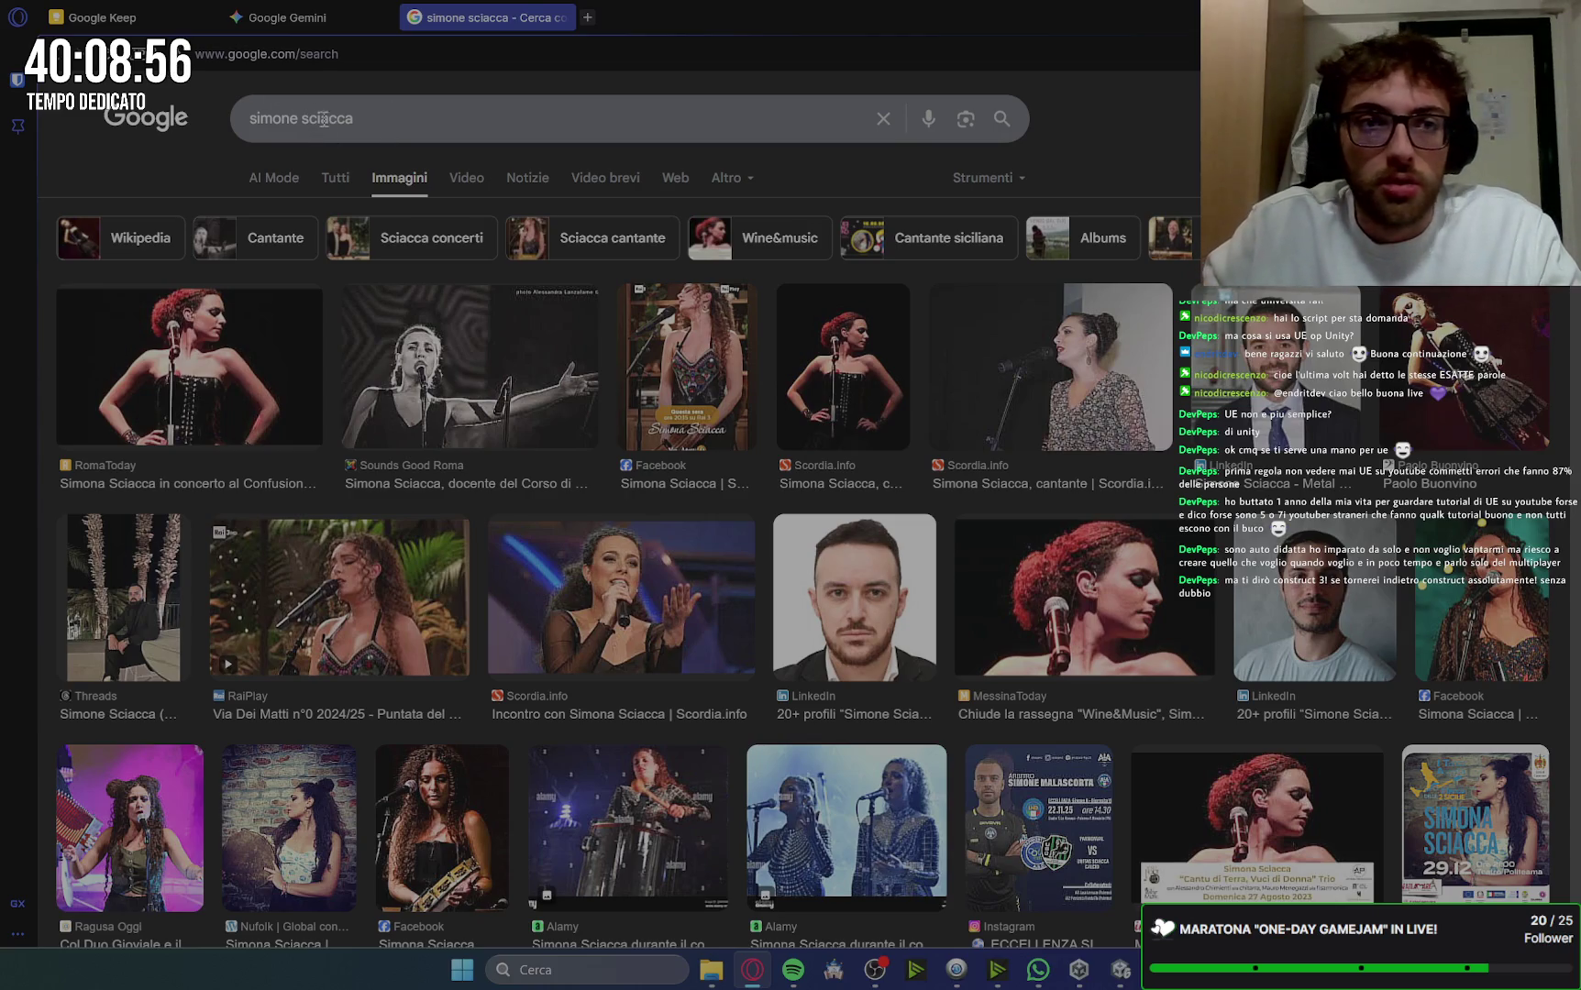
{"action": "double_click", "coordinate": [270, 120]}
{"action": "type", "text": "samu"}
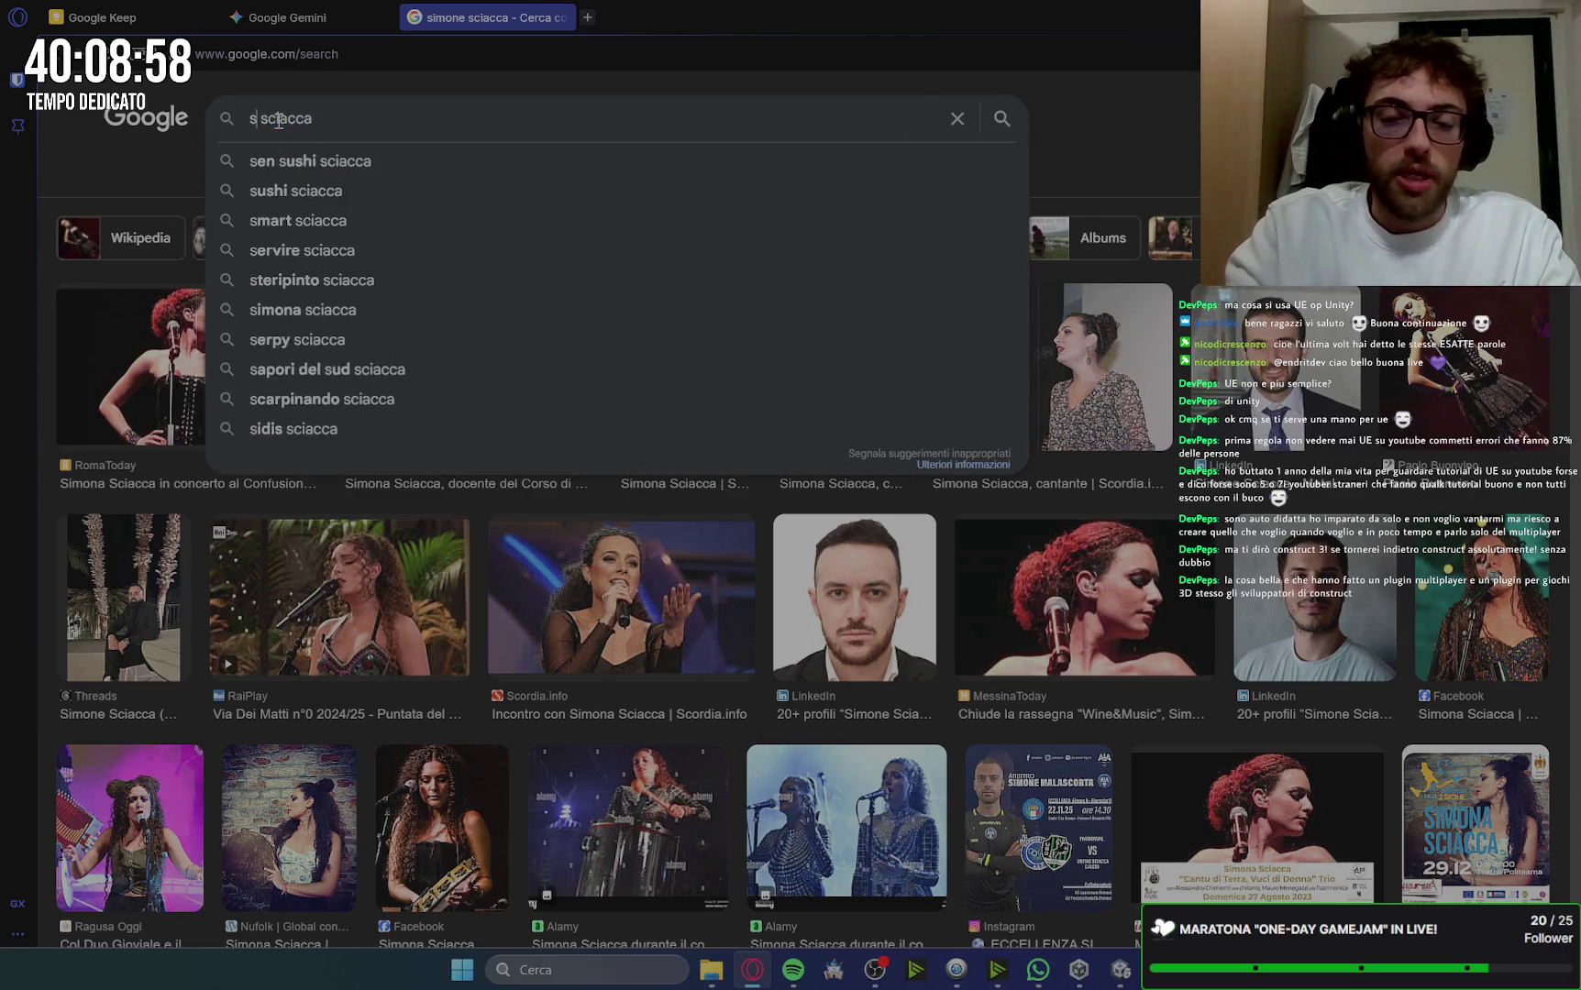
{"action": "type", "text": "ele"}
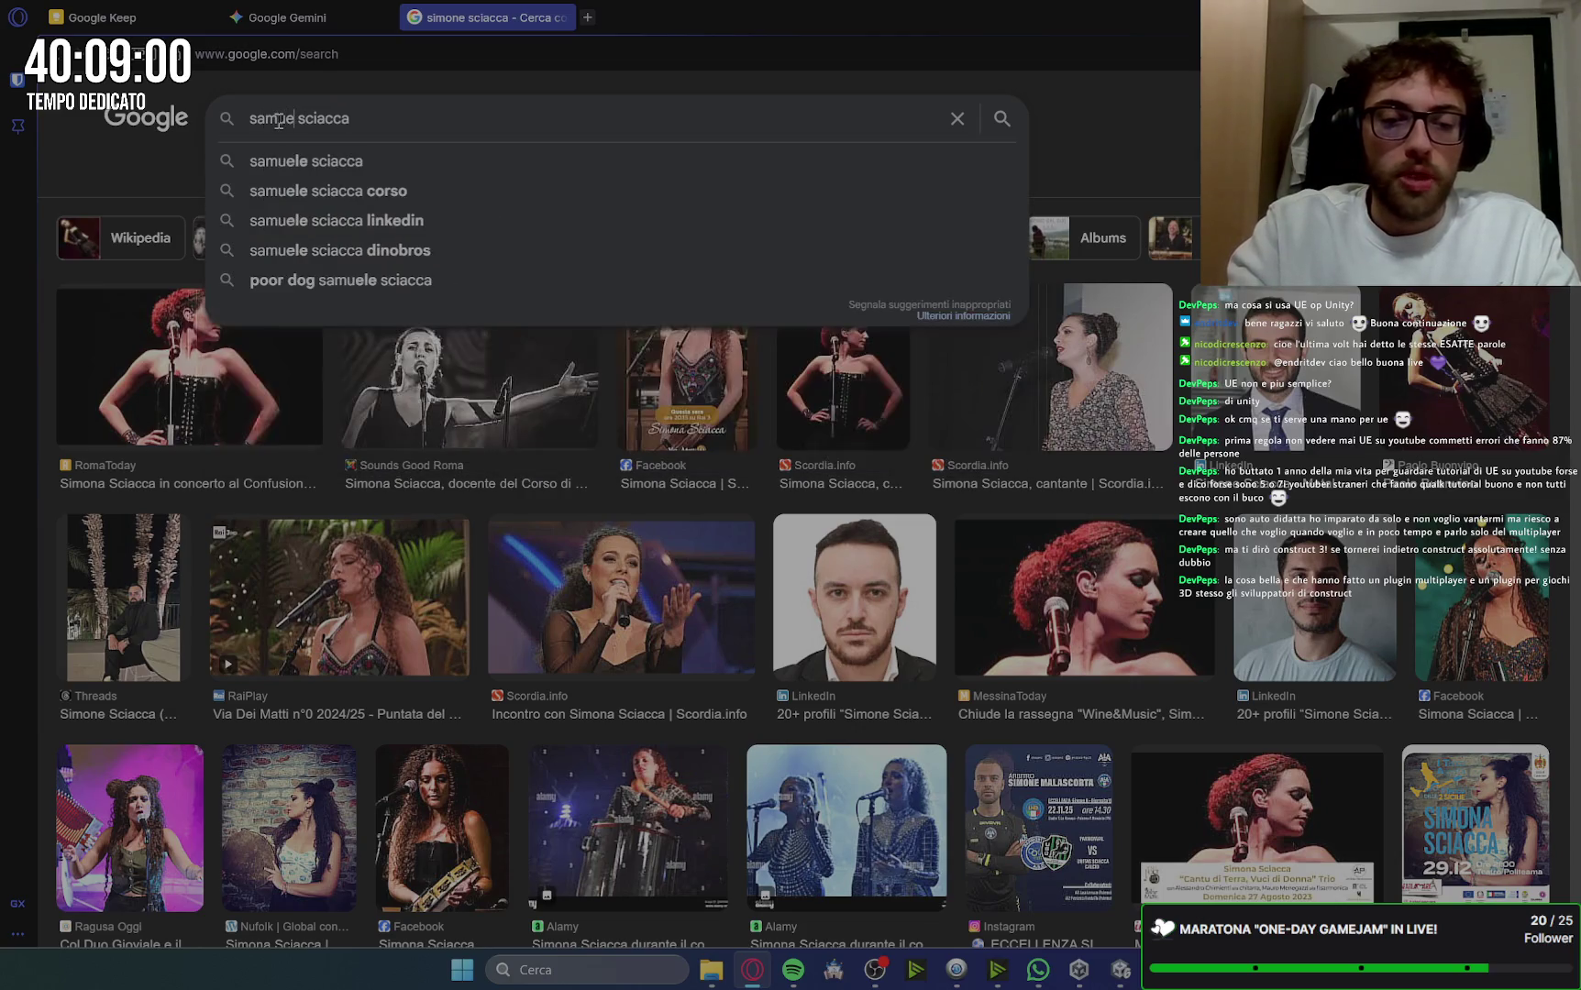
{"action": "key", "text": "Return"}
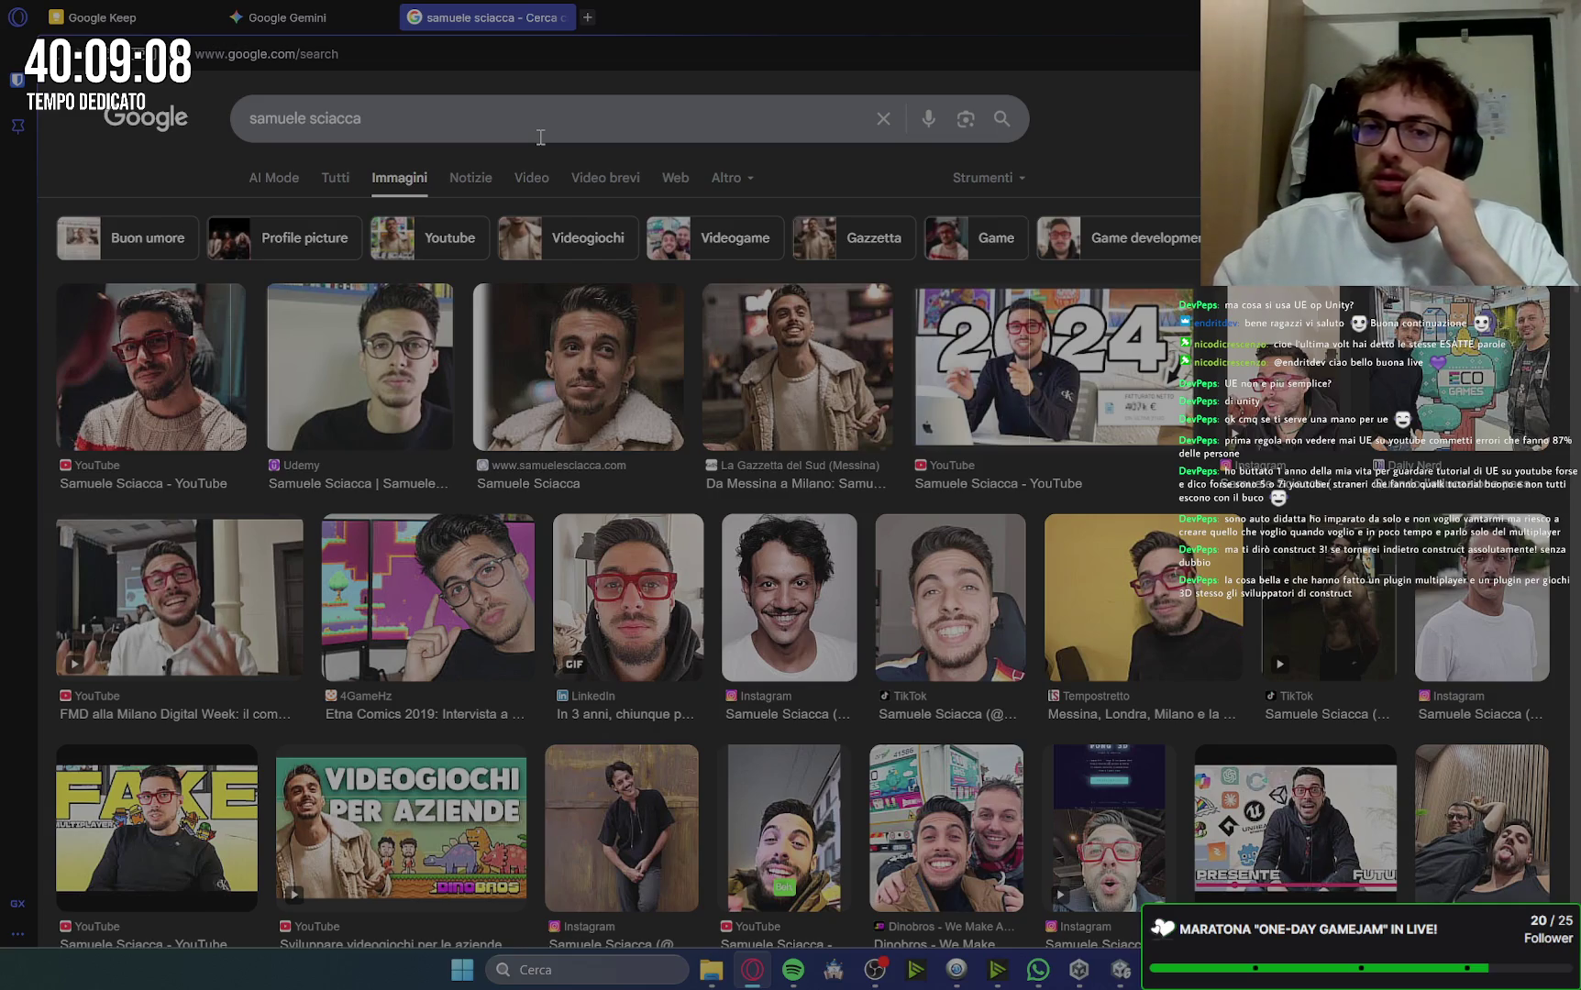
{"action": "left_click", "coordinate": [561, 17]}
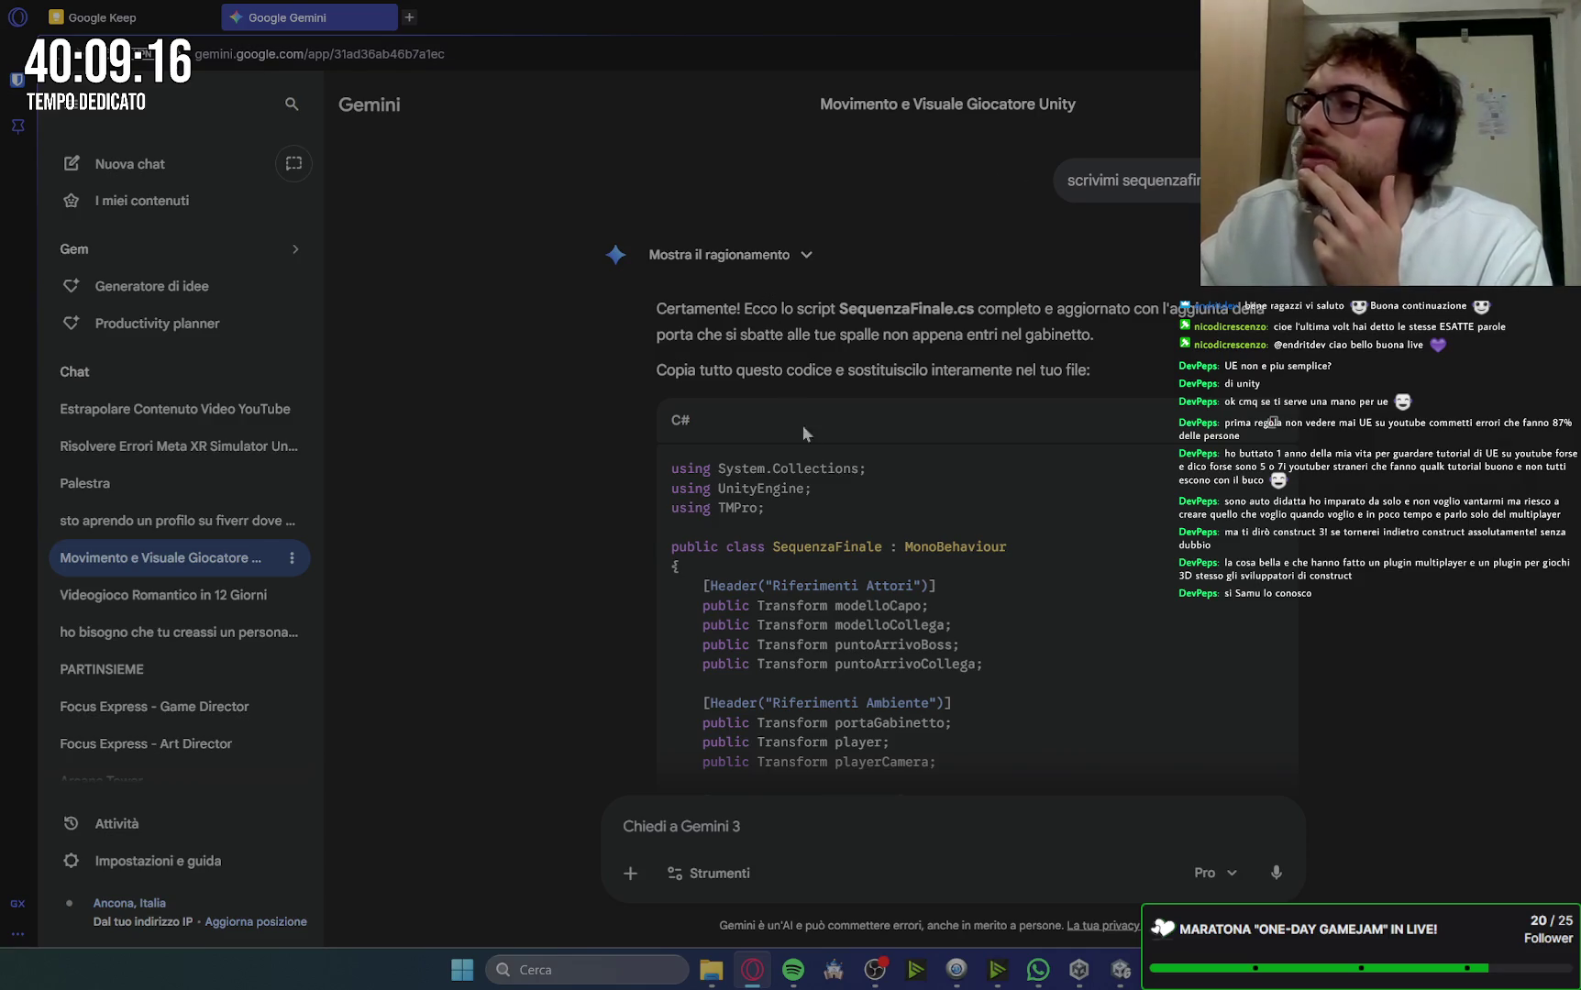
{"action": "left_click", "coordinate": [1119, 969]}
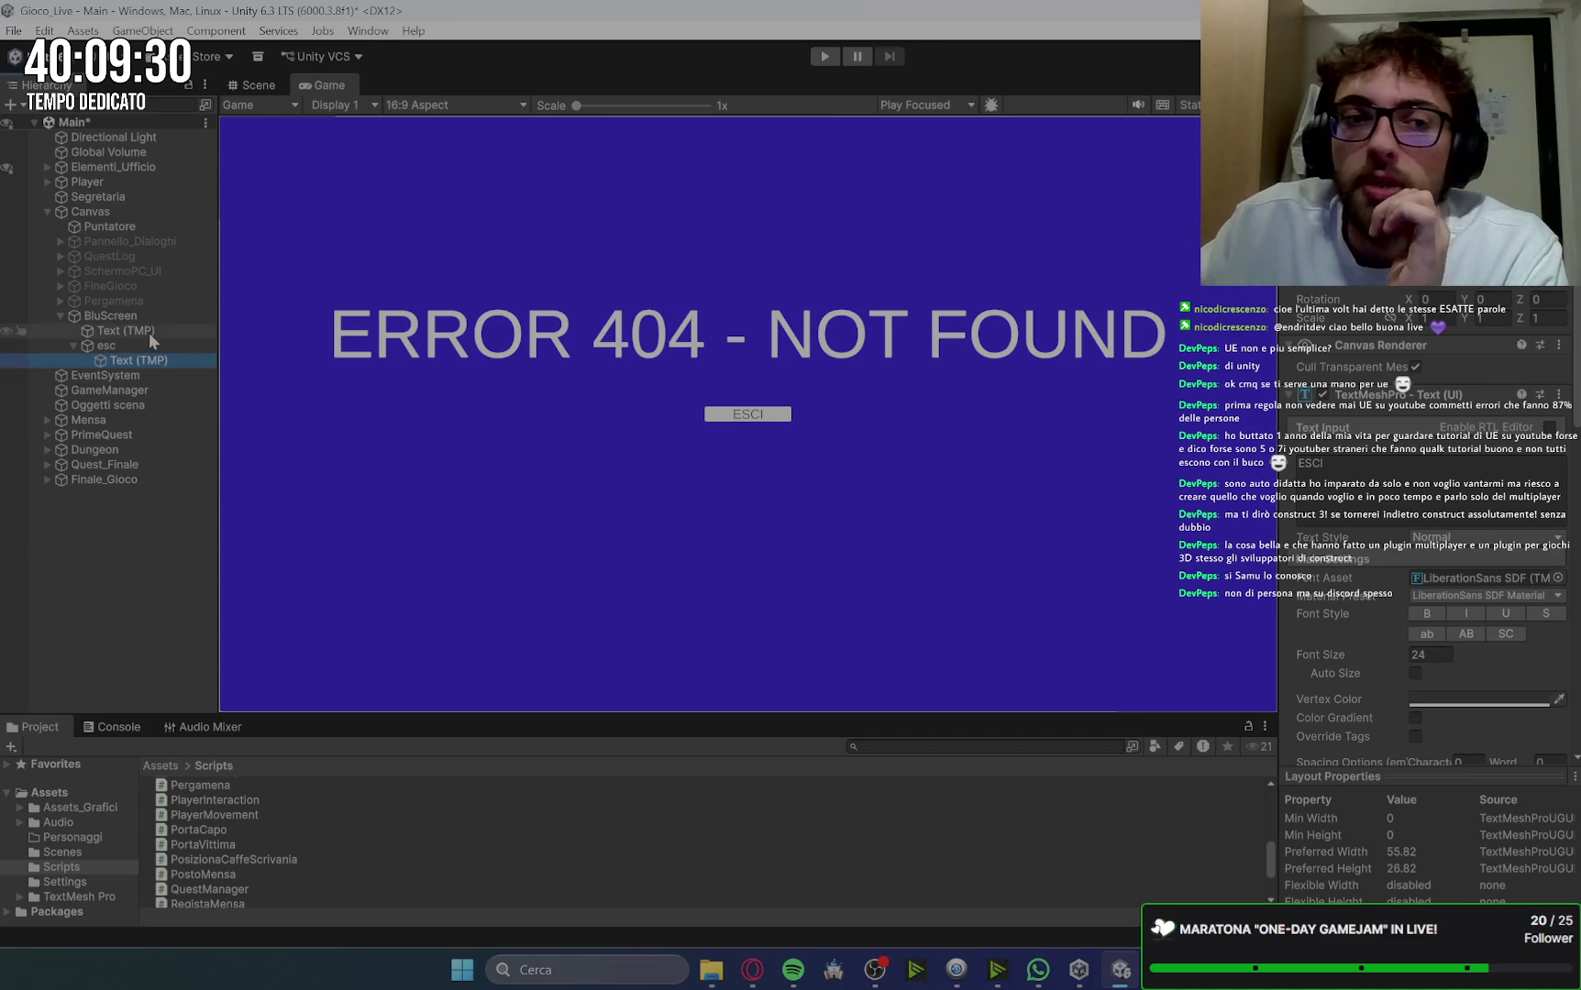
Step: Resize the esc button's Rect Transform to Width 240 and a taller height
{"action": "left_click", "coordinate": [107, 345]}
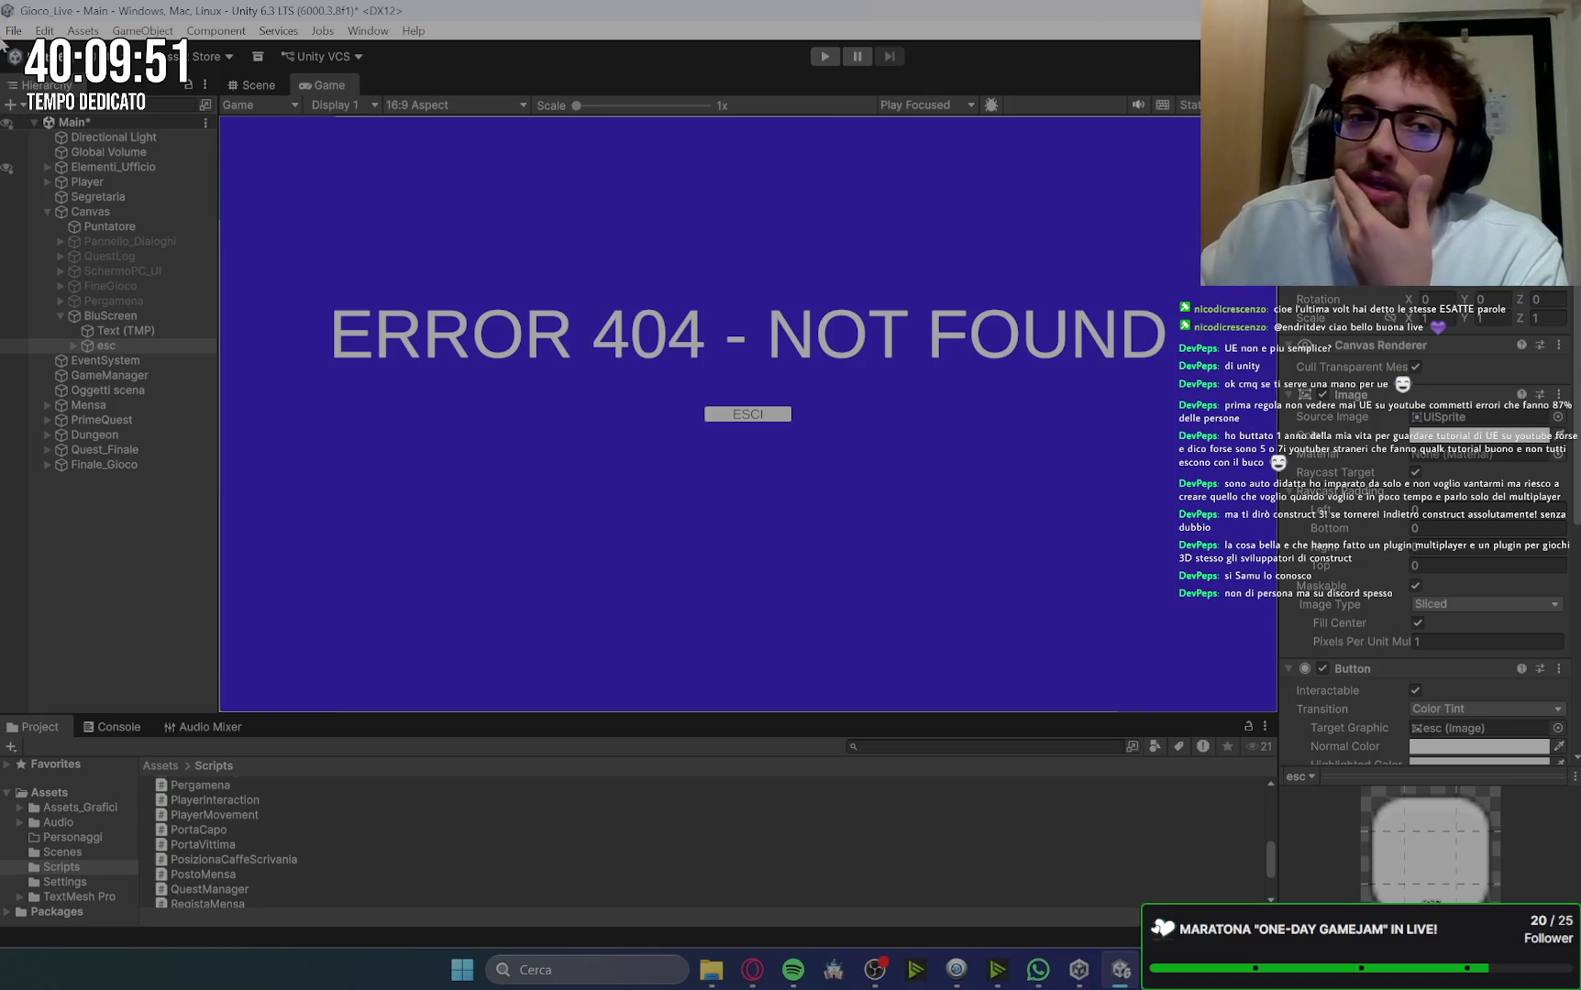
{"action": "left_click", "coordinate": [155, 346]}
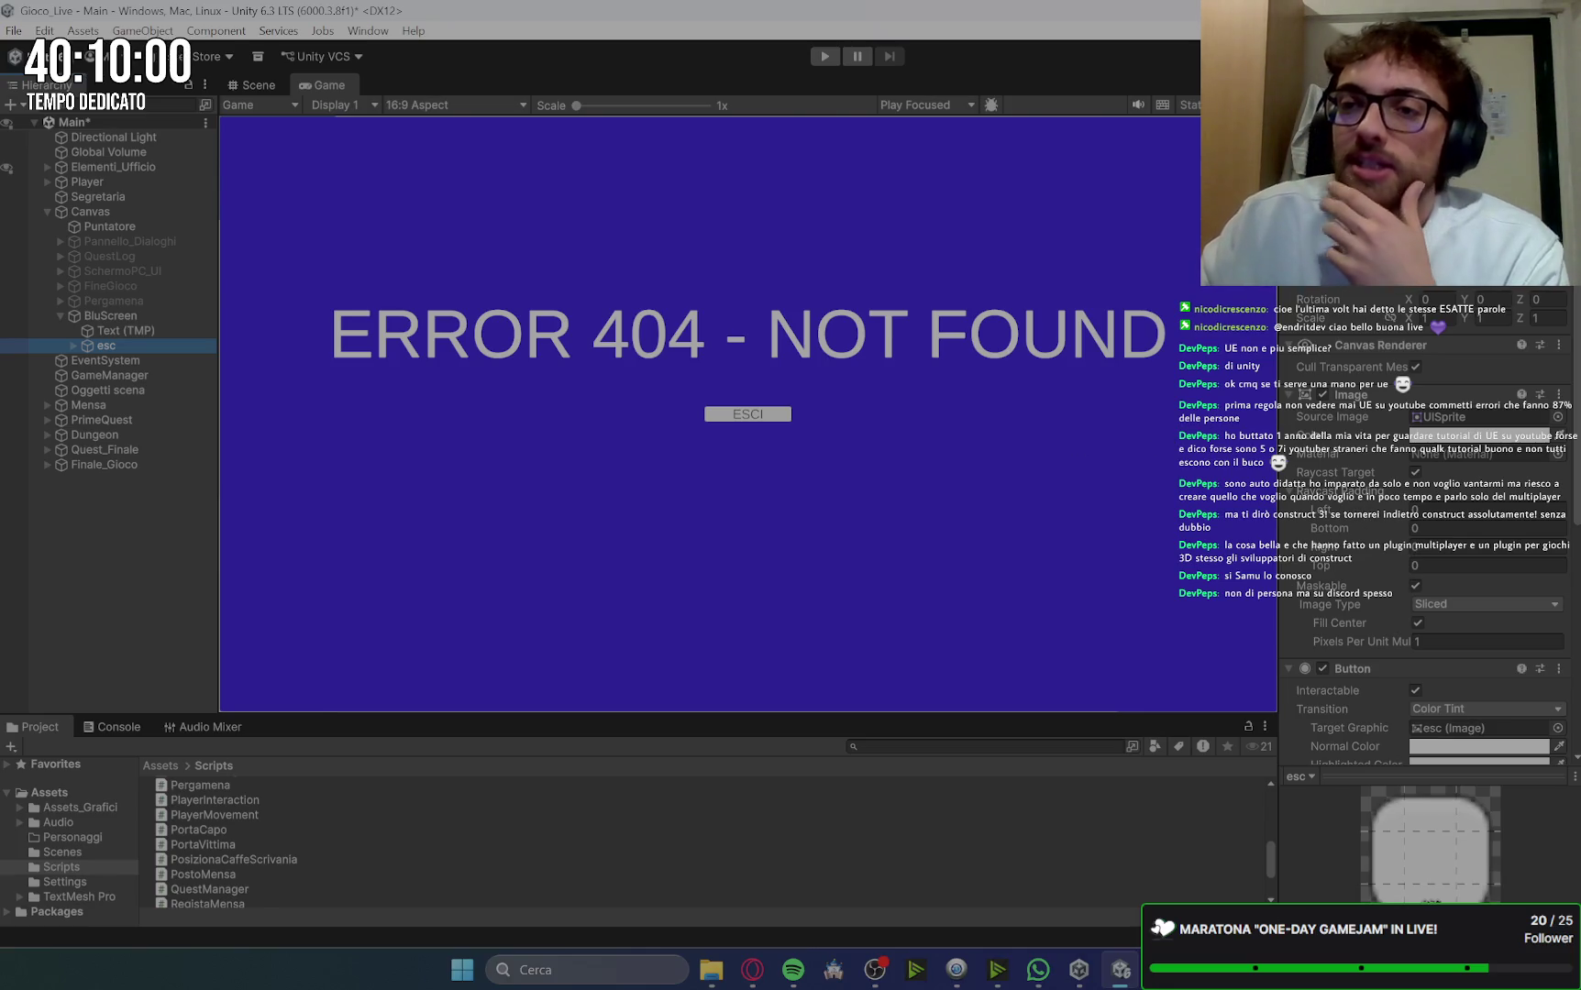
{"action": "type", "text": "125"}
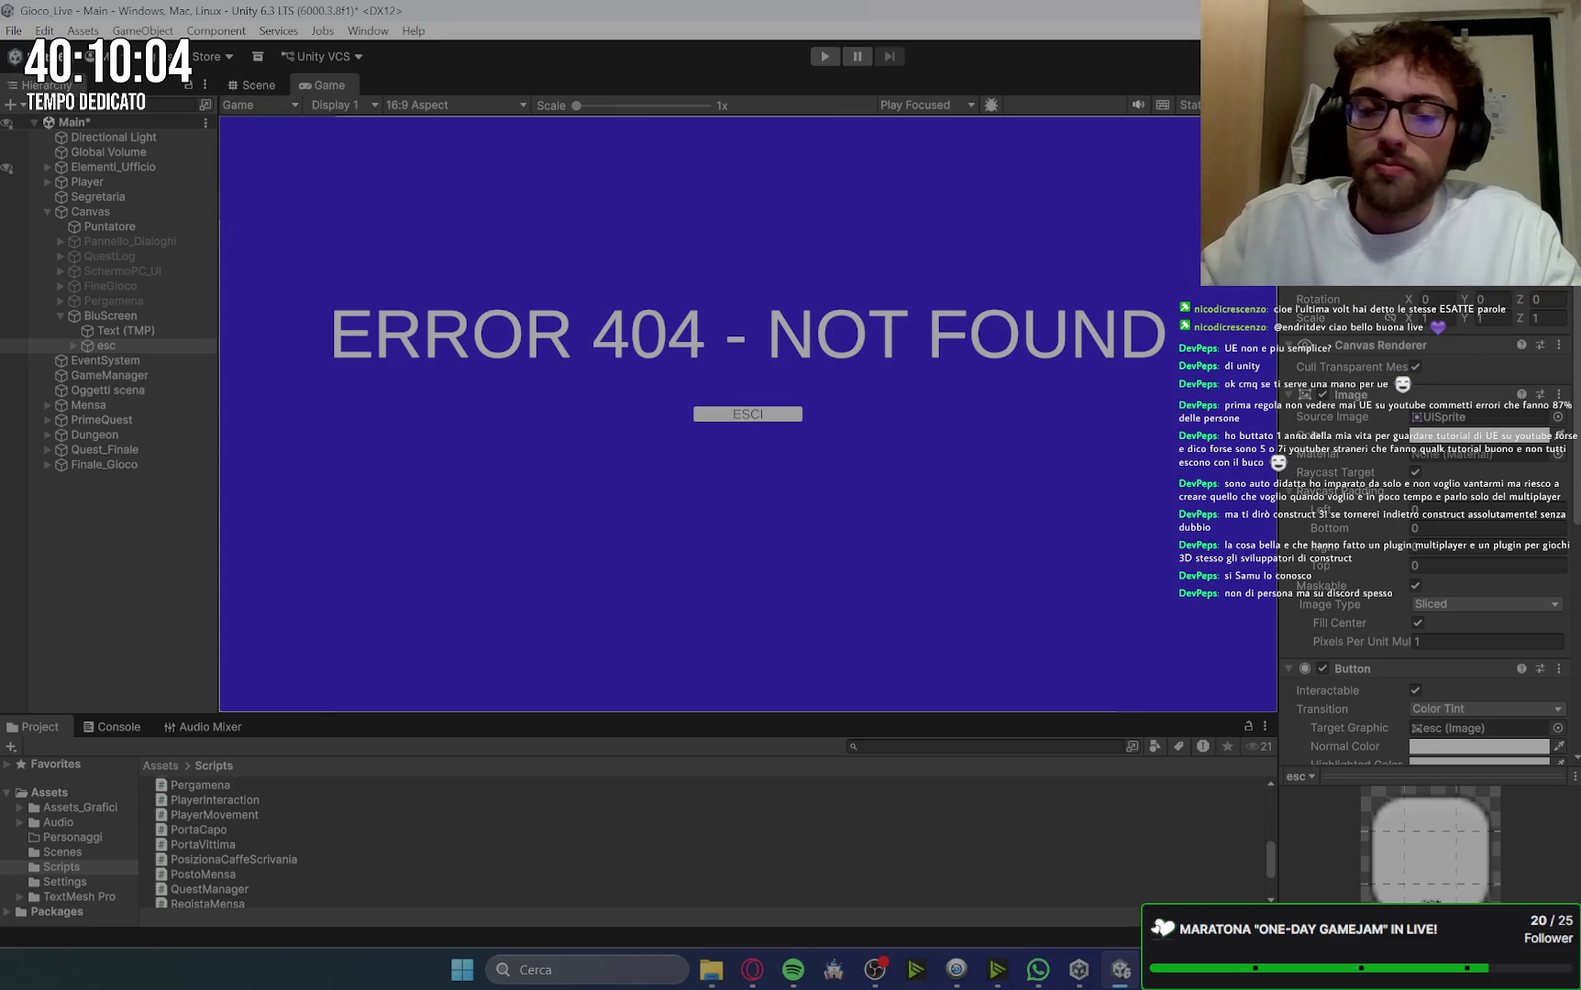
{"action": "type", "text": "300"}
{"action": "key", "text": "BackSpace"}
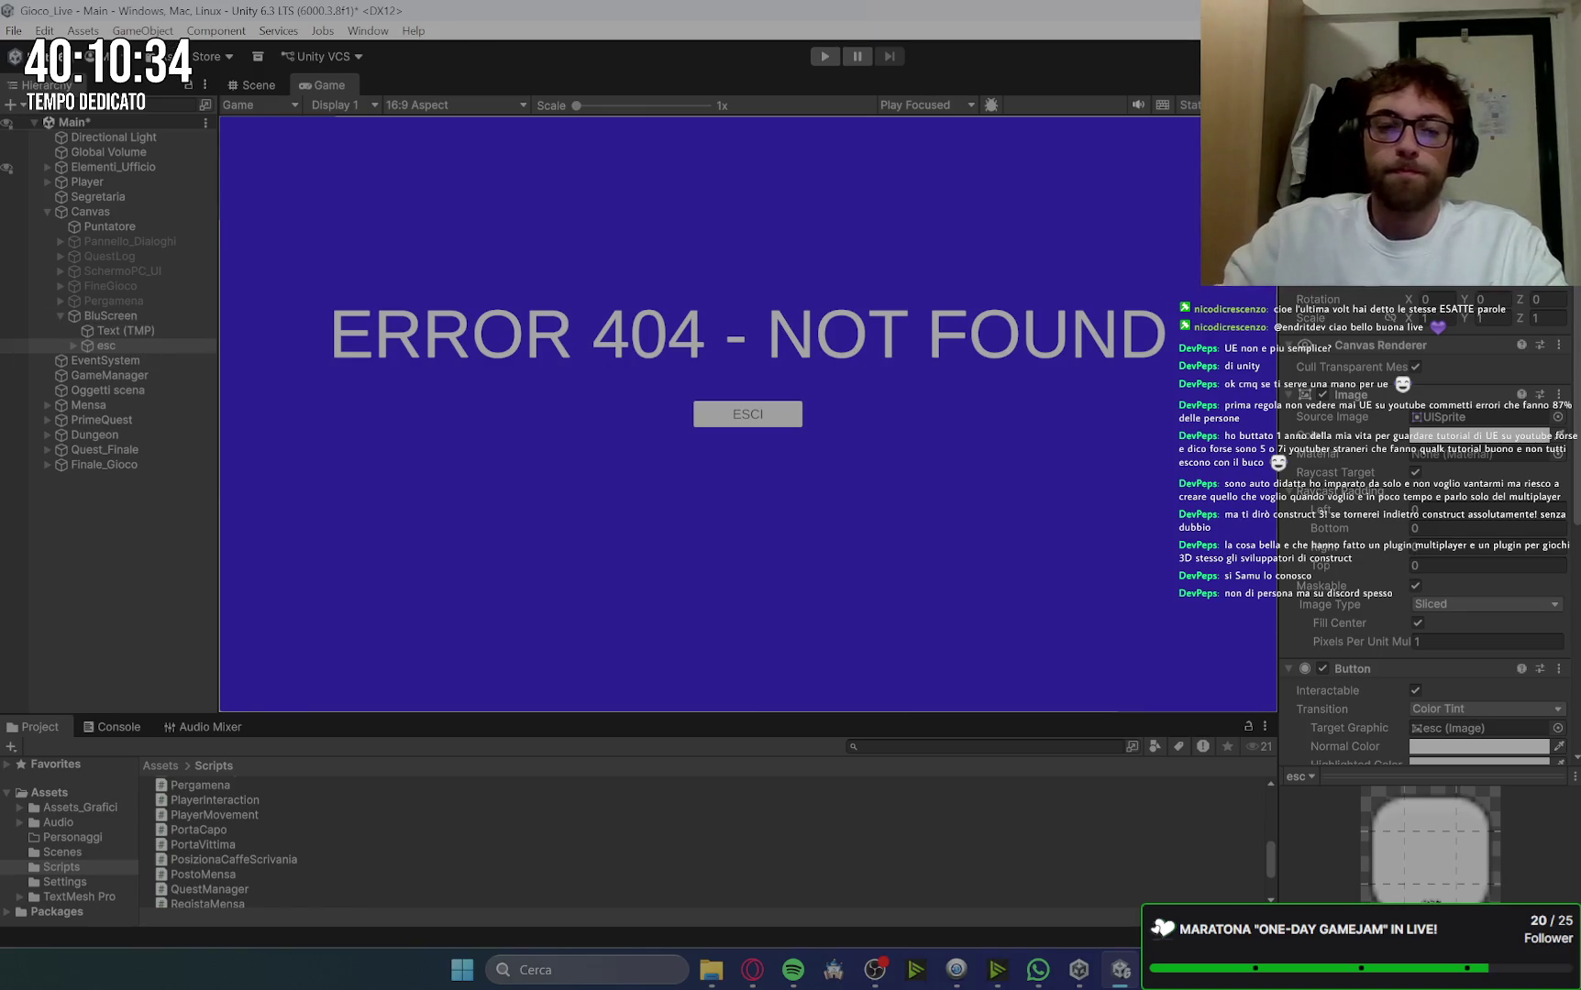
{"action": "type", "text": "240"}
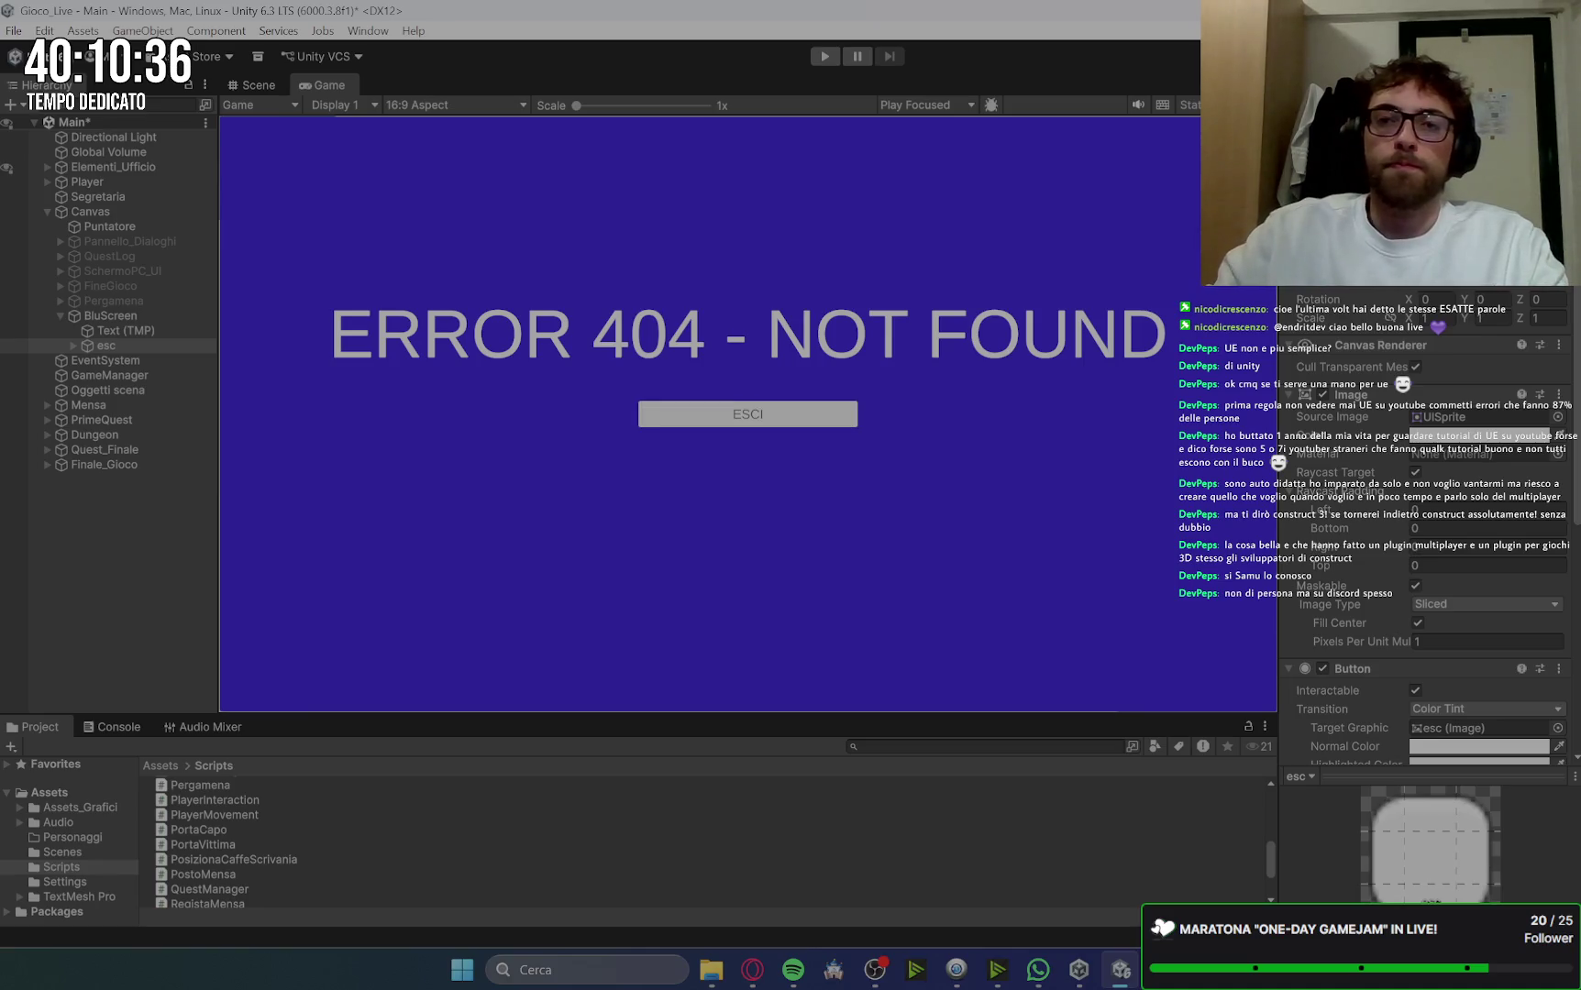
{"action": "type", "text": "60"}
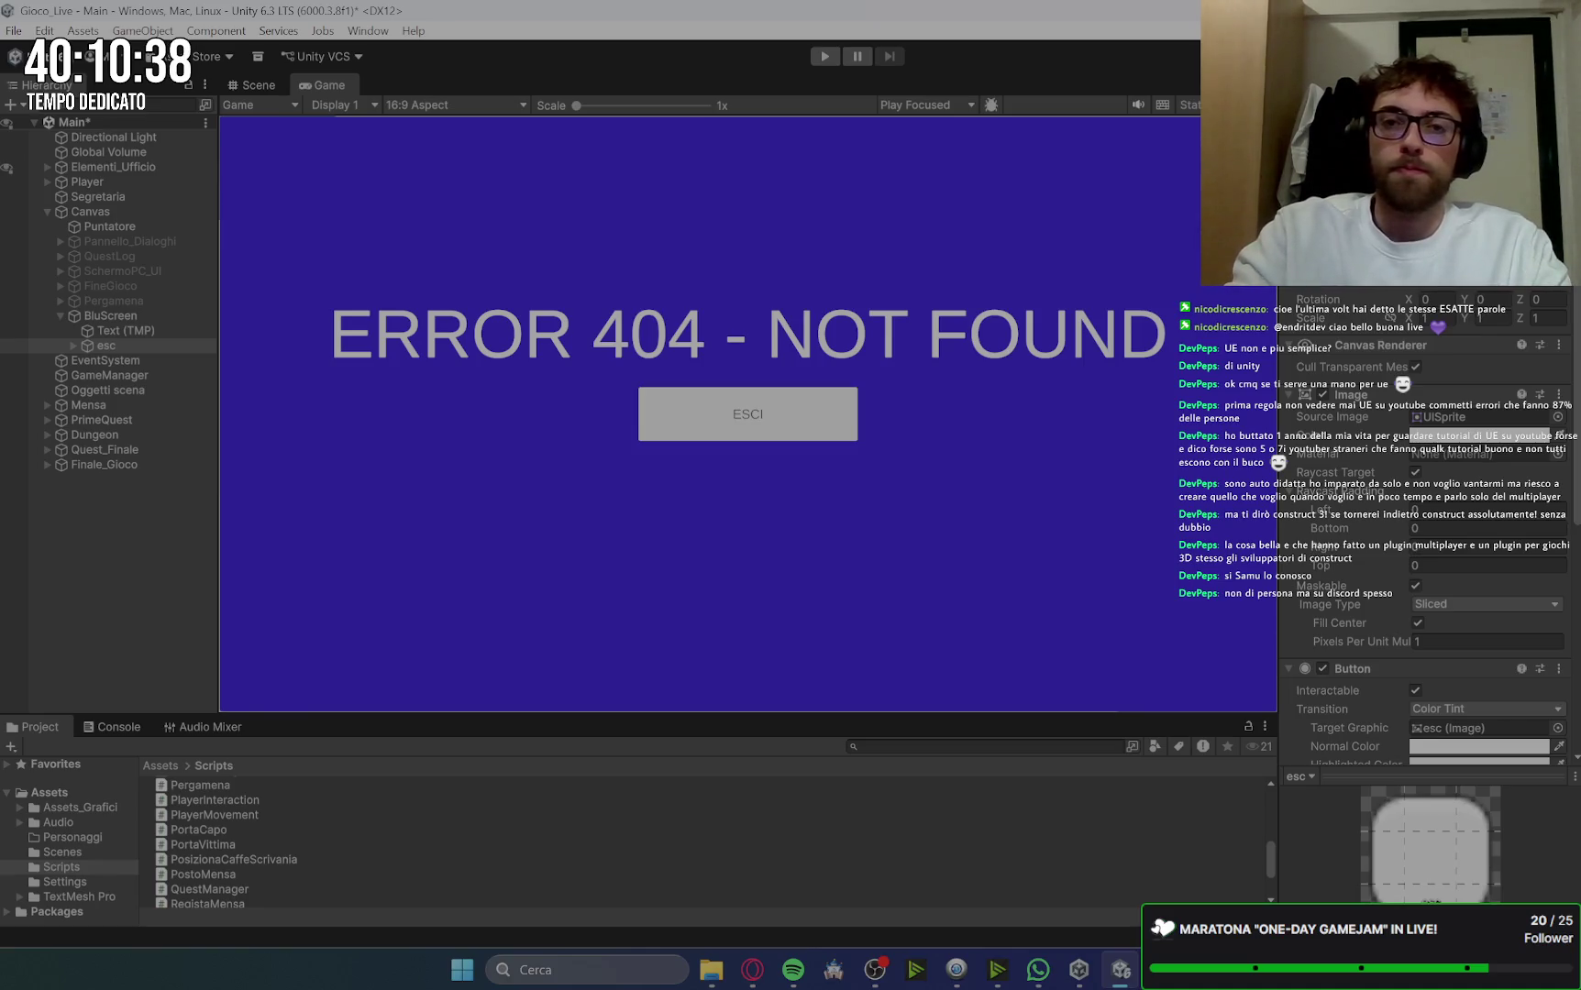
{"action": "left_click", "coordinate": [125, 354]}
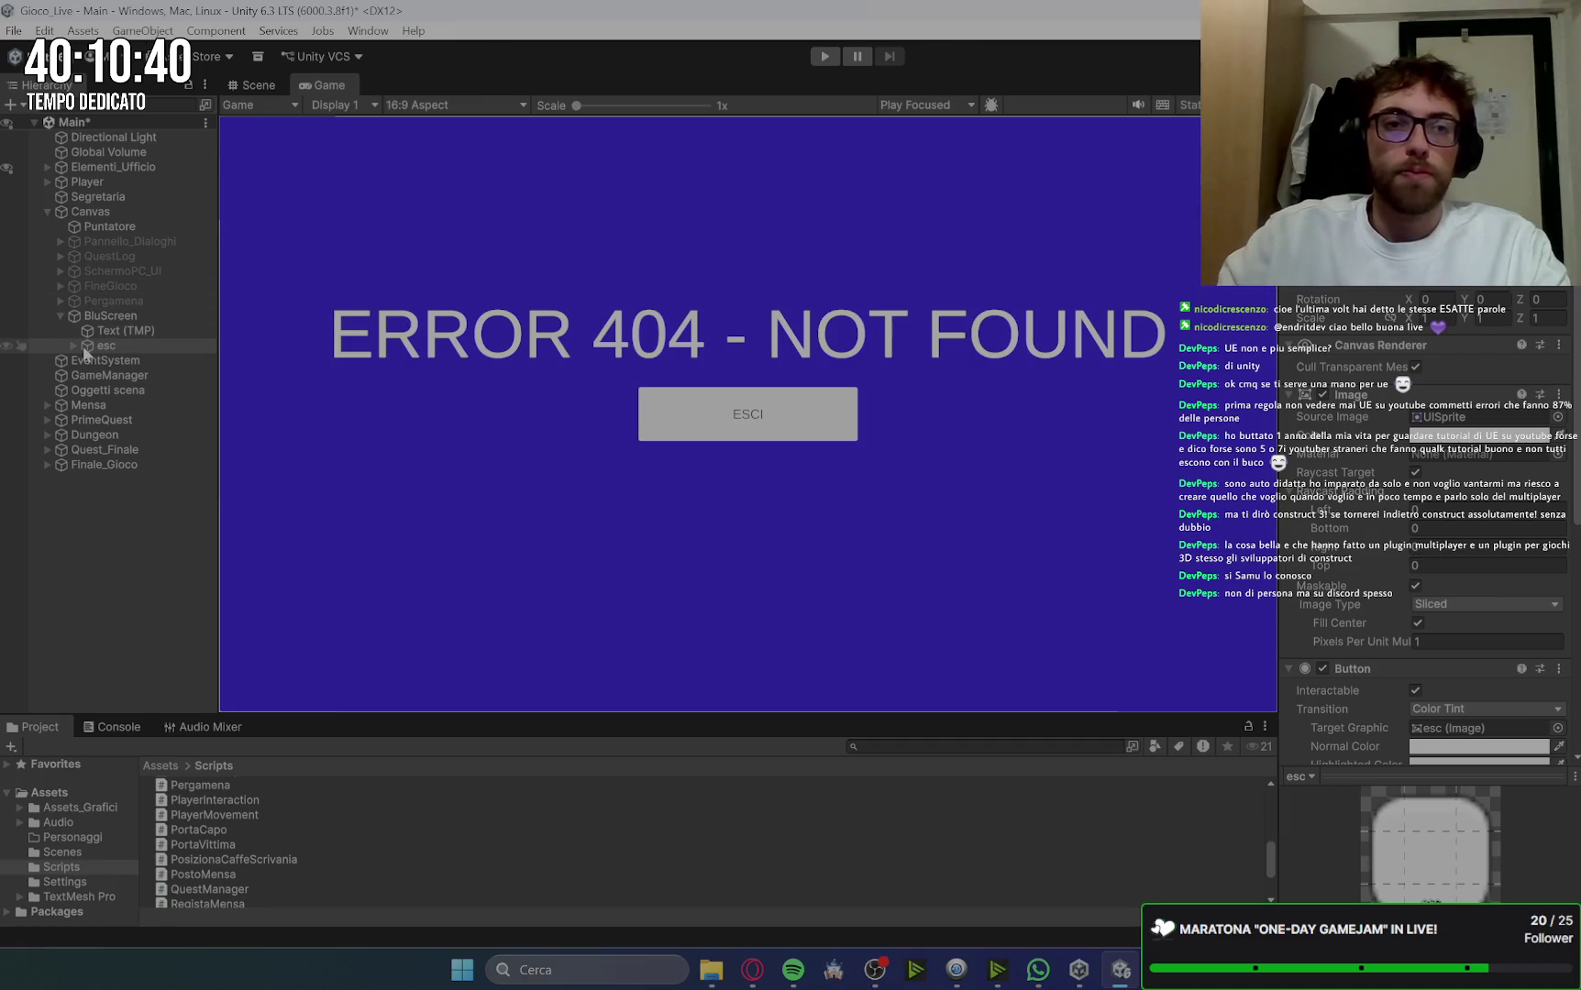
Step: Set the esc button's Text (TMP) label to font size 50
{"action": "left_click", "coordinate": [74, 346]}
{"action": "left_click", "coordinate": [128, 360]}
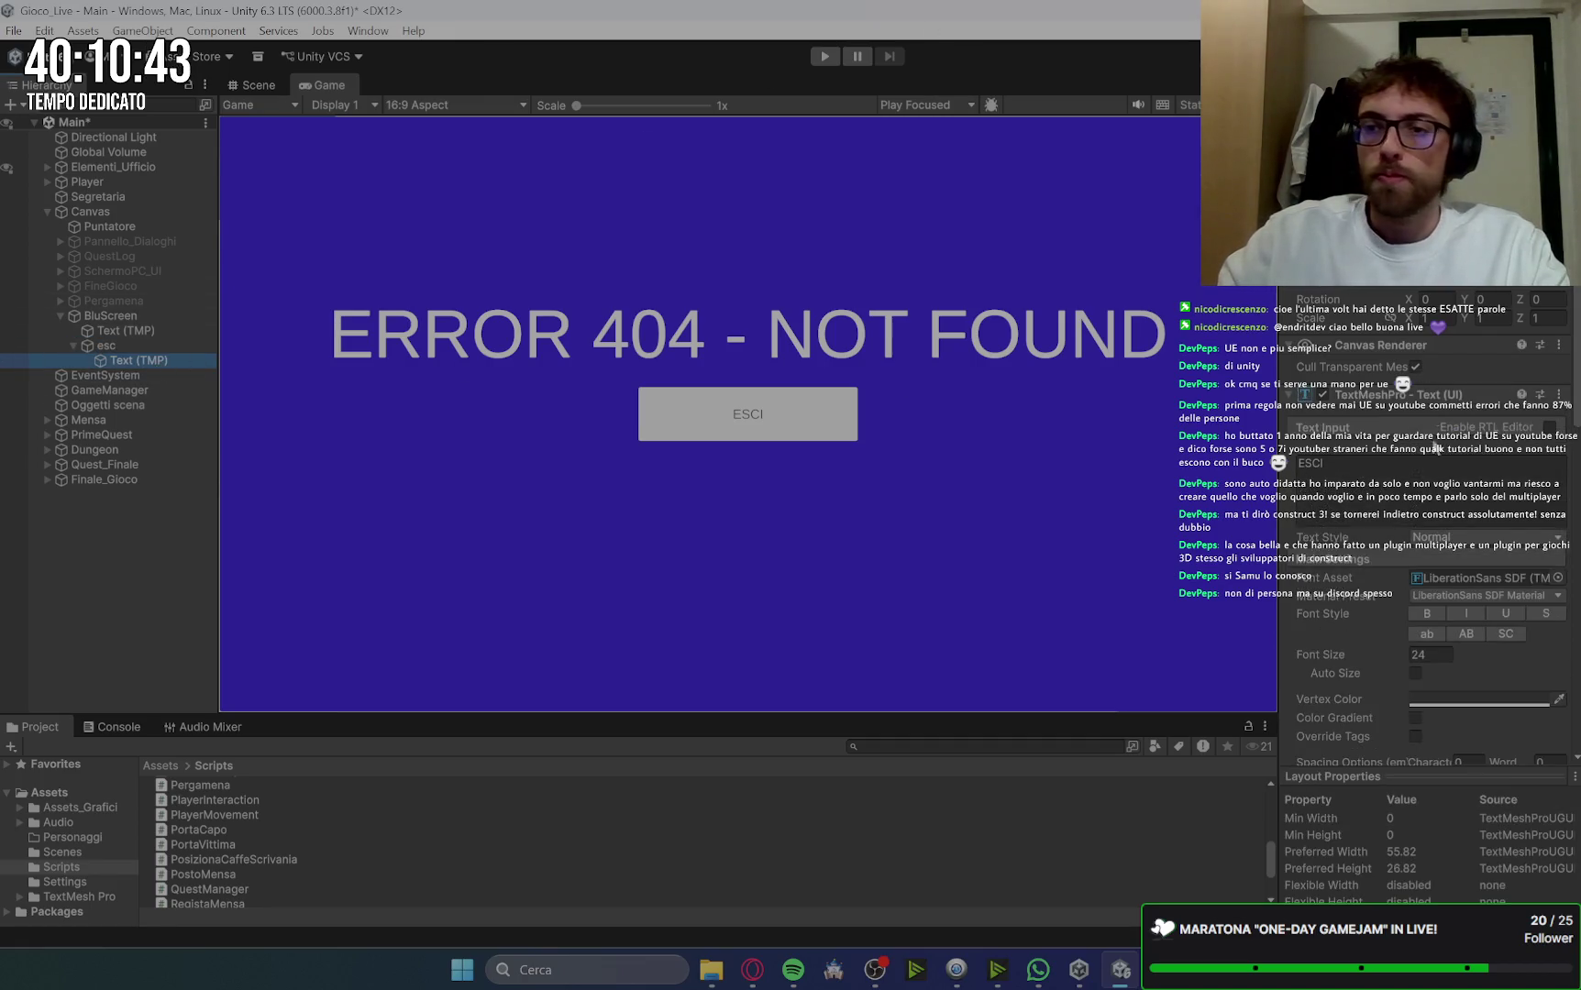
{"action": "left_click", "coordinate": [1424, 658]}
{"action": "type", "text": "29"}
{"action": "key", "text": "Return"}
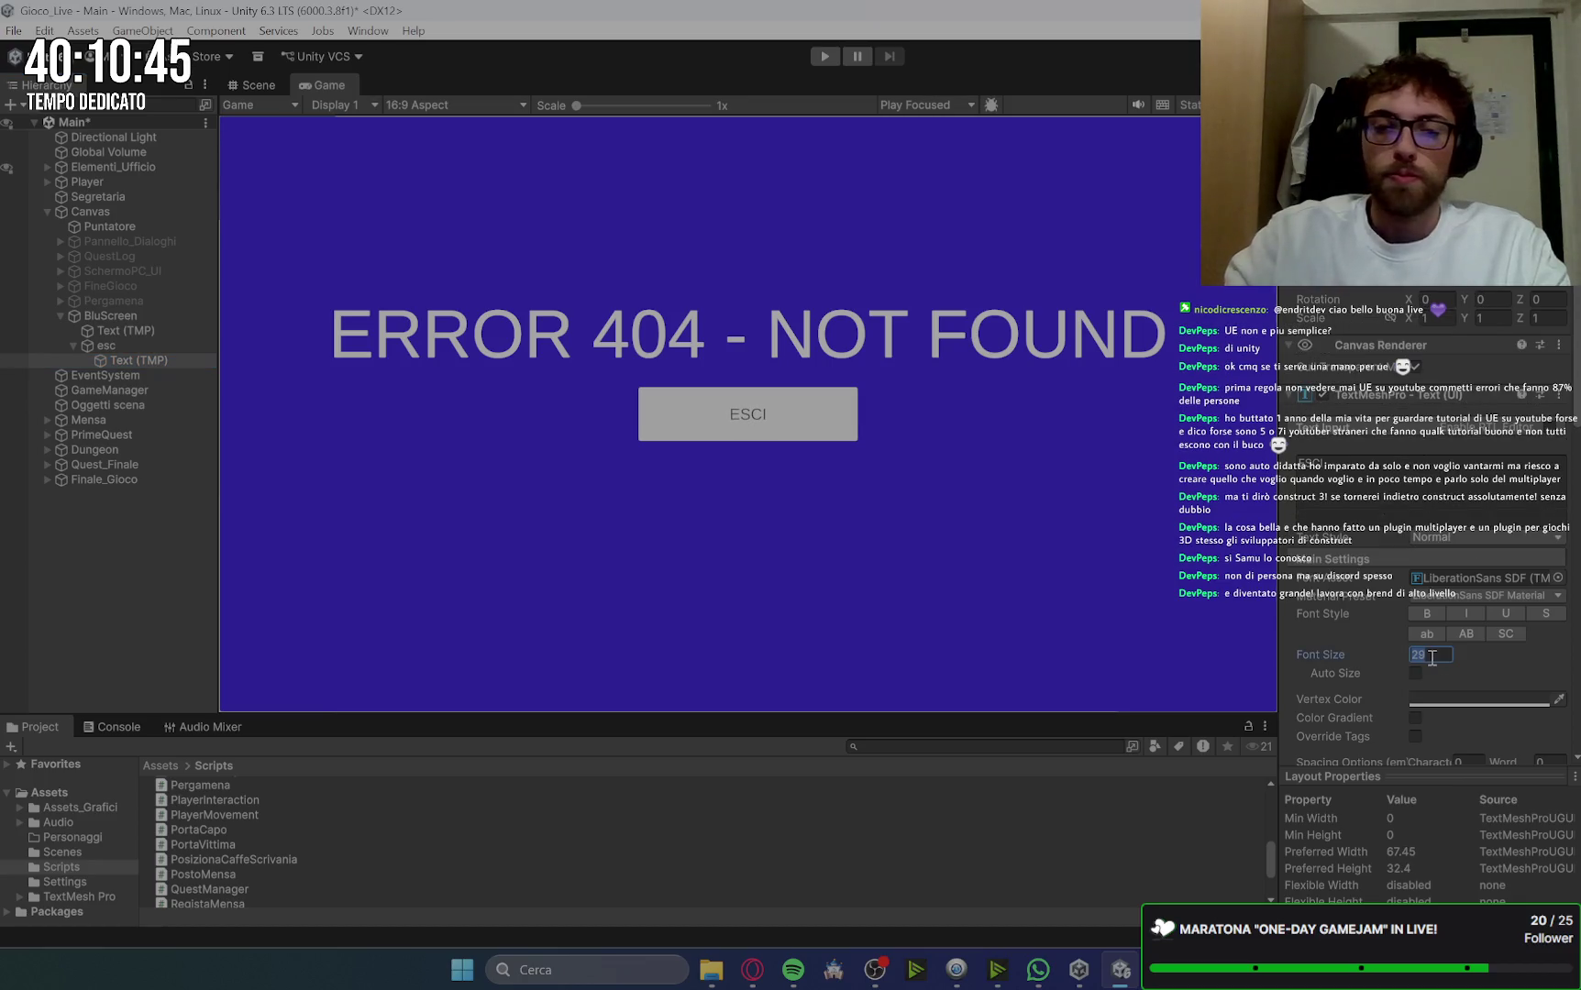
{"action": "type", "text": "5"}
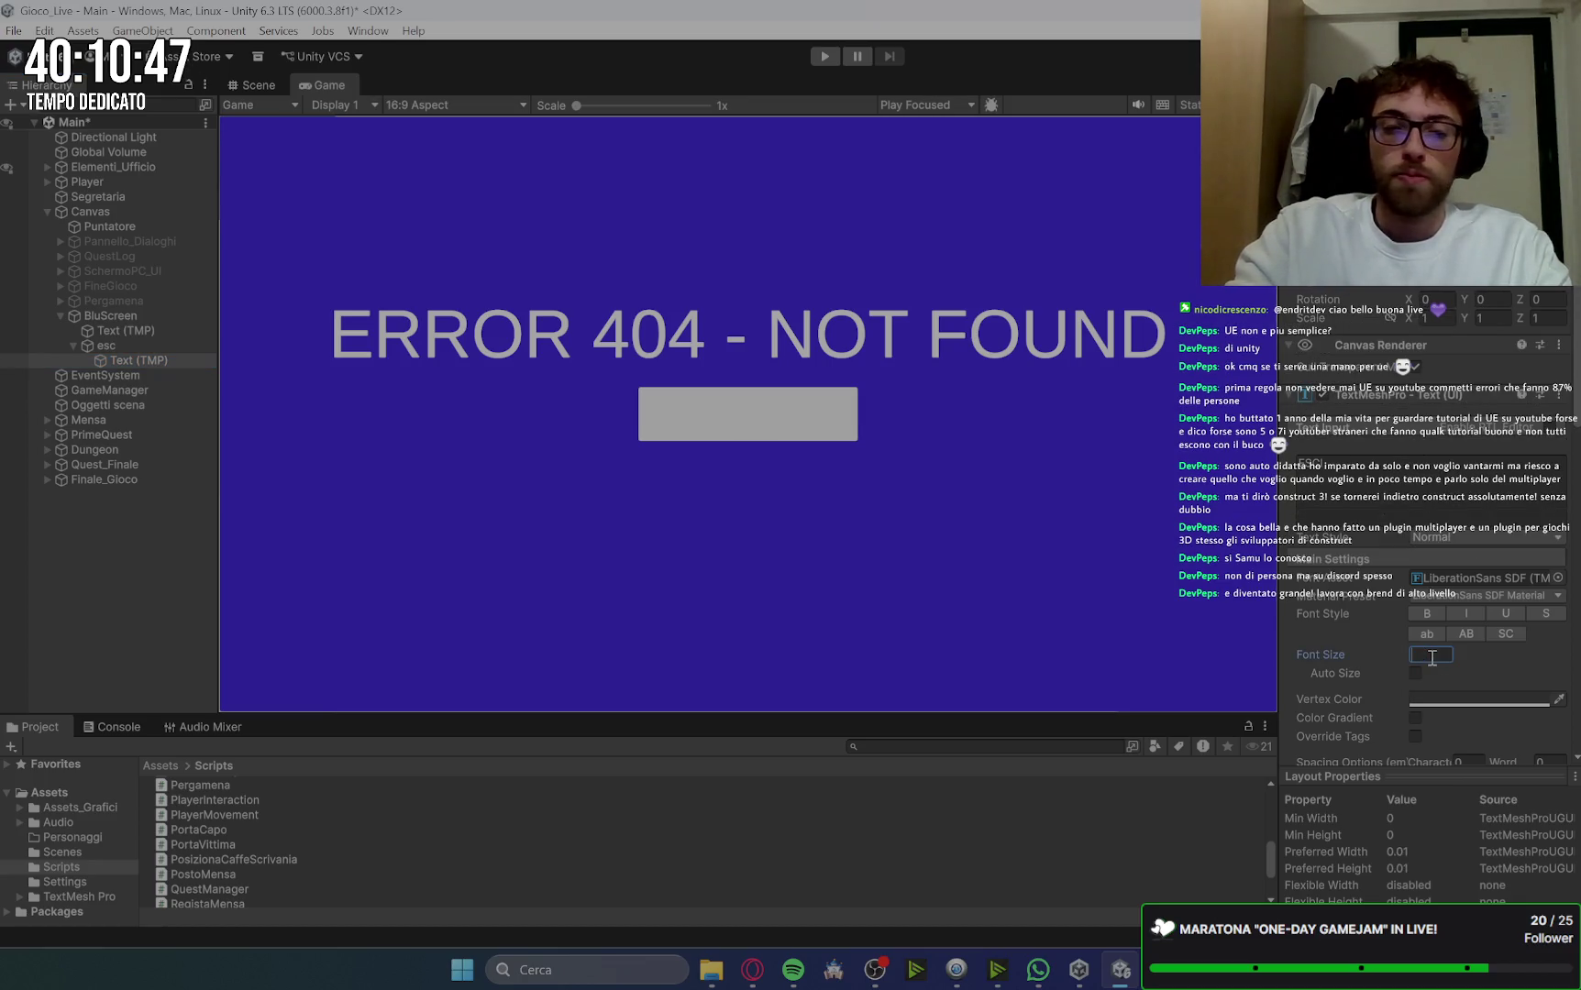
{"action": "type", "text": "0"}
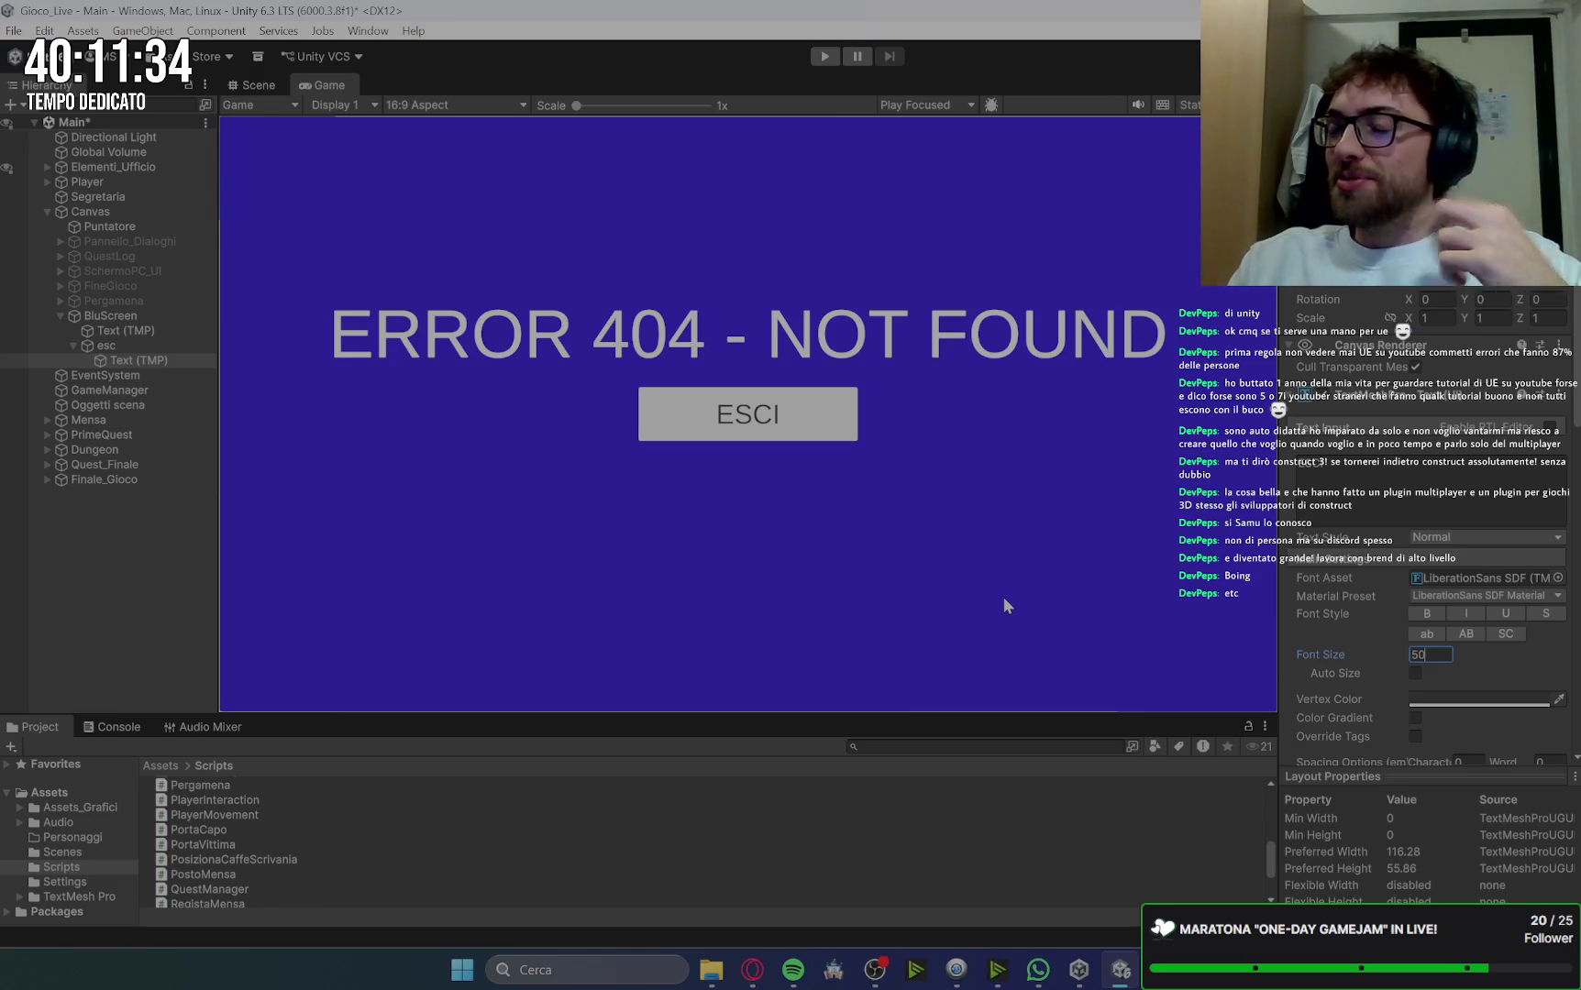
{"action": "key", "text": "alt+Tab"}
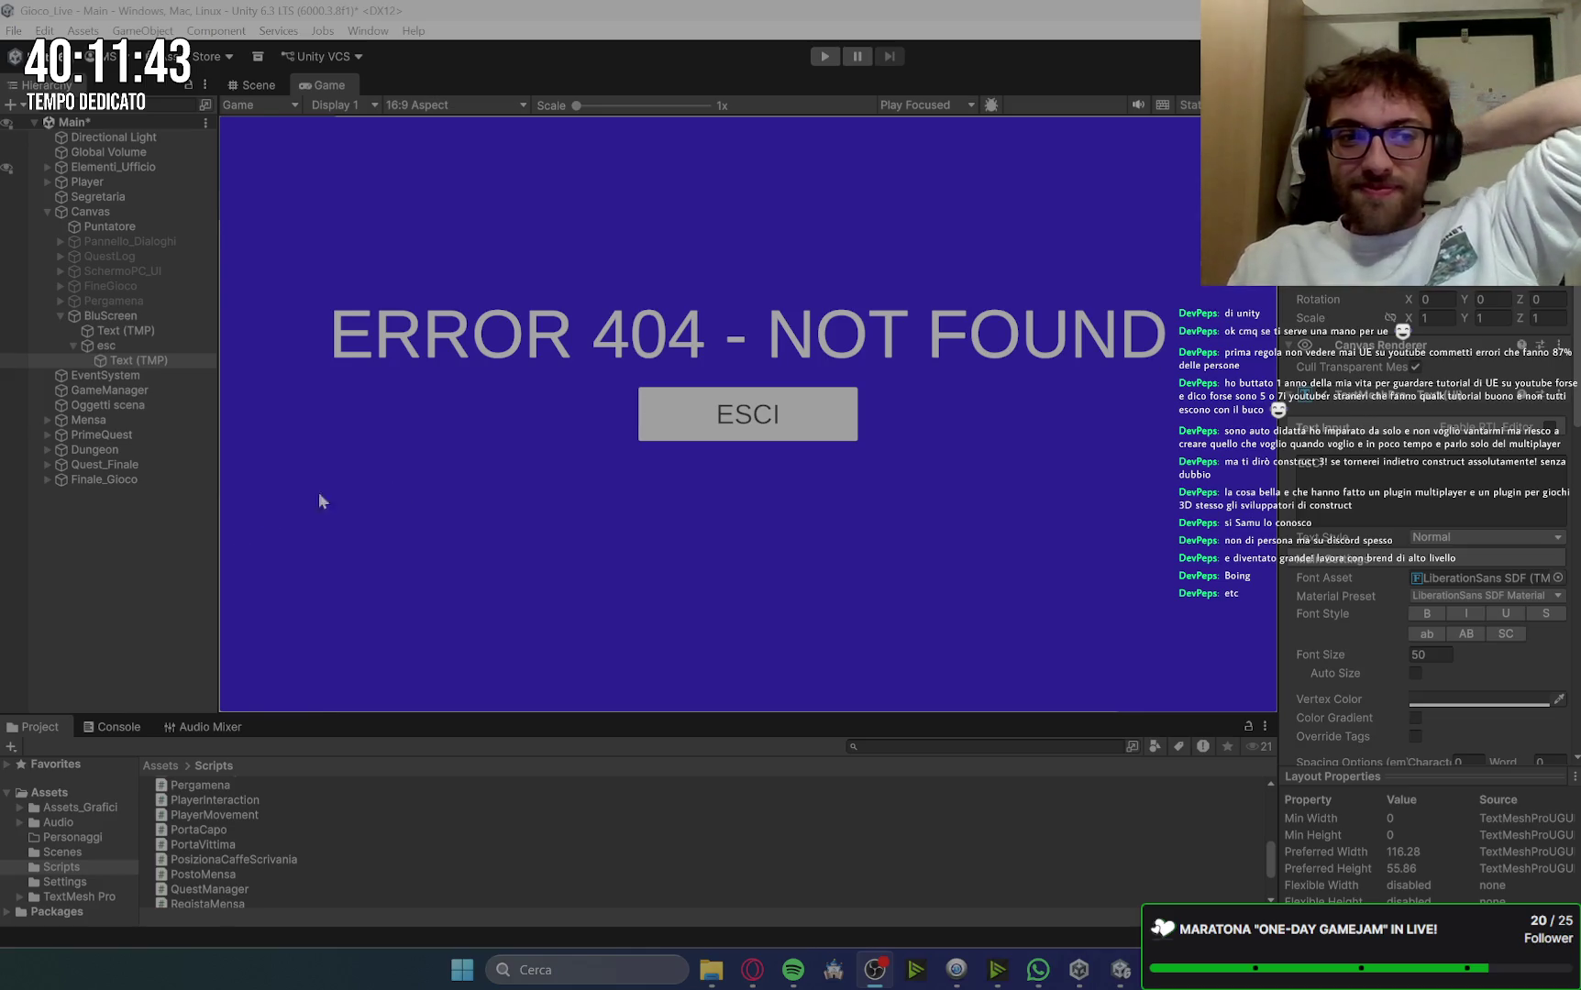
Step: Collapse esc, select the BluScreen panel and deactivate it
{"action": "left_click", "coordinate": [129, 360]}
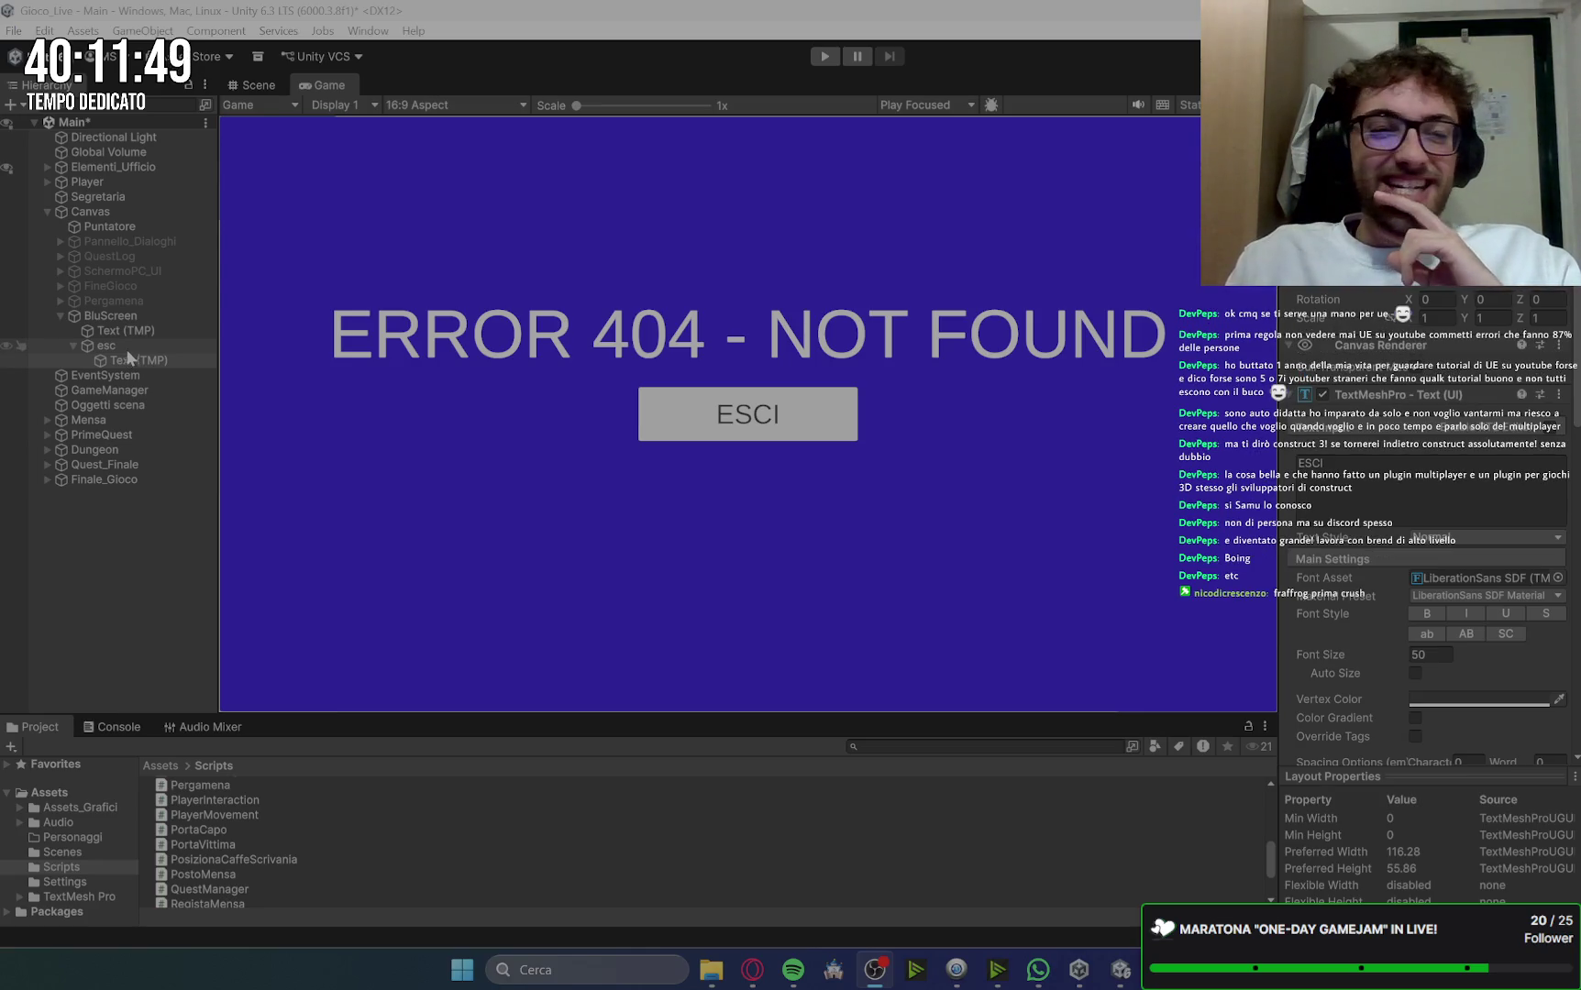
{"action": "left_click", "coordinate": [74, 346]}
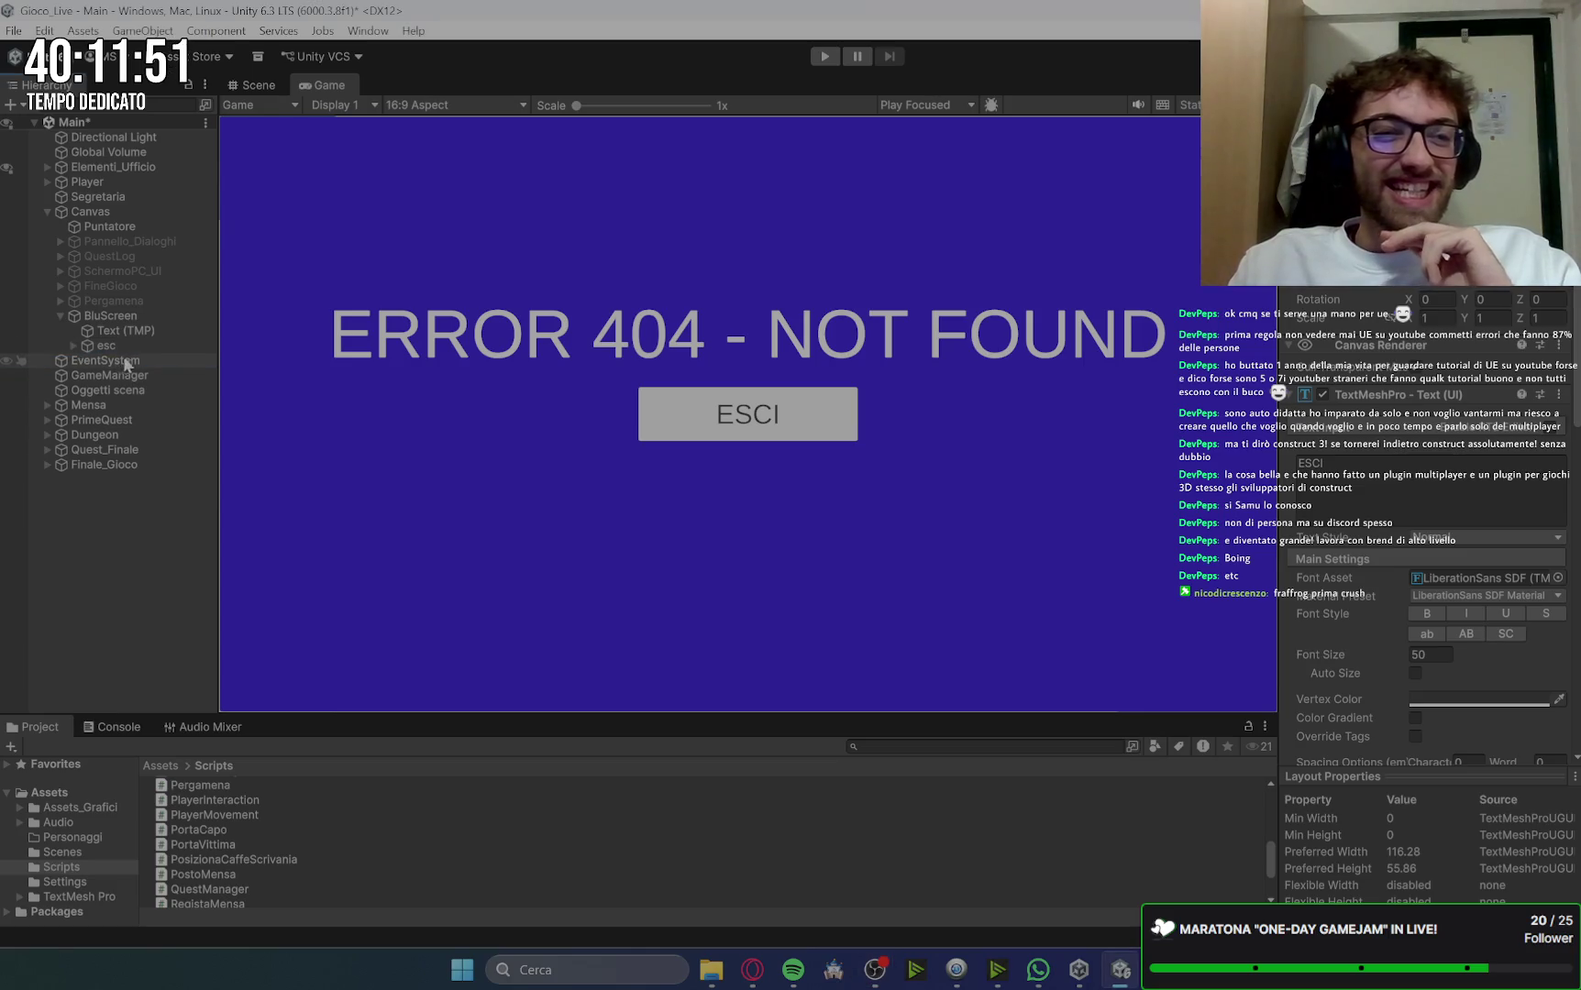
{"action": "left_click", "coordinate": [128, 345]}
{"action": "left_click", "coordinate": [129, 317]}
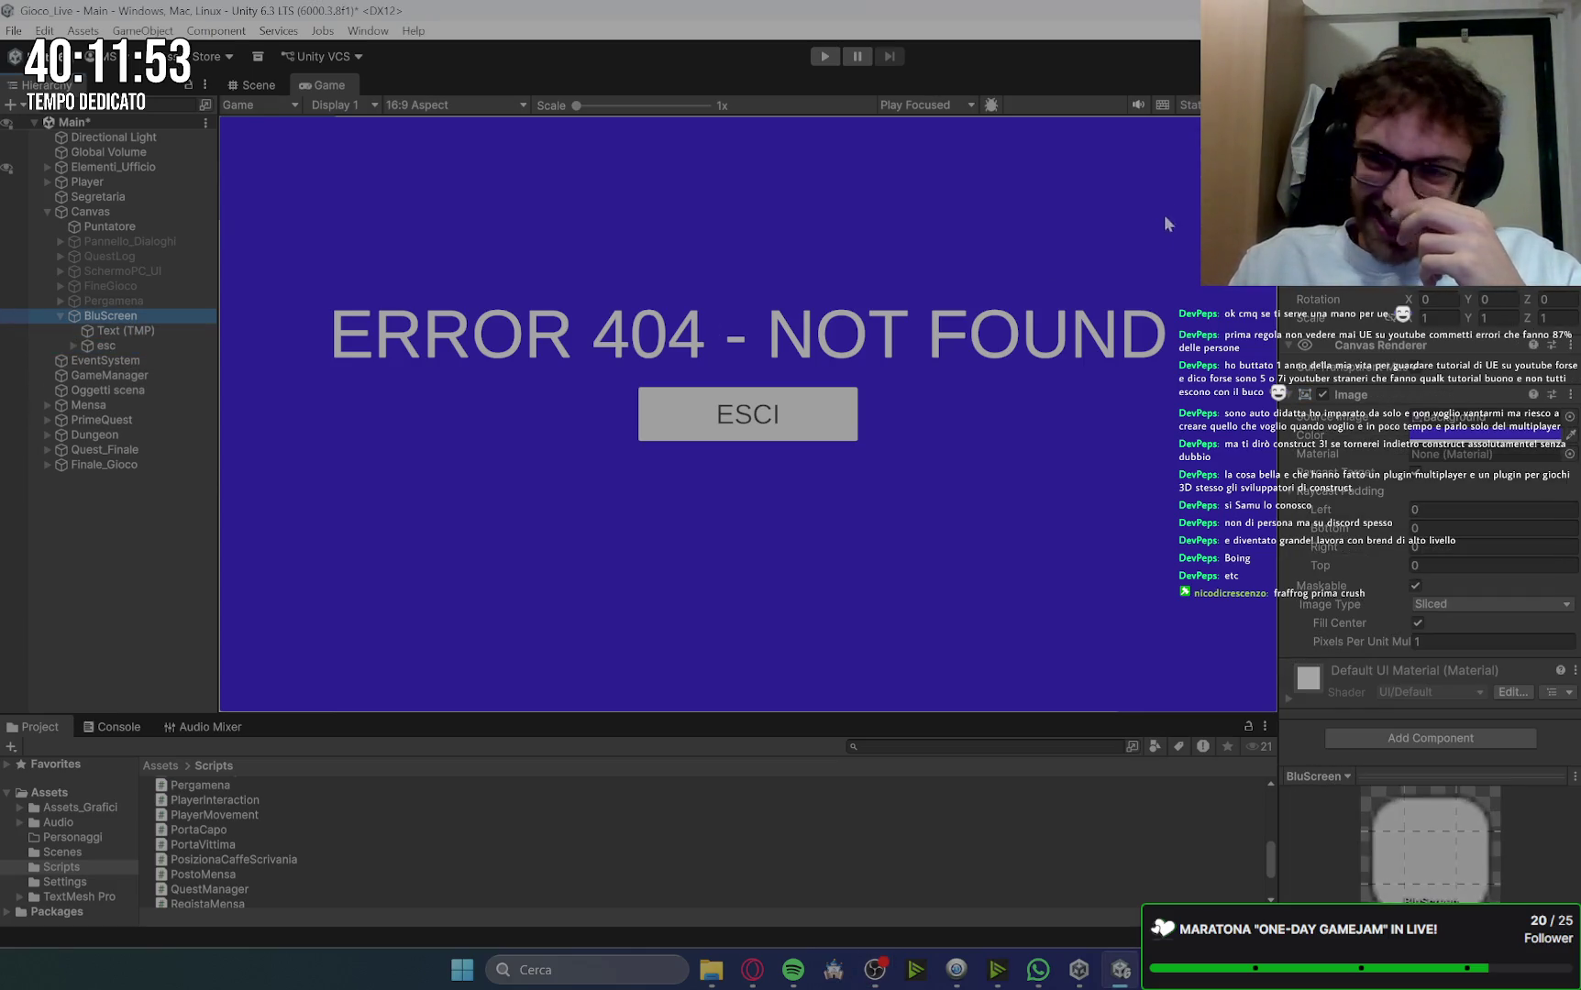
{"action": "left_click", "coordinate": [747, 414]}
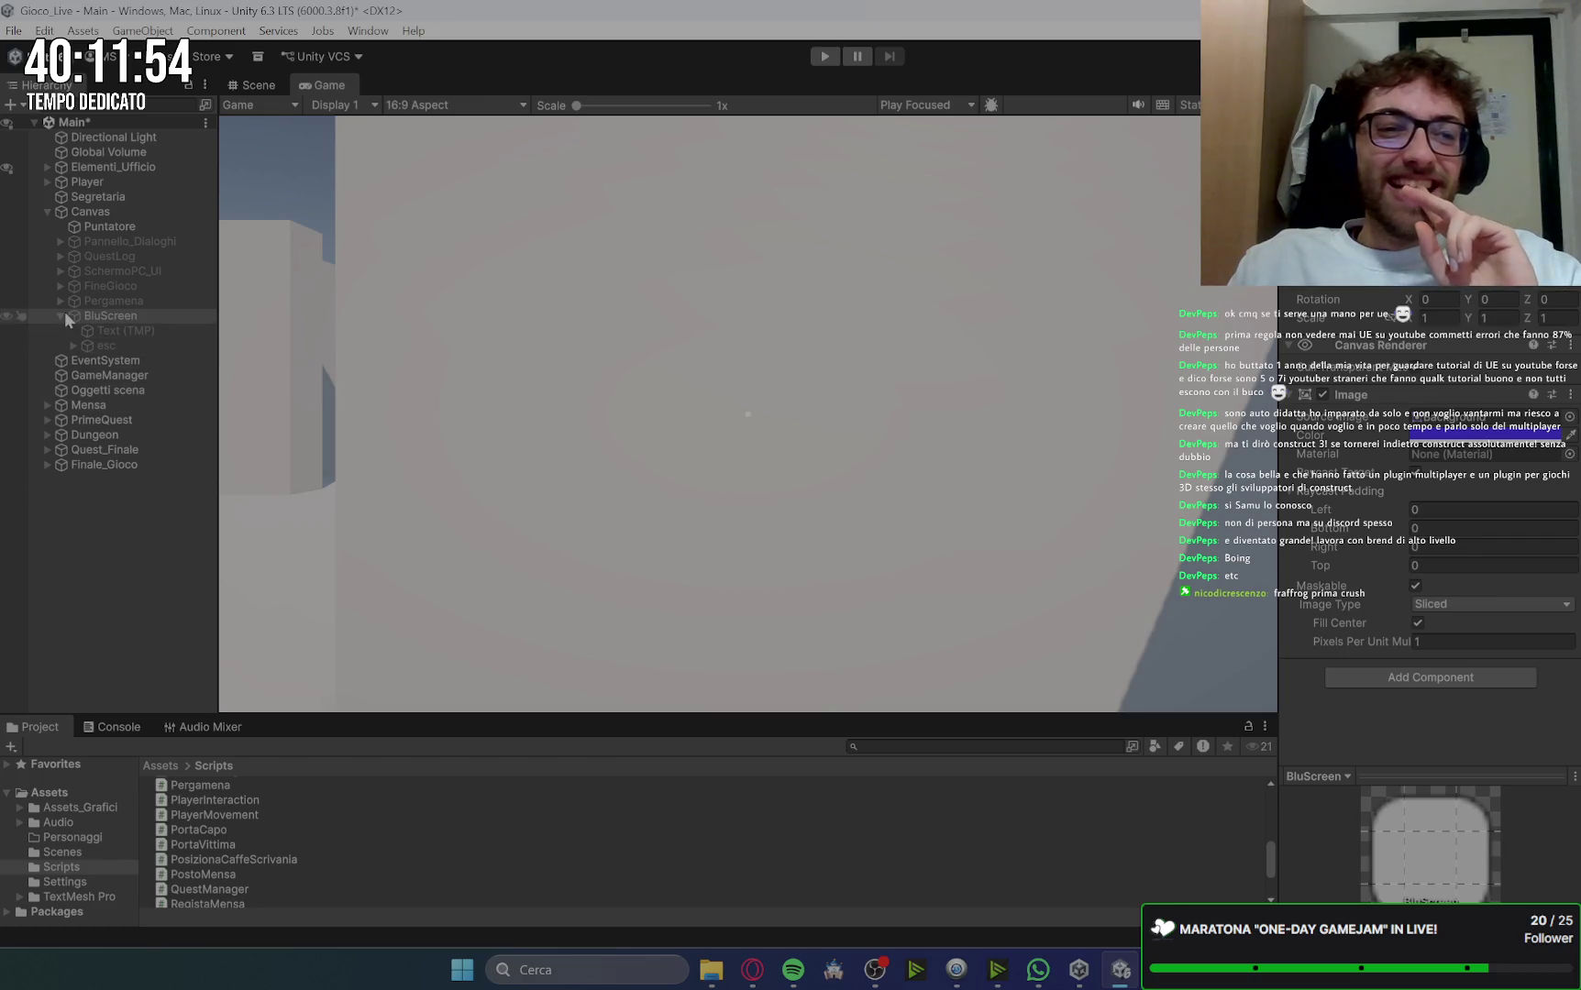
Step: Collapse BluScreen and Canvas in the Hierarchy, leaving the error panel inactive
{"action": "left_click", "coordinate": [63, 315]}
{"action": "left_click", "coordinate": [138, 316]}
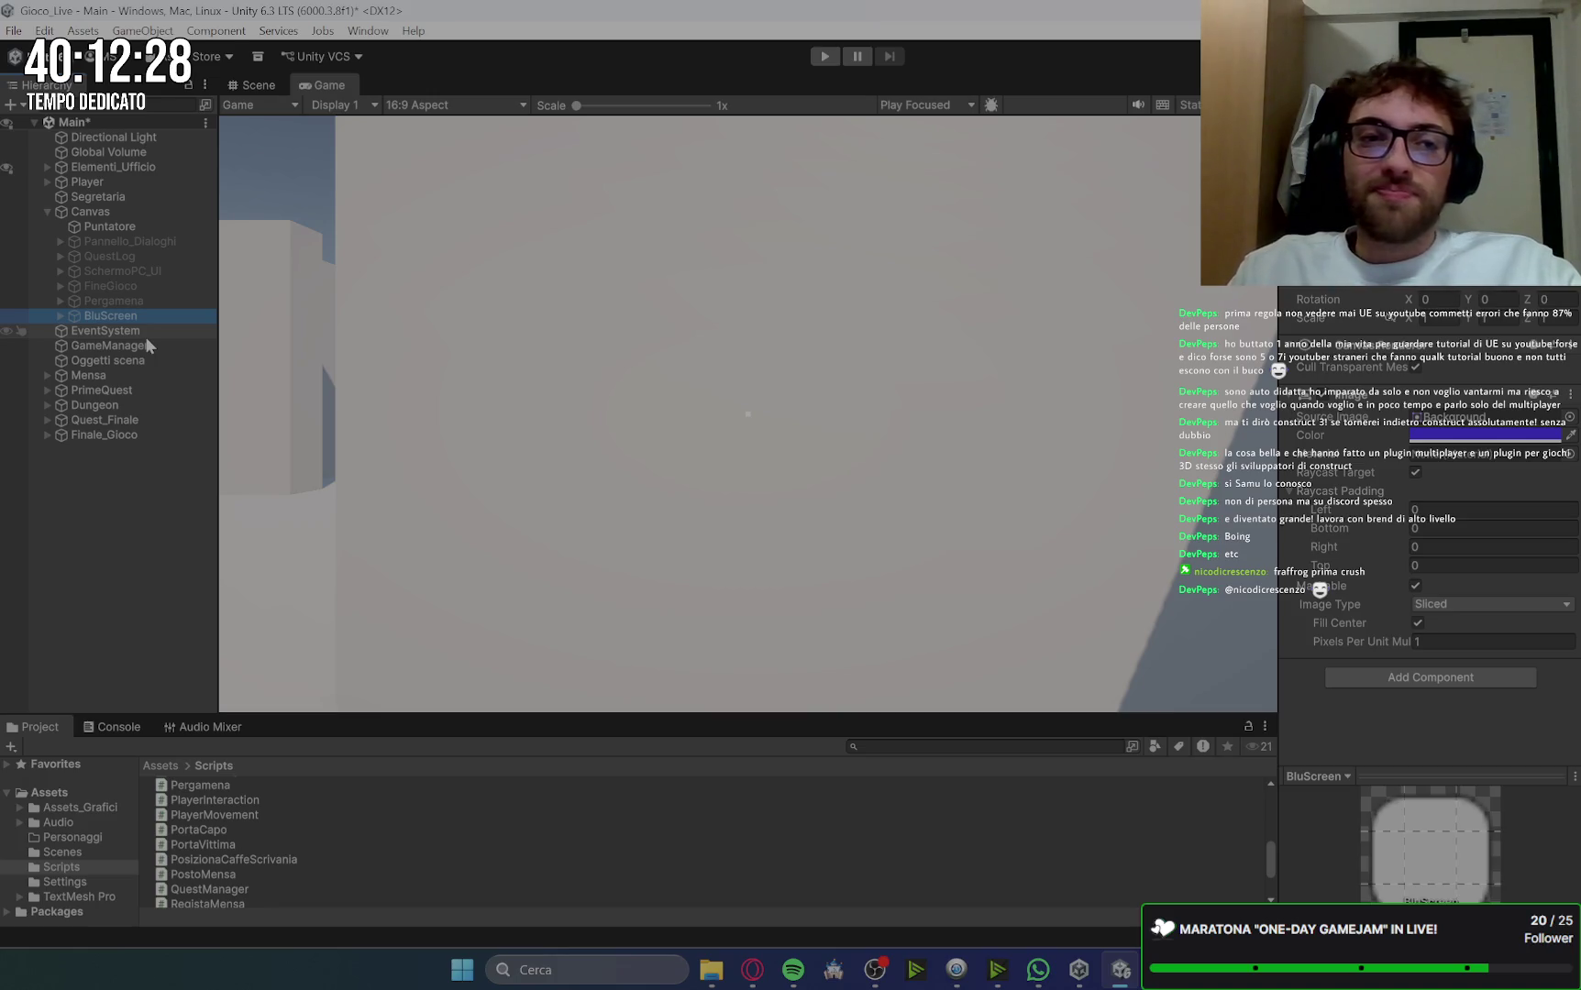
{"action": "left_click", "coordinate": [48, 210]}
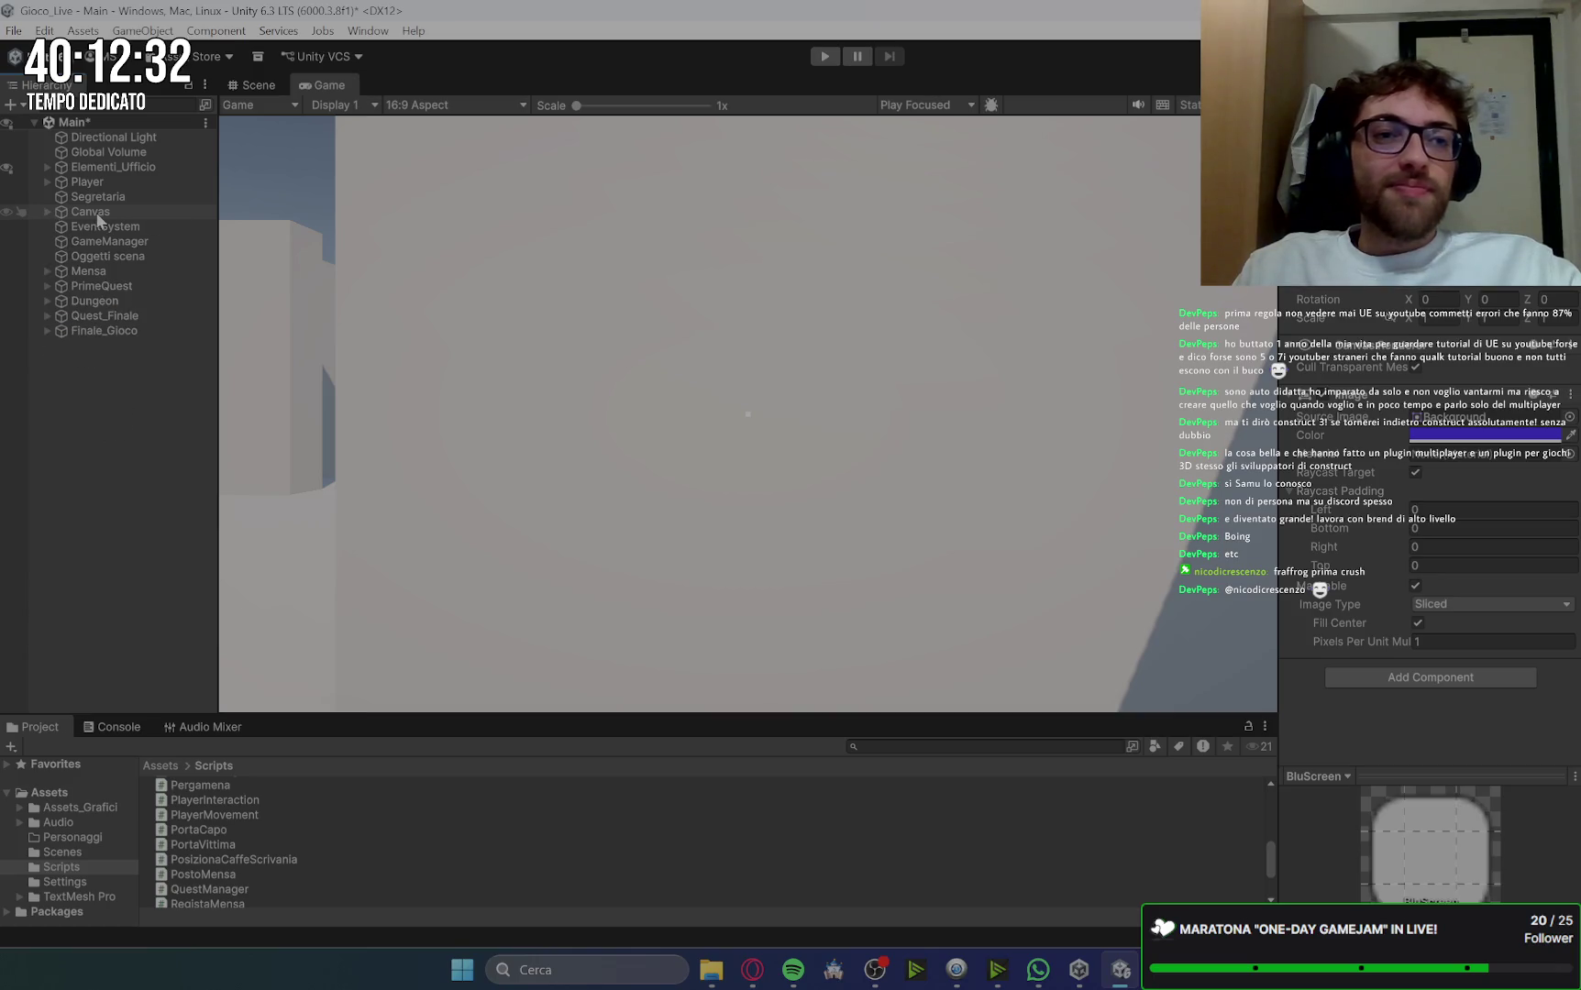
{"action": "left_click", "coordinate": [751, 969]}
Step: Open the DA SISTEMARE note in Google Keep and check 'sistemare i canvas a 1920x1080'
{"action": "left_click", "coordinate": [119, 18]}
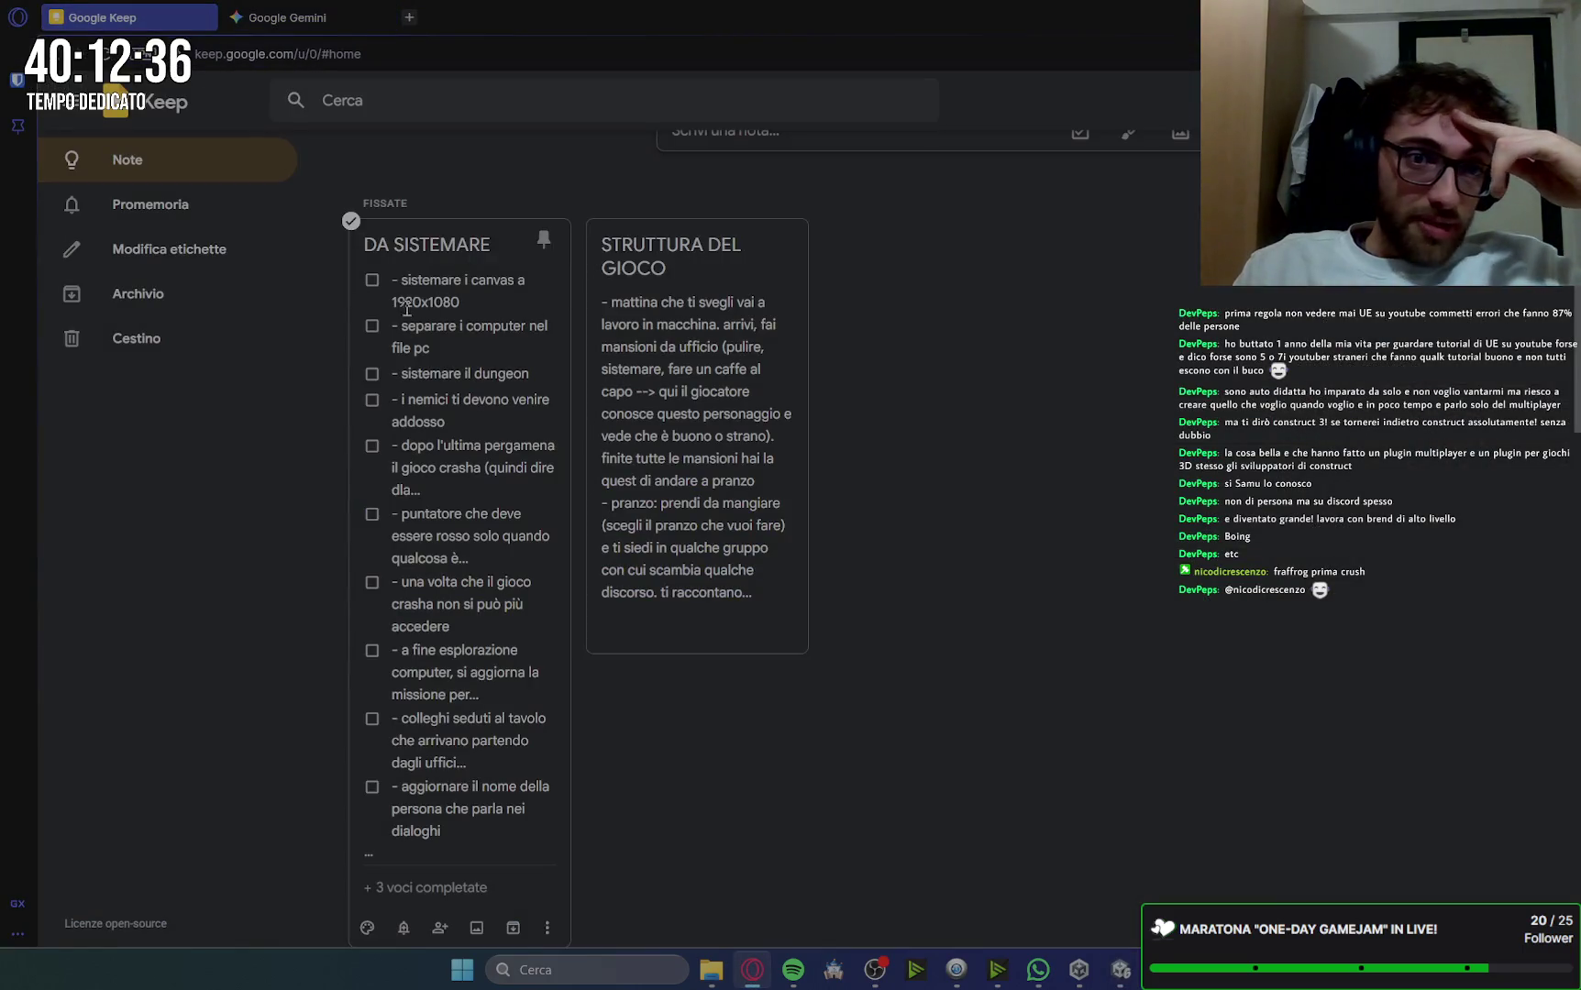
{"action": "left_click", "coordinate": [426, 252]}
{"action": "left_click", "coordinate": [563, 179]}
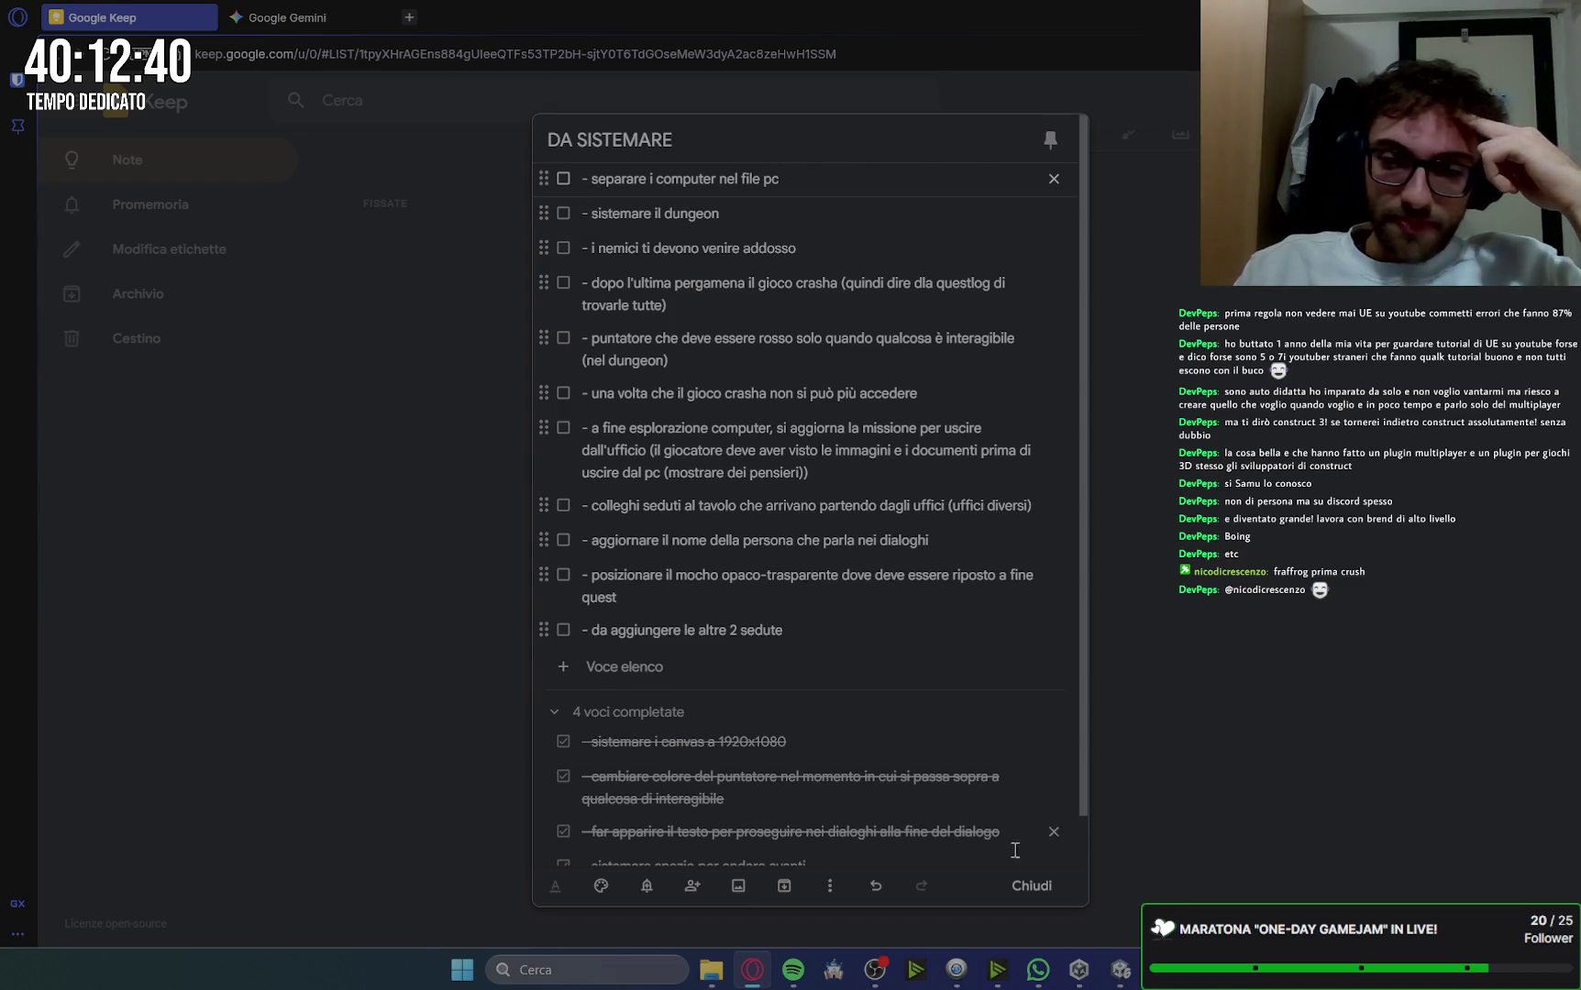
Step: Glance at the Gemini chat, then go back to Unity's Scene view
{"action": "left_click", "coordinate": [1102, 969]}
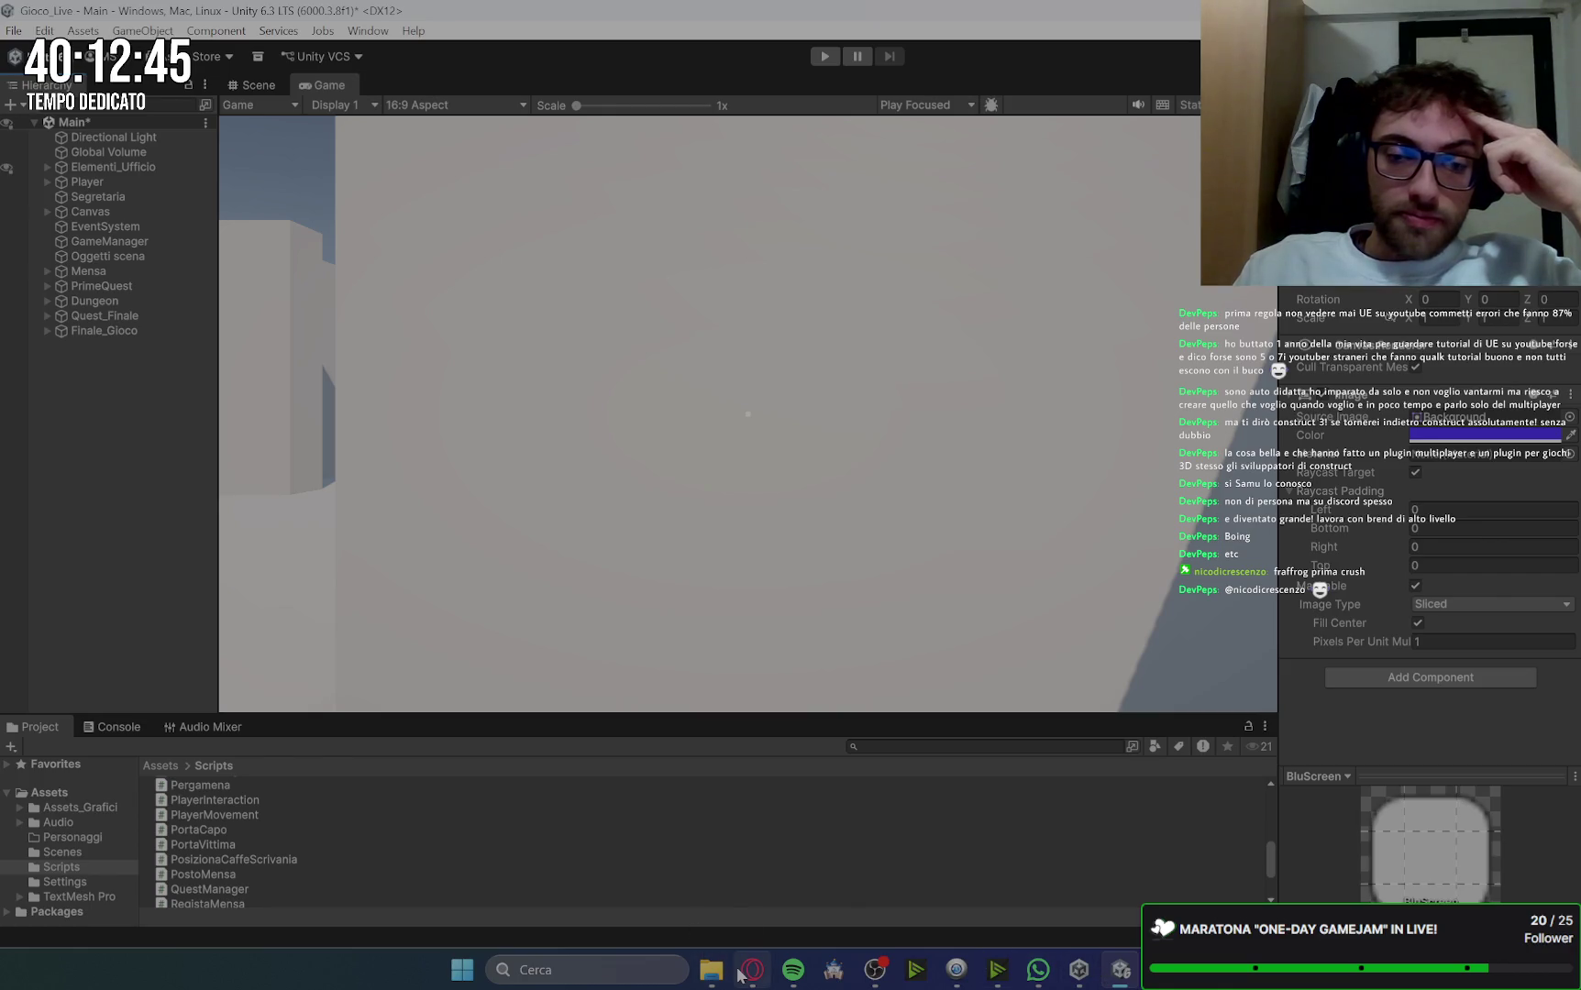
{"action": "mouse_move", "coordinate": [741, 971]}
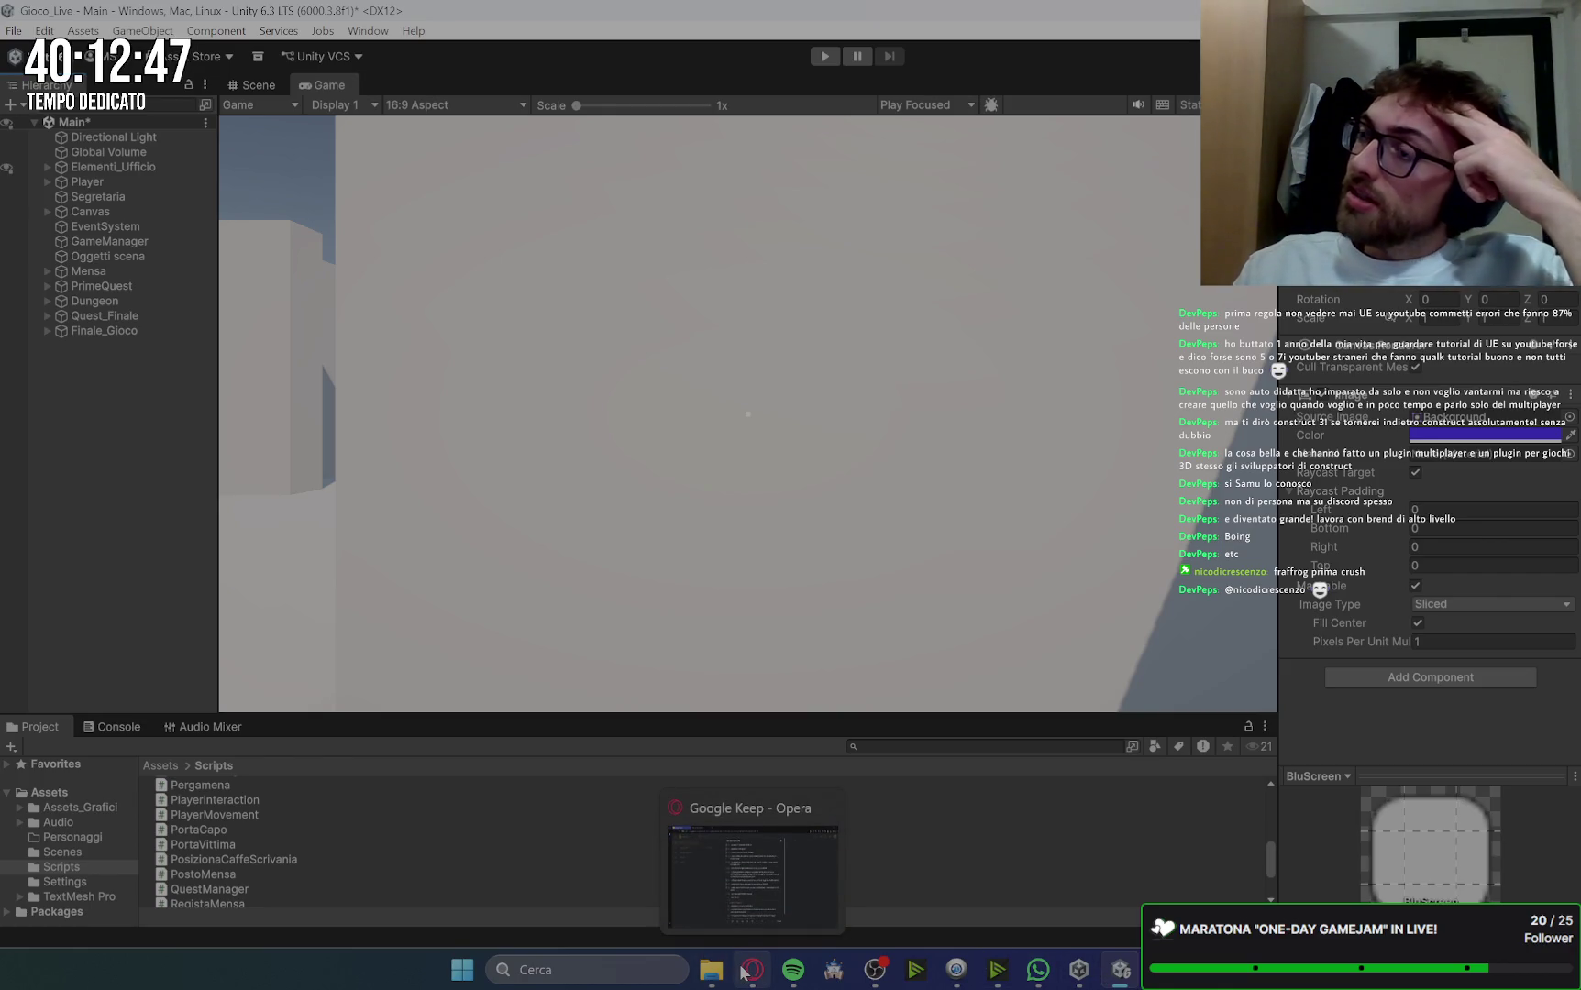
{"action": "left_click", "coordinate": [742, 972]}
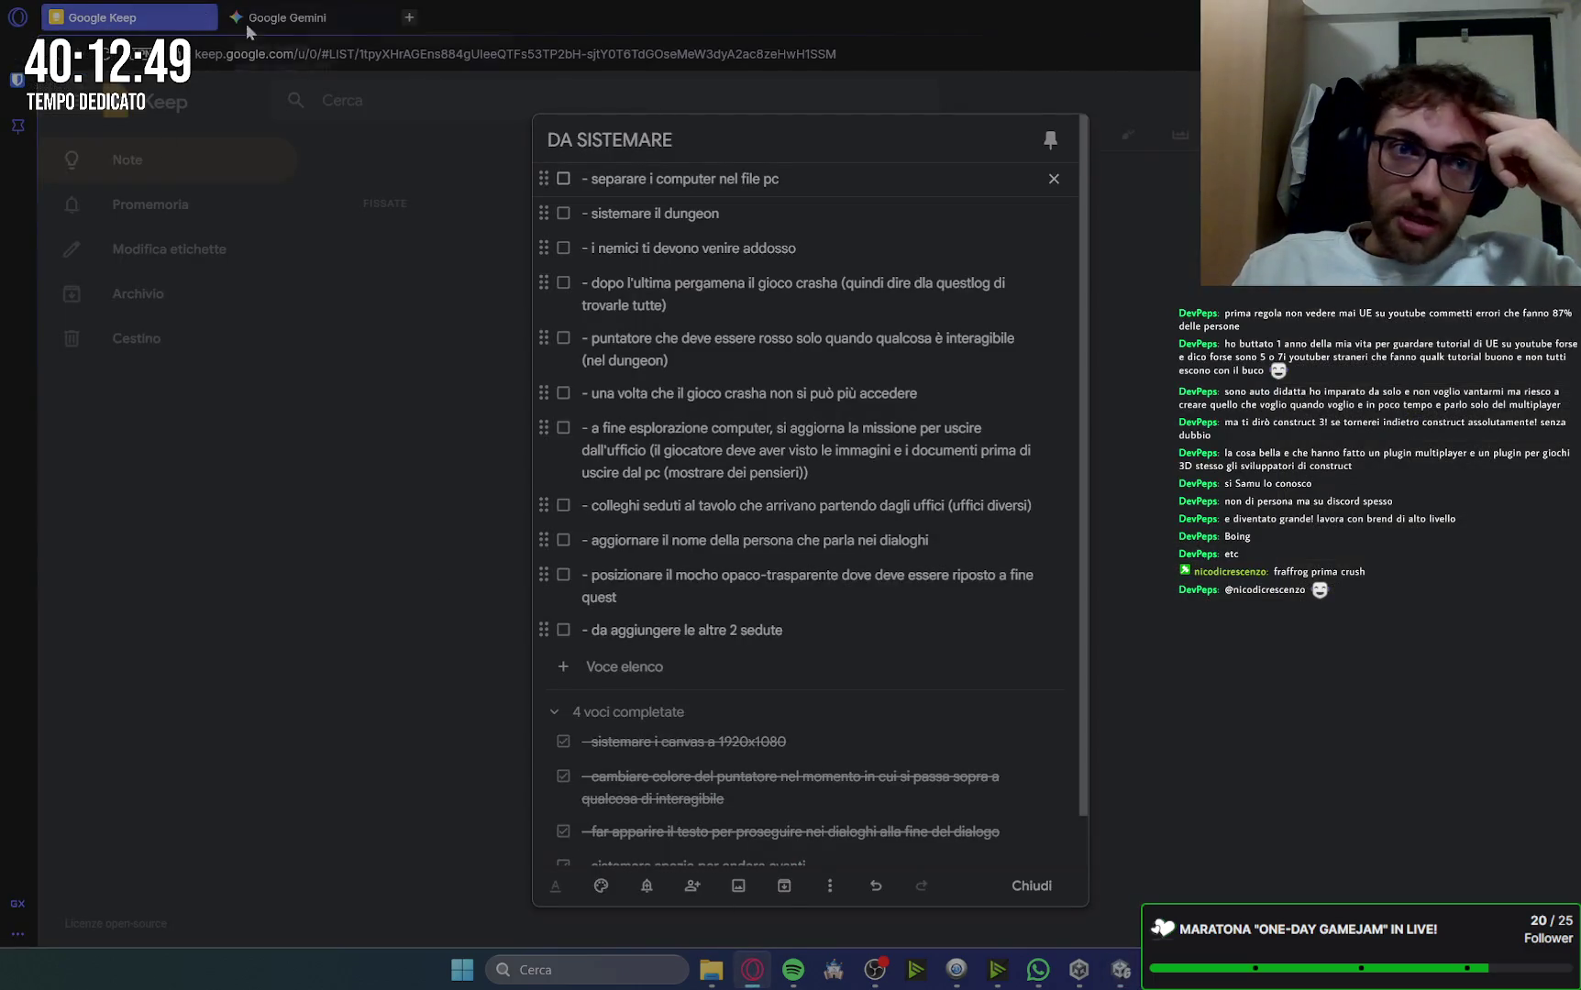
{"action": "left_click", "coordinate": [282, 24]}
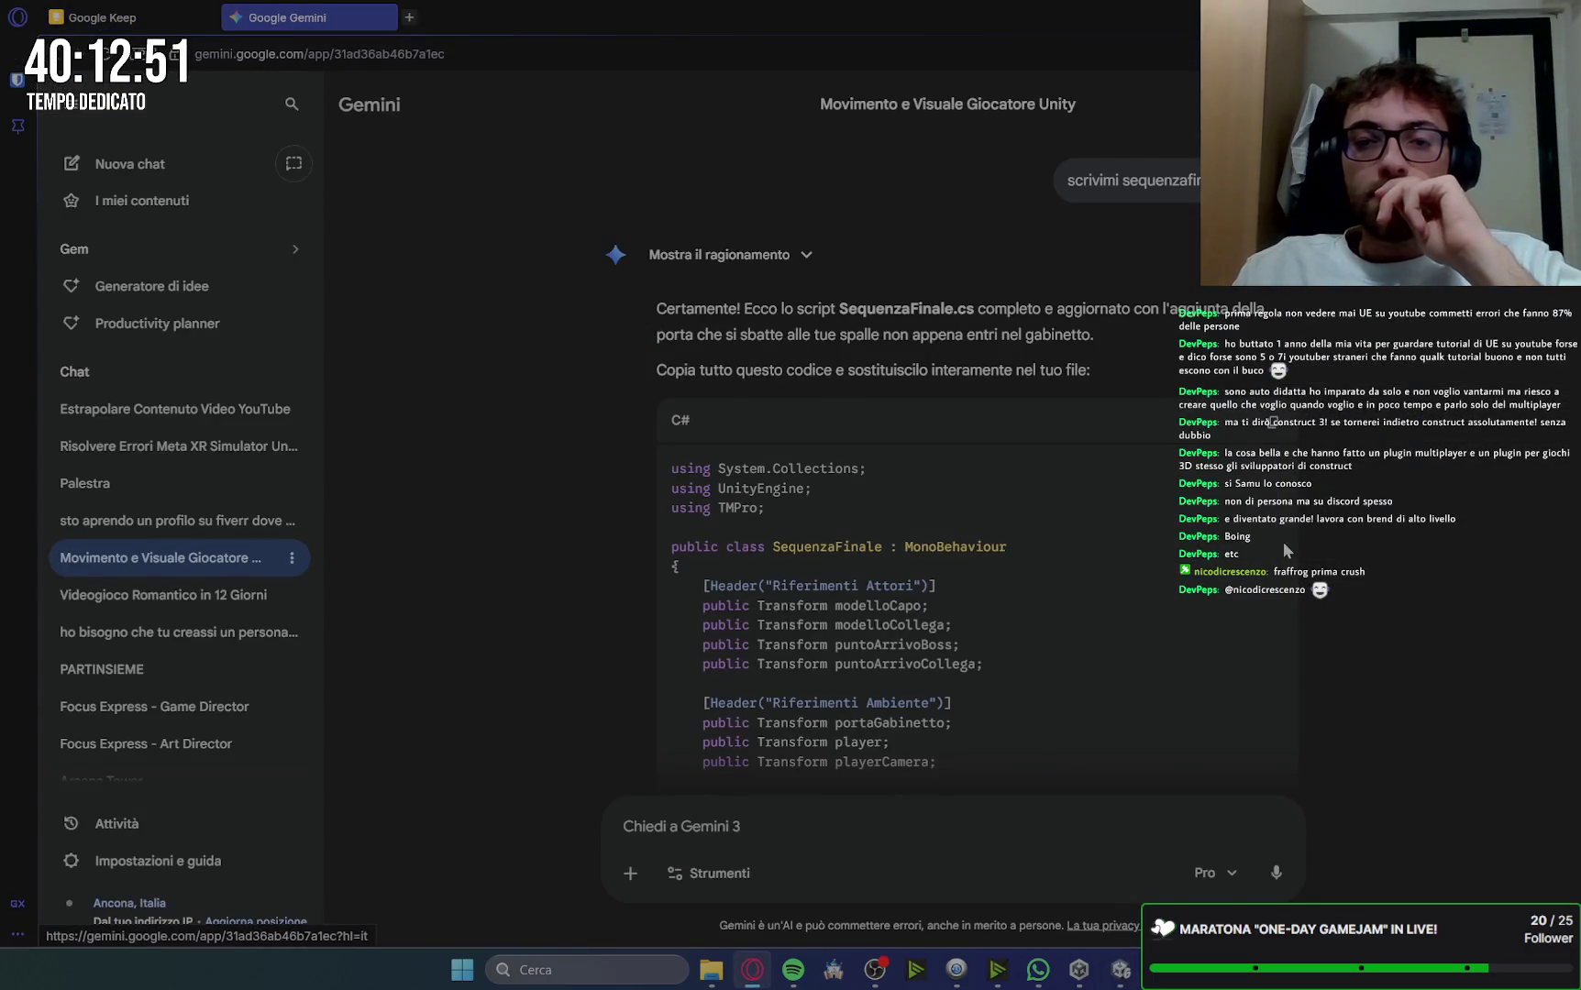
{"action": "left_click", "coordinate": [738, 969]}
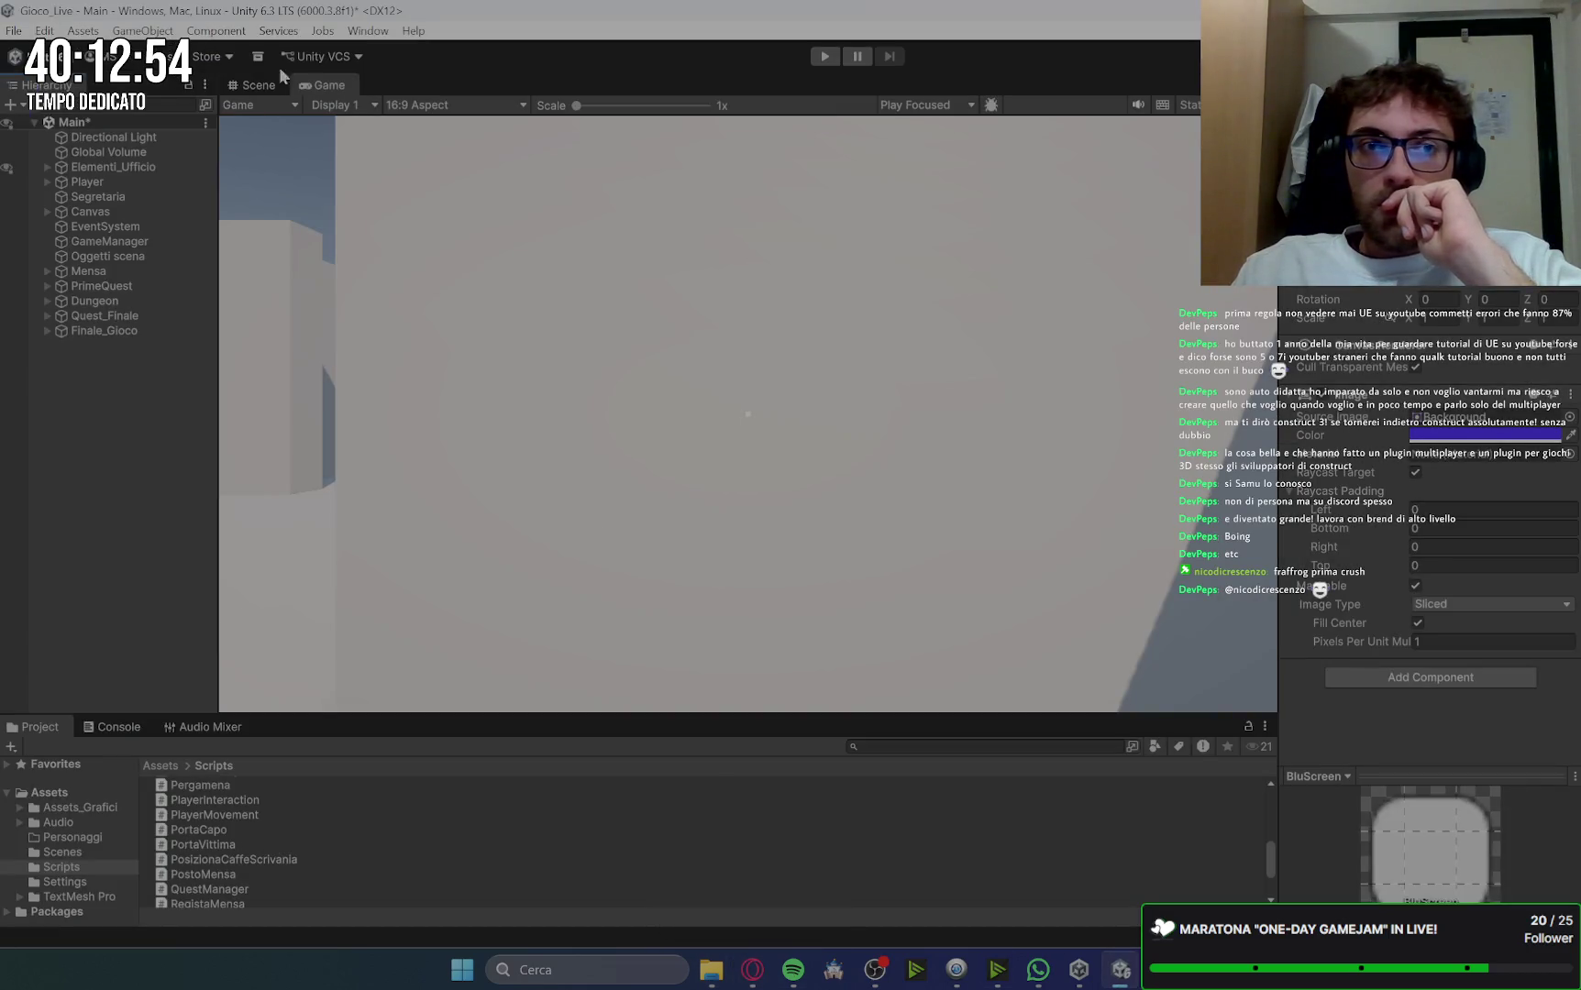
{"action": "left_click", "coordinate": [250, 85]}
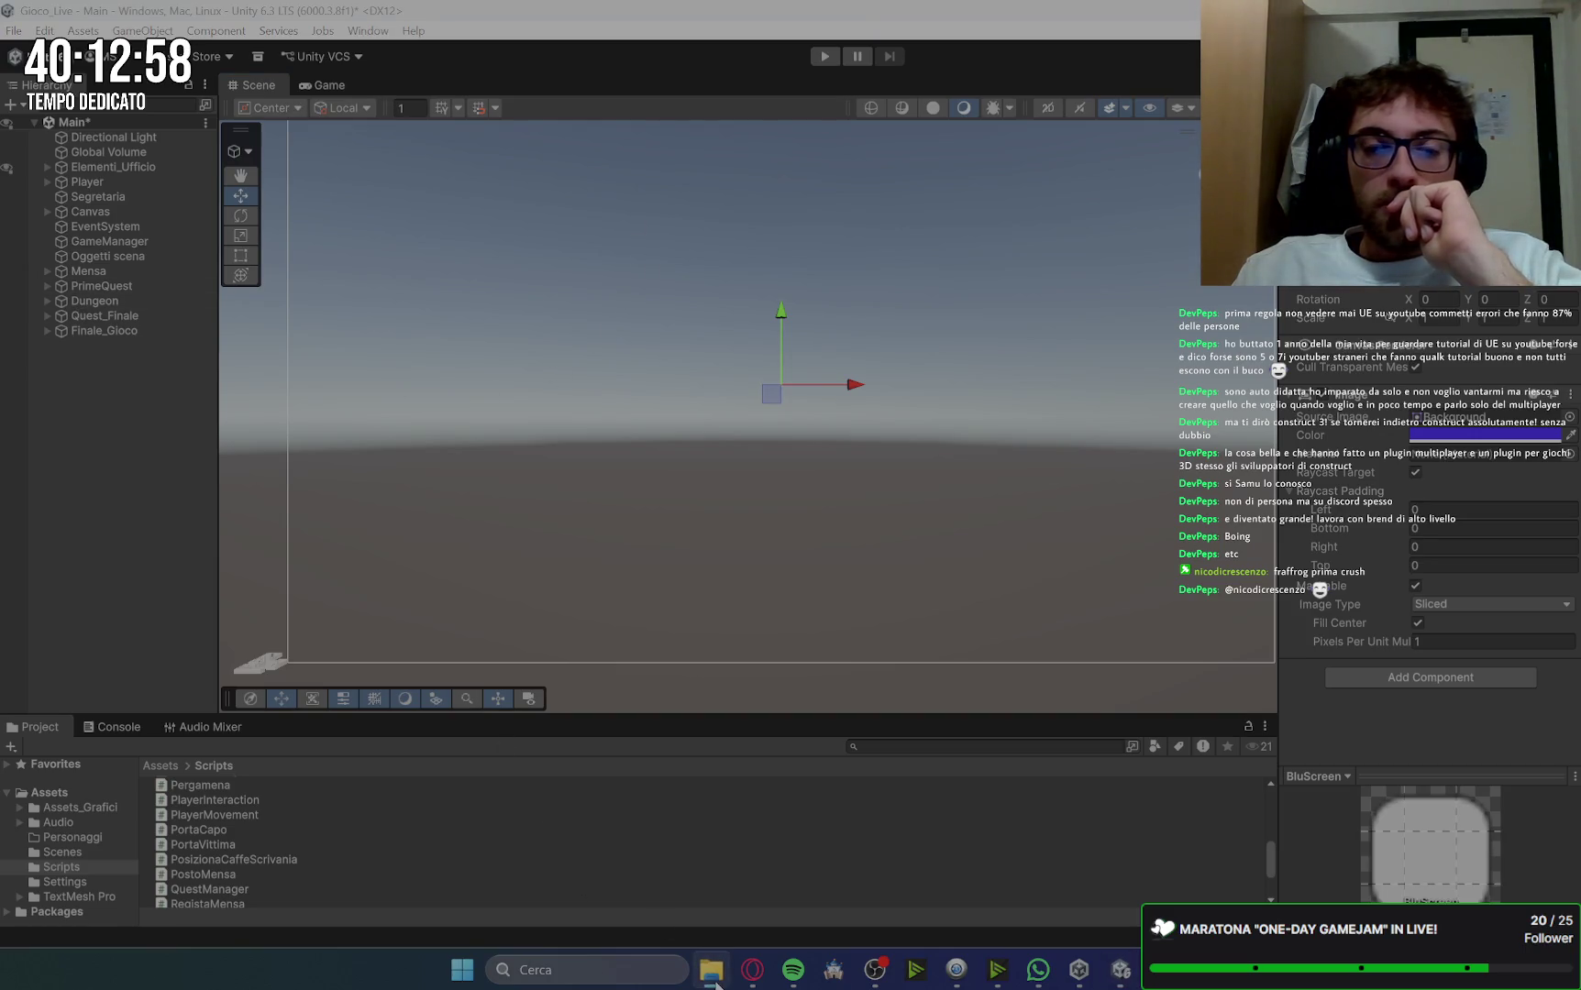
Step: Bring the browser with the DA SISTEMARE note back in front of Unity
{"action": "left_click", "coordinate": [747, 969]}
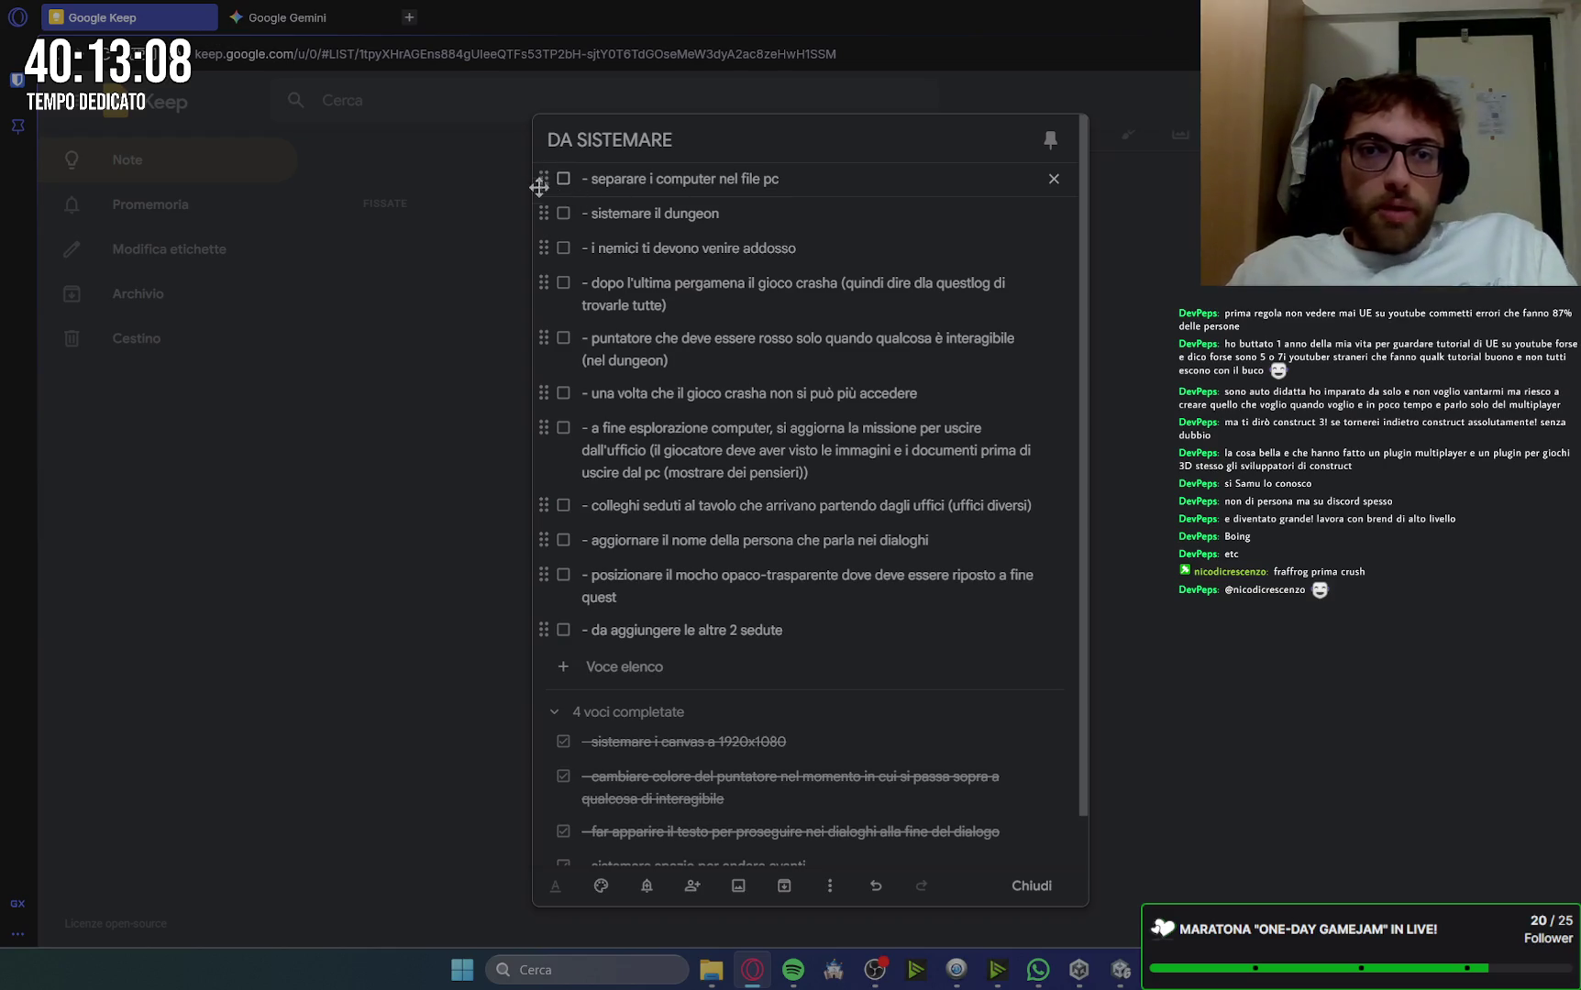
Step: Drag 'separare i computer nel file pc' below 'a fine esplorazione computer', close the note, return to Unity
{"action": "left_click_drag", "start_coordinate": [539, 186], "coordinate": [553, 459]}
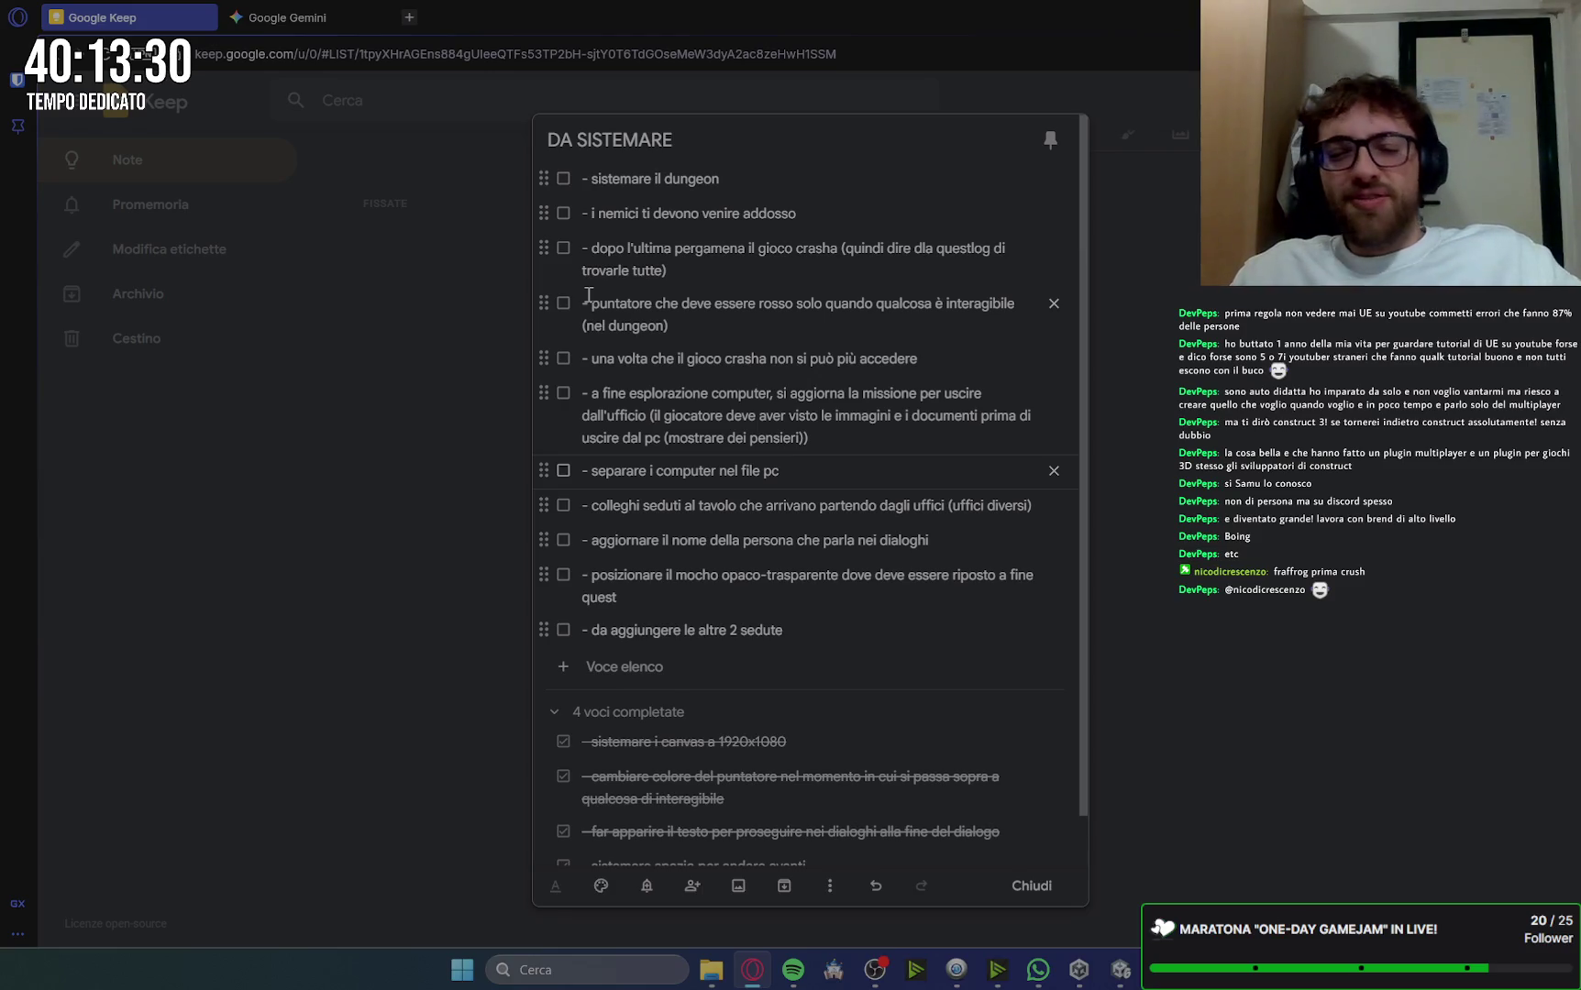
{"action": "left_click", "coordinate": [1026, 884]}
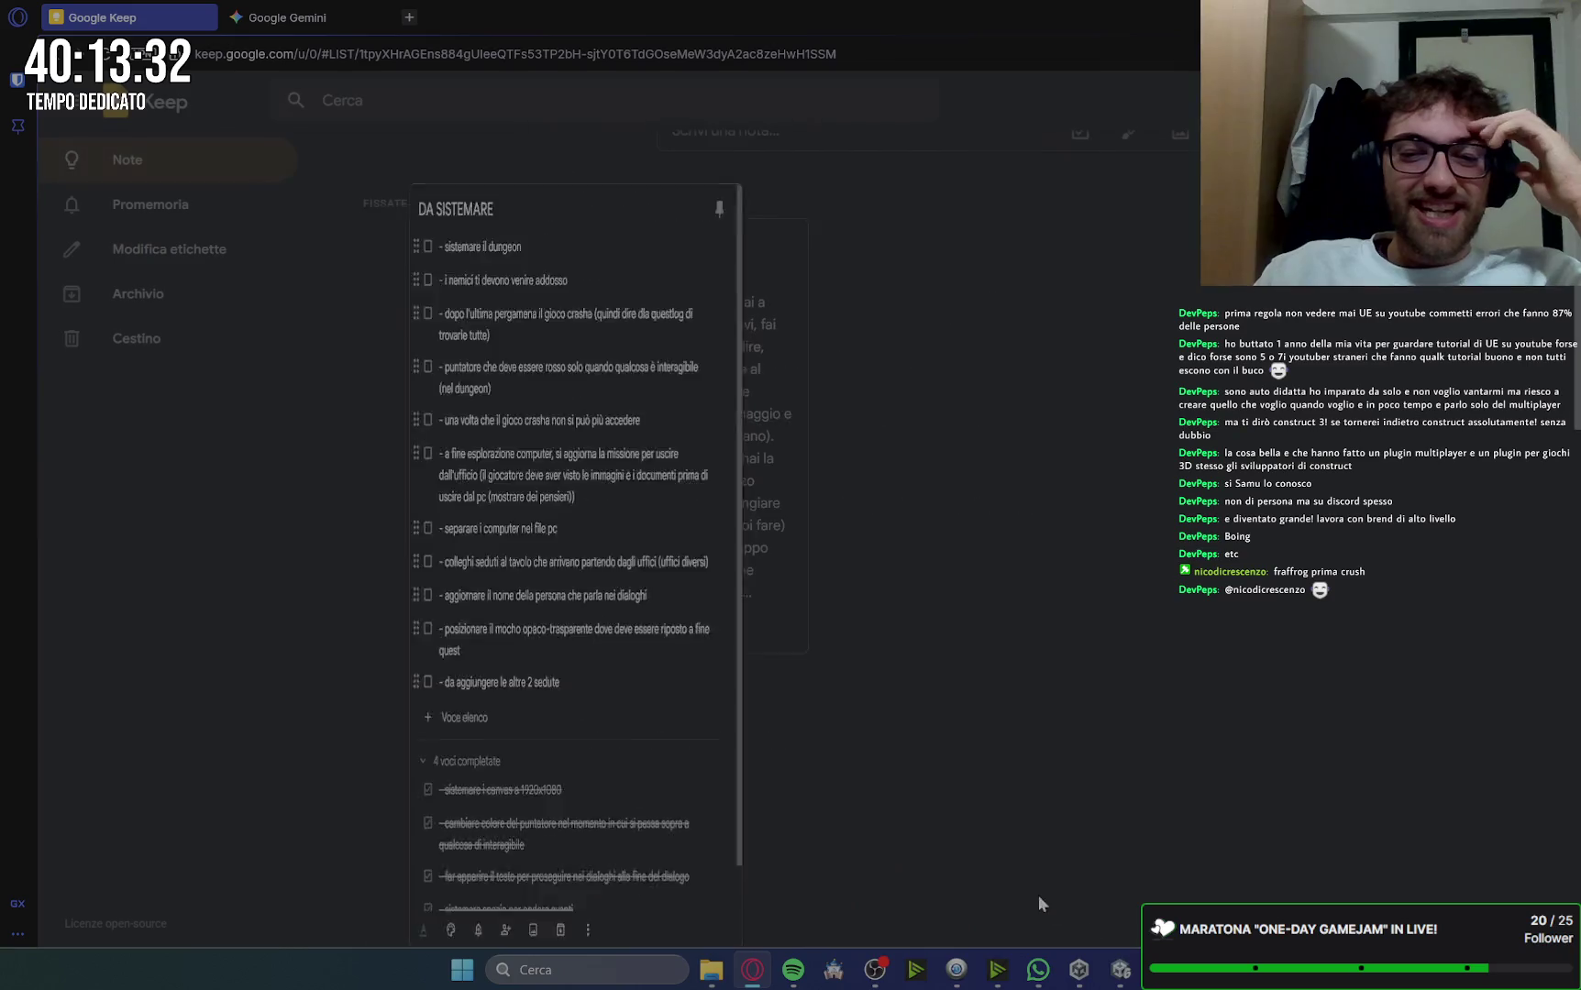
{"action": "left_click", "coordinate": [1121, 969]}
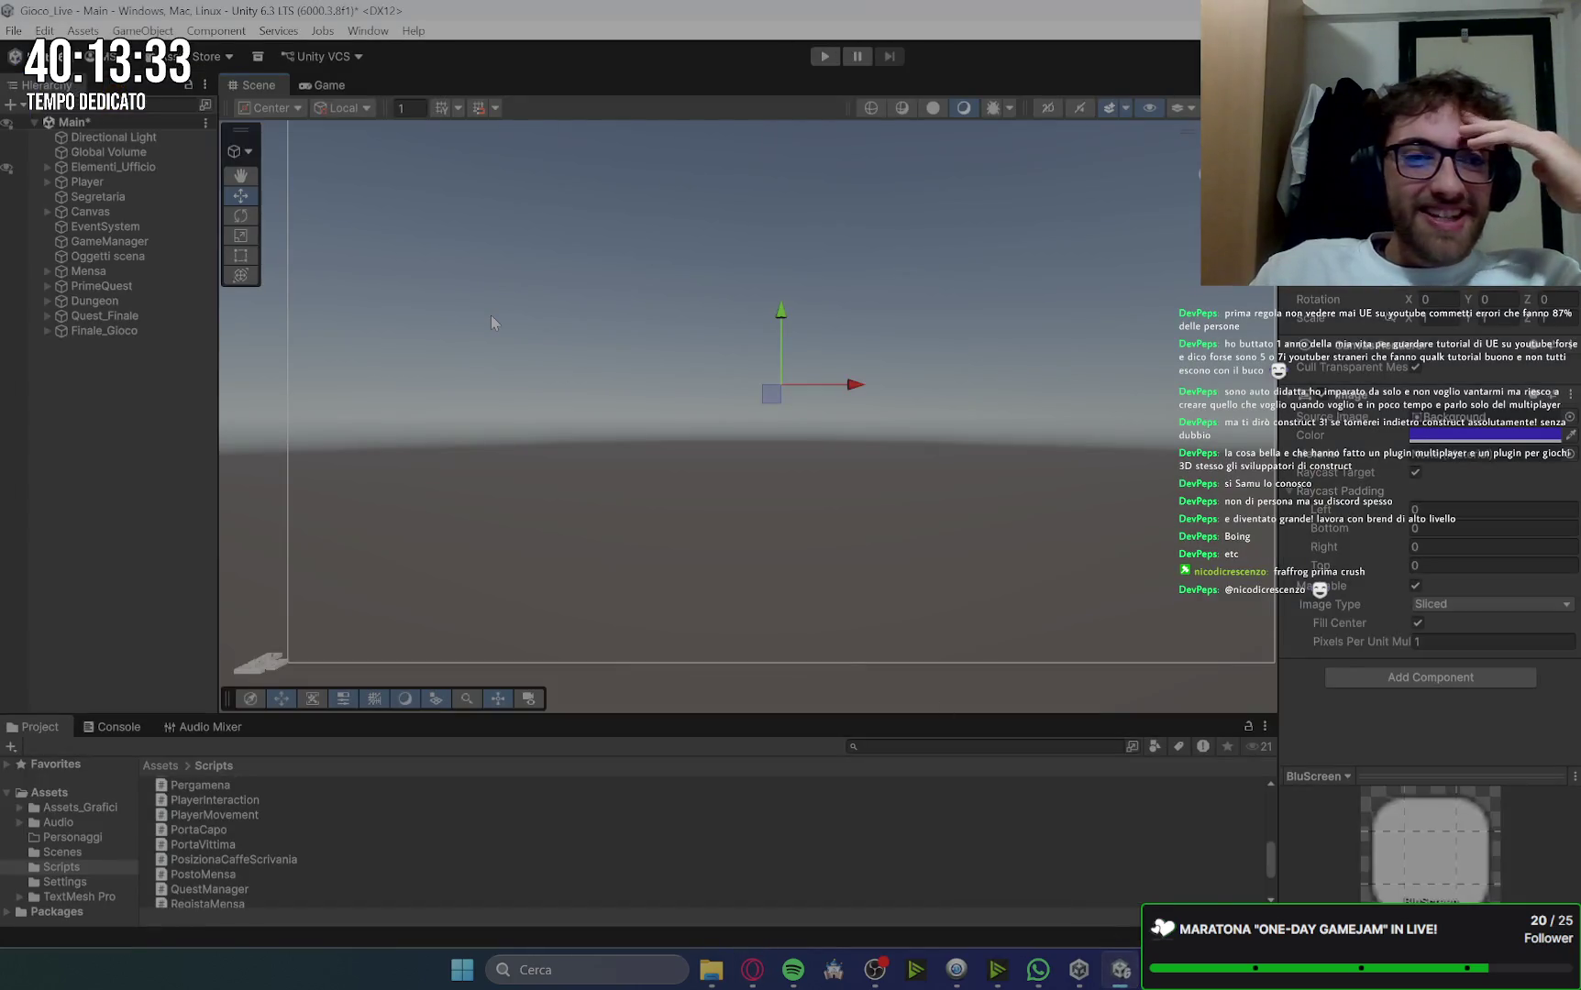
Step: Expand PrimeQuest to list Documento_Capo, Macchinetta, PostazioneCaffe and Mocho_Ripostiglio
{"action": "left_click", "coordinate": [47, 211]}
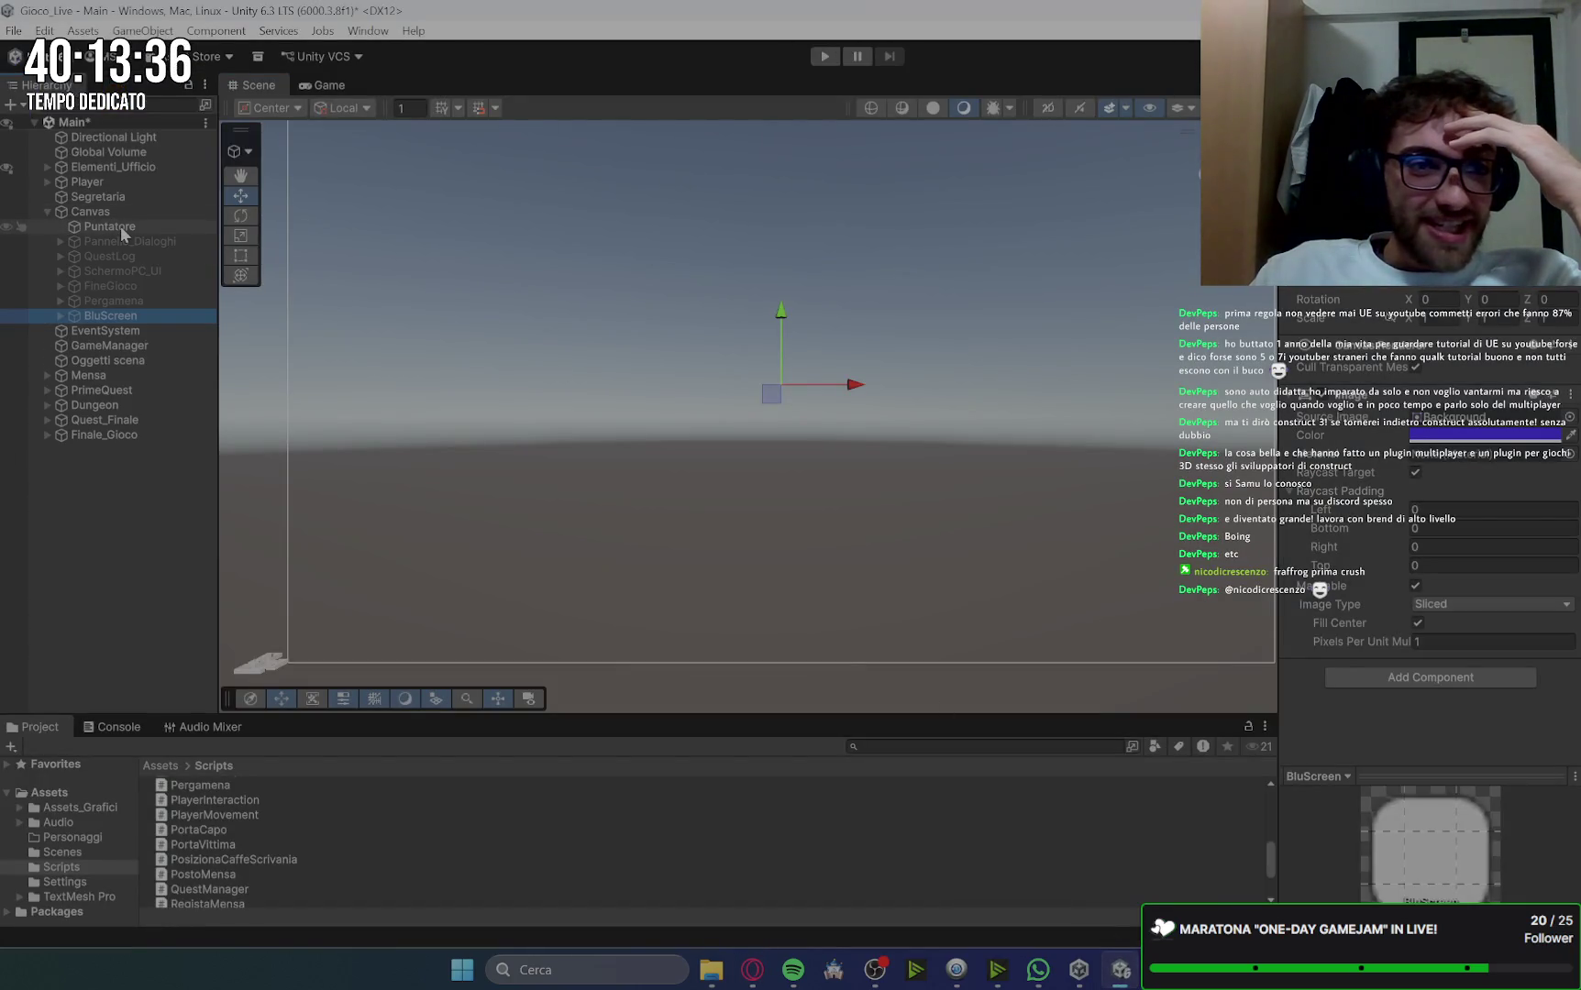
{"action": "left_click", "coordinate": [48, 212]}
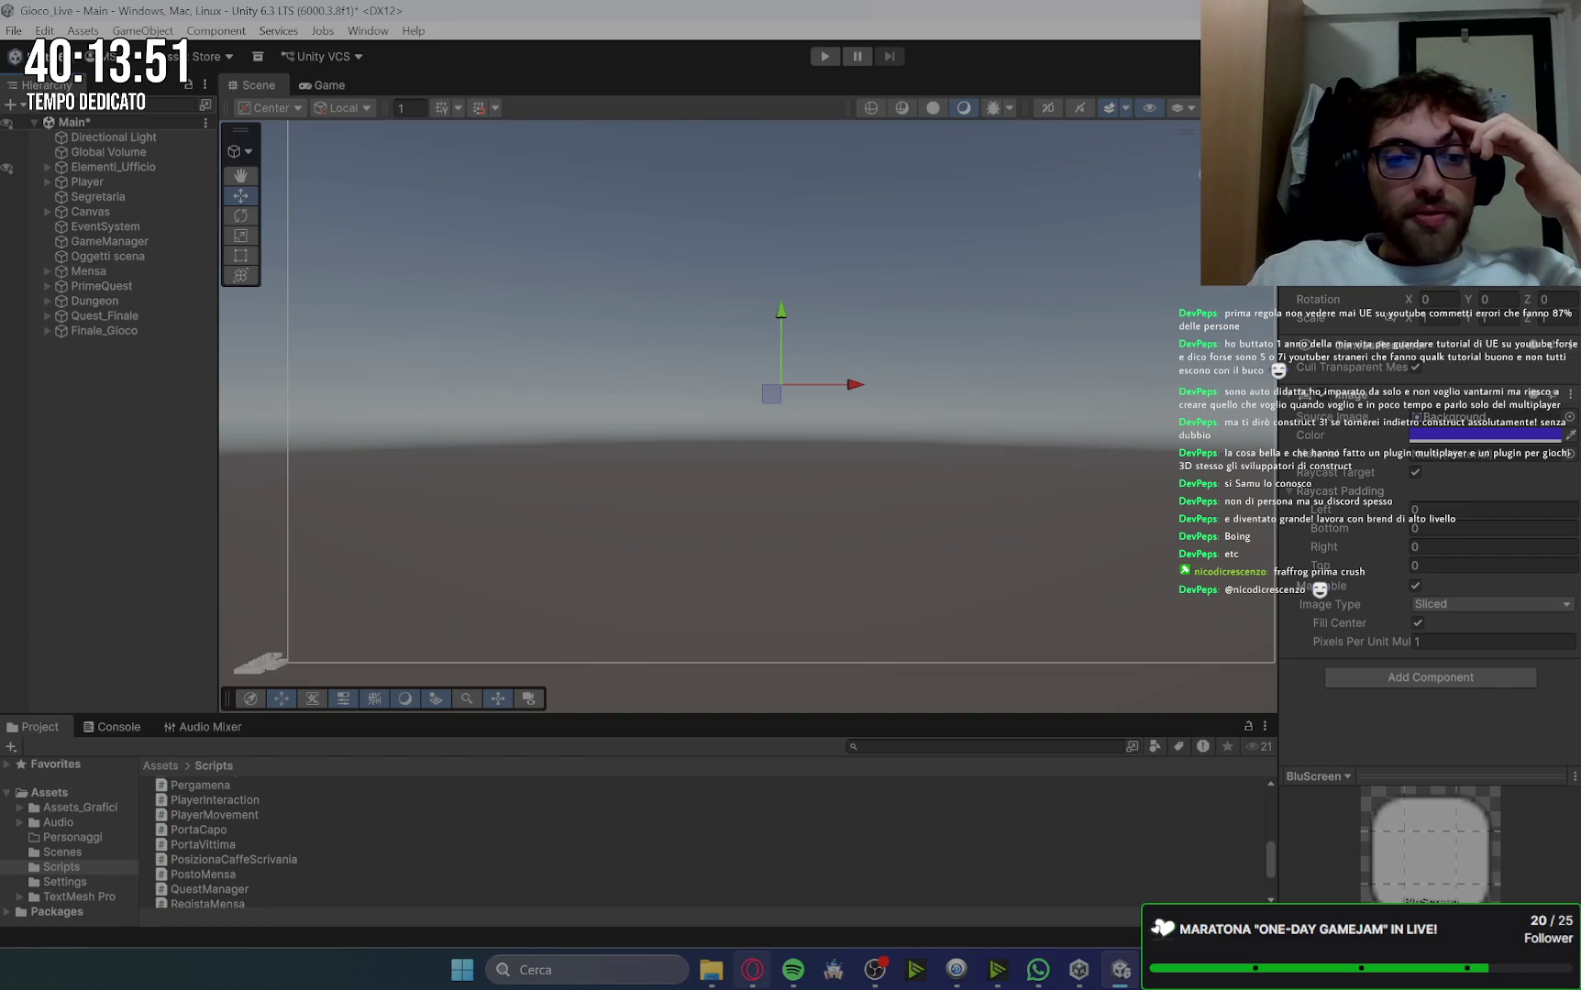
{"action": "mouse_move", "coordinate": [752, 969]}
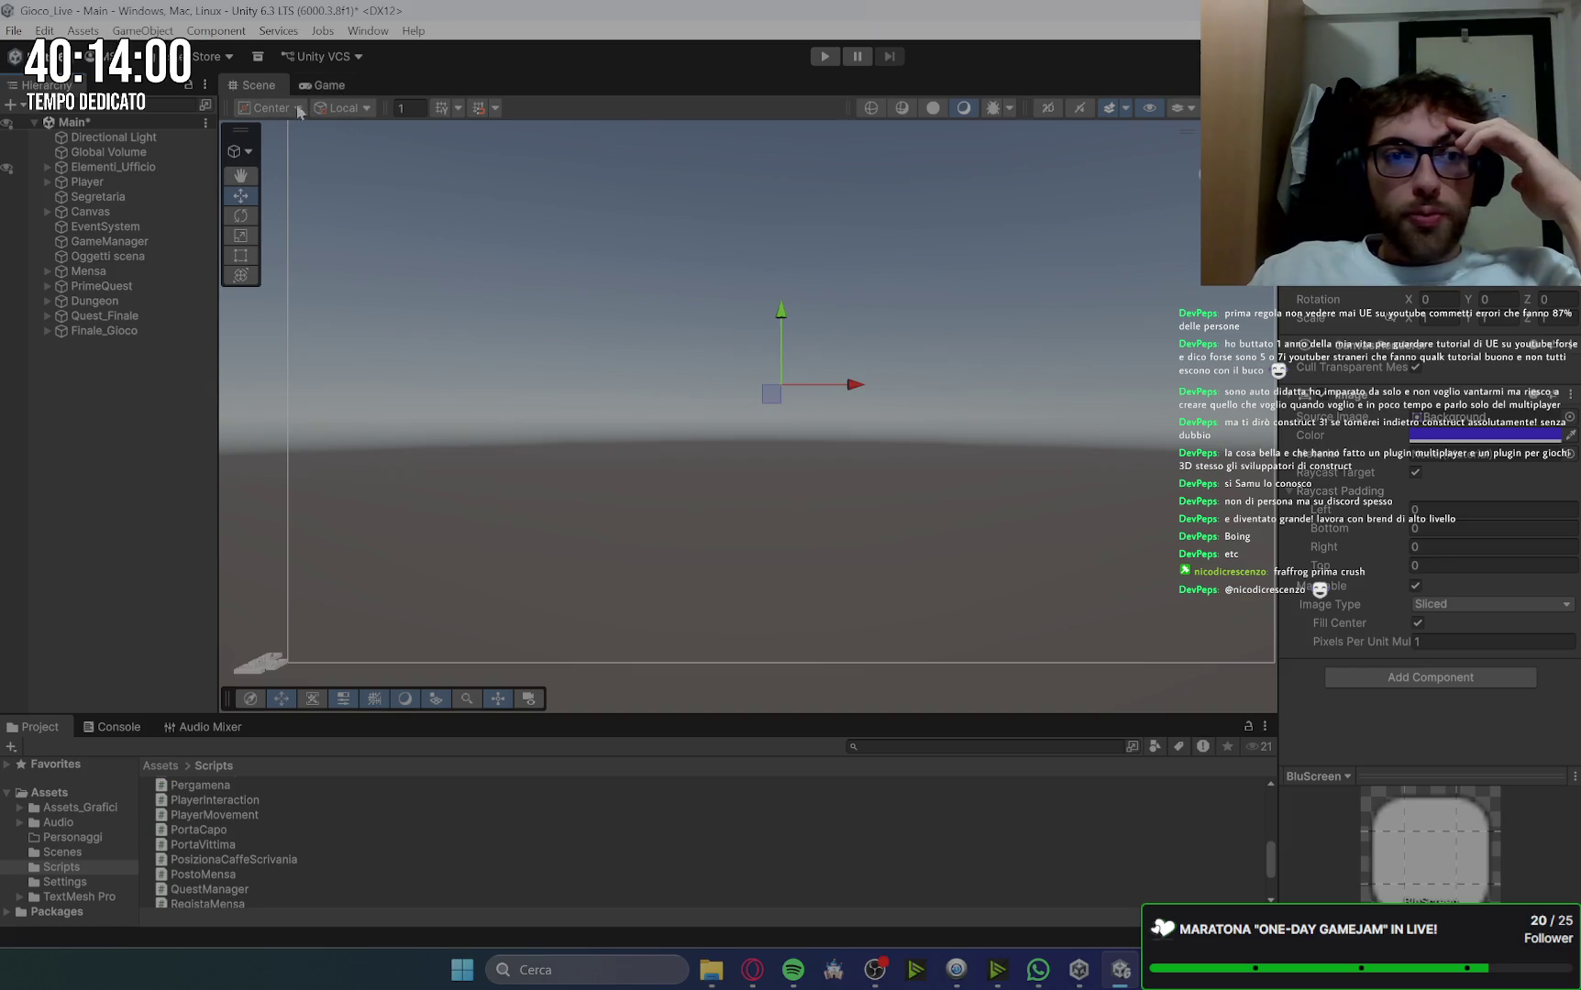
{"action": "left_click", "coordinate": [47, 287]}
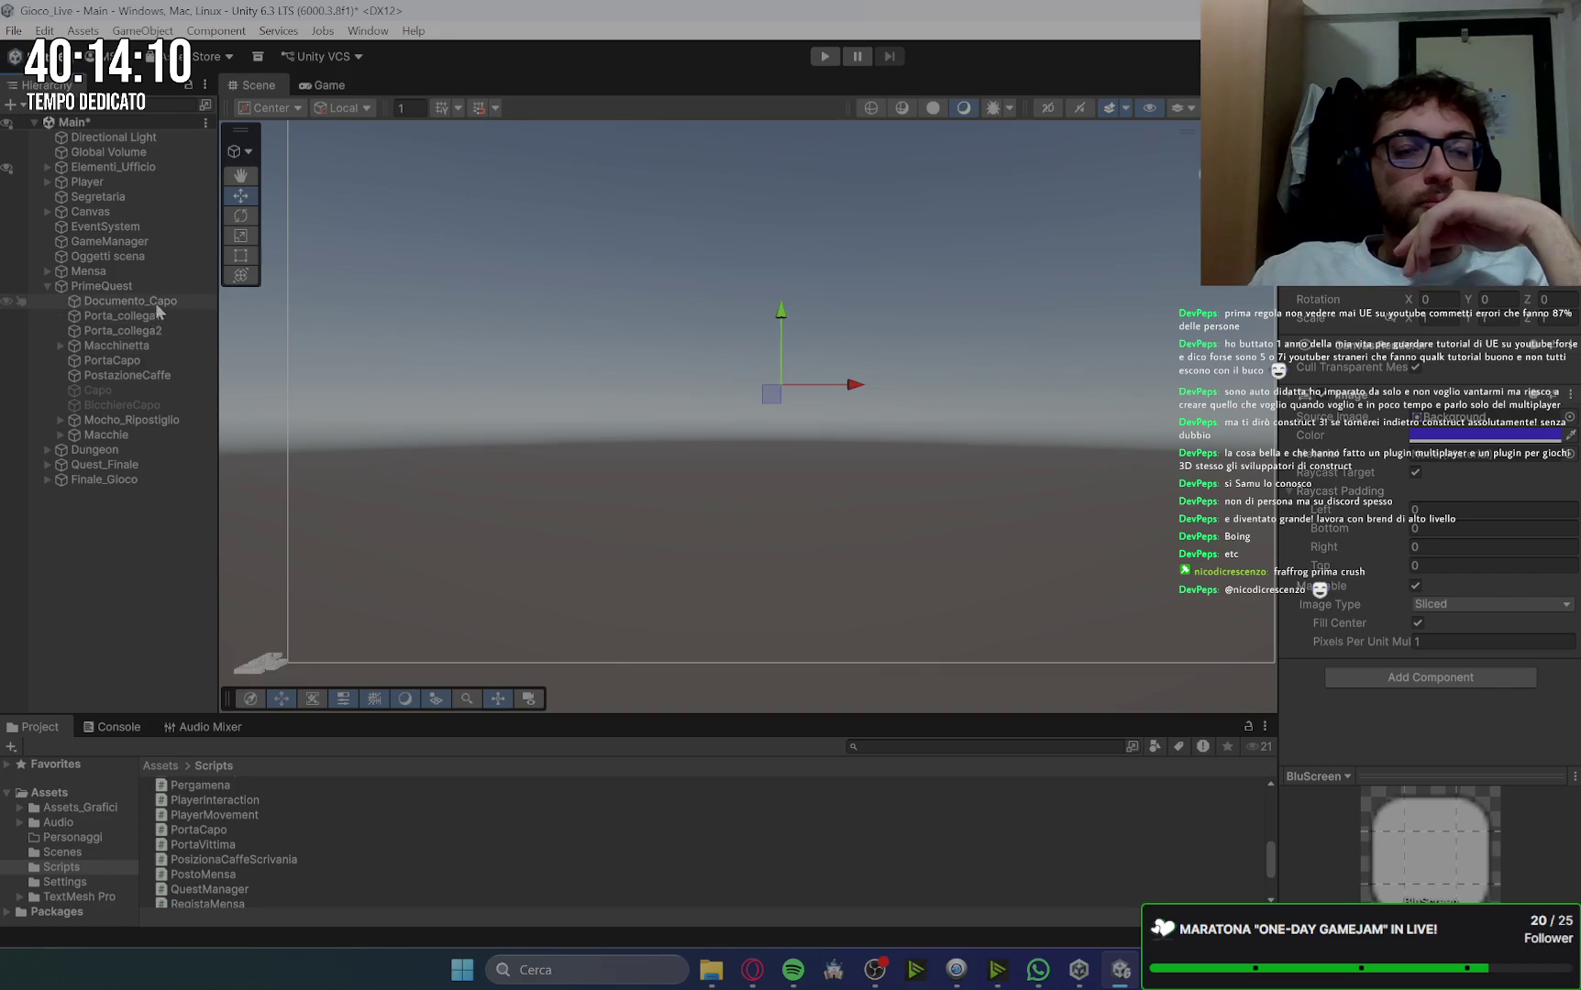
Step: Select the storeroom mop Mocho_Ripostiglio and frame it in the Scene view
{"action": "double_click", "coordinate": [148, 420]}
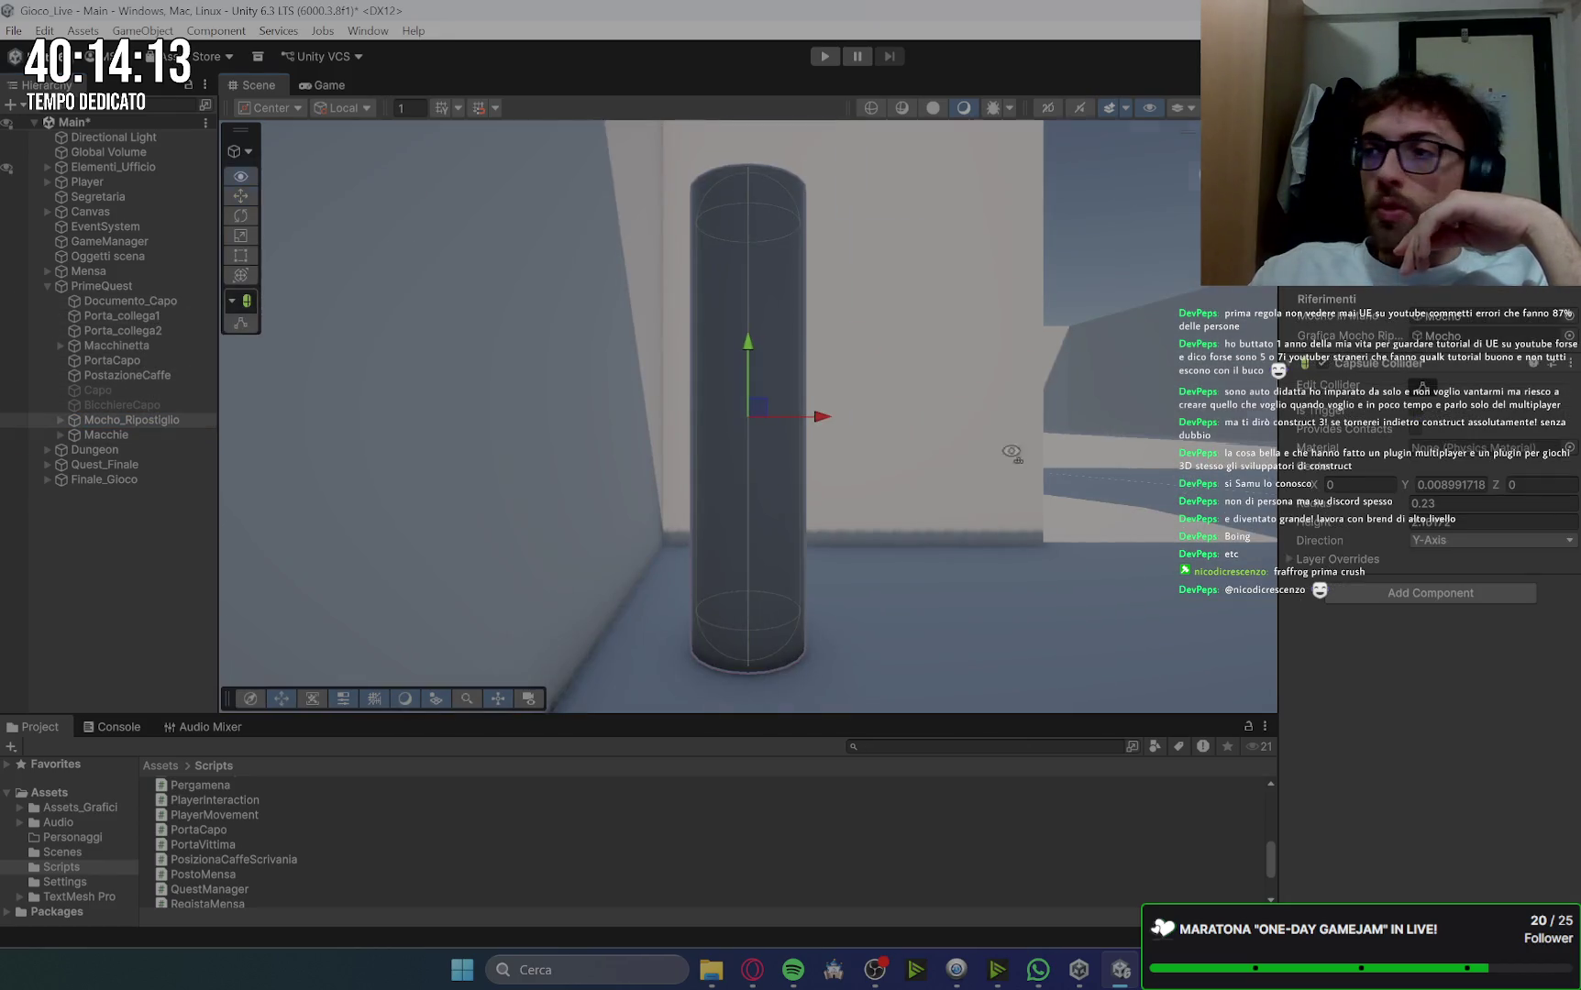
{"action": "mouse_move", "coordinate": [1011, 452]}
{"action": "left_mouse_down"}
{"action": "mouse_move", "coordinate": [469, 610]}
{"action": "mouse_move", "coordinate": [907, 495]}
{"action": "mouse_move", "coordinate": [933, 515]}
{"action": "left_mouse_up"}
{"action": "key", "text": "f"}
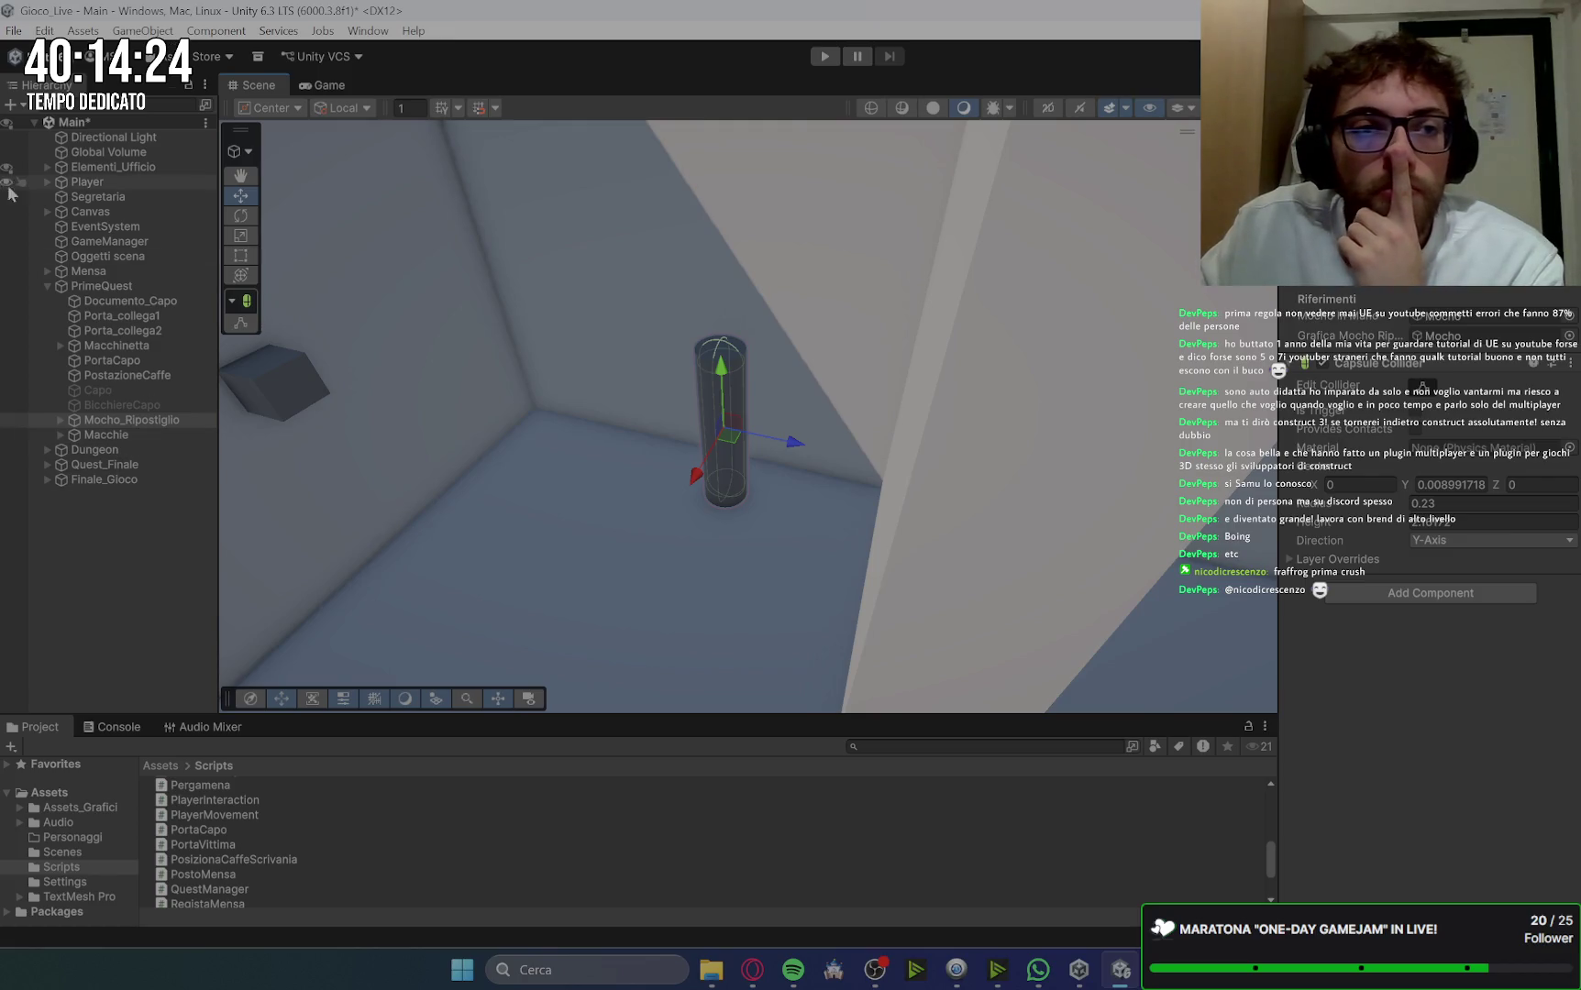
Step: Check GameManager's components, then open MochoInterattivo from the enlarged Scripts list in the code editor
{"action": "left_click", "coordinate": [103, 242]}
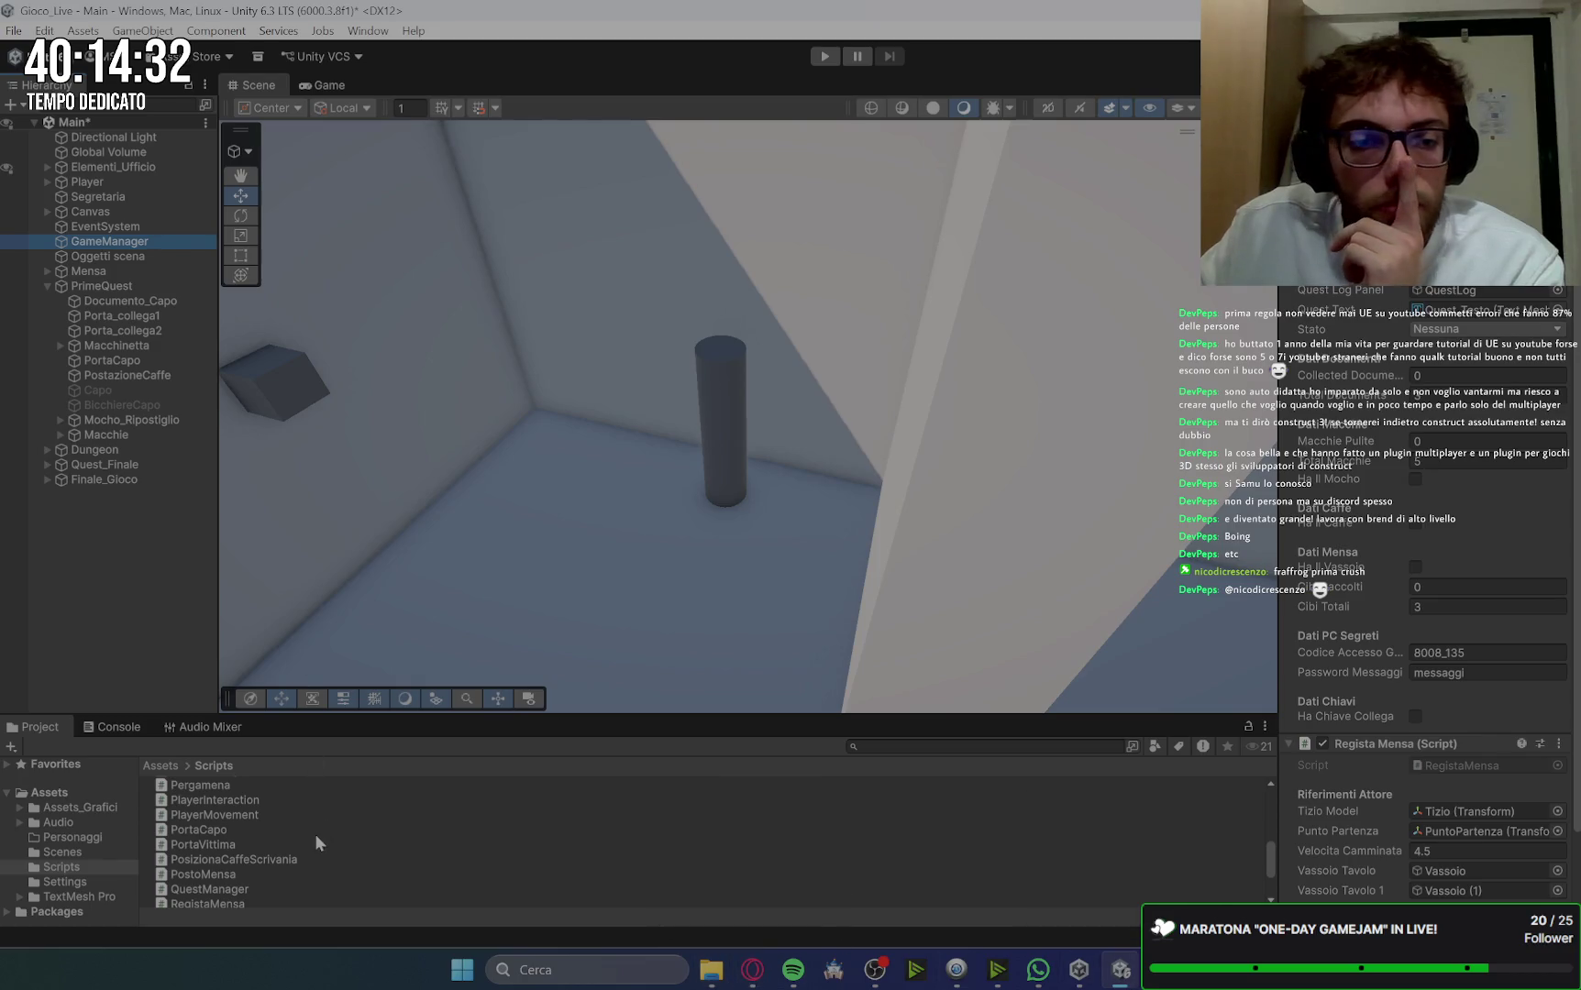
{"action": "mouse_move", "coordinate": [569, 714]}
{"action": "left_mouse_down"}
{"action": "mouse_move", "coordinate": [541, 633]}
{"action": "mouse_move", "coordinate": [555, 550]}
{"action": "left_mouse_up"}
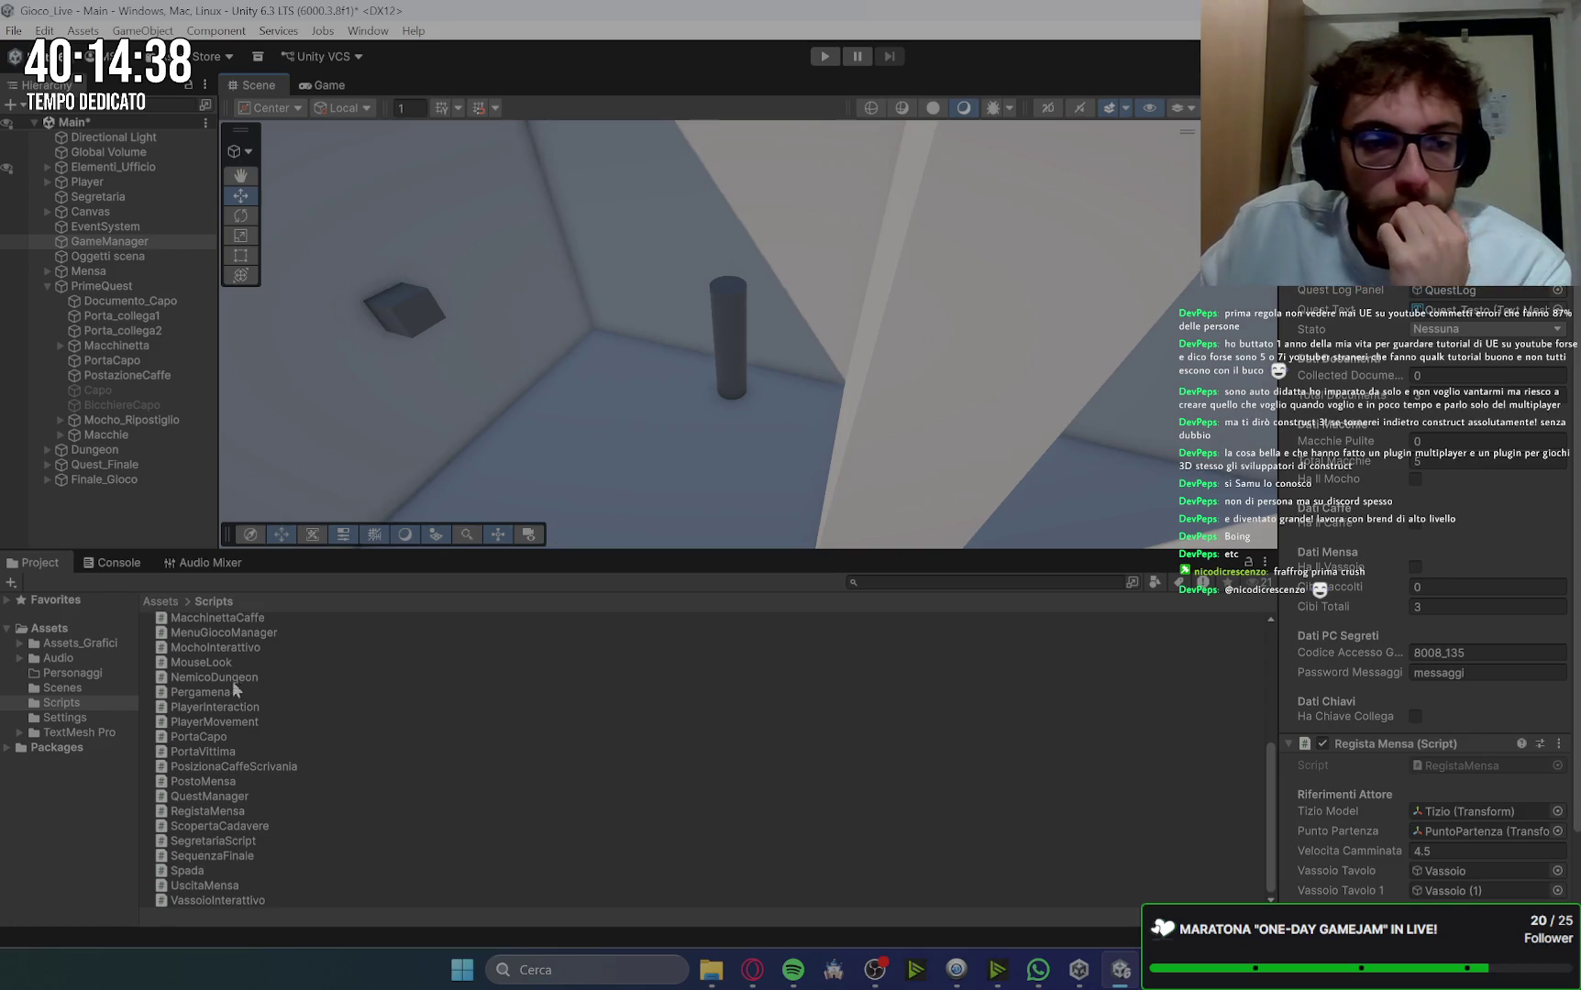
{"action": "left_click", "coordinate": [249, 647]}
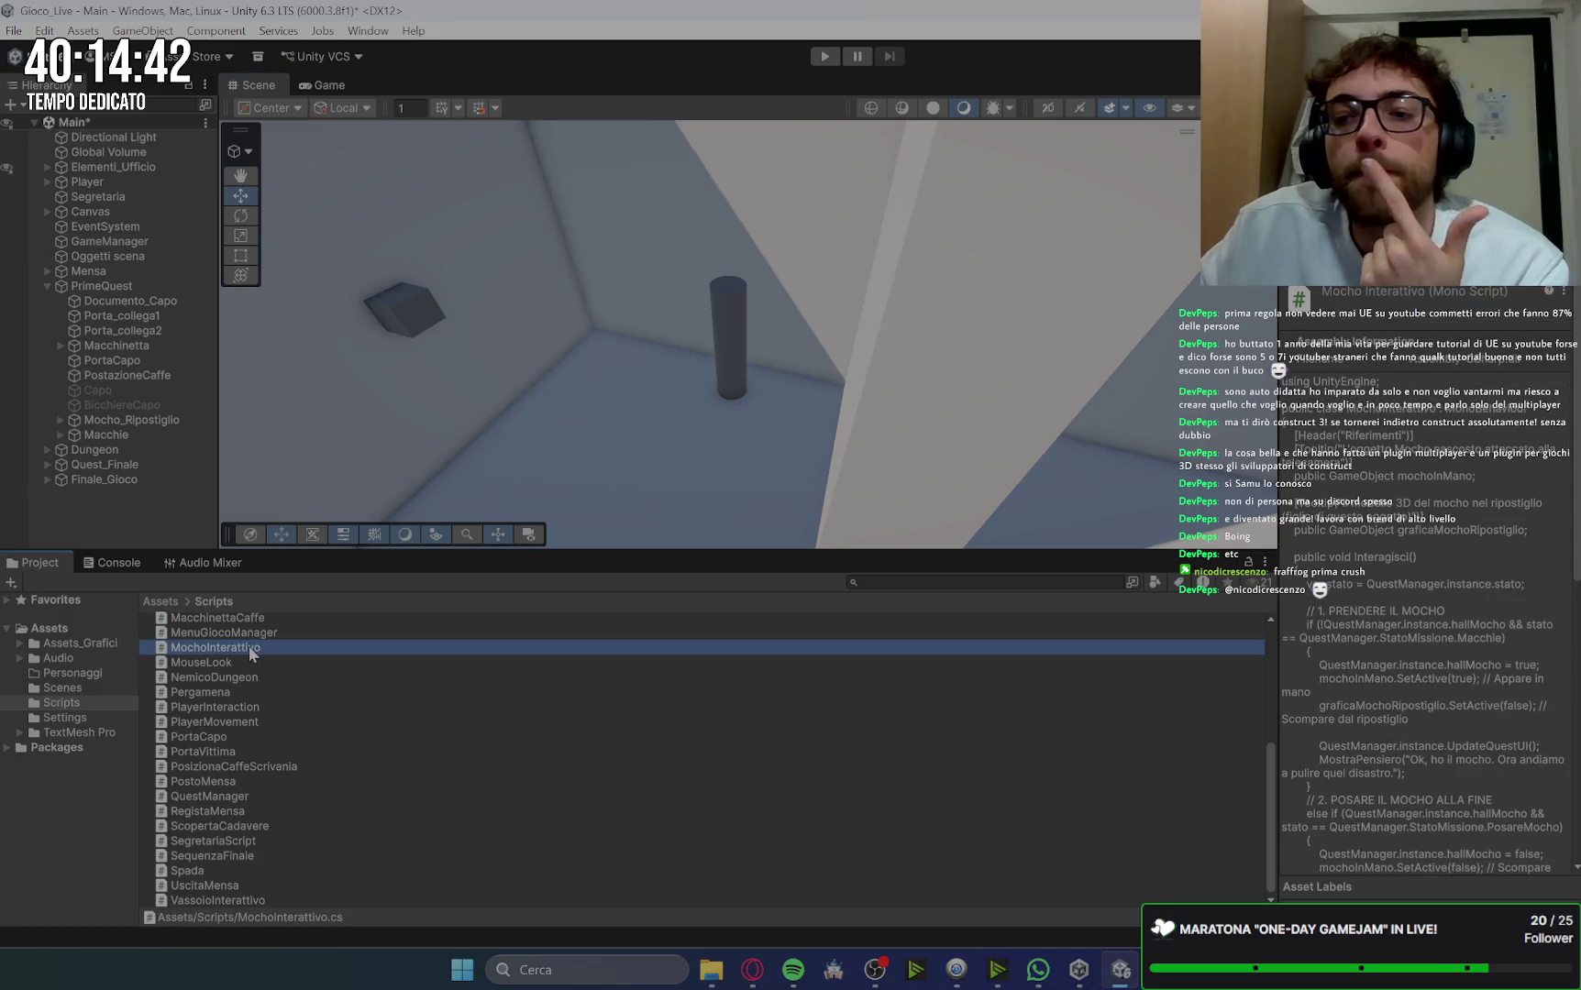
{"action": "double_click", "coordinate": [262, 648]}
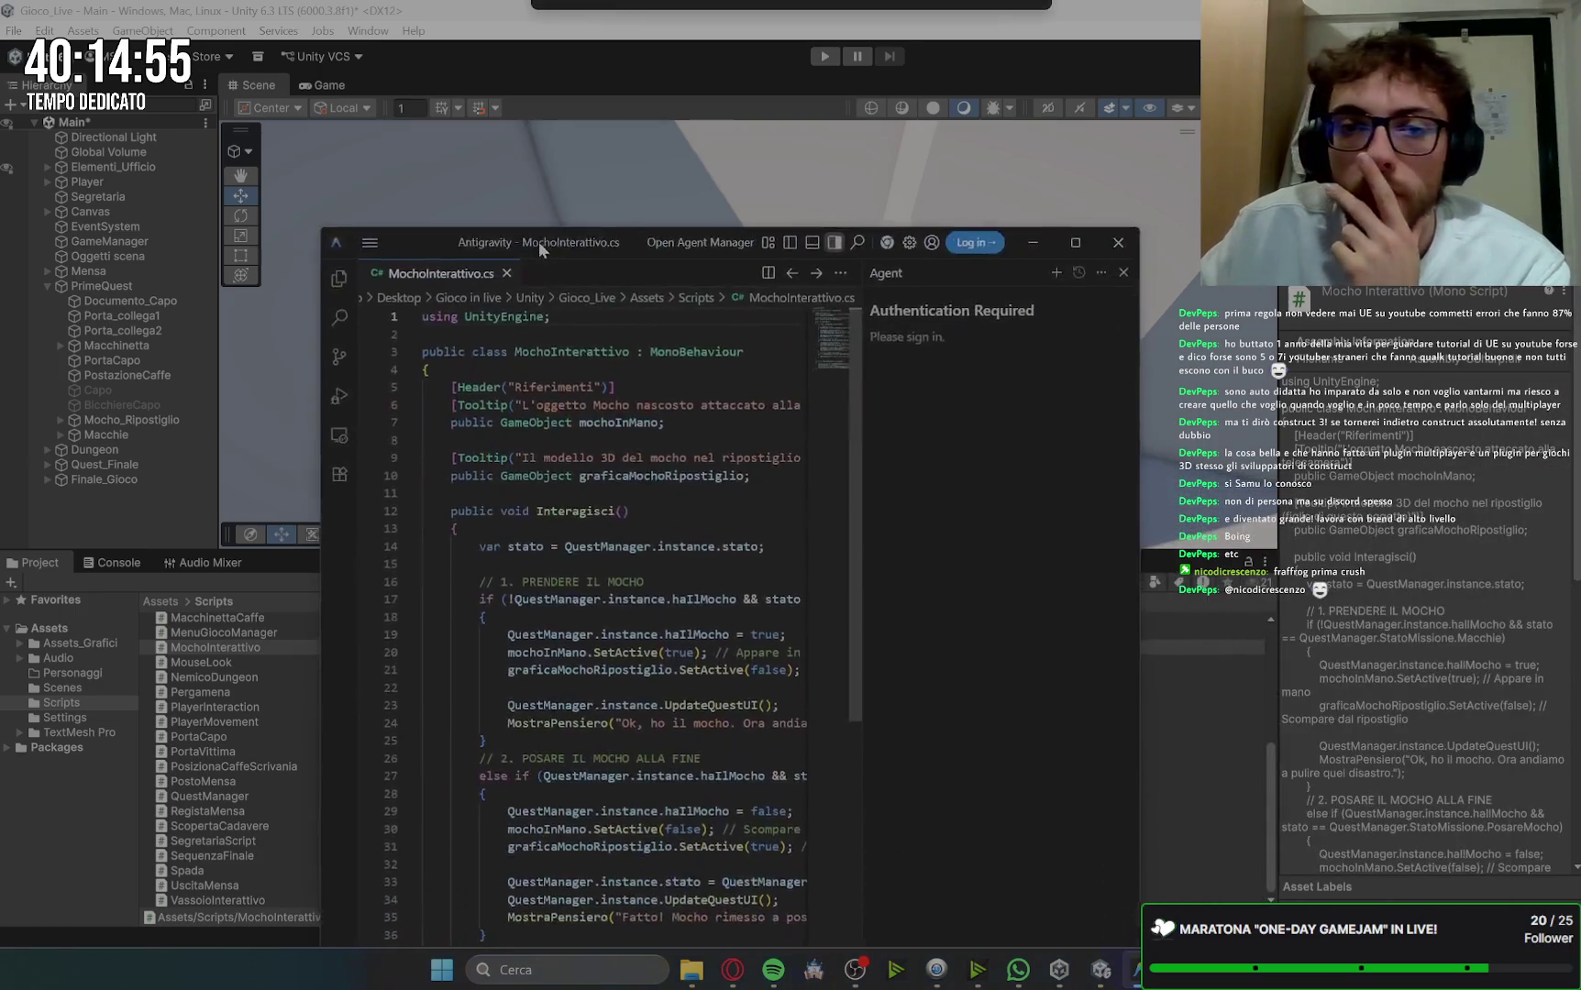
Step: Maximize Antigravity and open the project's Scripts folder in its file explorer
{"action": "left_click_drag", "start_coordinate": [636, 226], "coordinate": [640, 9]}
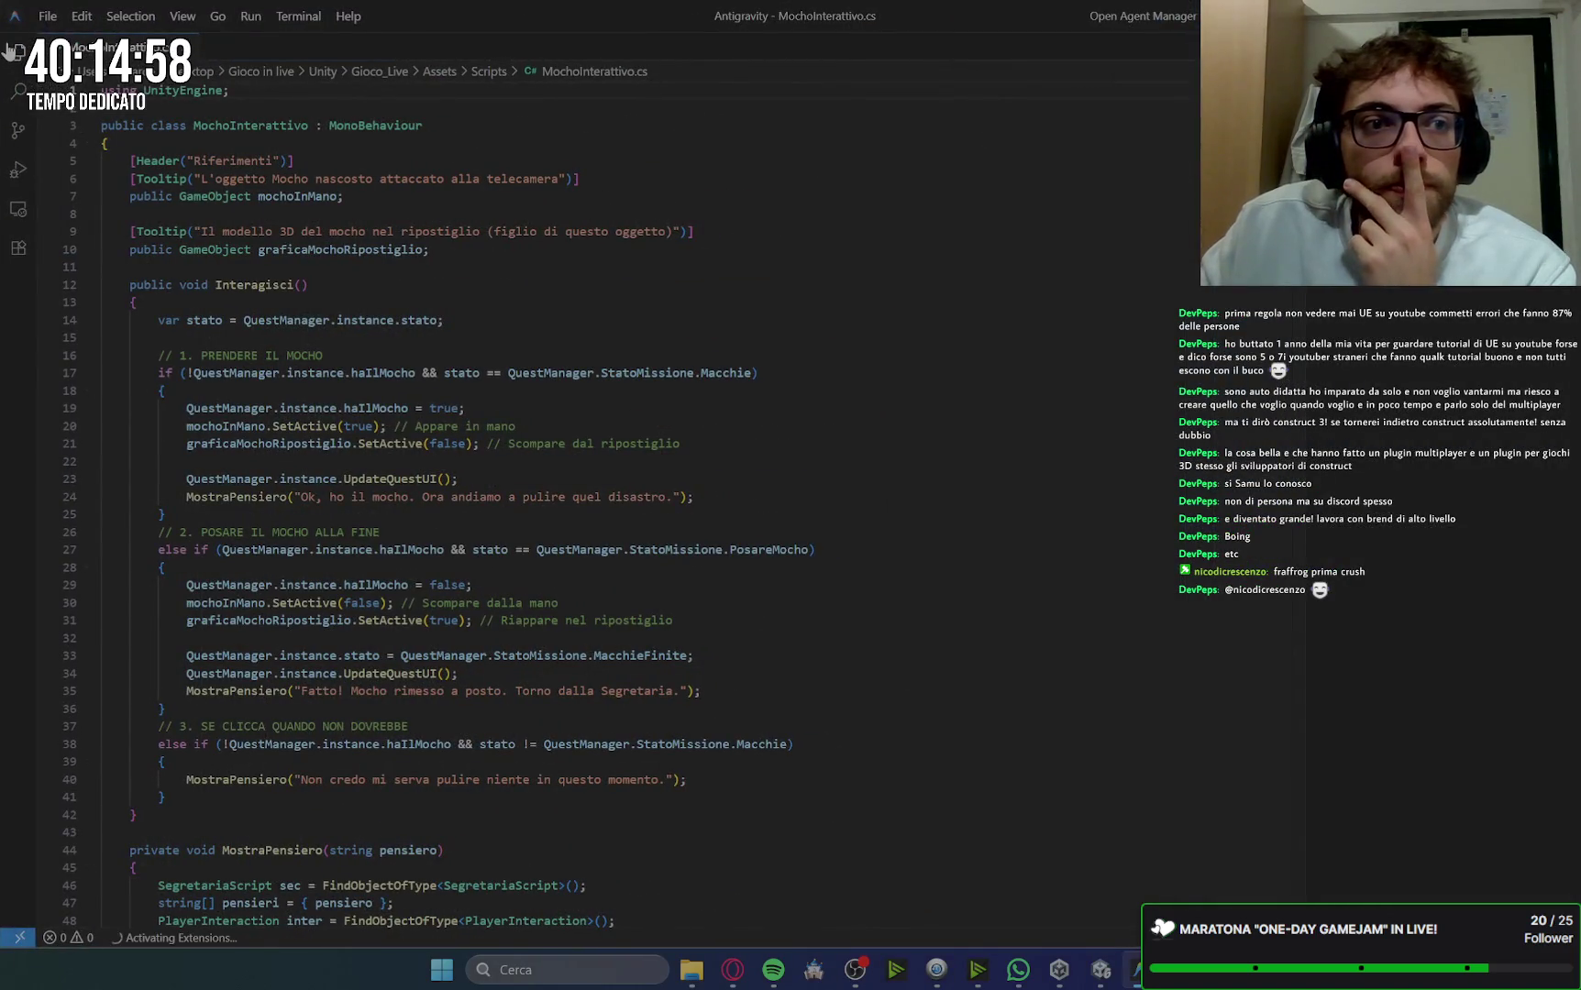
{"action": "left_click", "coordinate": [11, 50]}
{"action": "left_click", "coordinate": [151, 160]}
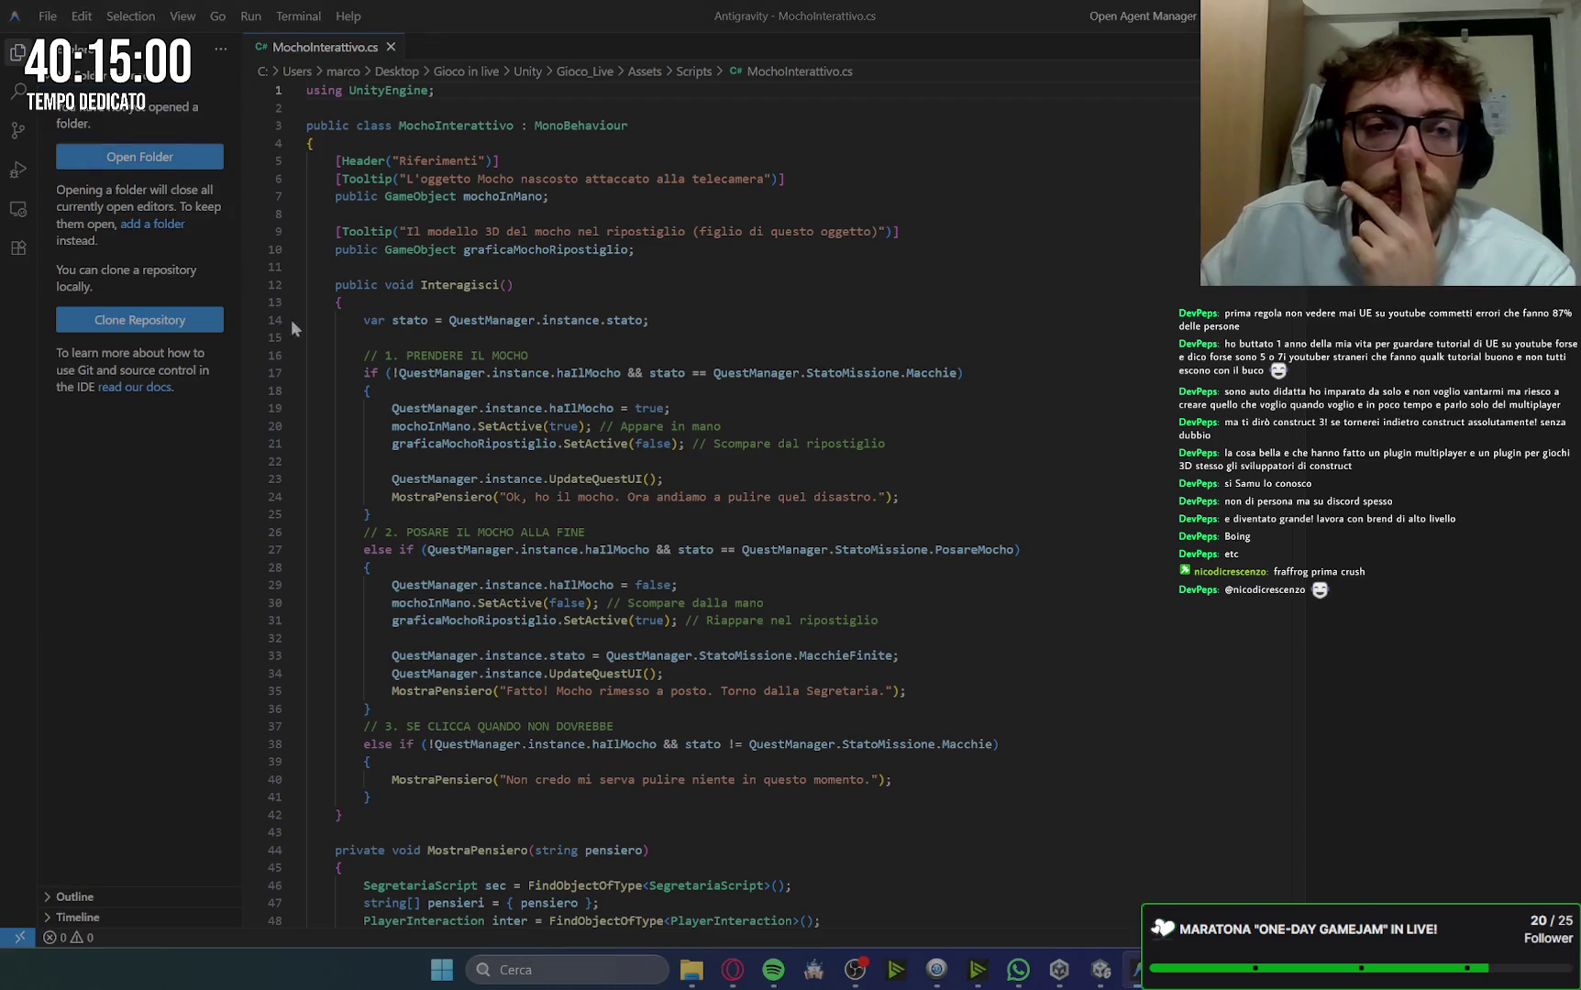
{"action": "left_click", "coordinate": [651, 470]}
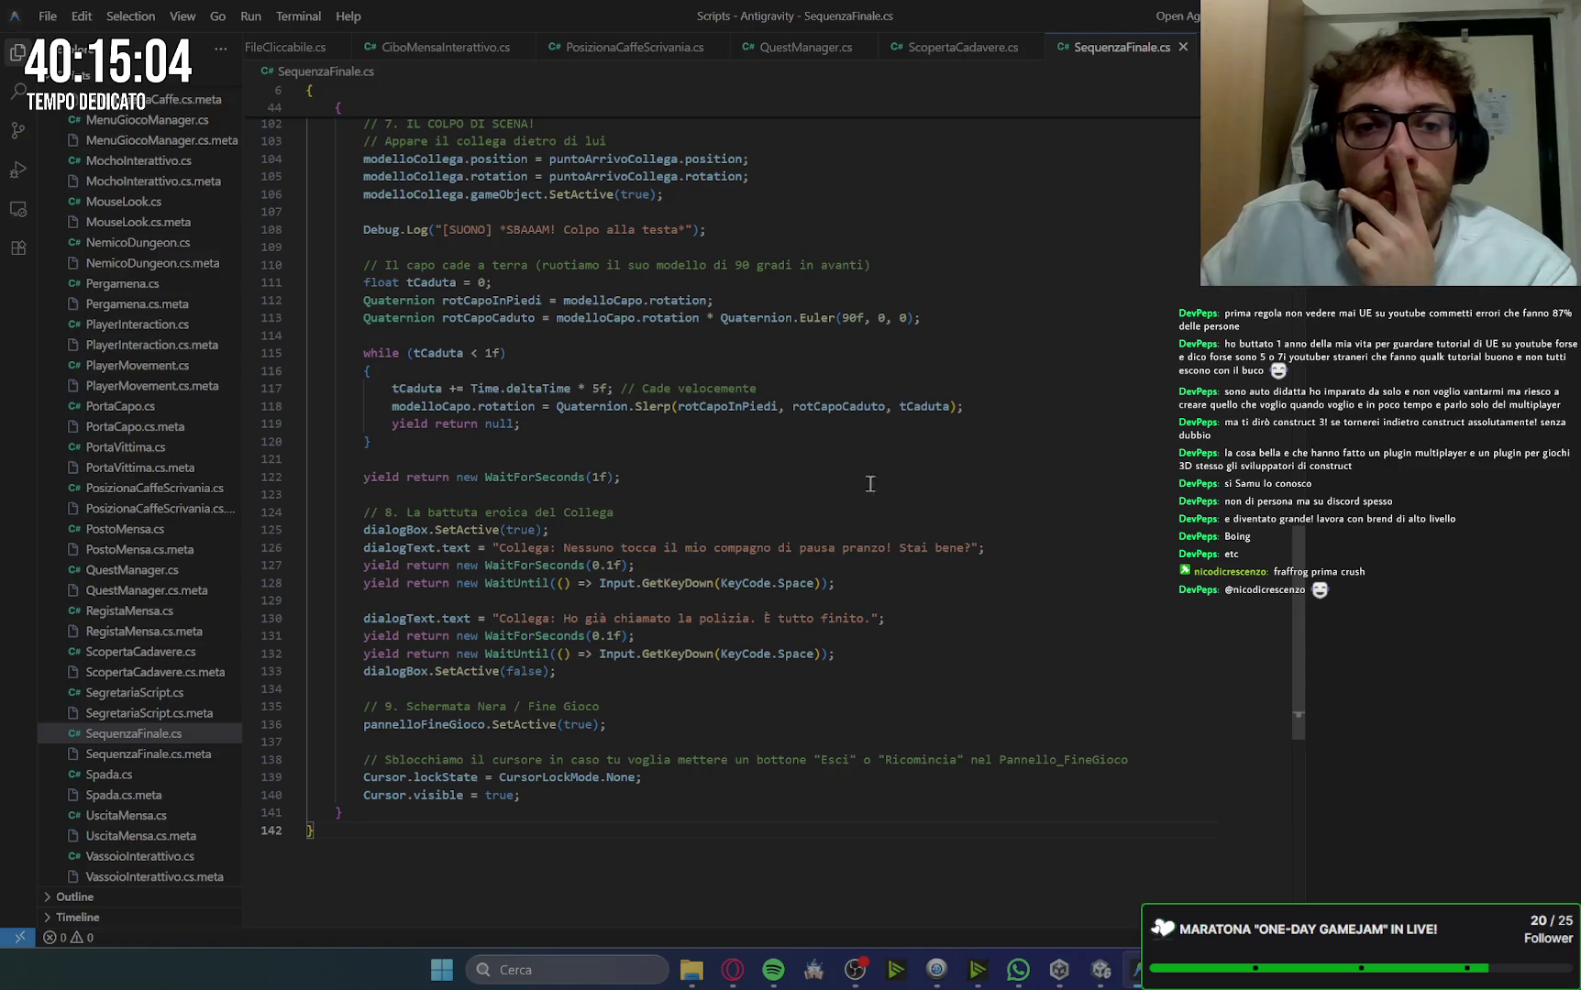
{"action": "scroll", "coordinate": [723, 478], "scroll_direction": "up", "scroll_amount": 20}
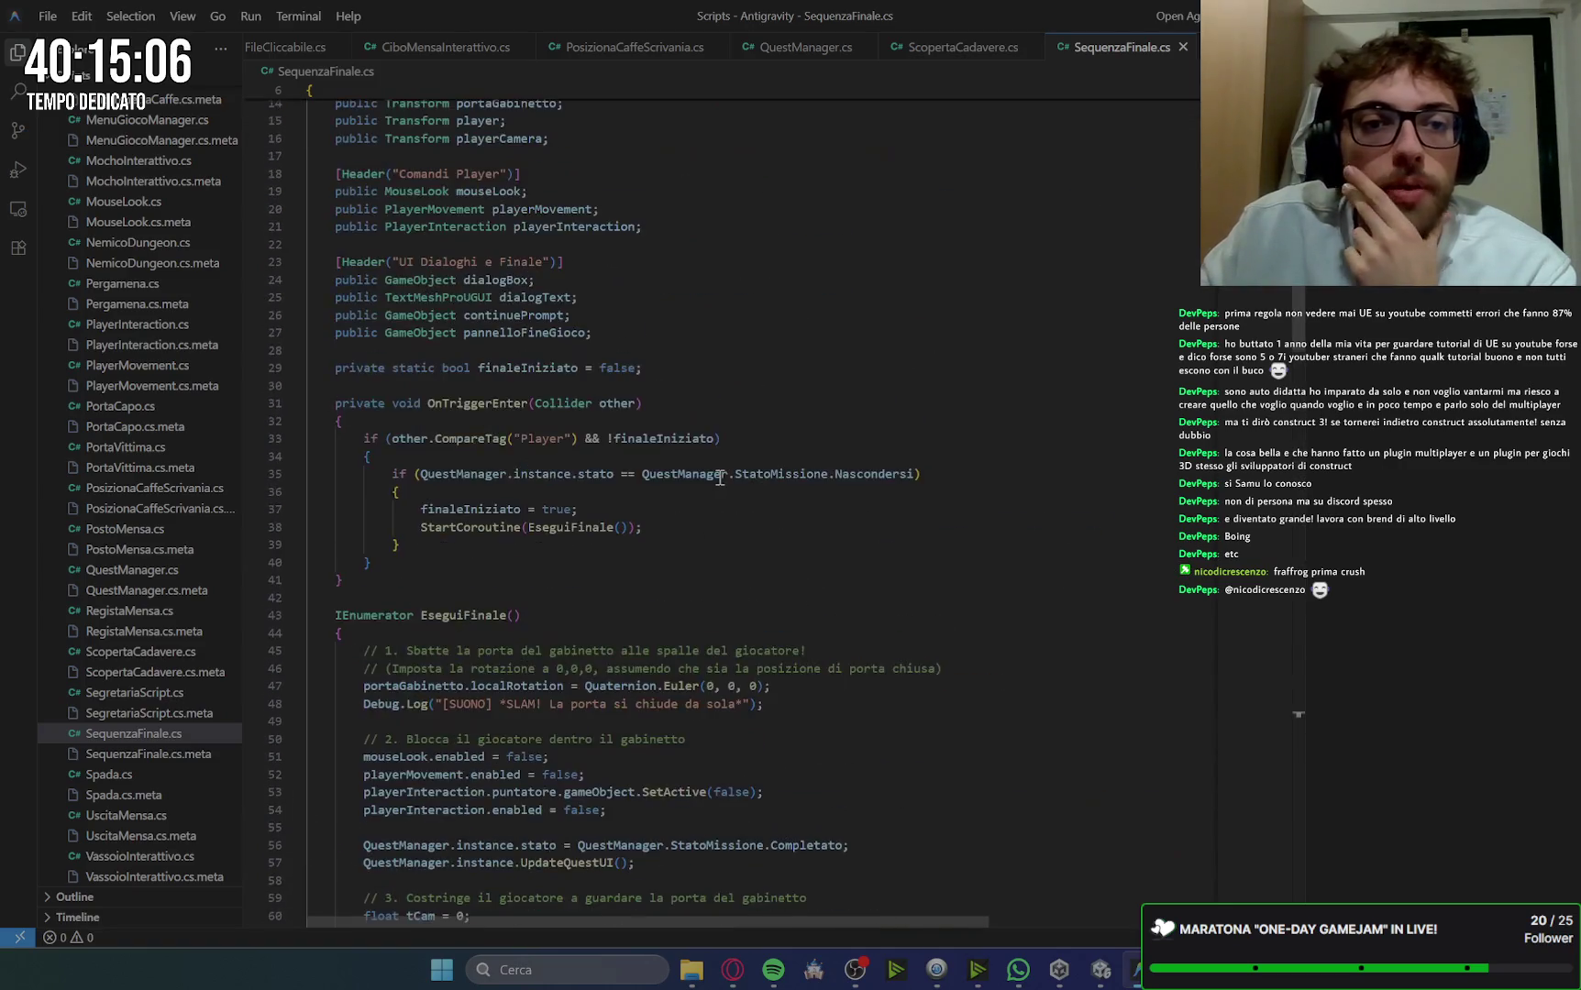
{"action": "scroll", "coordinate": [717, 478], "scroll_direction": "up", "scroll_amount": 1}
{"action": "scroll", "coordinate": [710, 437], "scroll_direction": "down", "scroll_amount": 5}
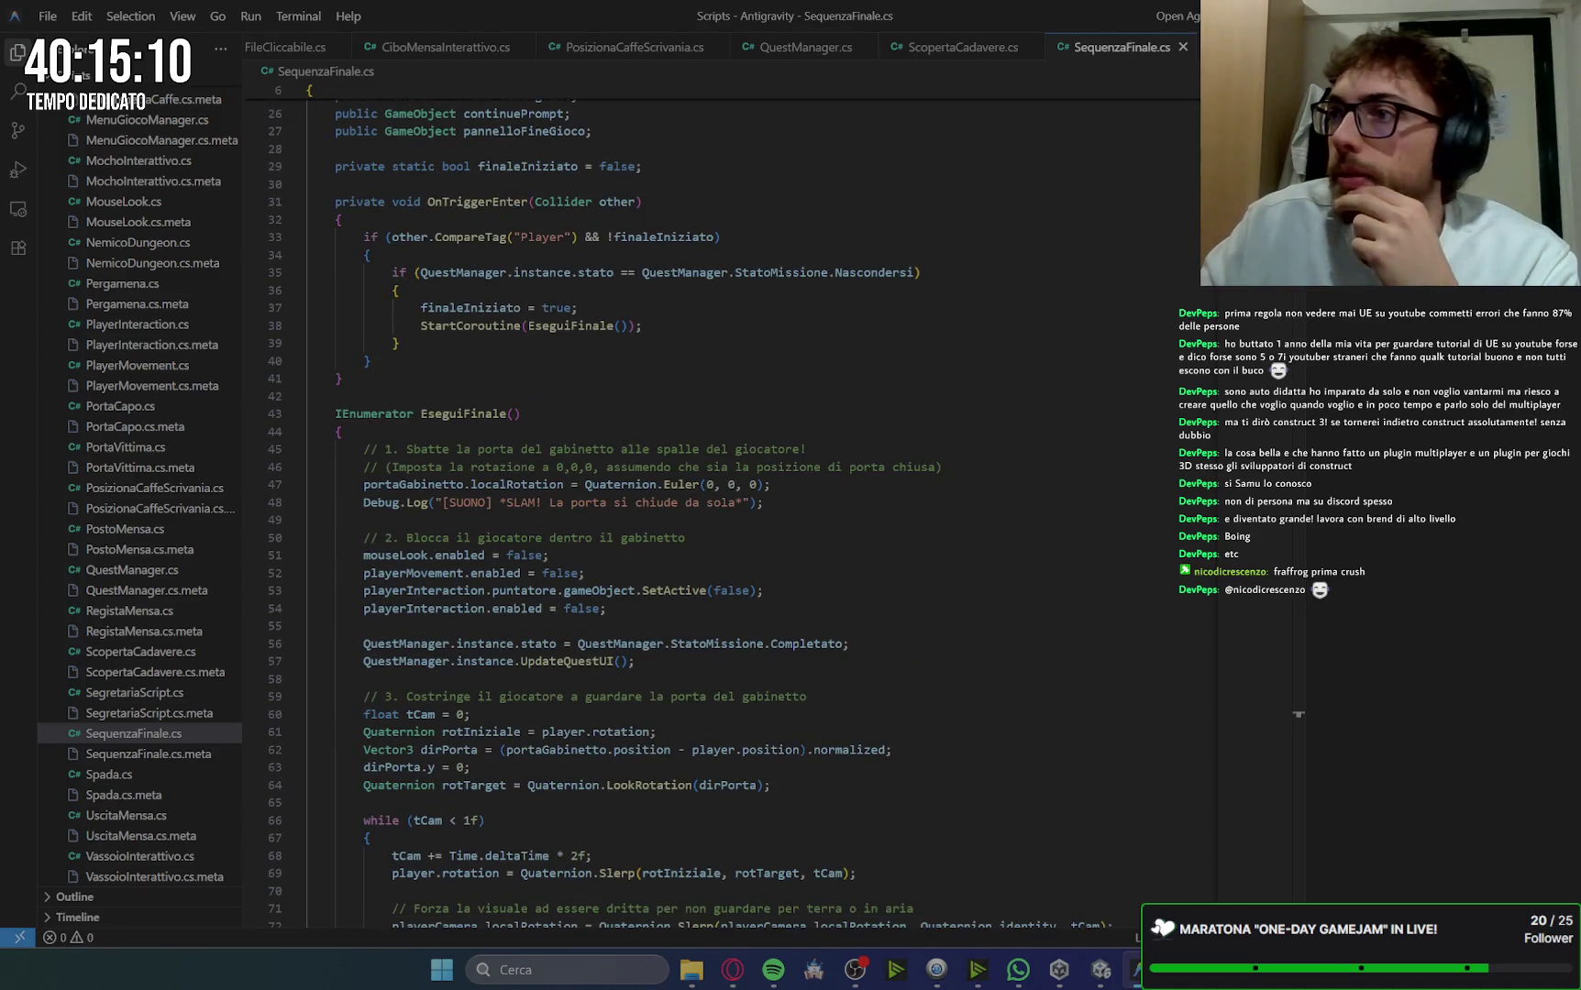
{"action": "scroll", "coordinate": [738, 442], "scroll_direction": "down", "scroll_amount": 2}
{"action": "scroll", "coordinate": [738, 442], "scroll_direction": "up", "scroll_amount": 3}
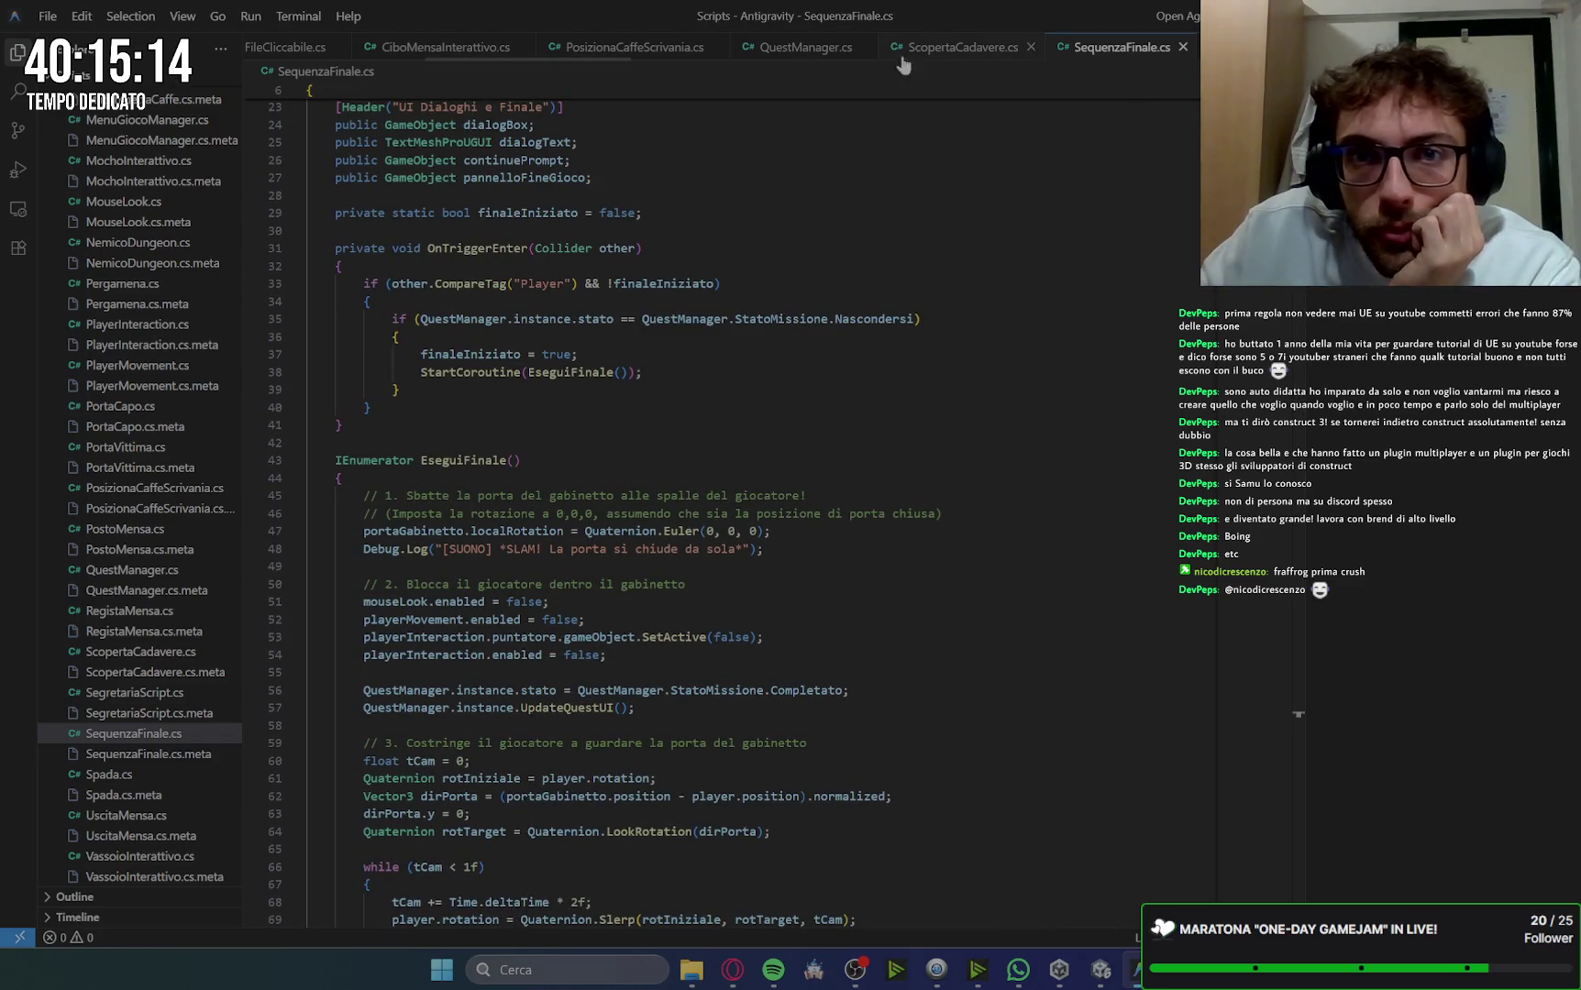
Step: Open MochoInterattivo.cs, review the mop pickup code on lines 20–21, and return to Gemini in Opera
{"action": "left_click", "coordinate": [147, 162]}
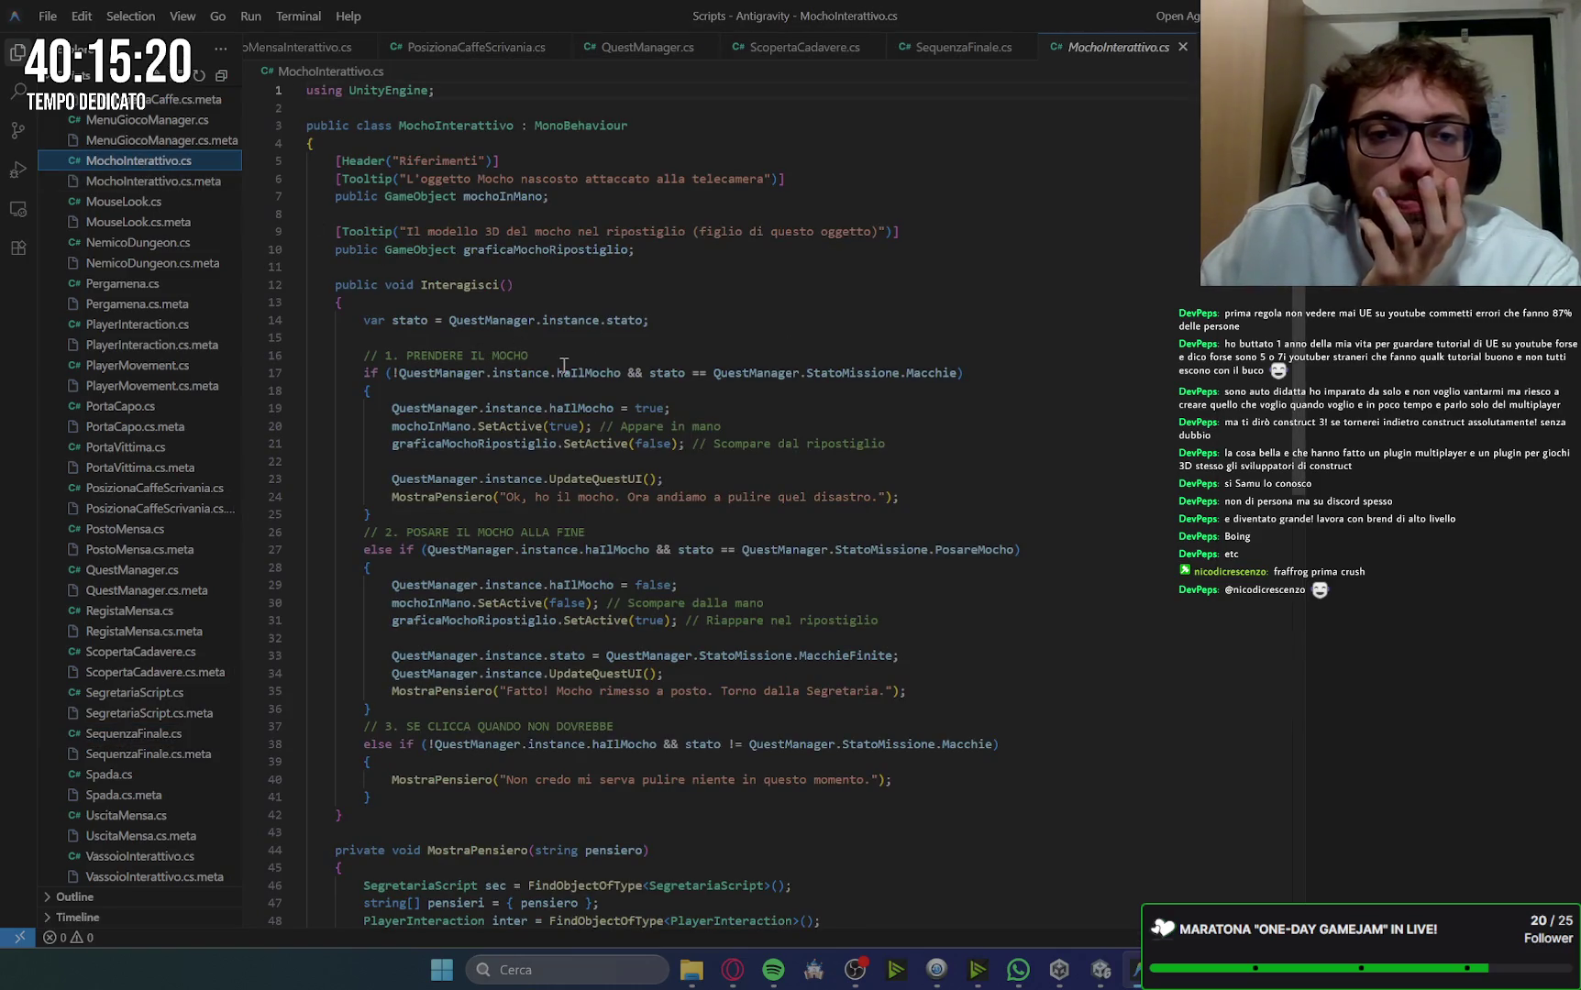
{"action": "mouse_move", "coordinate": [389, 429]}
{"action": "left_mouse_down"}
{"action": "mouse_move", "coordinate": [751, 431]}
{"action": "mouse_move", "coordinate": [691, 451]}
{"action": "mouse_move", "coordinate": [921, 452]}
{"action": "left_mouse_up"}
{"action": "left_click", "coordinate": [924, 477]}
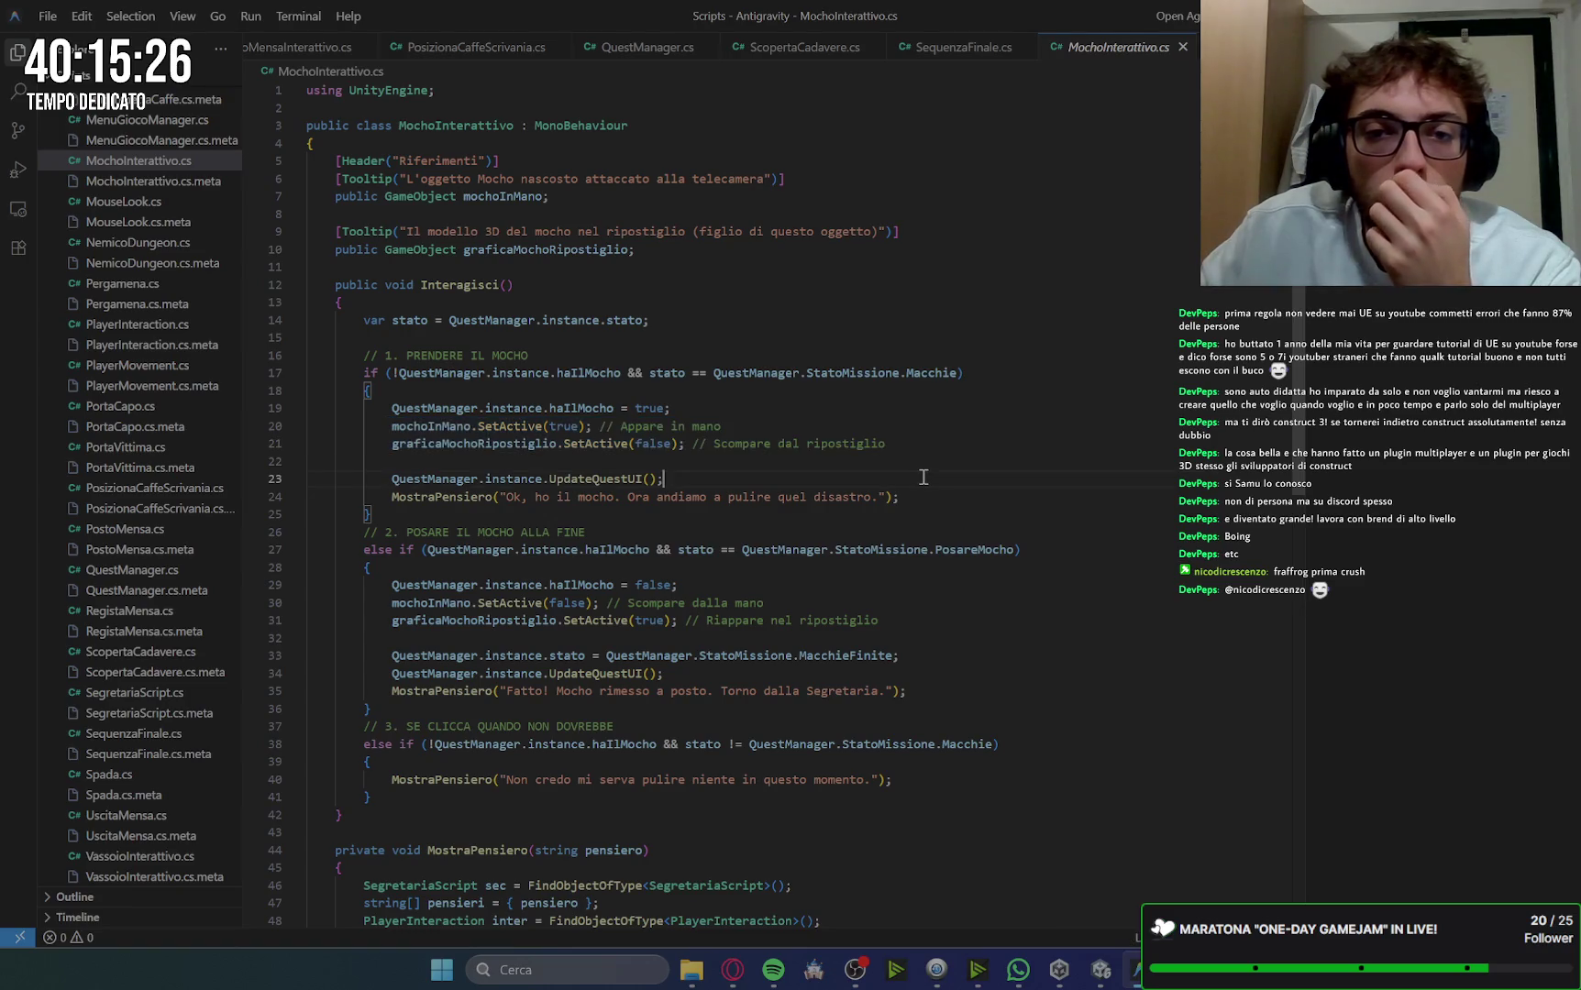
{"action": "left_click", "coordinate": [734, 977]}
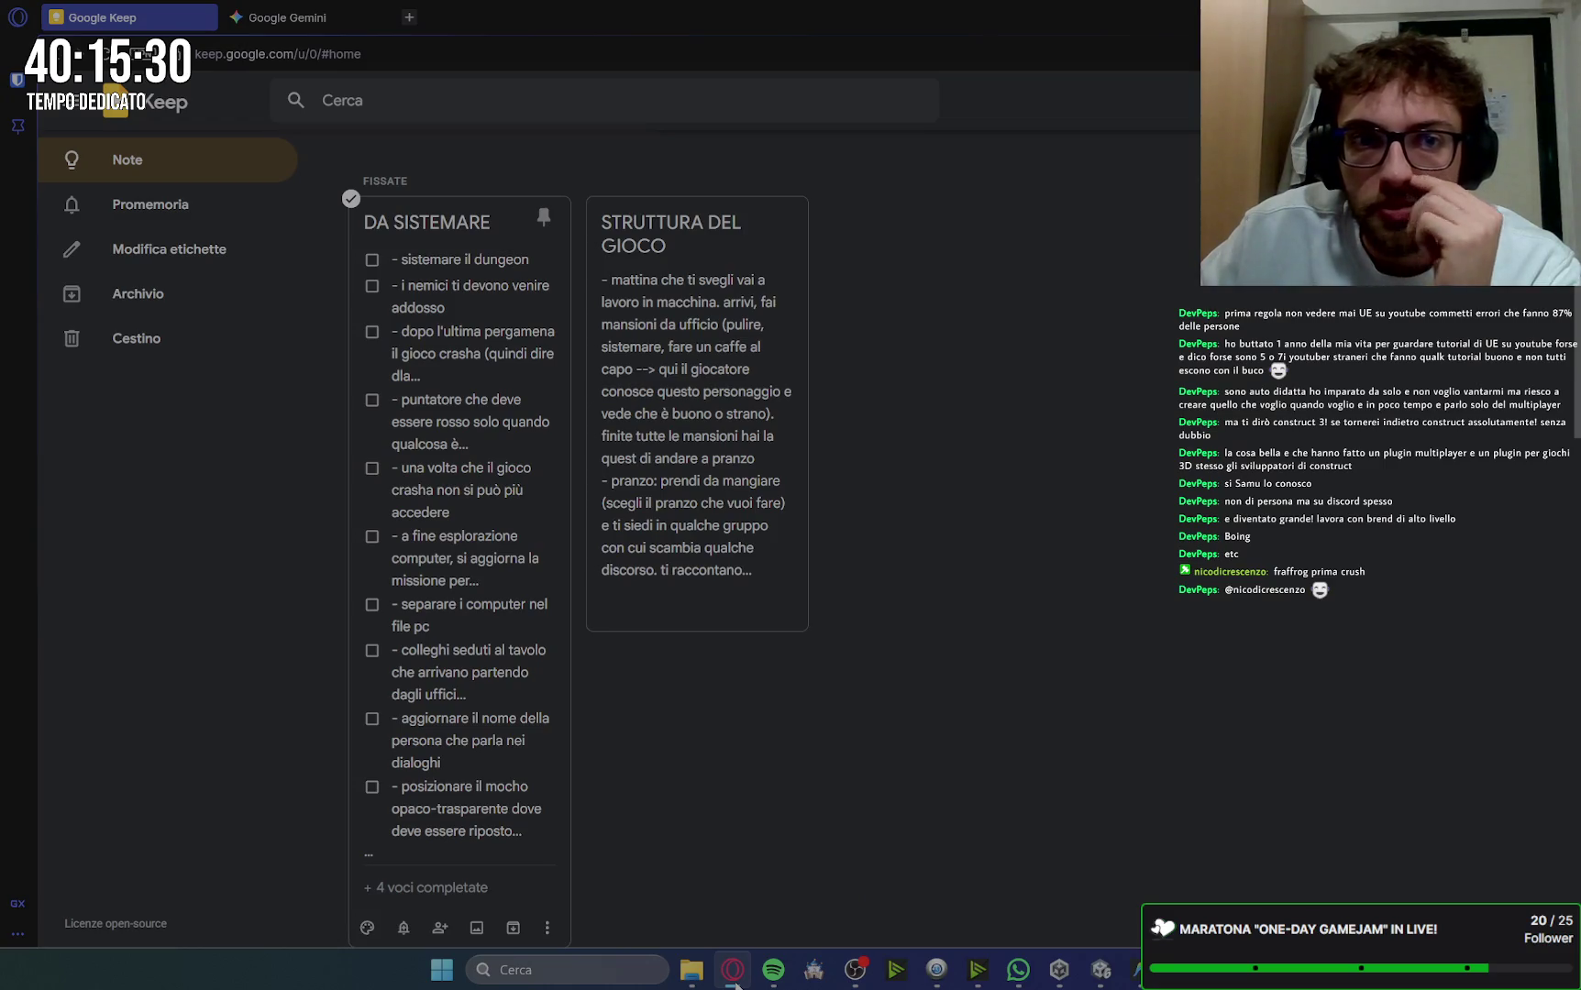
{"action": "left_click", "coordinate": [280, 16]}
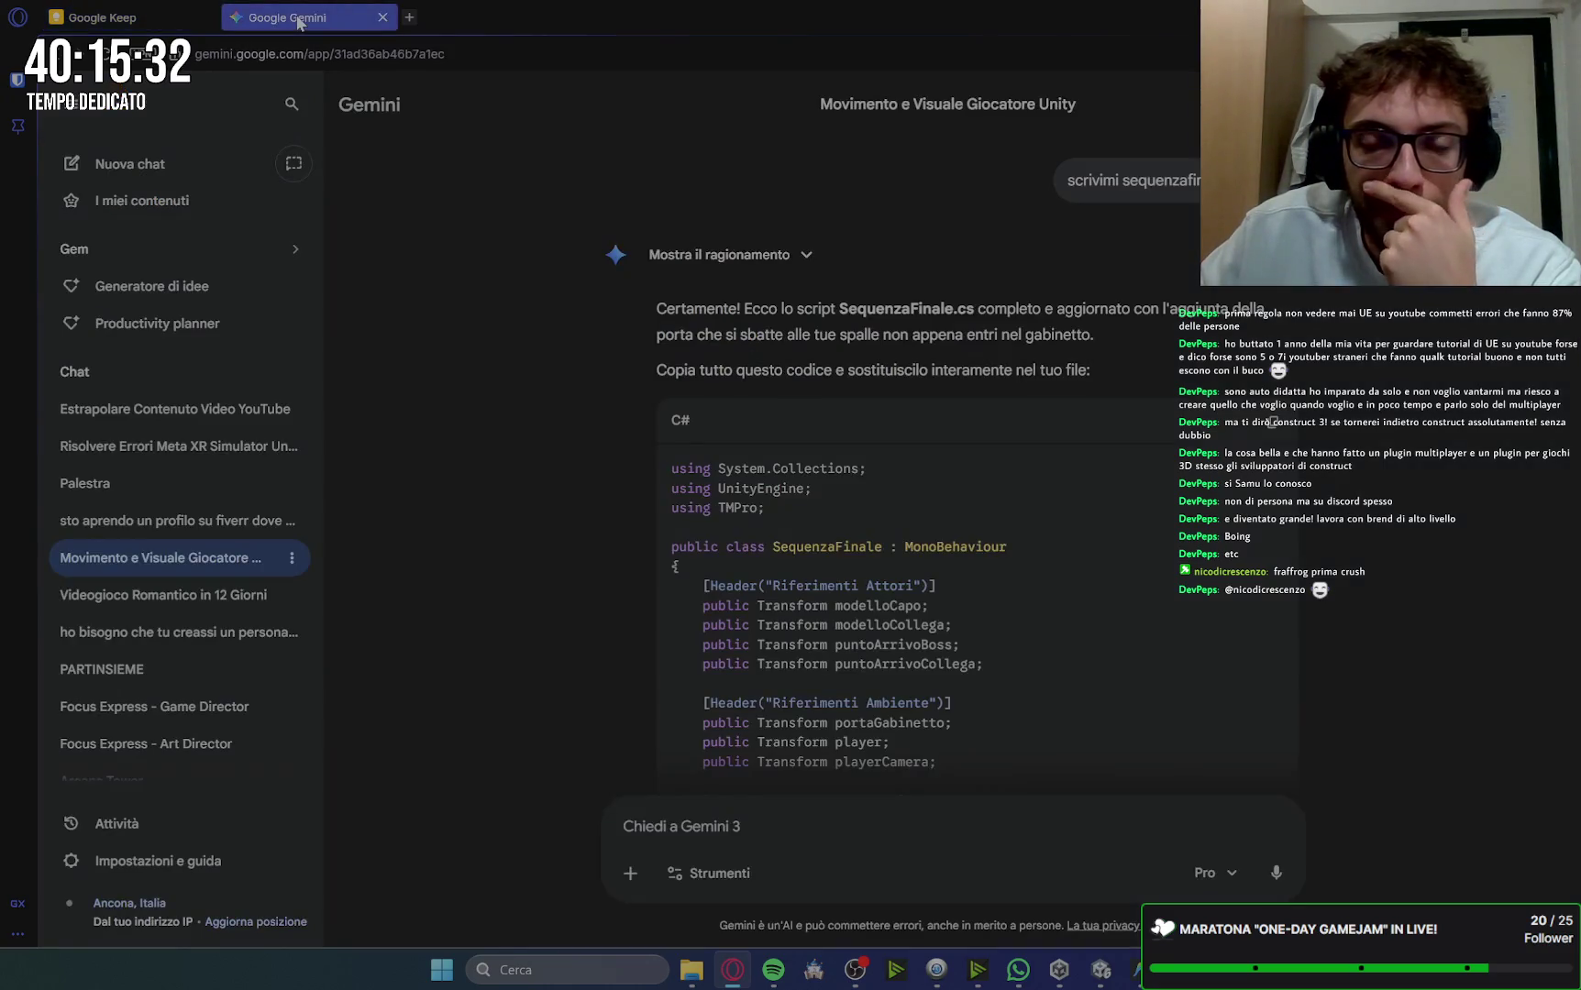
Step: Delete SetActive(false); from line 21 of MochoInterattivo.cs, then return to Gemini's prompt box
{"action": "mouse_move", "coordinate": [1133, 970]}
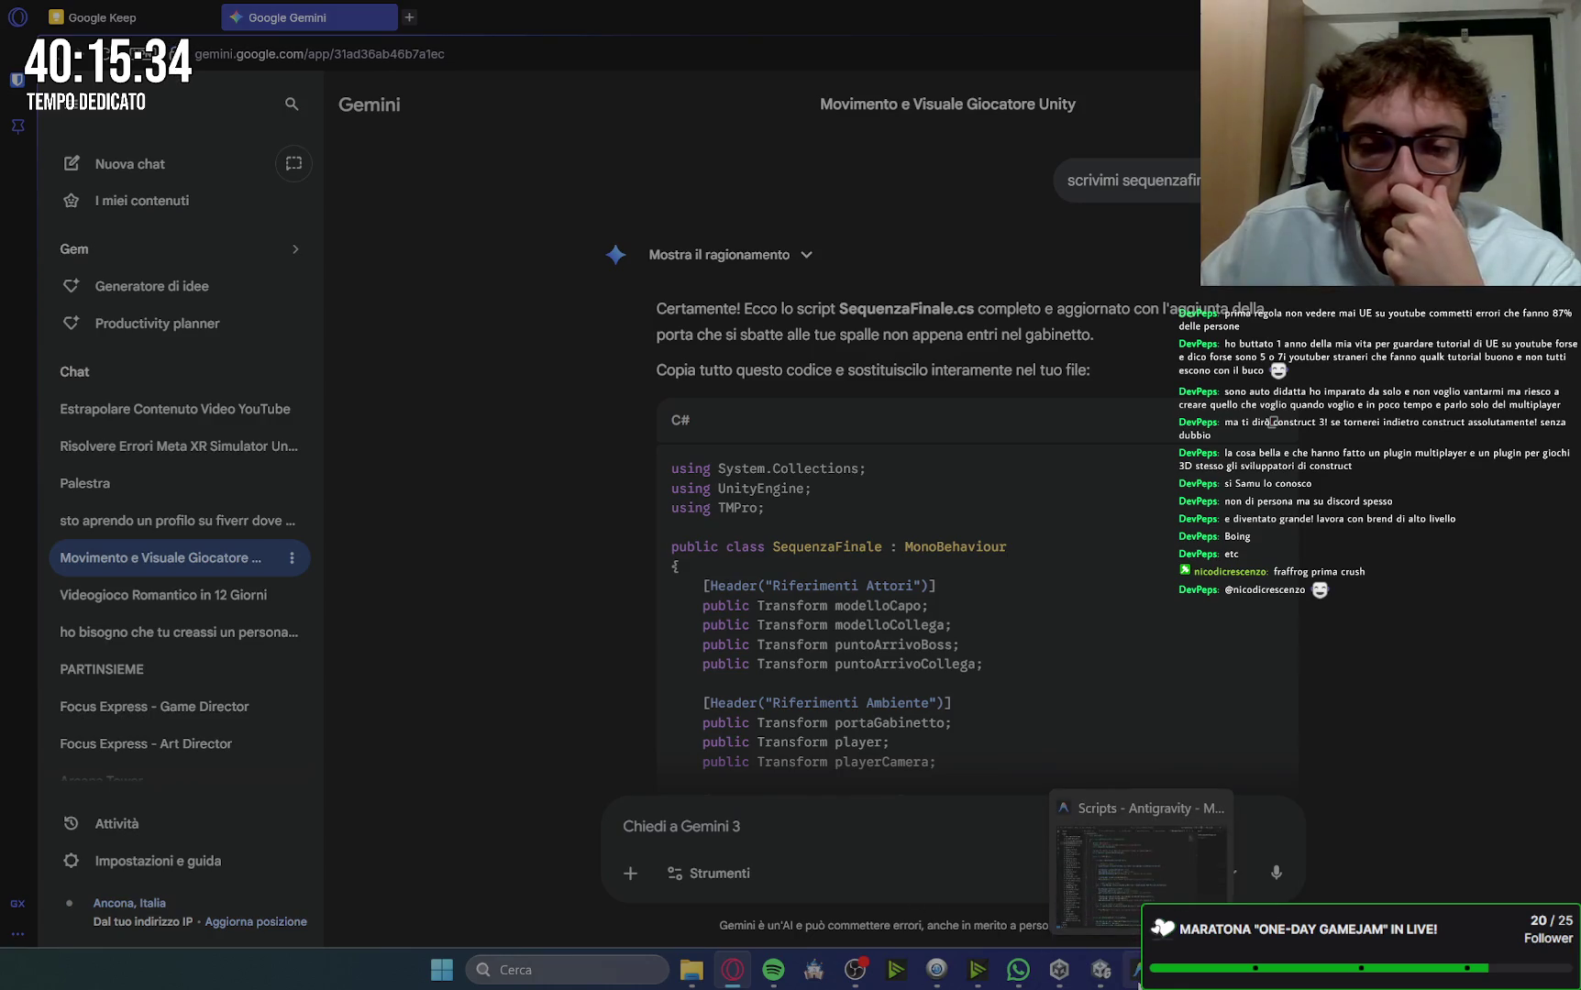
{"action": "left_click", "coordinate": [687, 825]}
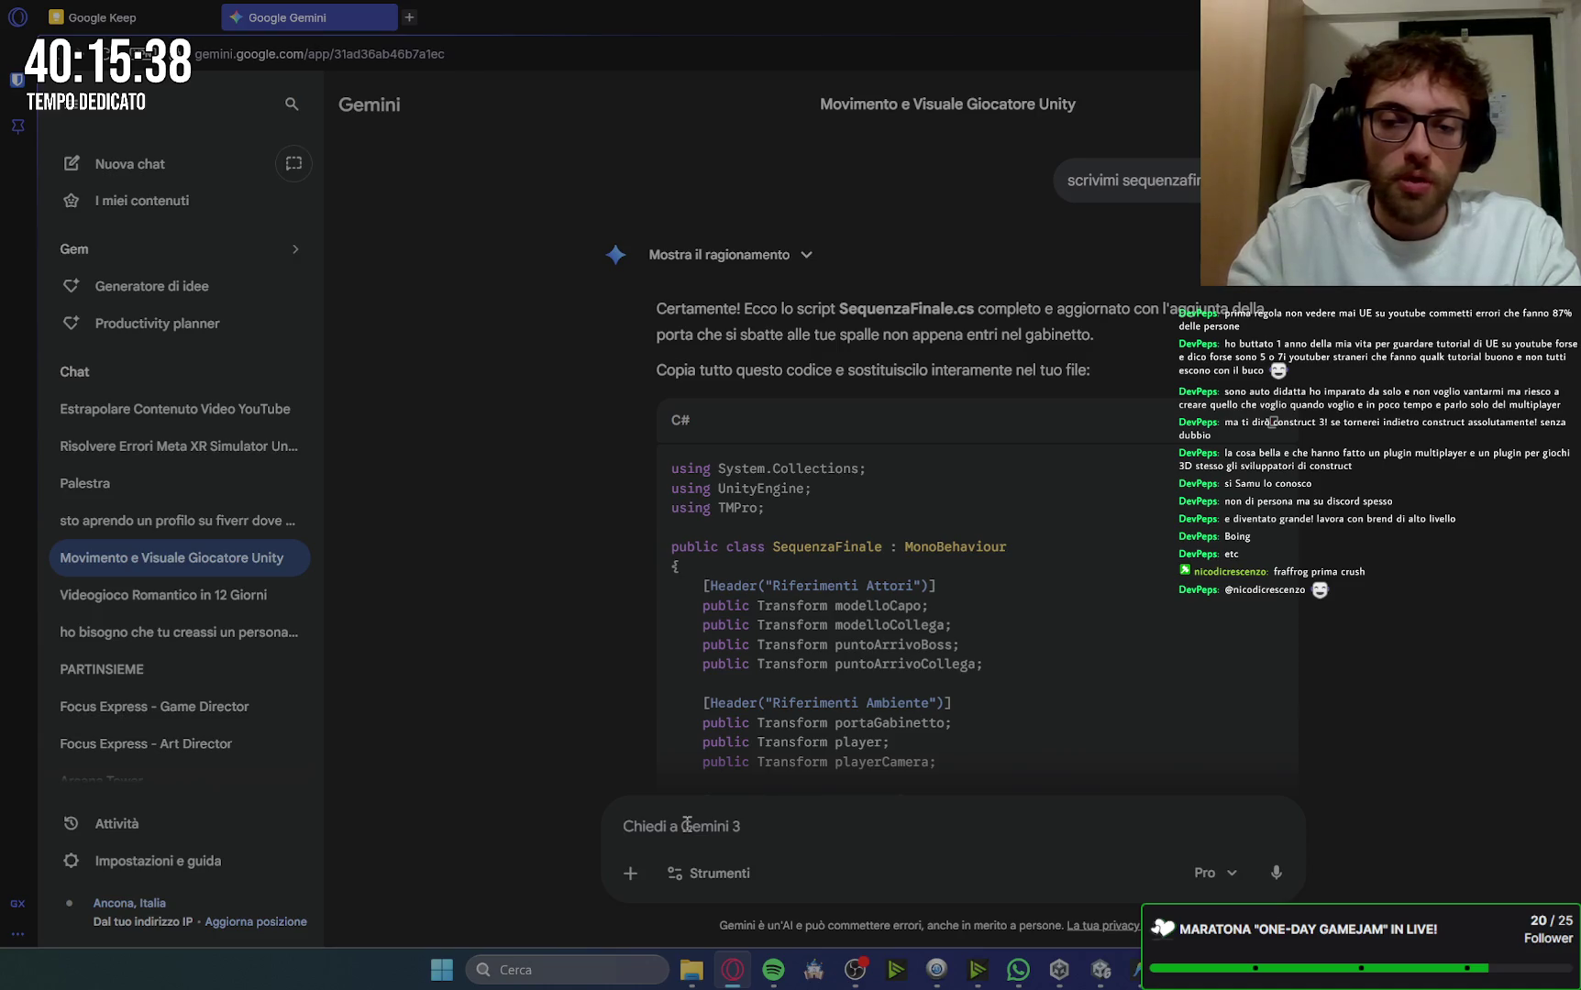
{"action": "key", "text": "alt+Tab"}
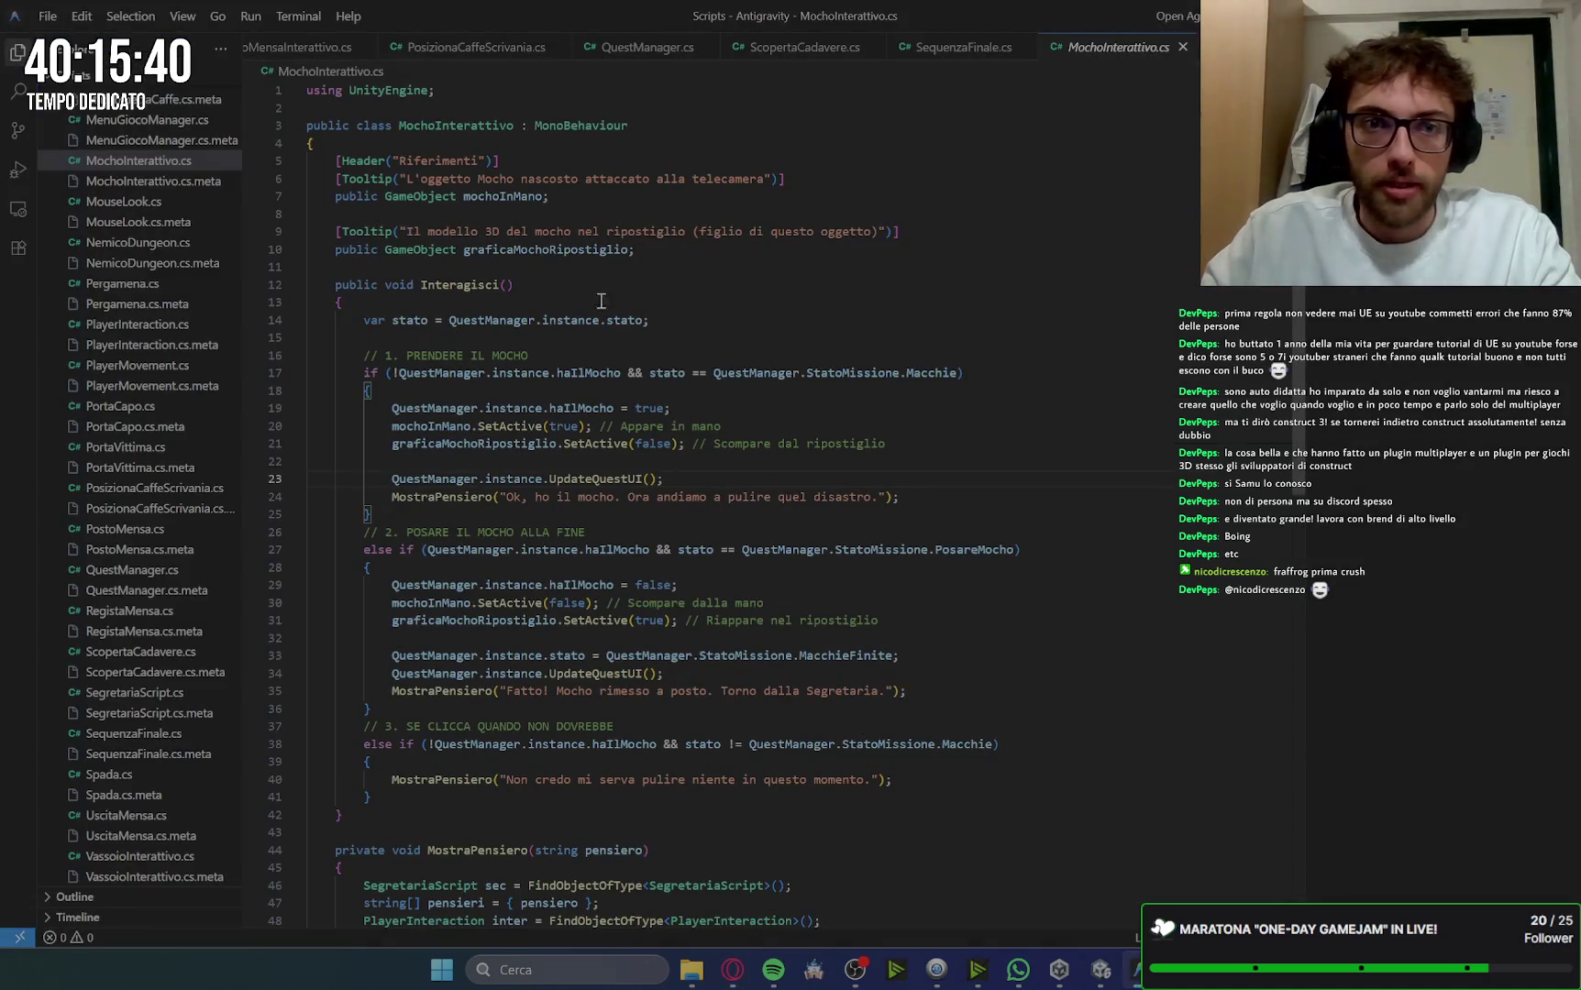
{"action": "left_click_drag", "start_coordinate": [684, 444], "coordinate": [562, 447]}
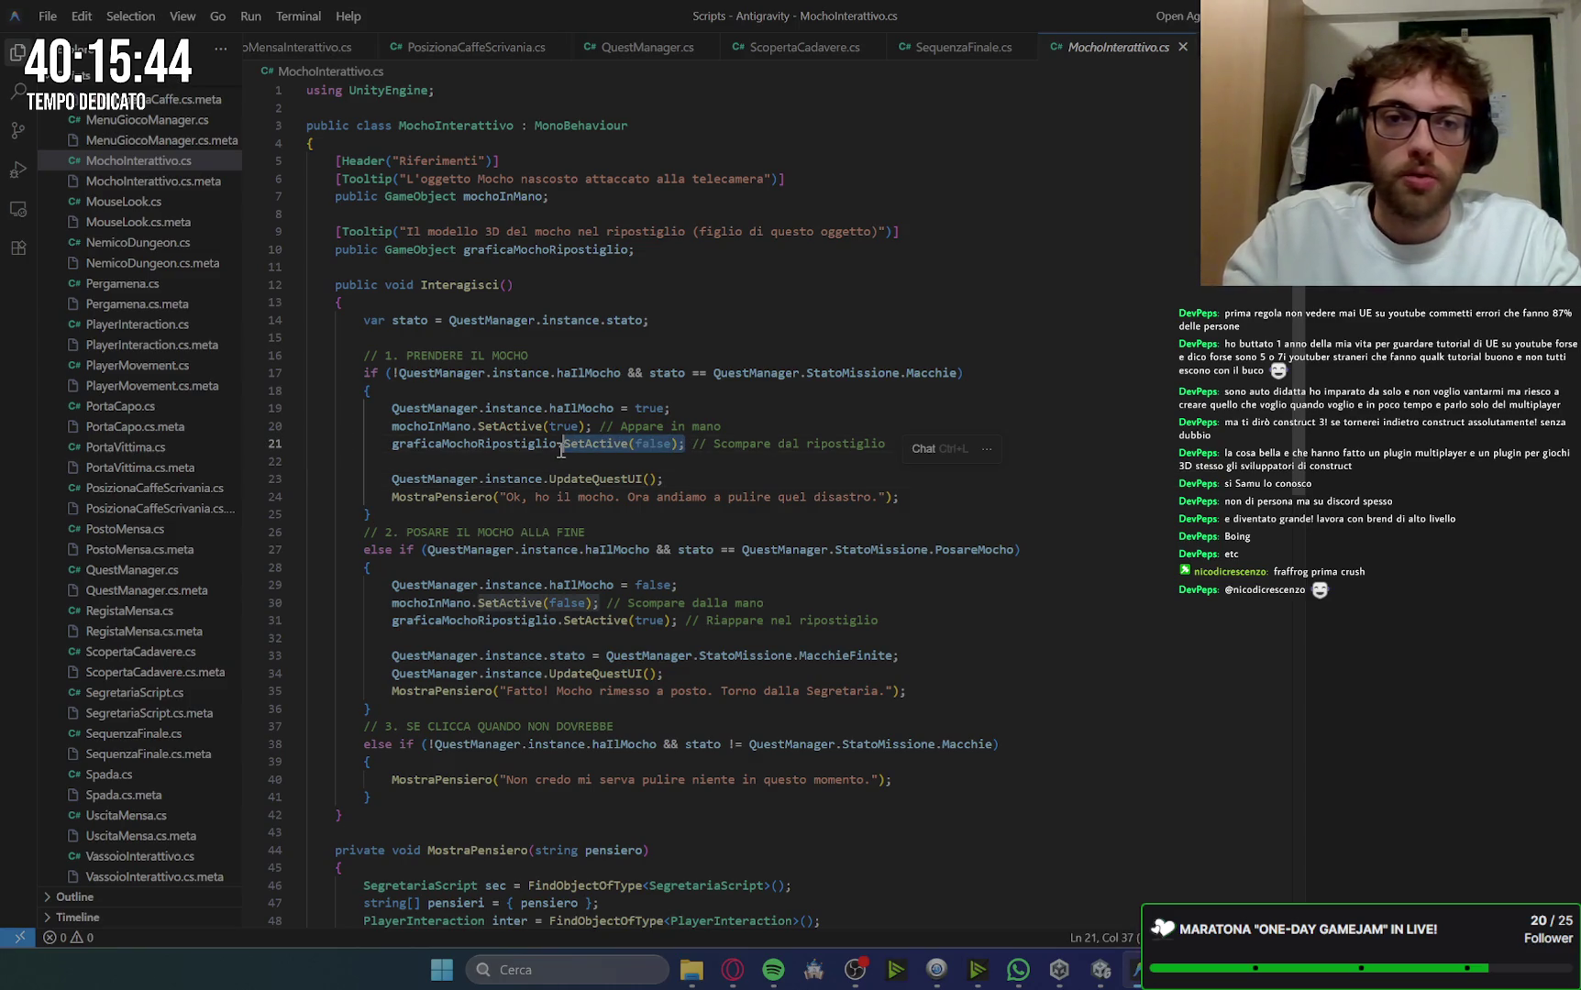
{"action": "key", "text": "BackSpace"}
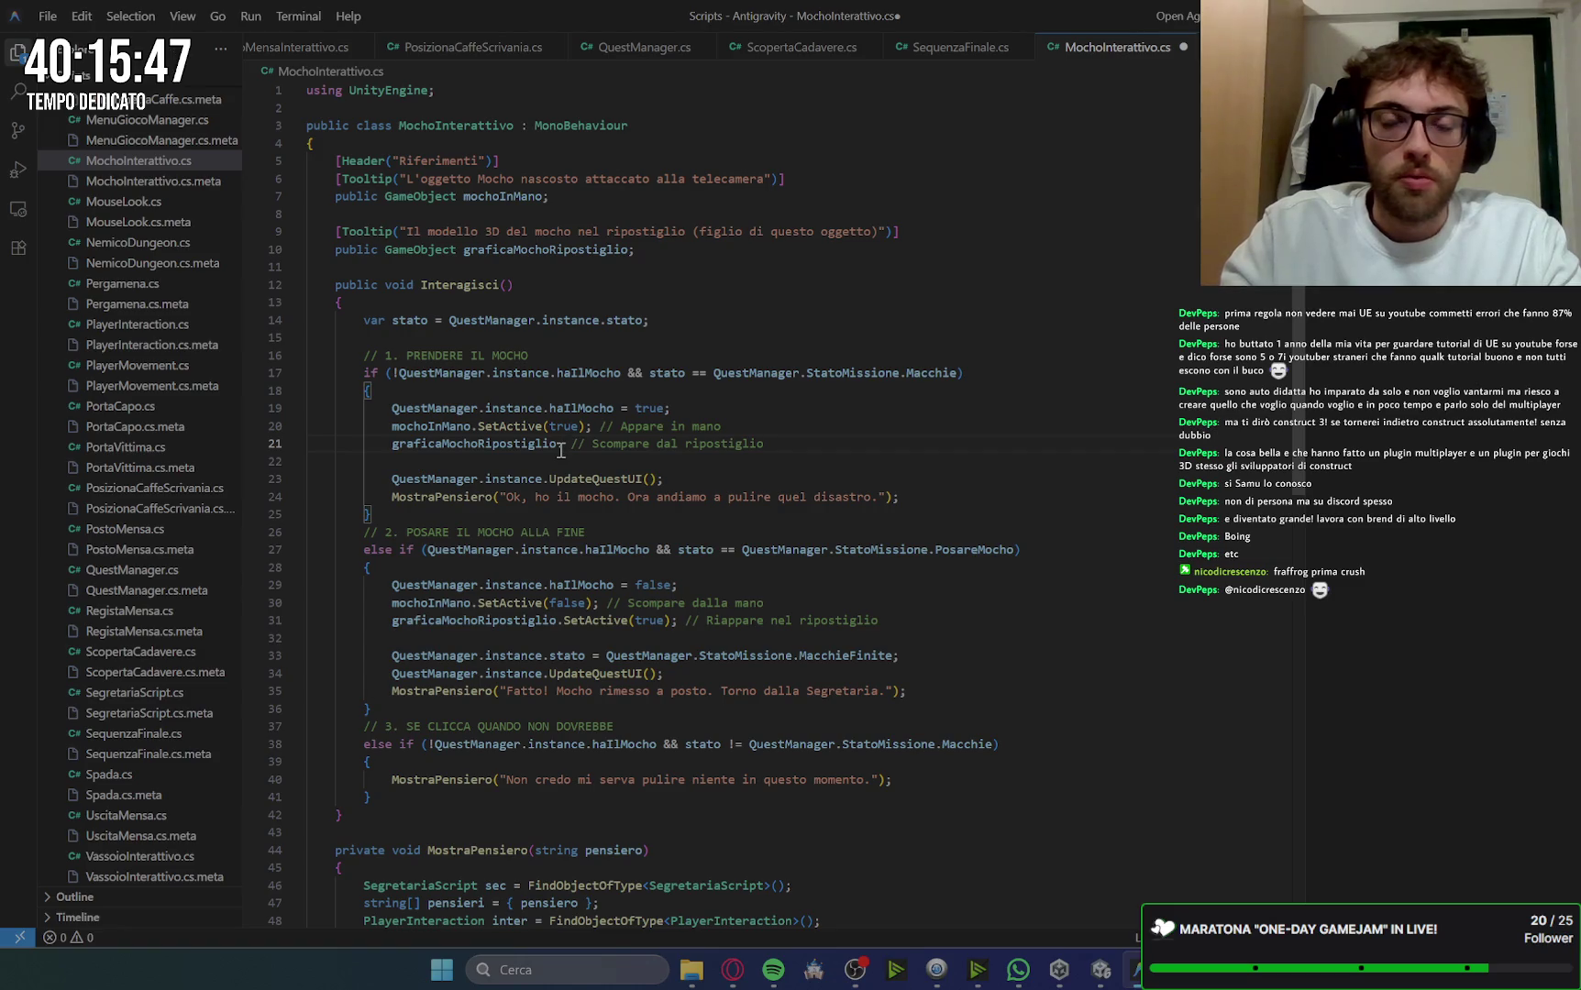
{"action": "key", "text": "alt+Tab"}
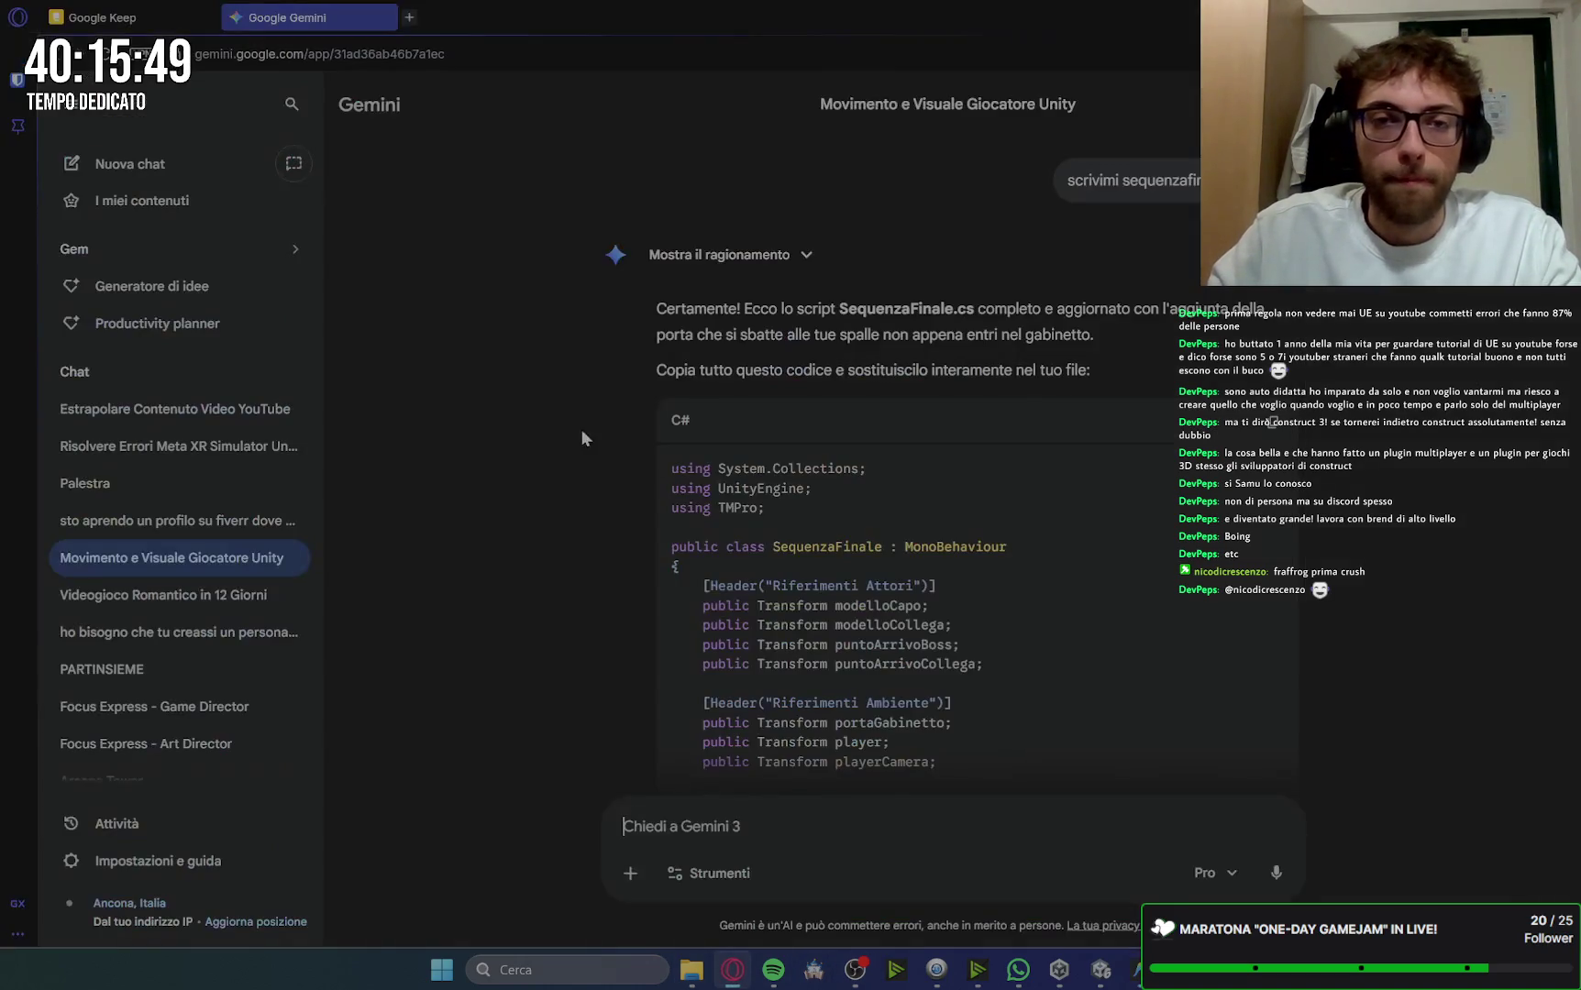
{"action": "left_click", "coordinate": [778, 817]}
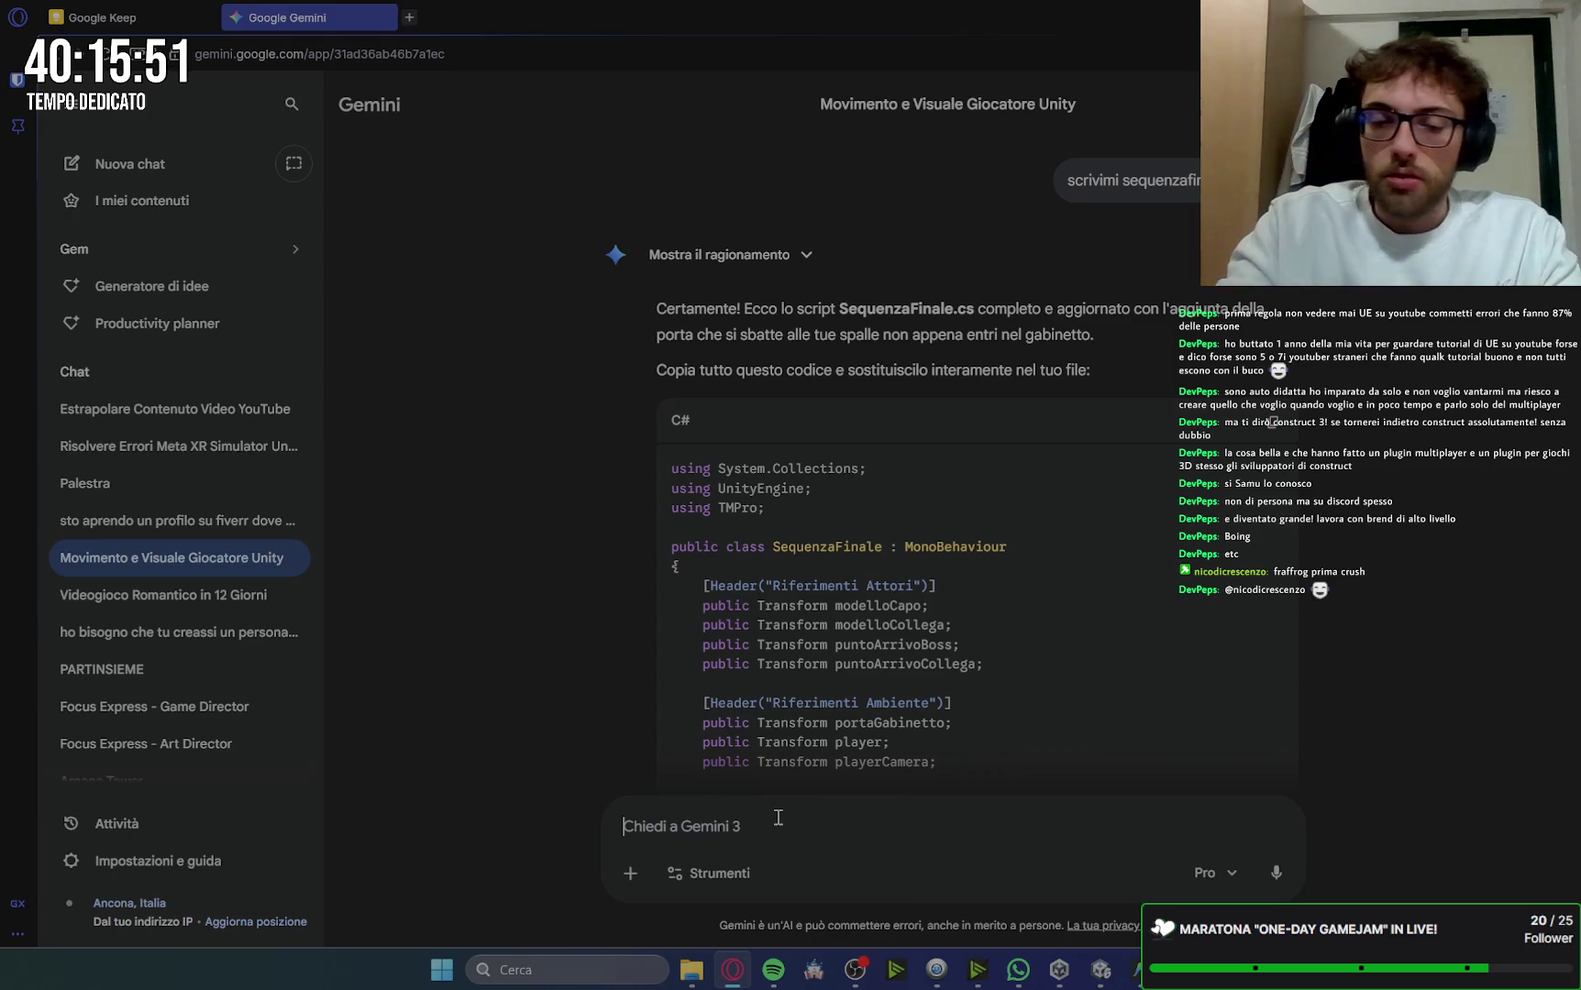
Step: Ask Gemini how to keep the picked-up storeroom mop visible as a see-through silhouette
{"action": "type", "text": "ho"}
{"action": "type", "text": "ogno di "}
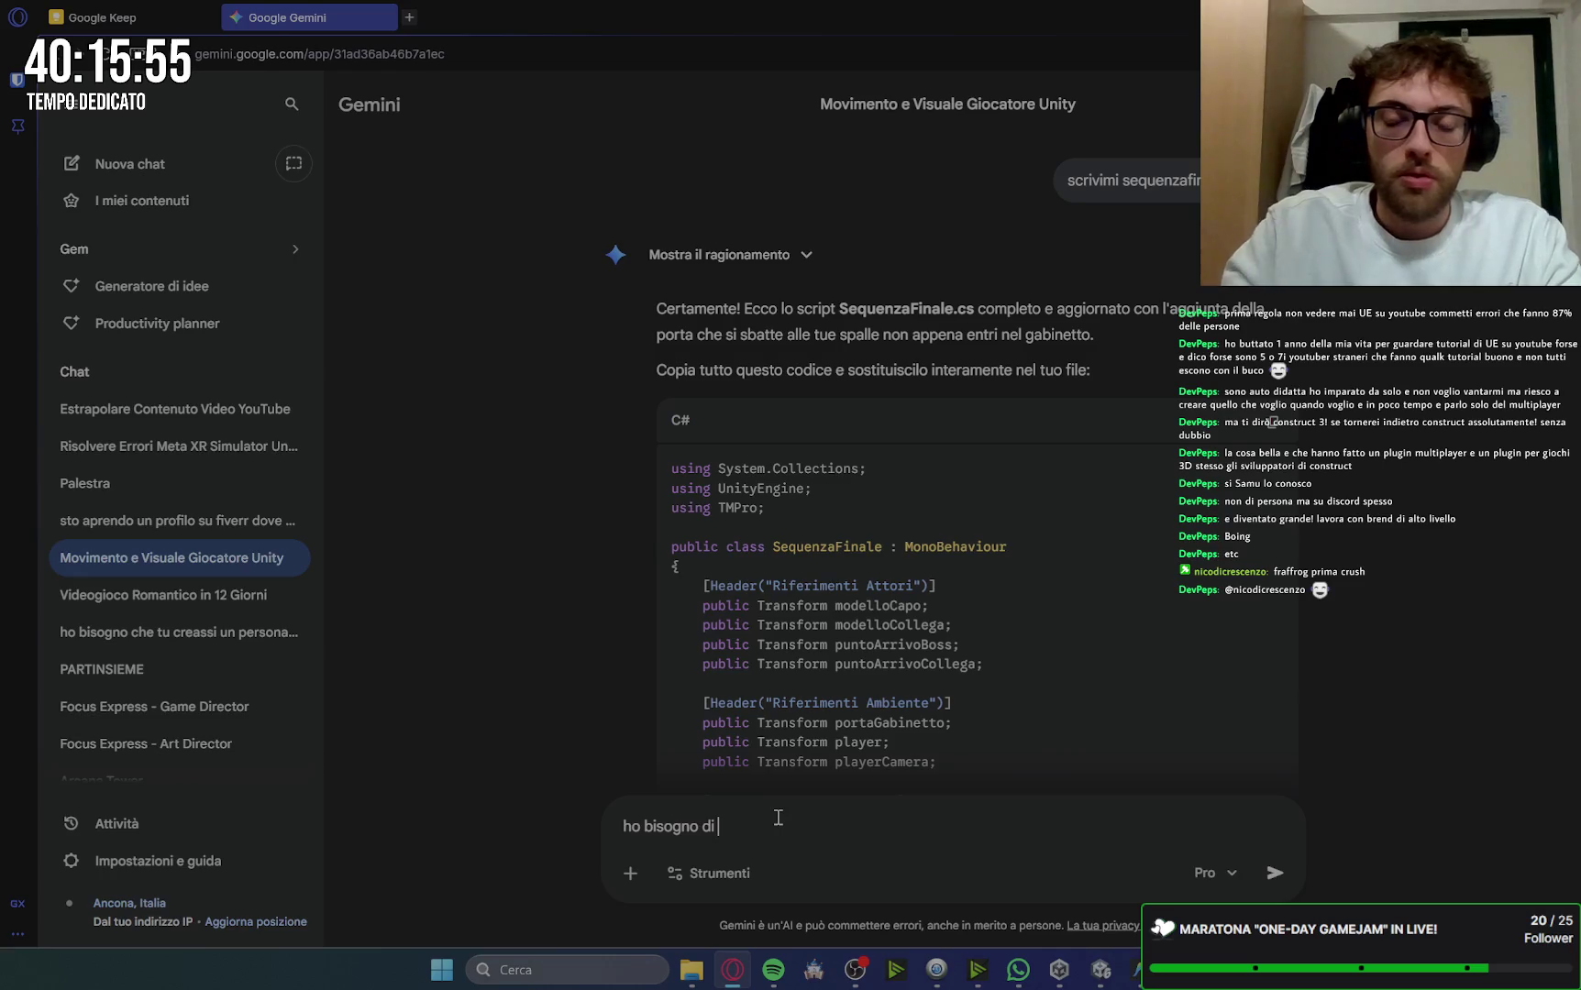
{"action": "type", "text": "setta"}
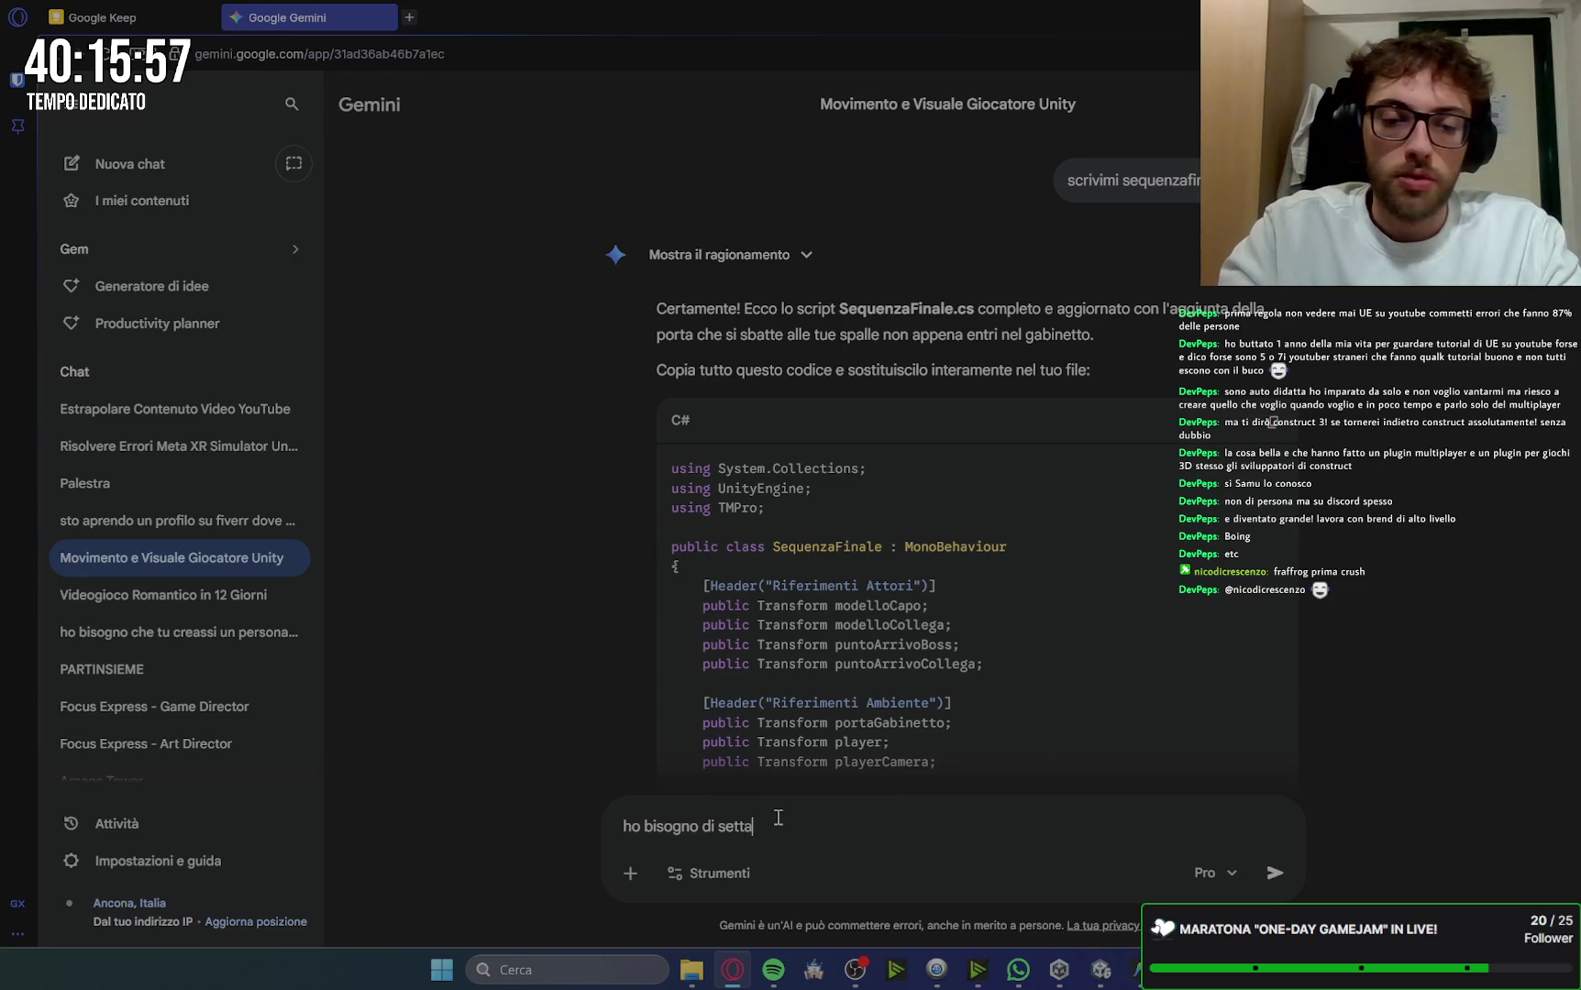
{"action": "type", "text": "re l"}
{"action": "type", "text": " tr"}
{"action": "type", "text": "asparenza di"}
{"action": "type", "text": " un ogg"}
{"action": "type", "text": "o "}
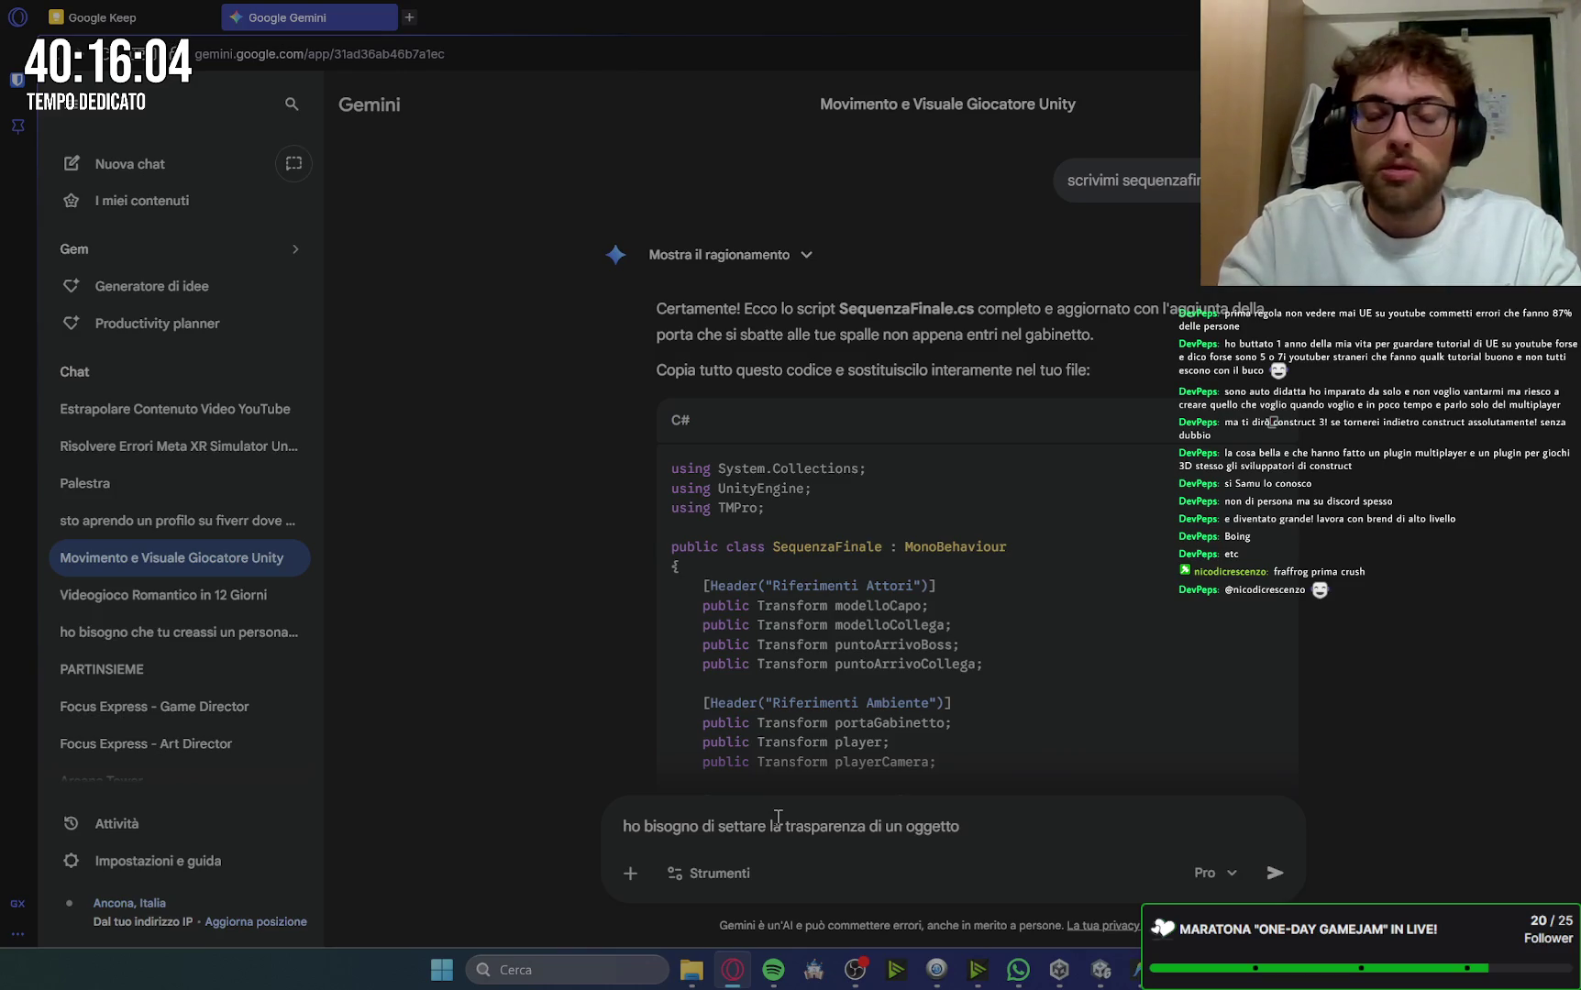
{"action": "type", "text": "on "}
{"action": "type", "text": "un valore"}
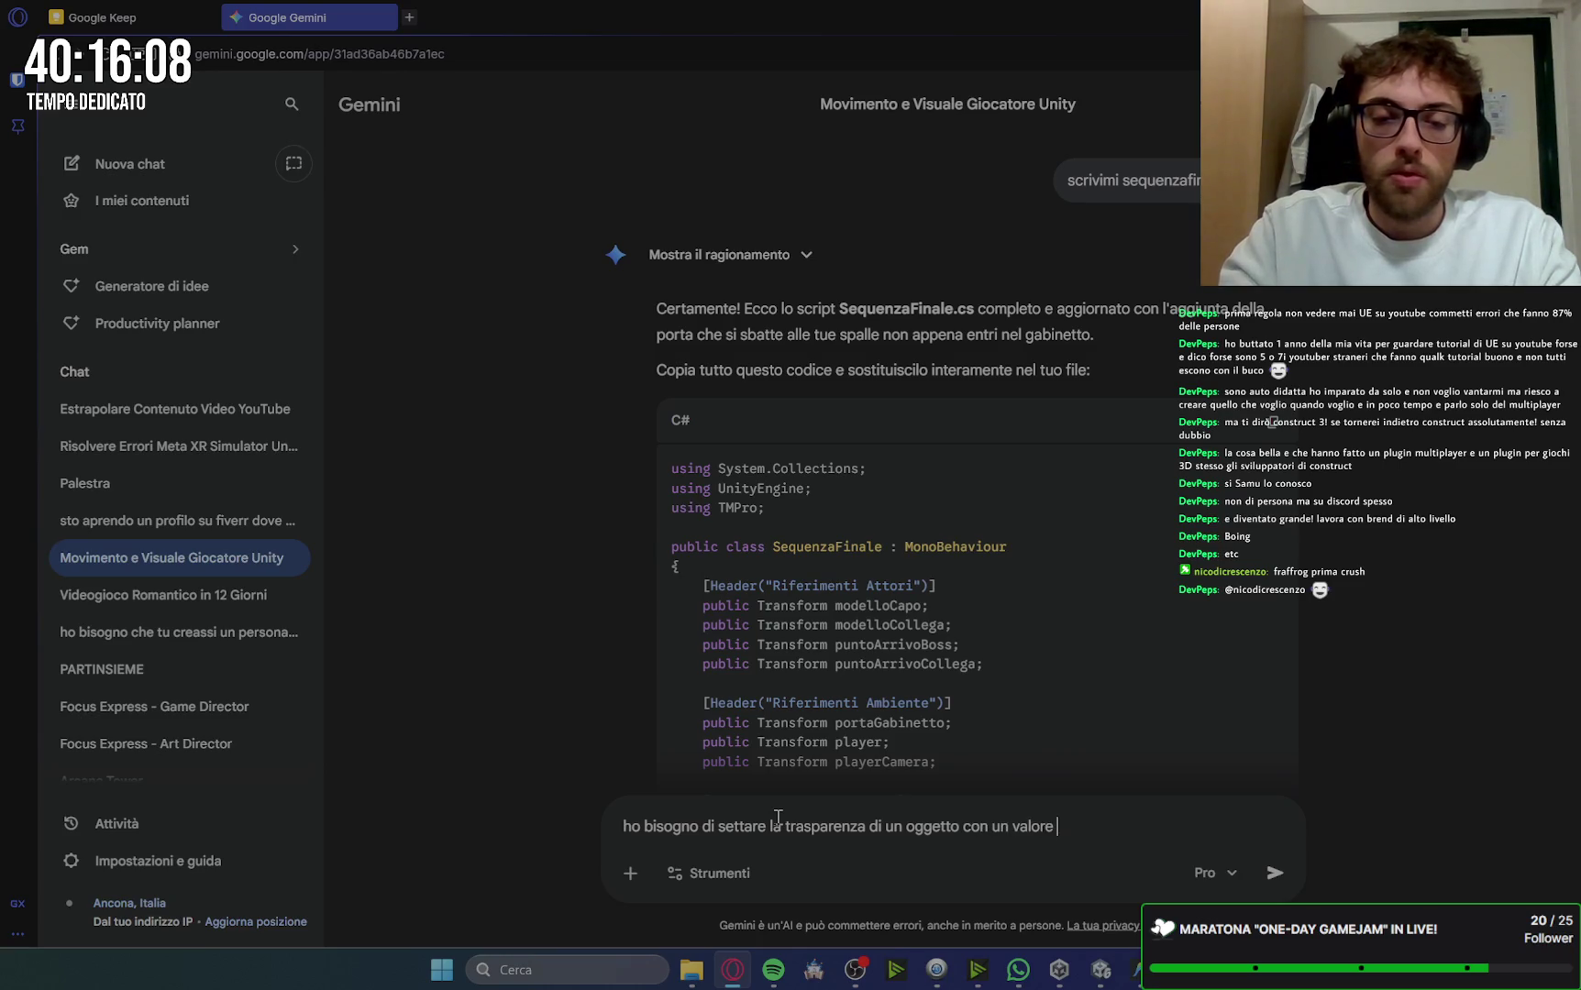
{"action": "type", "text": "diverso"}
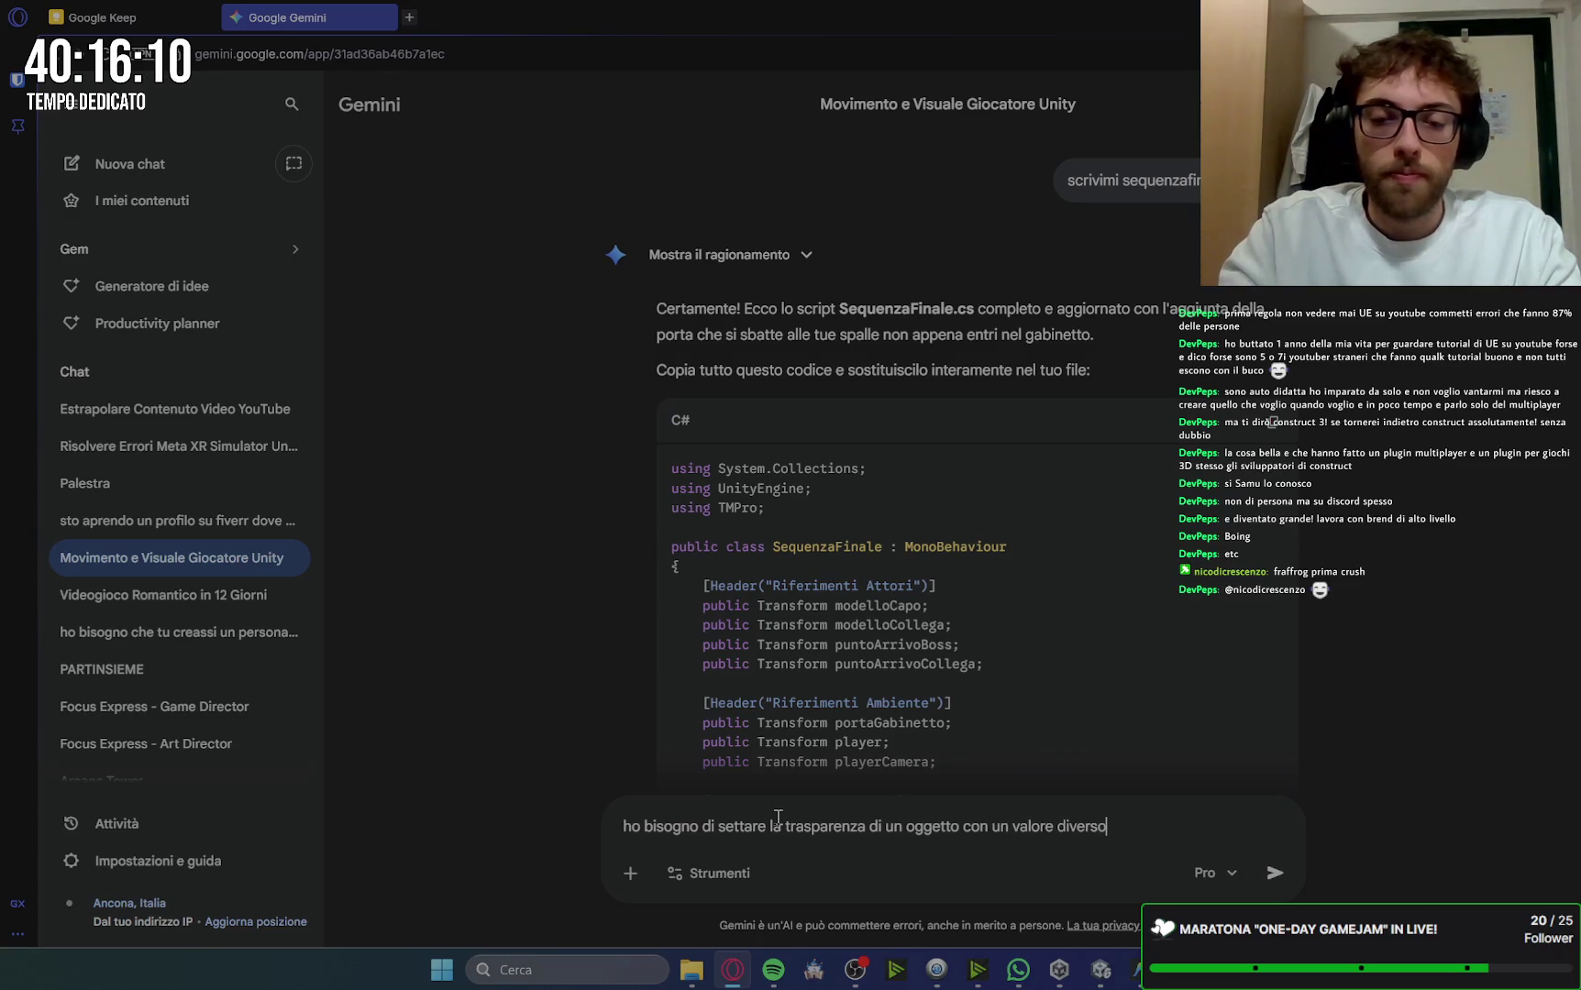
{"action": "type", "text": ". nel ca"}
{"action": "type", "text": "so spe"}
{"action": "type", "text": "cifico de"}
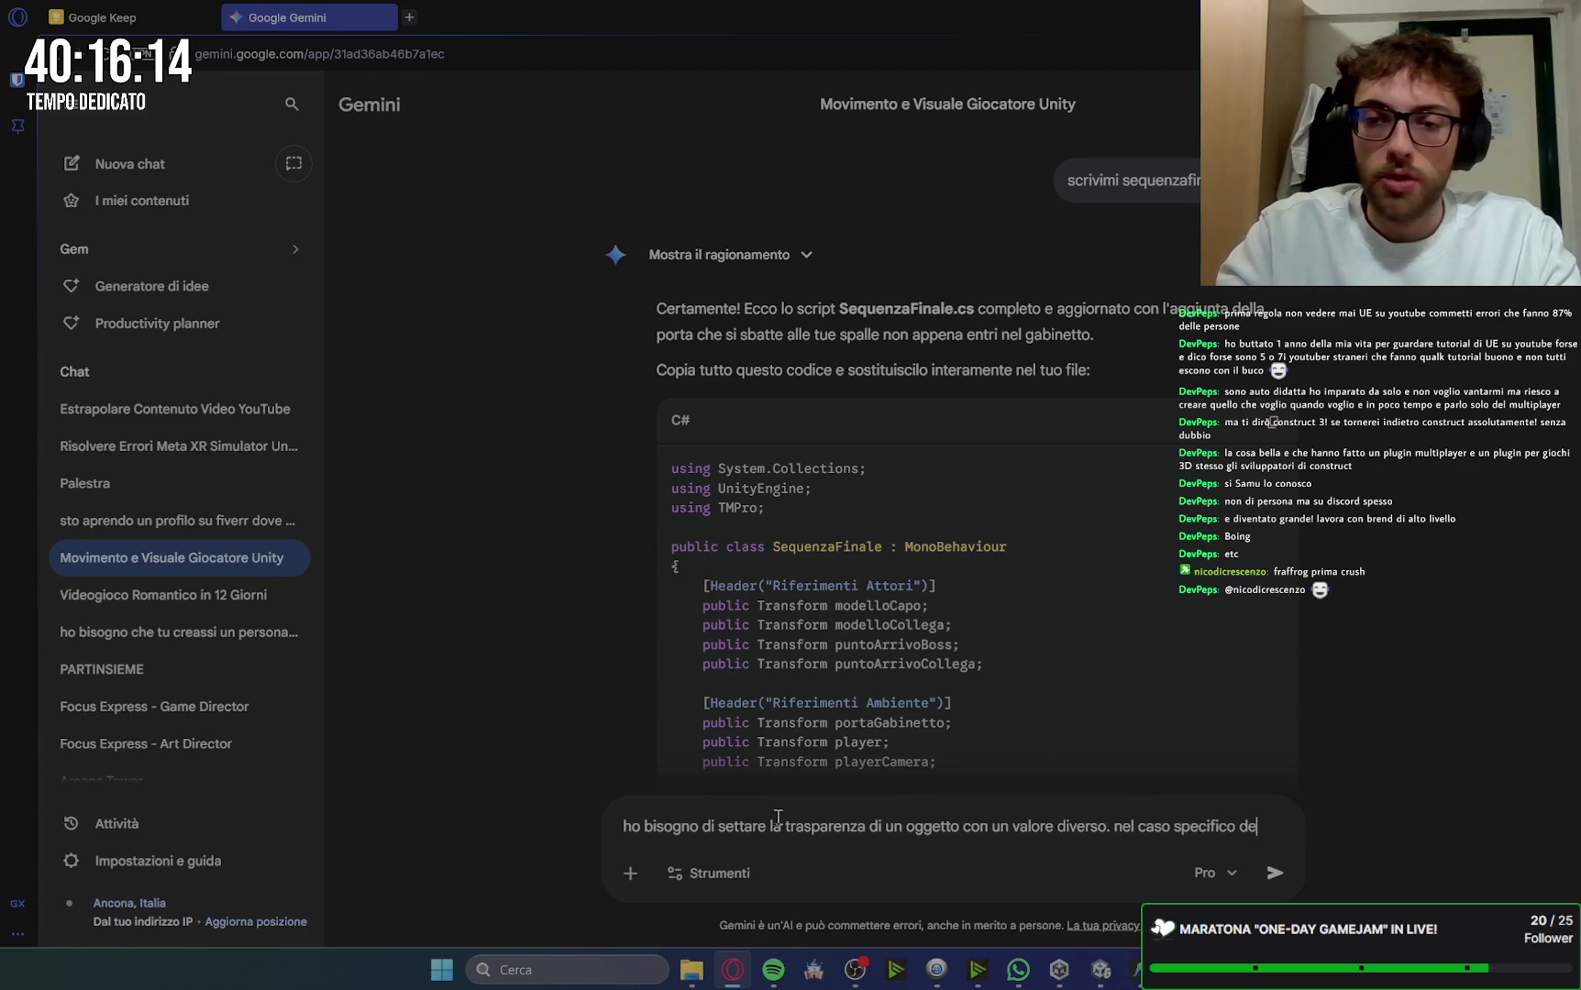
{"action": "type", "text": "l gioco  il moc"}
{"action": "type", "text": "ho del "}
{"action": "type", "text": "ri"}
{"action": "type", "text": "s"}
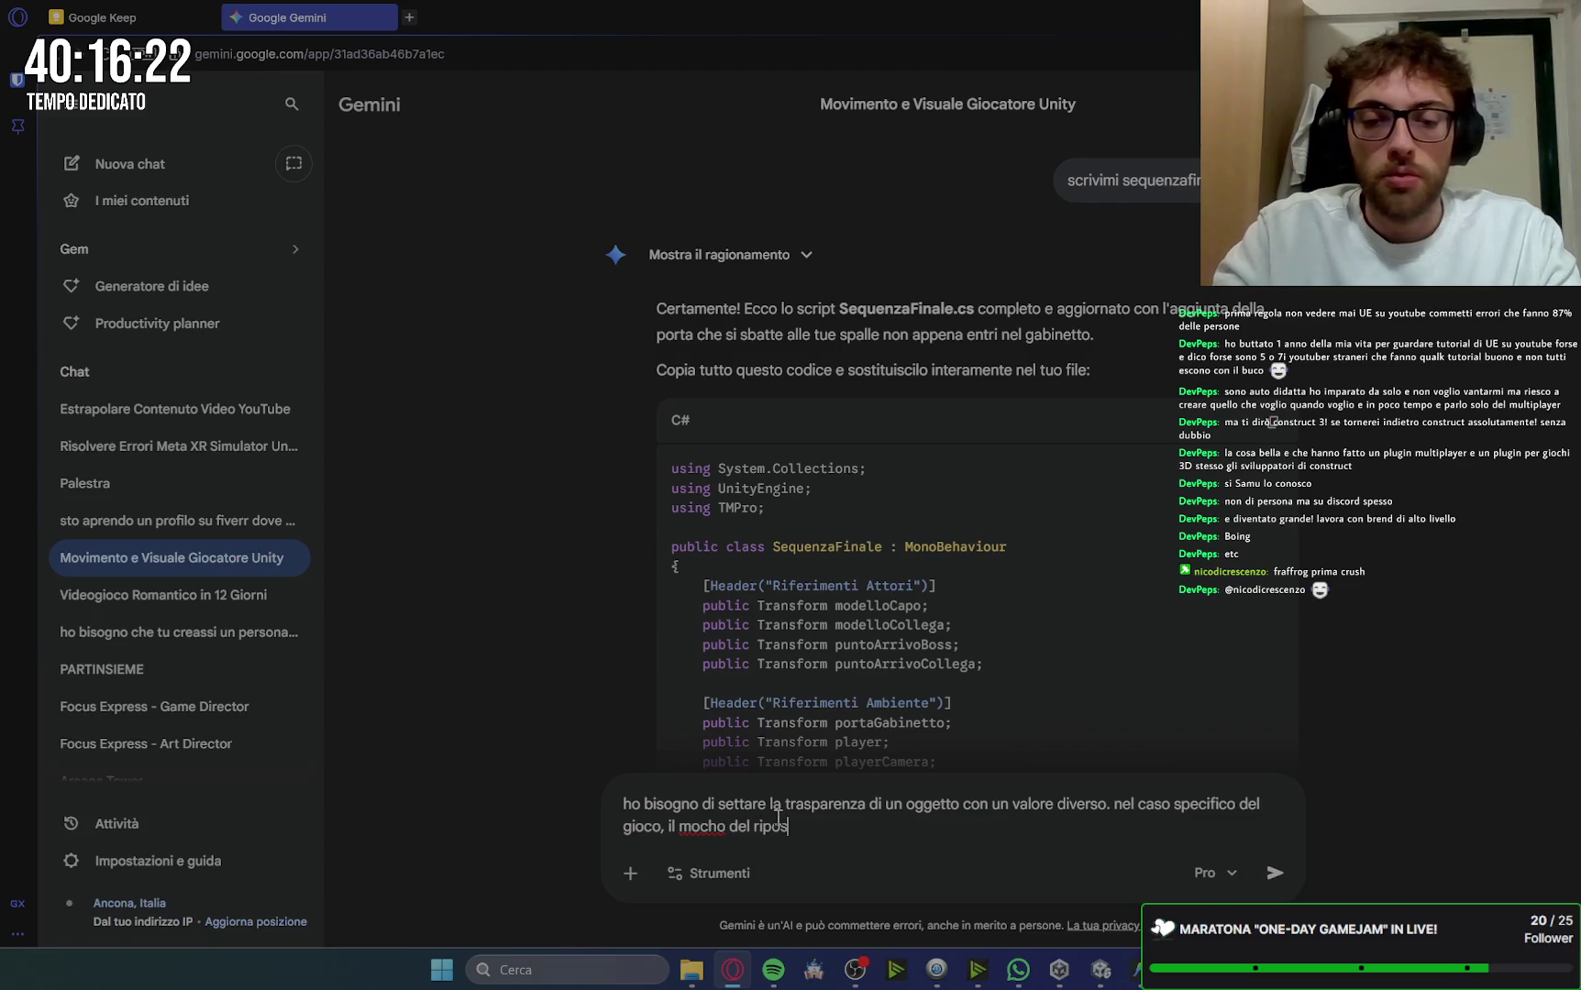
{"action": "type", "text": "tio che"}
{"action": "type", "text": " deve rimaner"}
{"action": "type", "text": "e la sa"}
{"action": "type", "text": "goma o"}
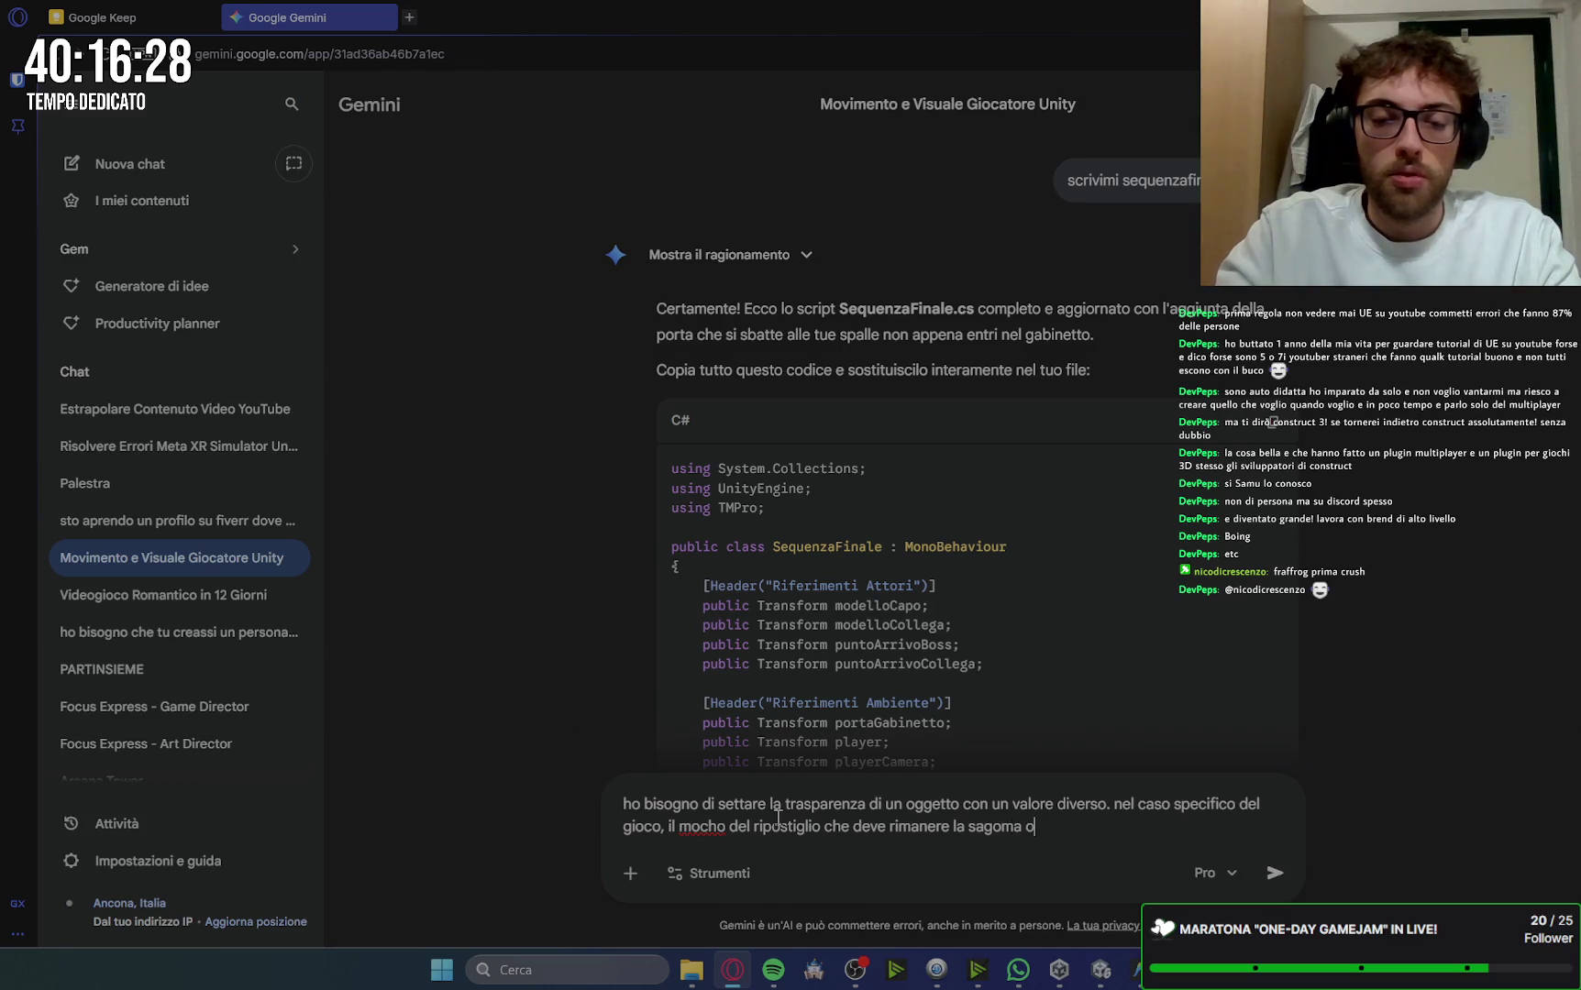
{"action": "type", "text": "paca q"}
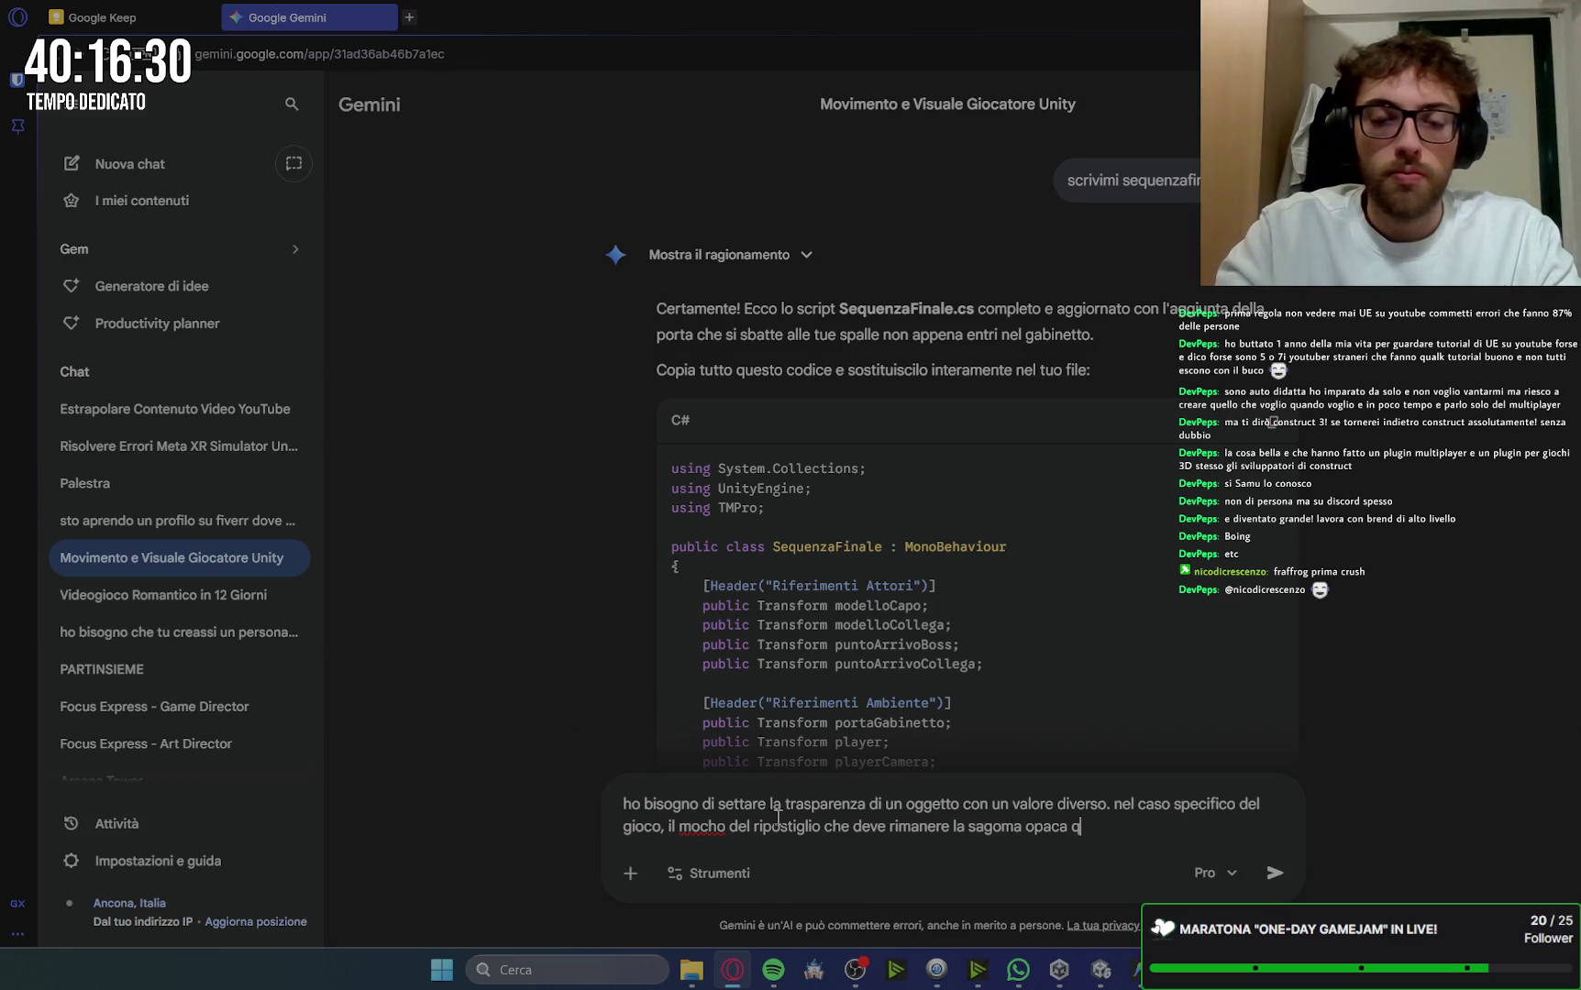
{"action": "type", "text": "na v"}
{"action": "type", "text": "a ch"}
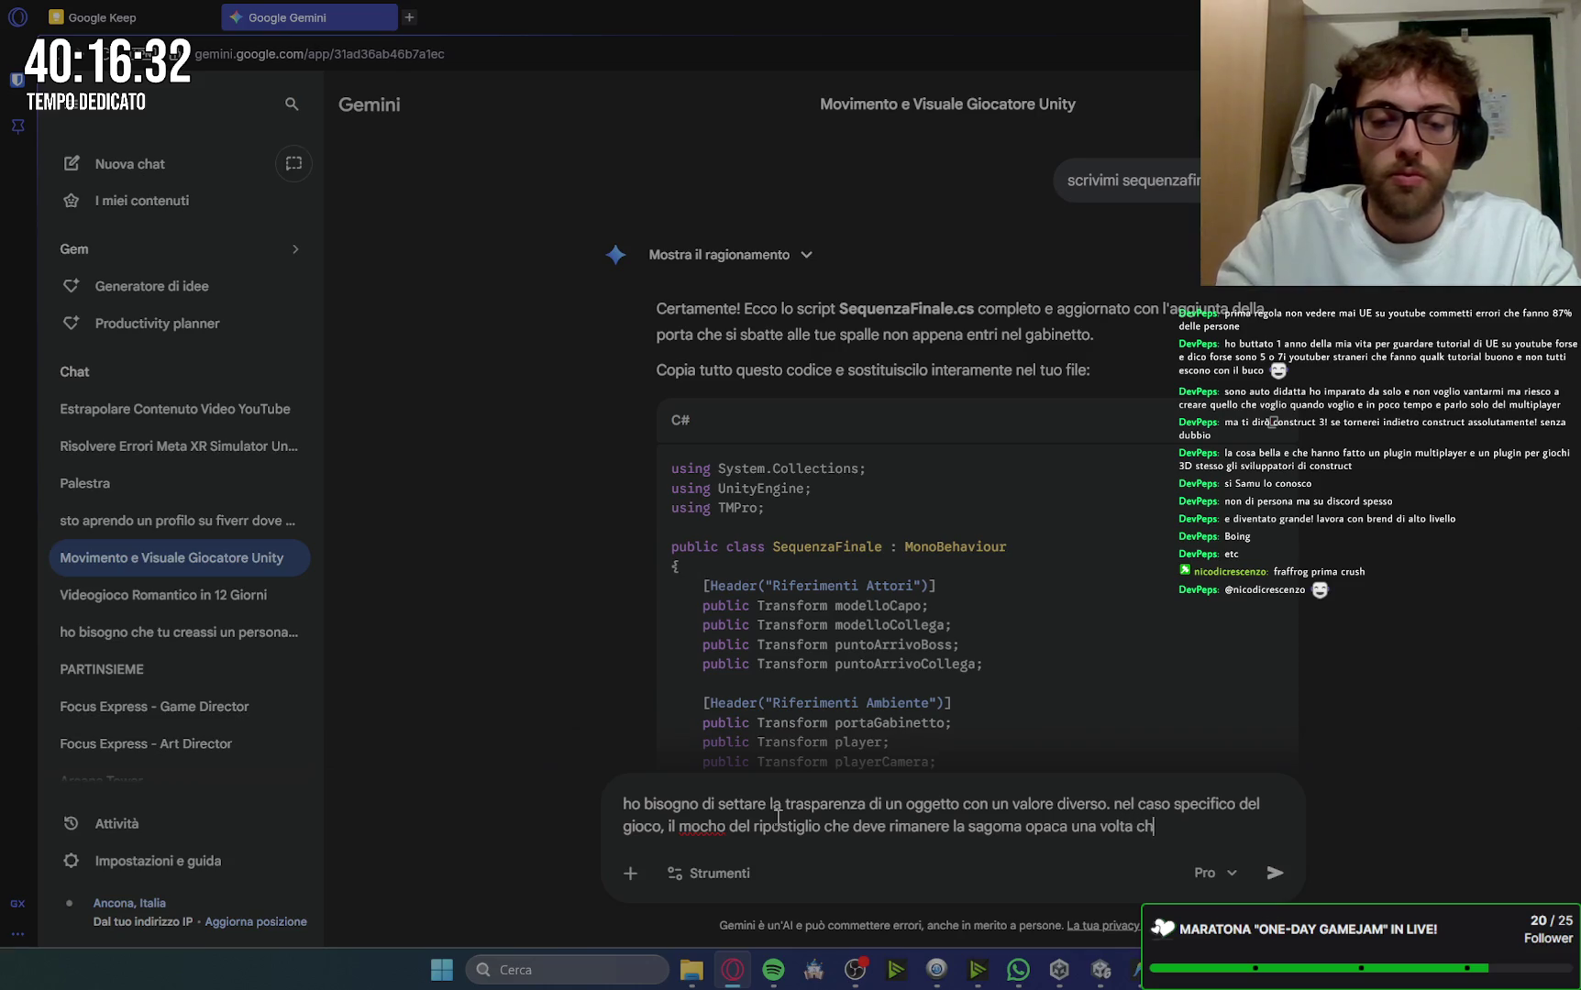
{"action": "type", "text": "e il giocatore "}
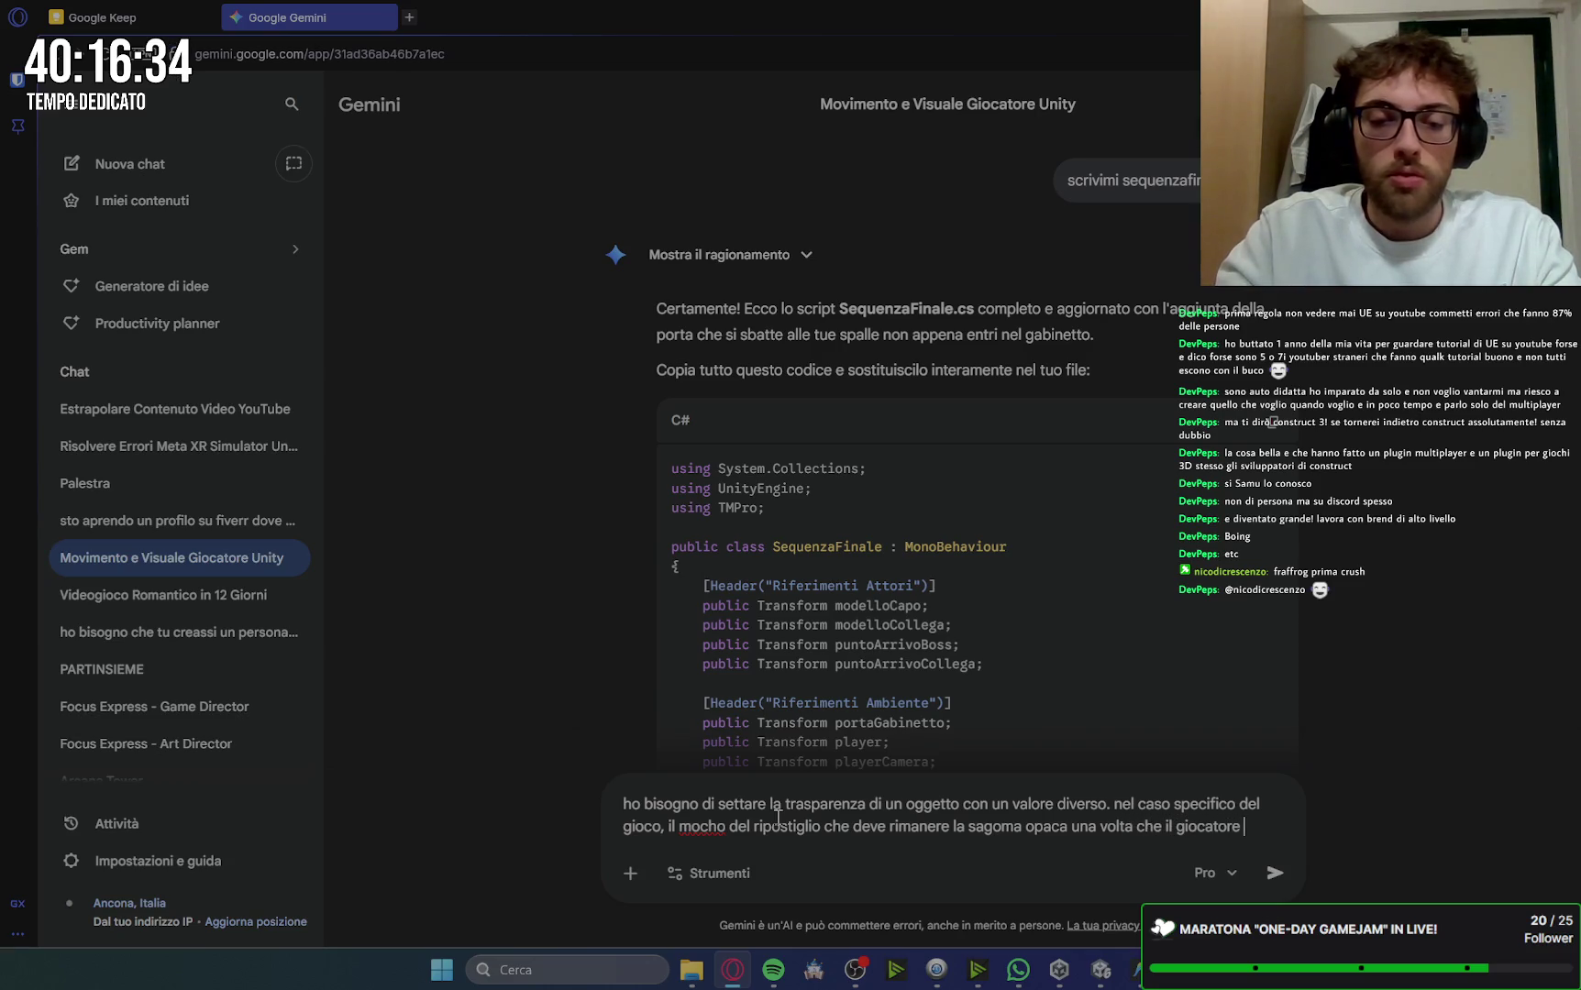
{"action": "type", "text": "'ha raccolto"}
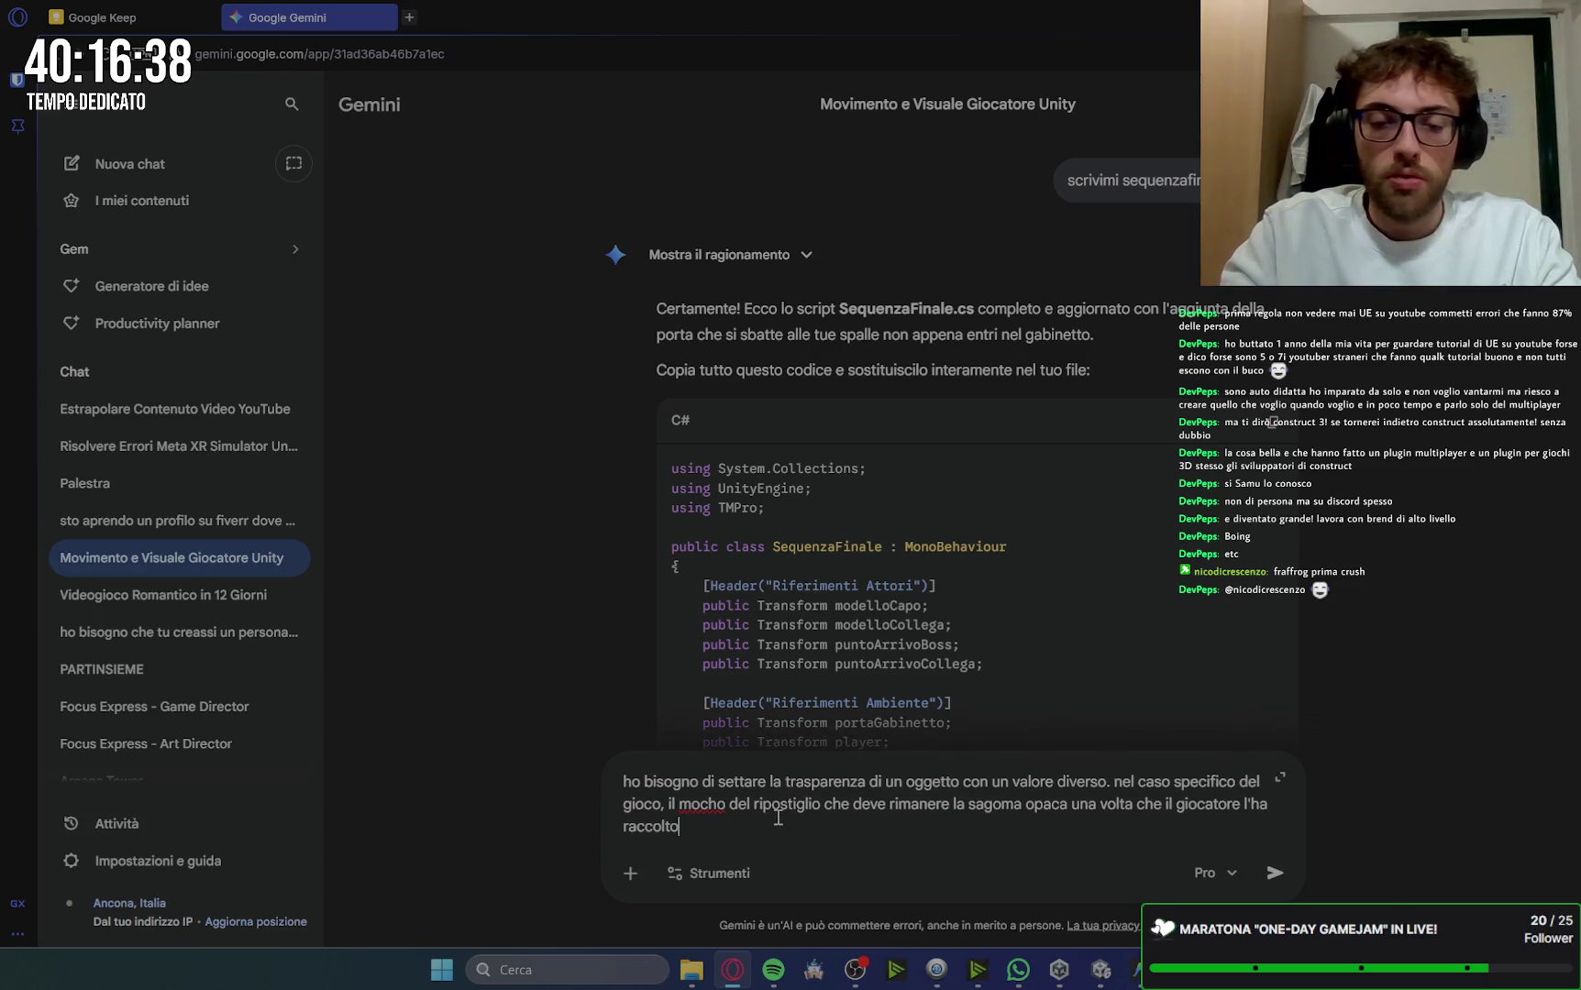
{"action": "type", "text": "me si"}
{"action": "type", "text": " fa?"}
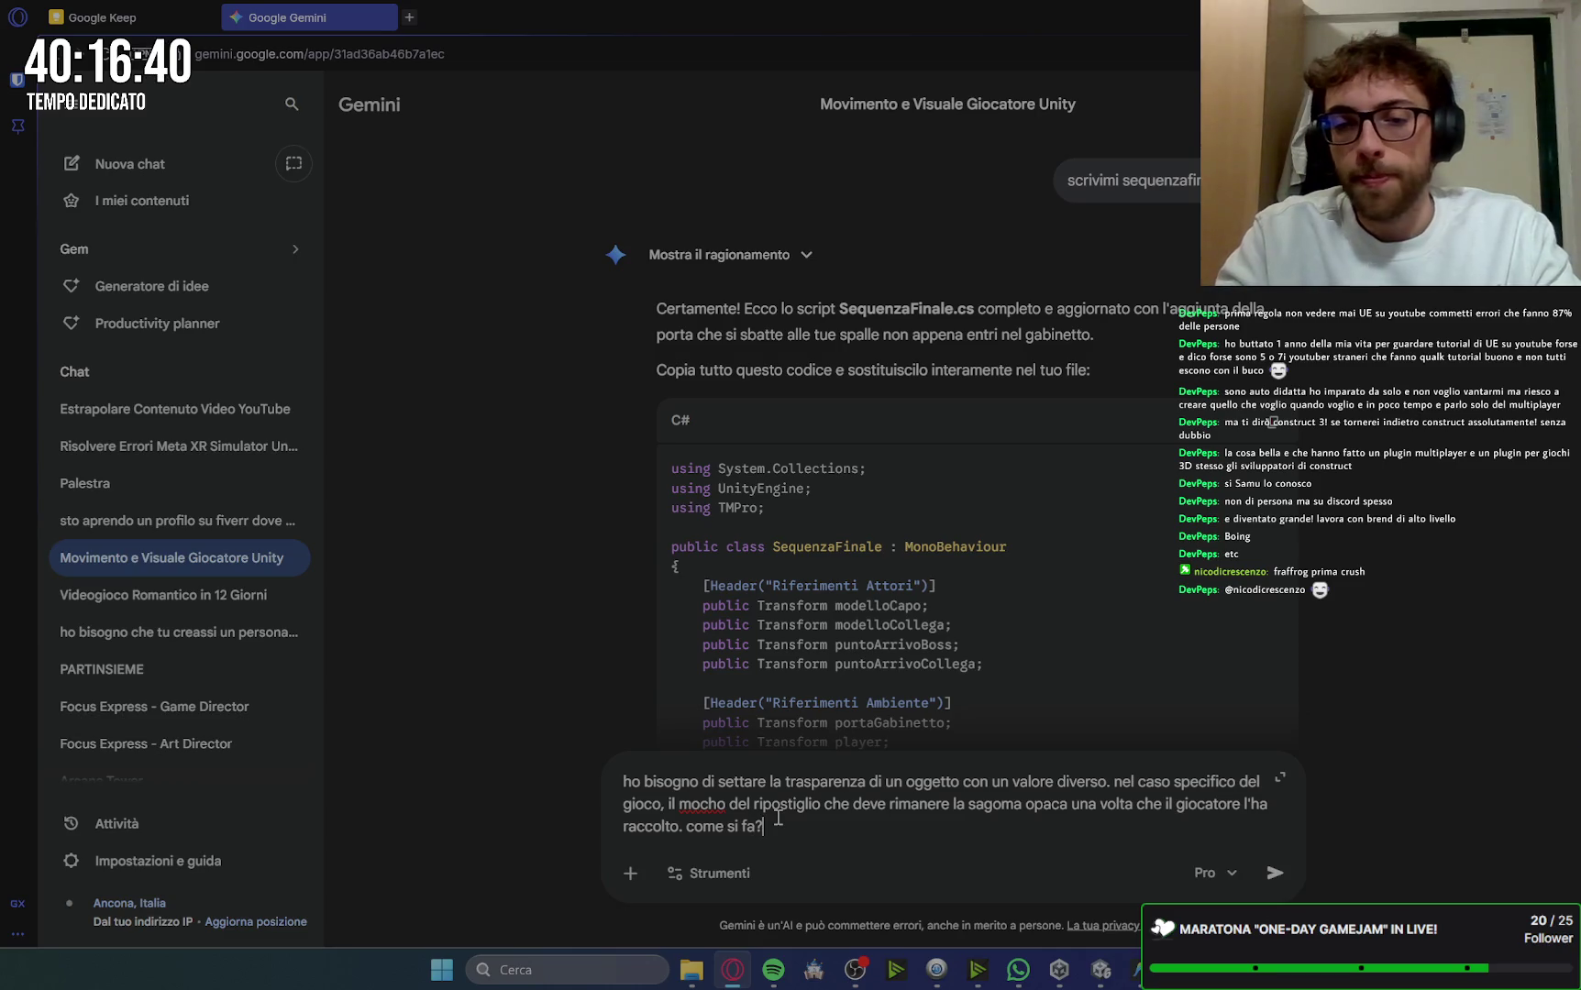
{"action": "key", "text": "Return"}
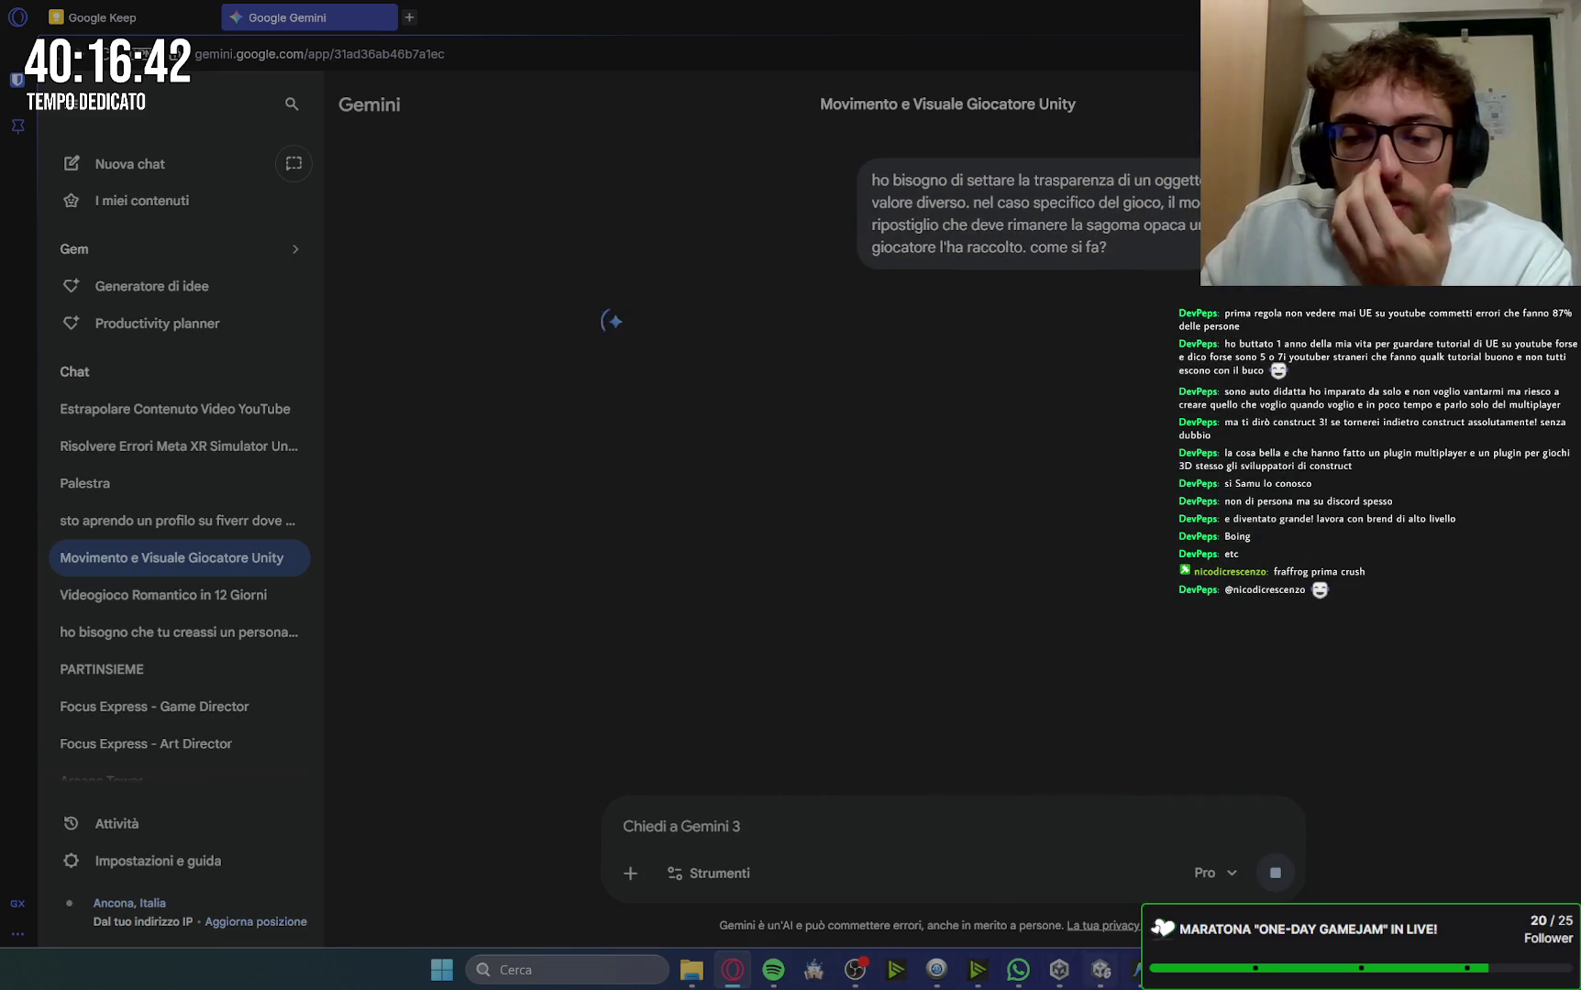
{"action": "left_click", "coordinate": [1101, 969]}
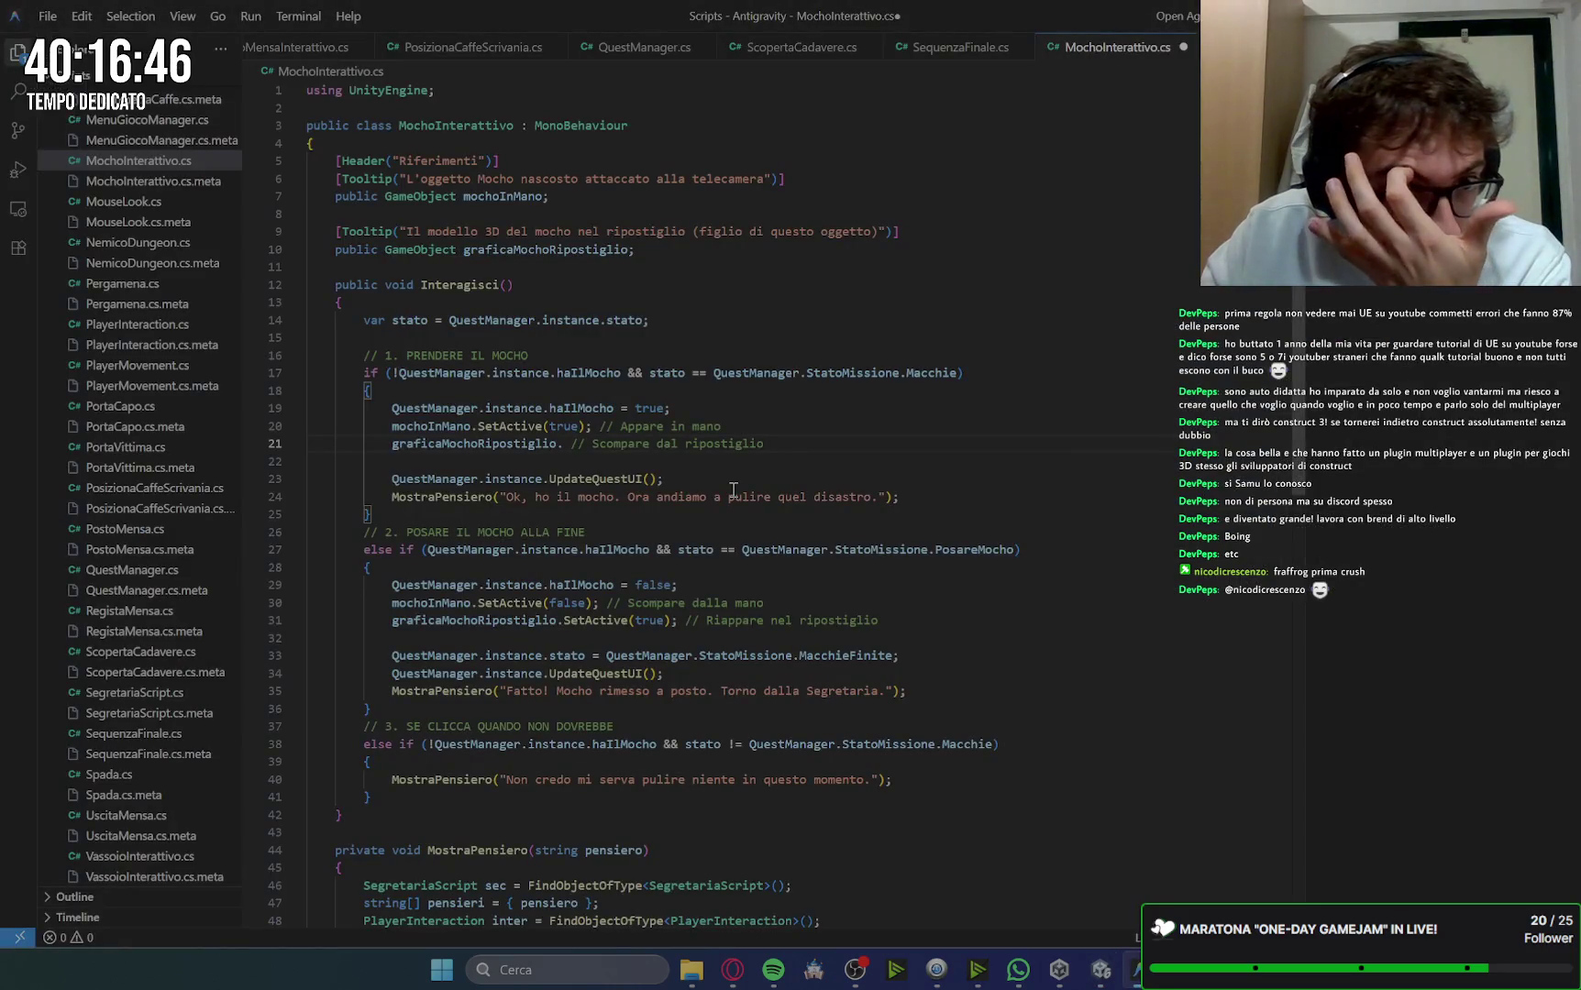
Step: Restore .SetActive(false); on graficaMochoRipostiglio in line 21 and save MochoInterattivo.cs
{"action": "key", "text": "BackSpace"}
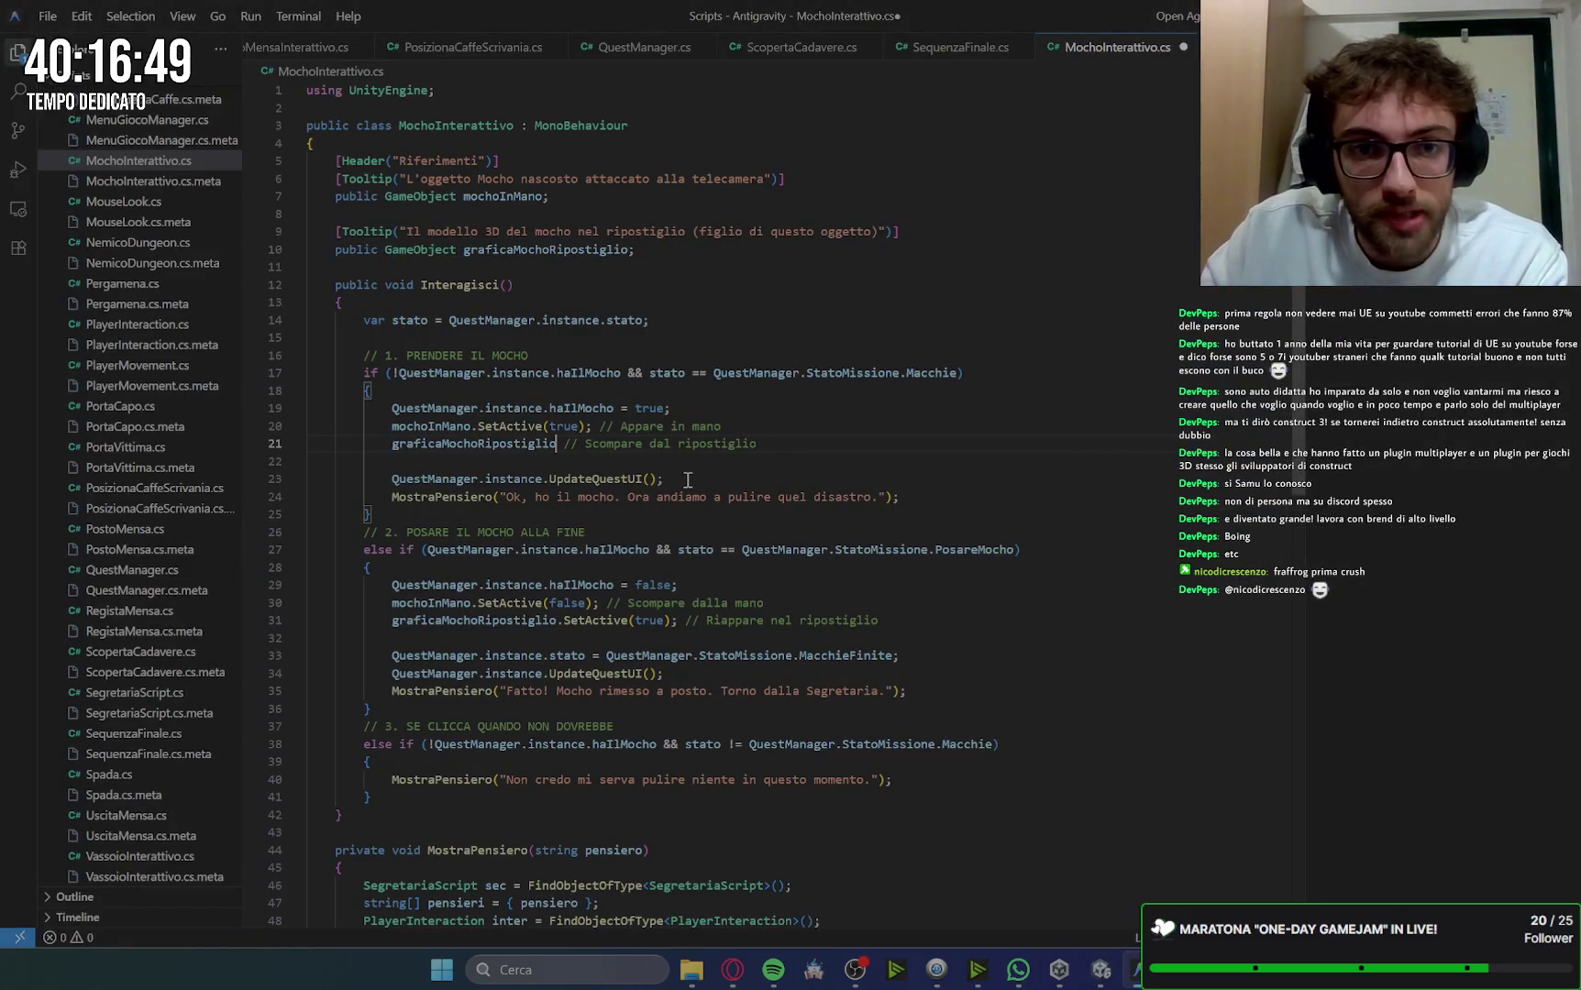
{"action": "key", "text": "Tab"}
{"action": "key", "text": "Down"}
{"action": "key", "text": "Down"}
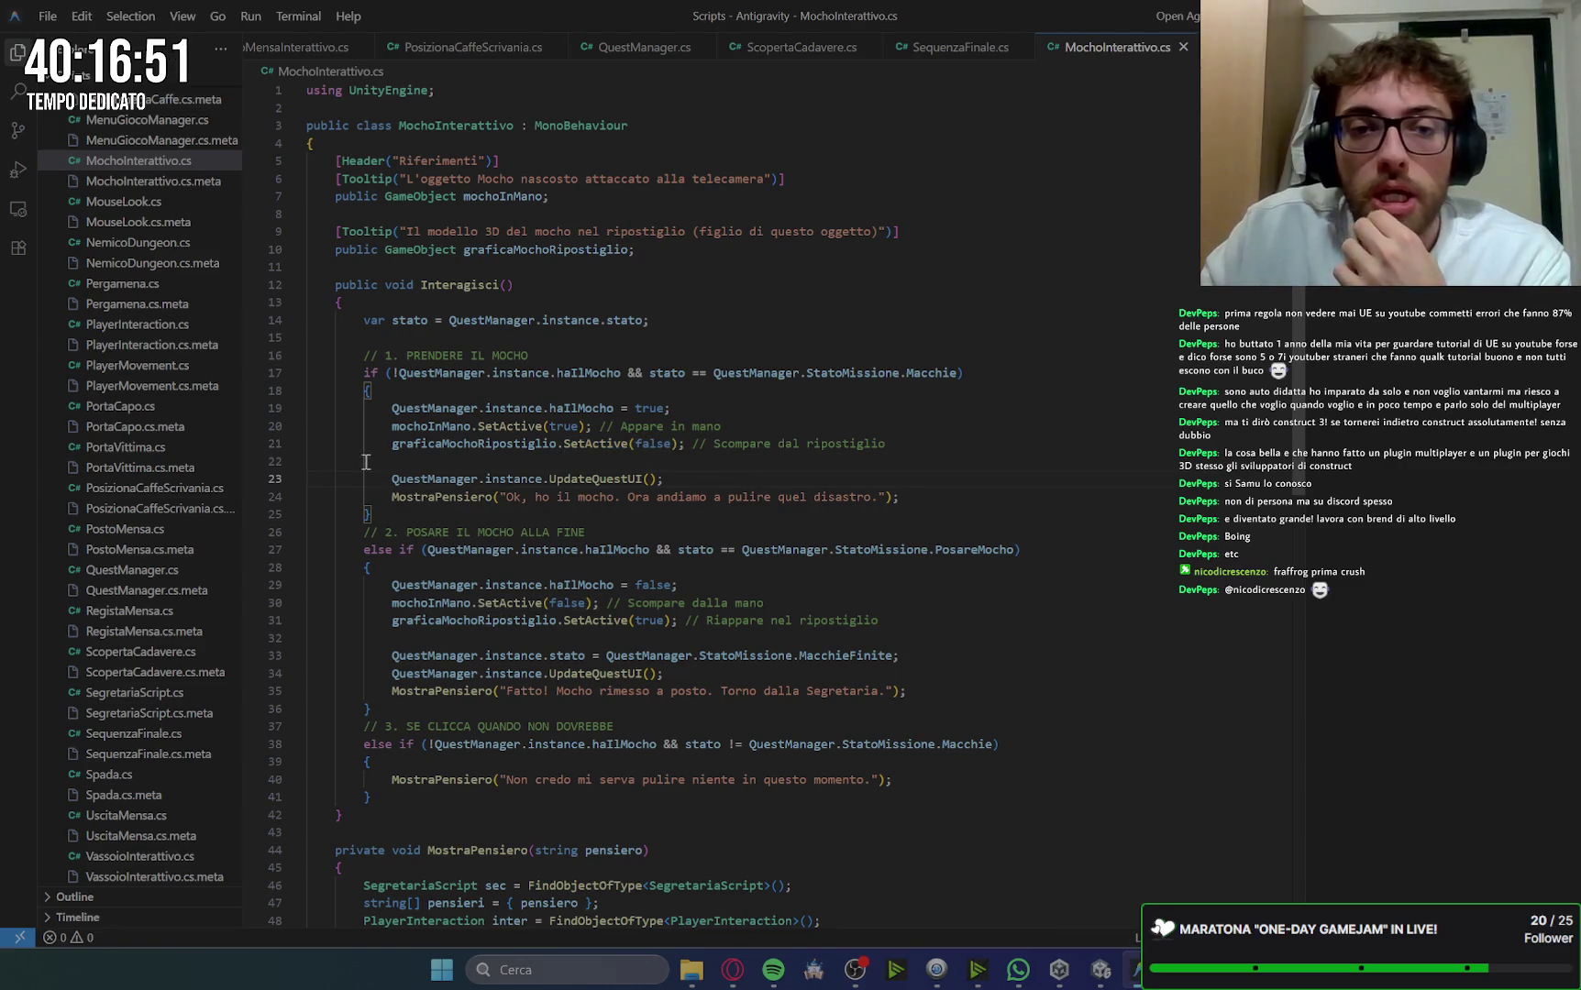
{"action": "key", "text": "ctrl+s"}
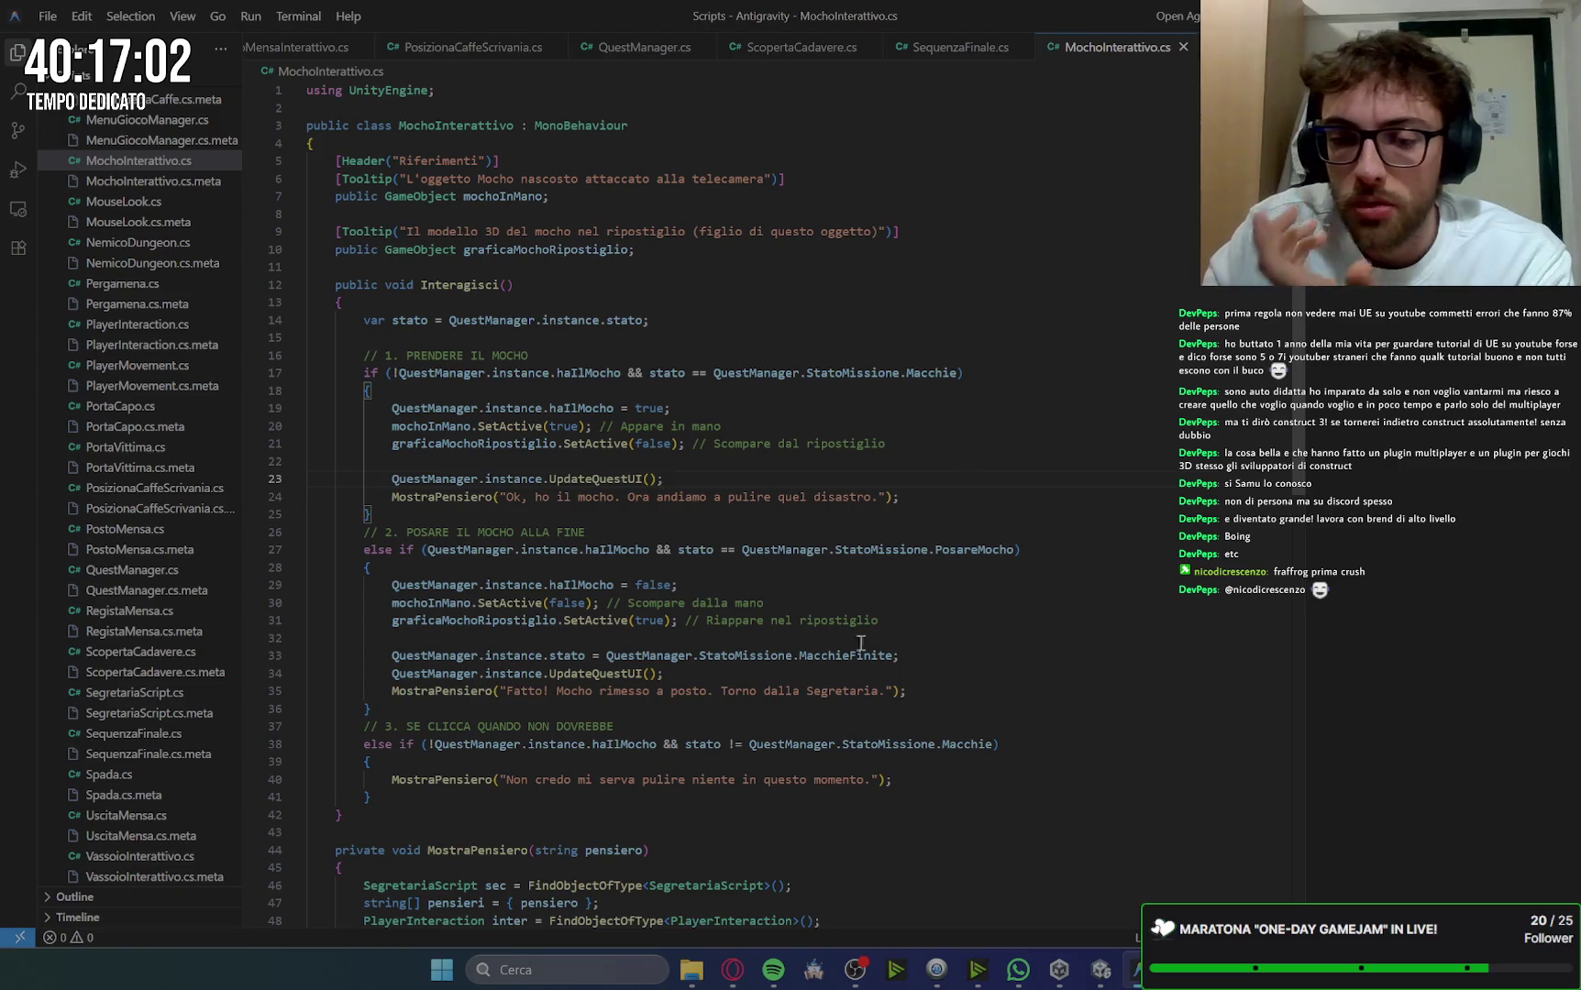
{"action": "mouse_move", "coordinate": [732, 977]}
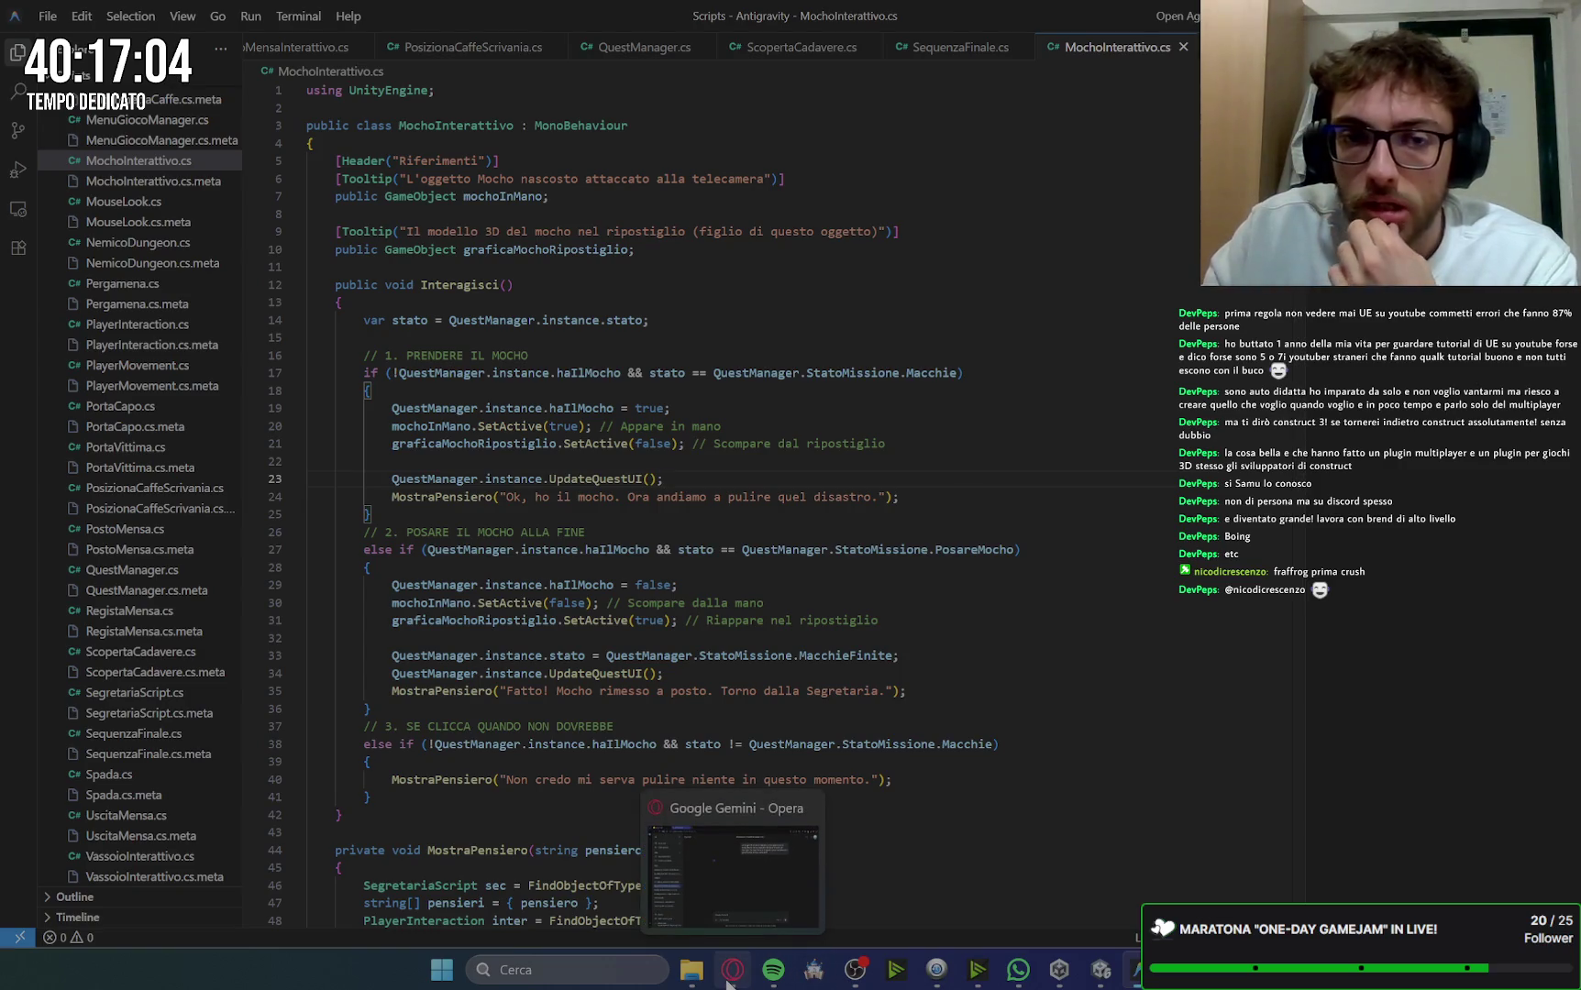
{"action": "left_click", "coordinate": [731, 981]}
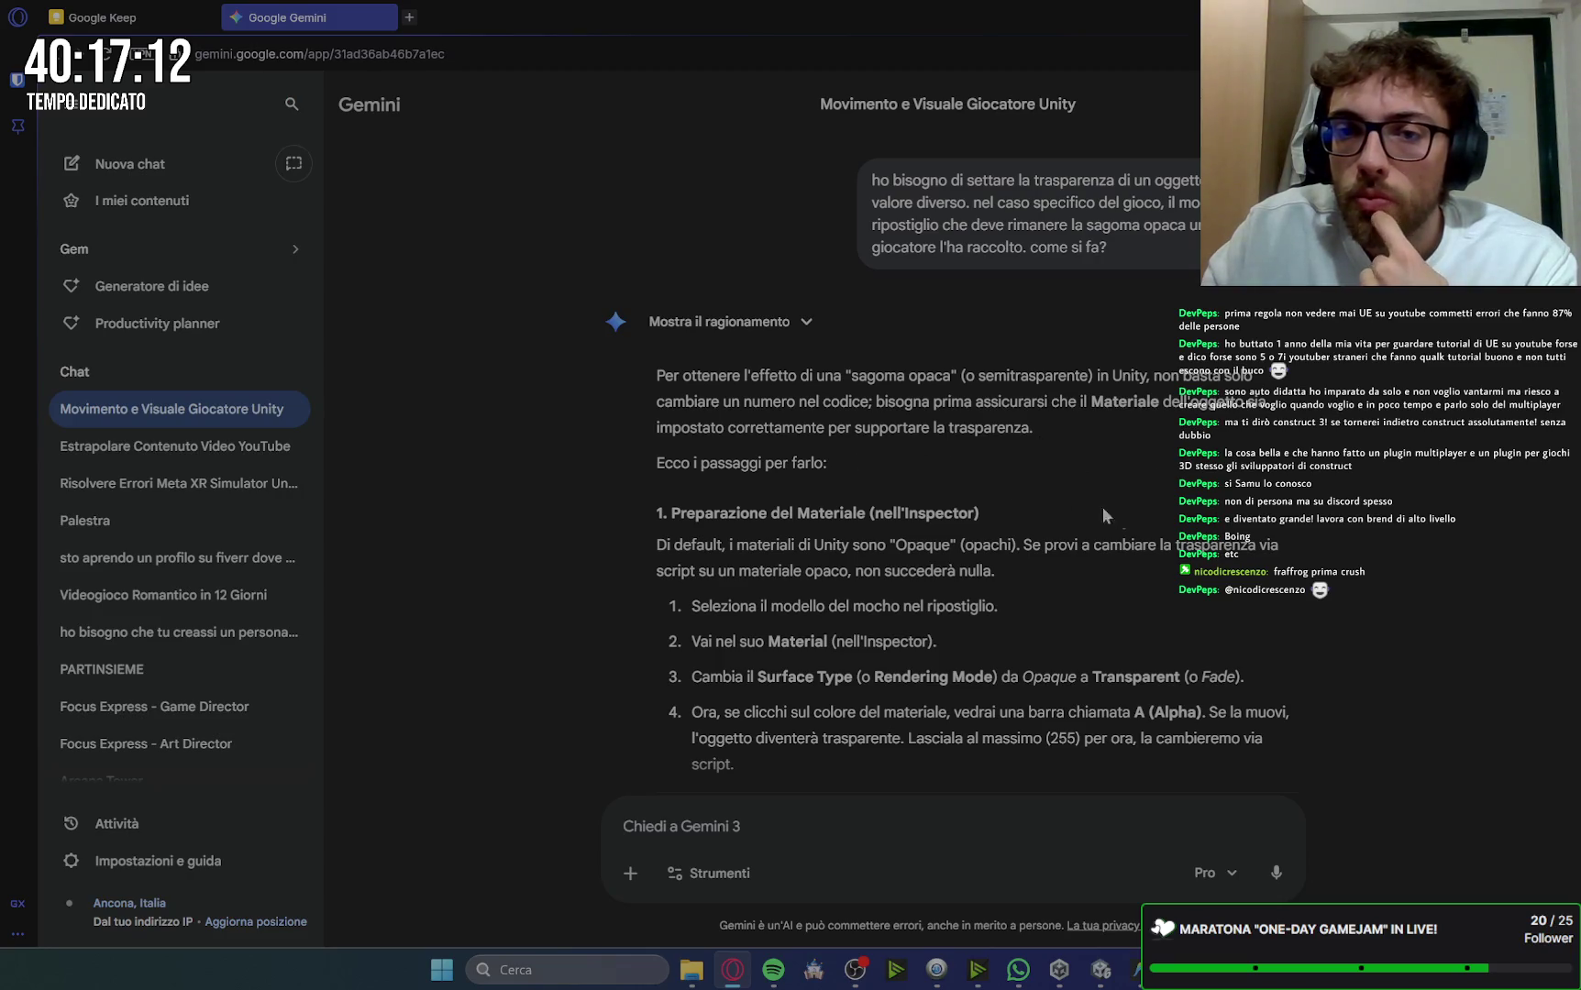
{"action": "scroll", "coordinate": [1101, 506], "scroll_direction": "down", "scroll_amount": 2}
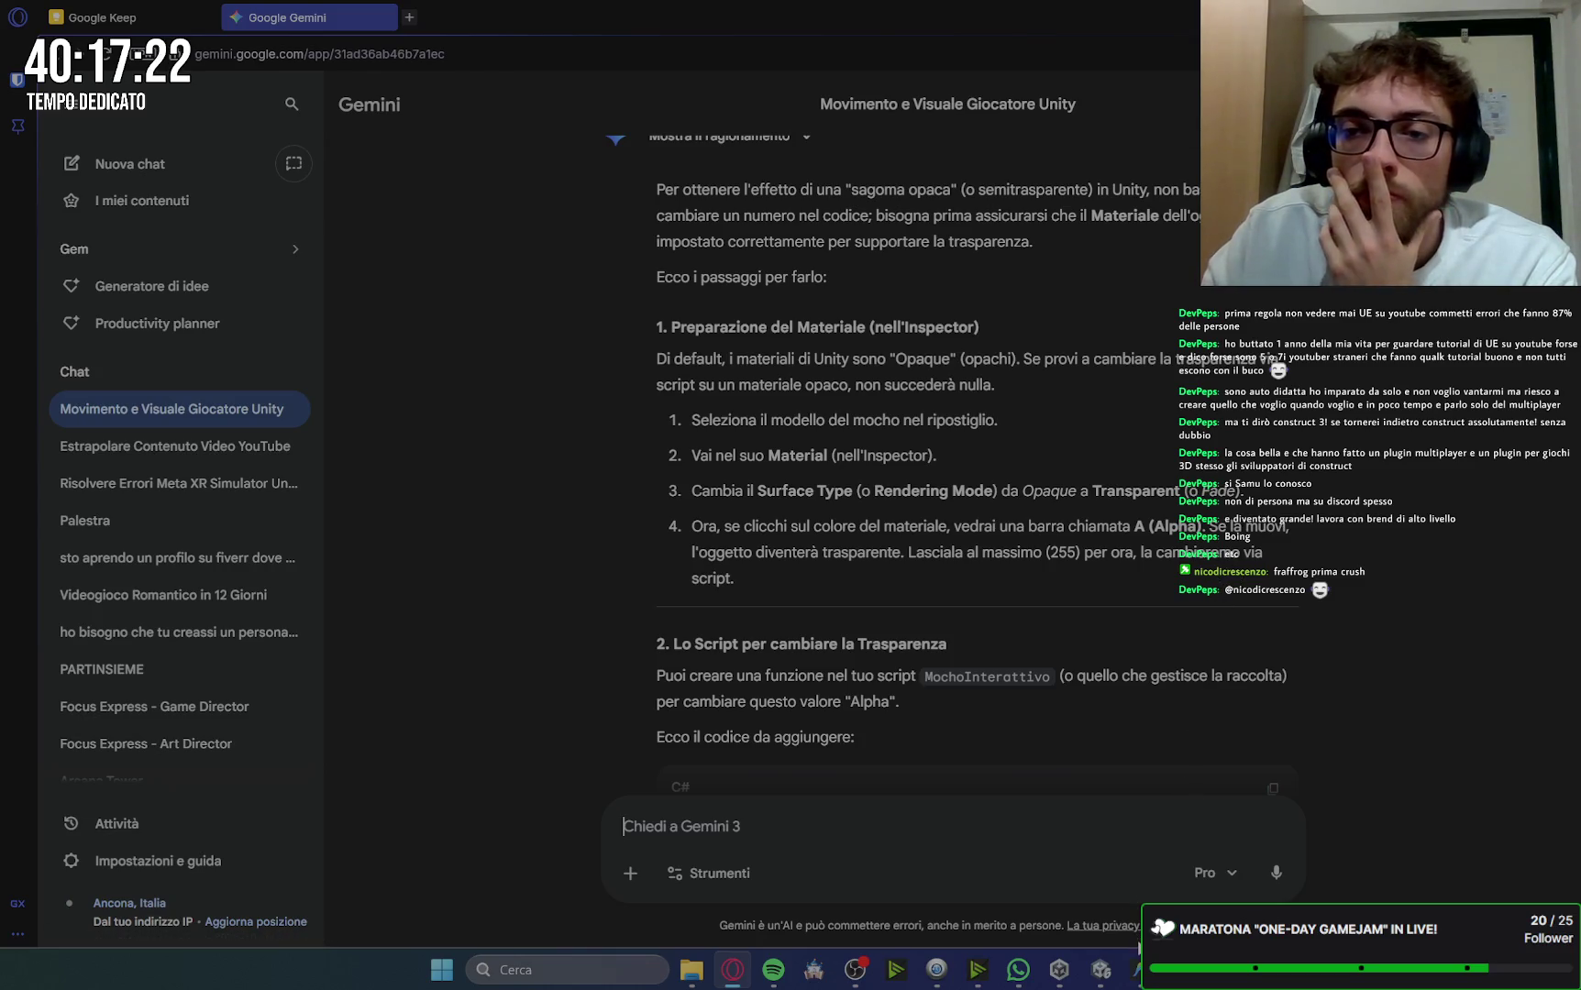
{"action": "scroll", "coordinate": [1277, 652], "scroll_direction": "down", "scroll_amount": 4}
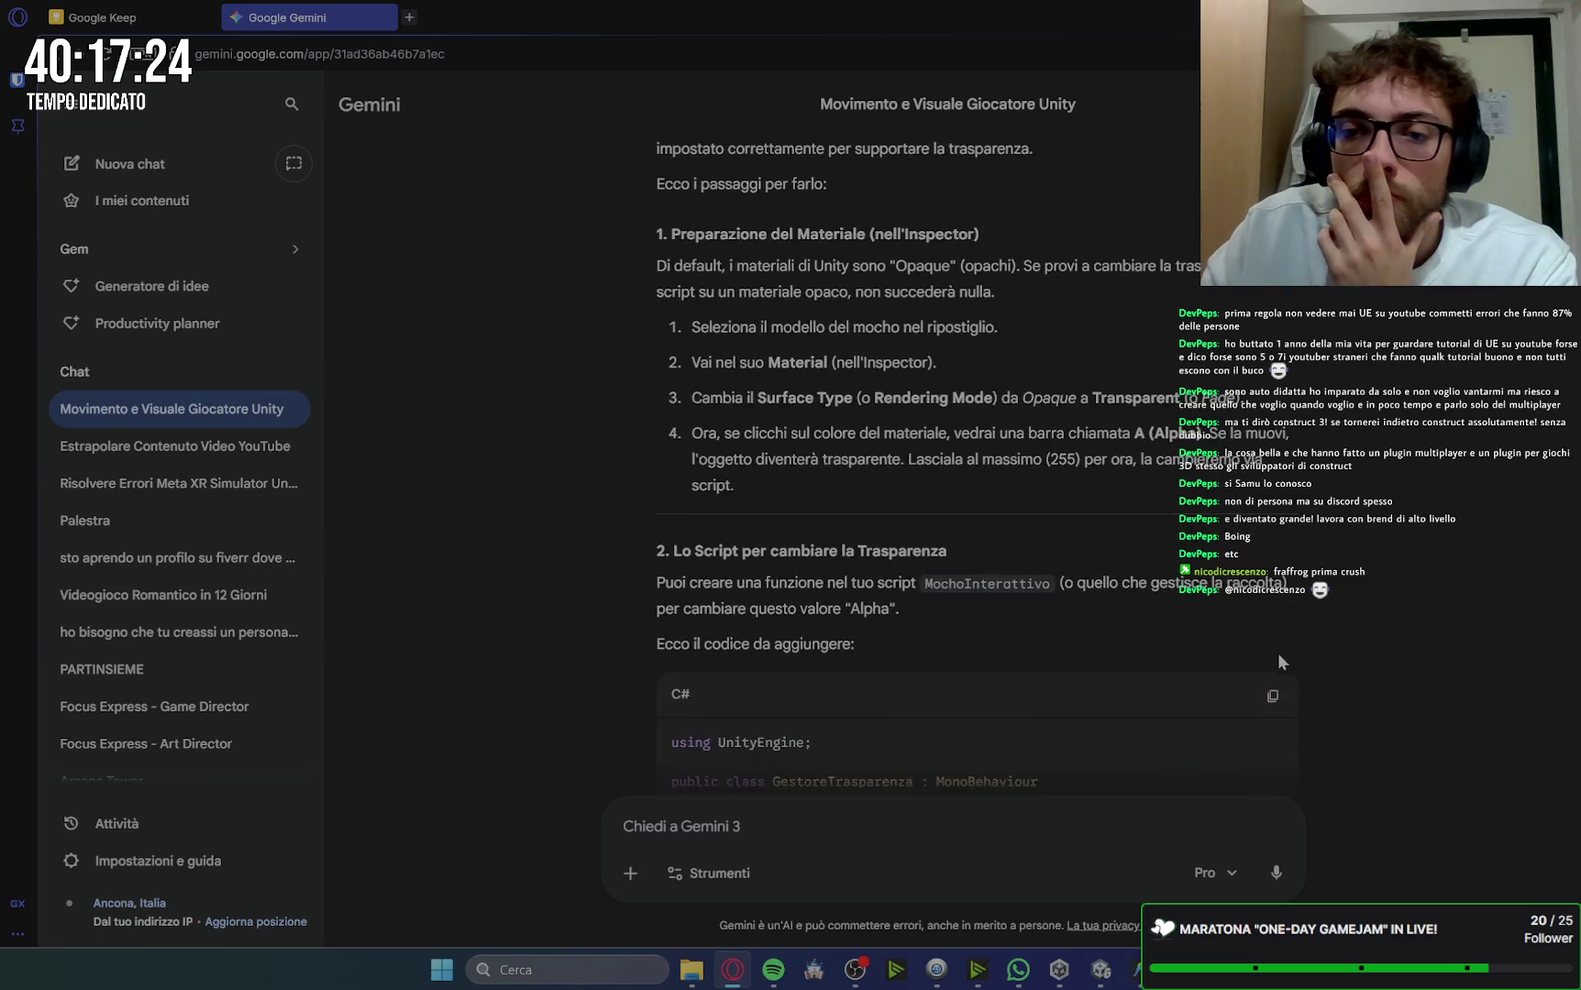
{"action": "scroll", "coordinate": [1285, 654], "scroll_direction": "down", "scroll_amount": 2}
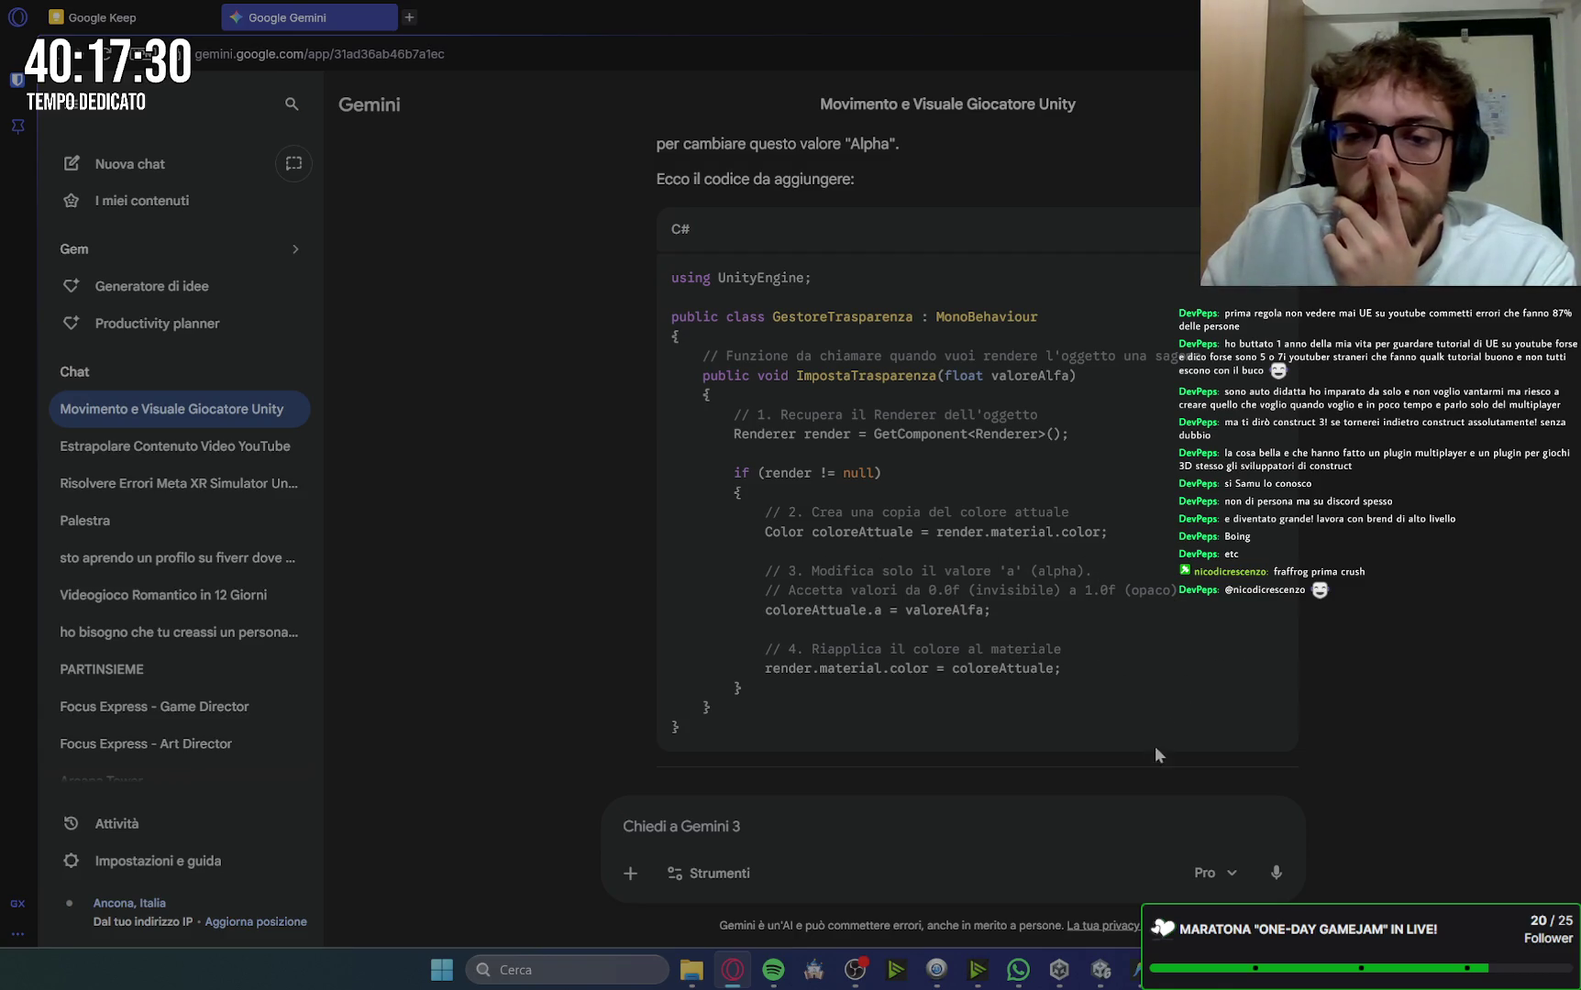
{"action": "scroll", "coordinate": [1157, 694], "scroll_direction": "down", "scroll_amount": 3}
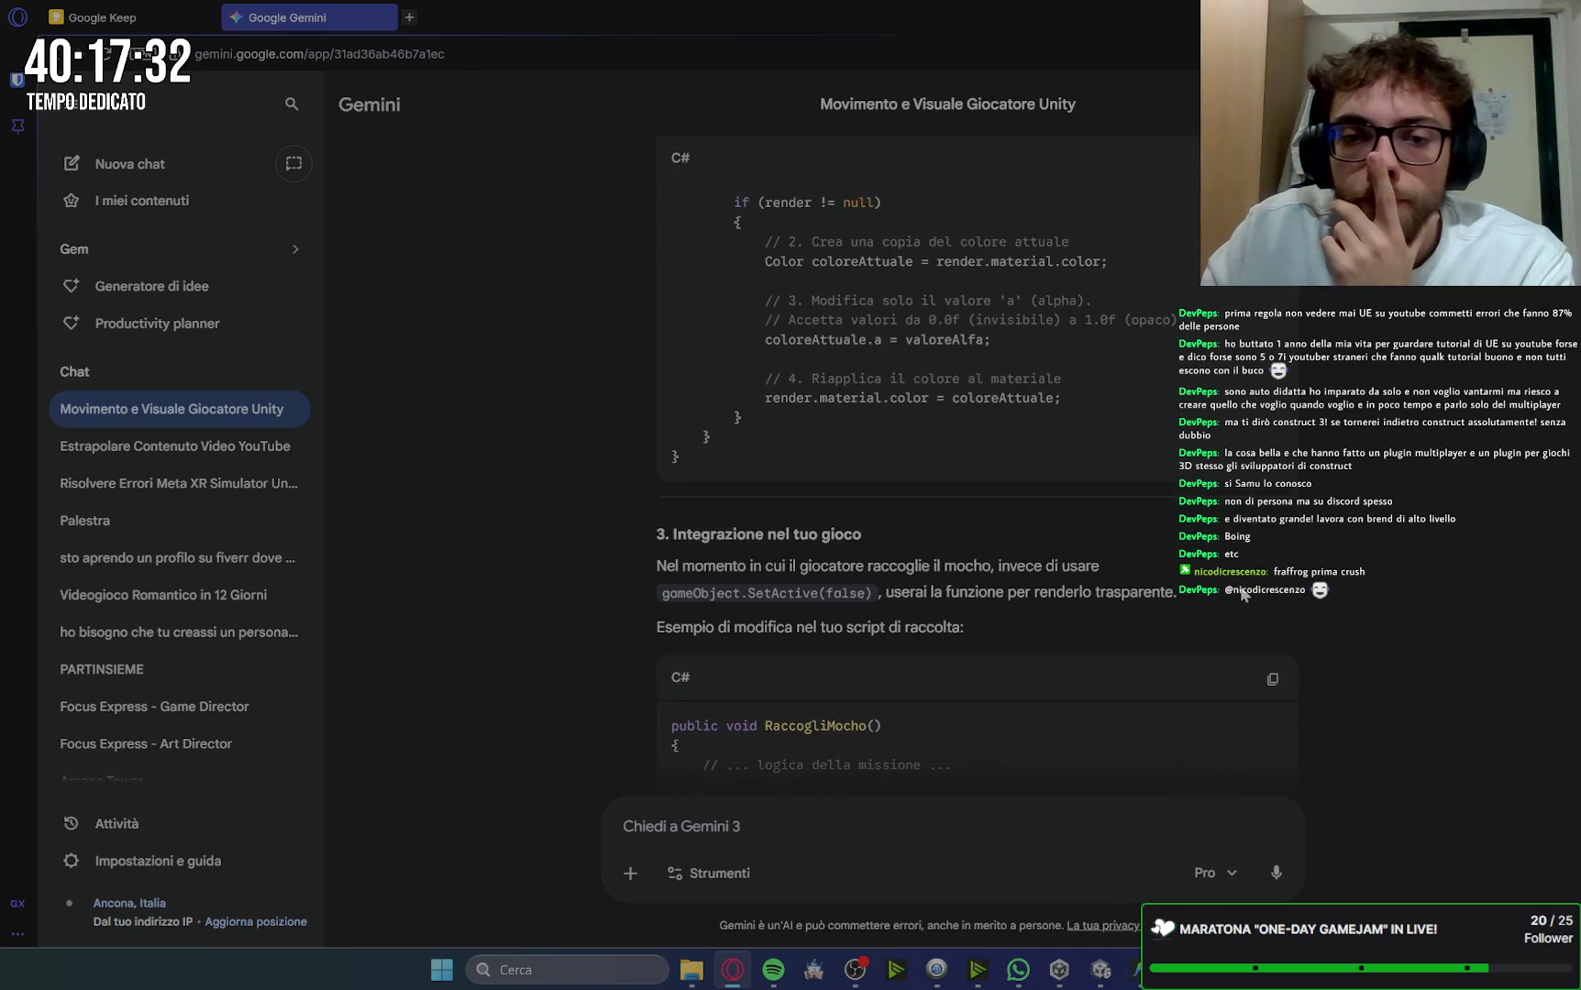
{"action": "scroll", "coordinate": [1244, 594], "scroll_direction": "up", "scroll_amount": 4}
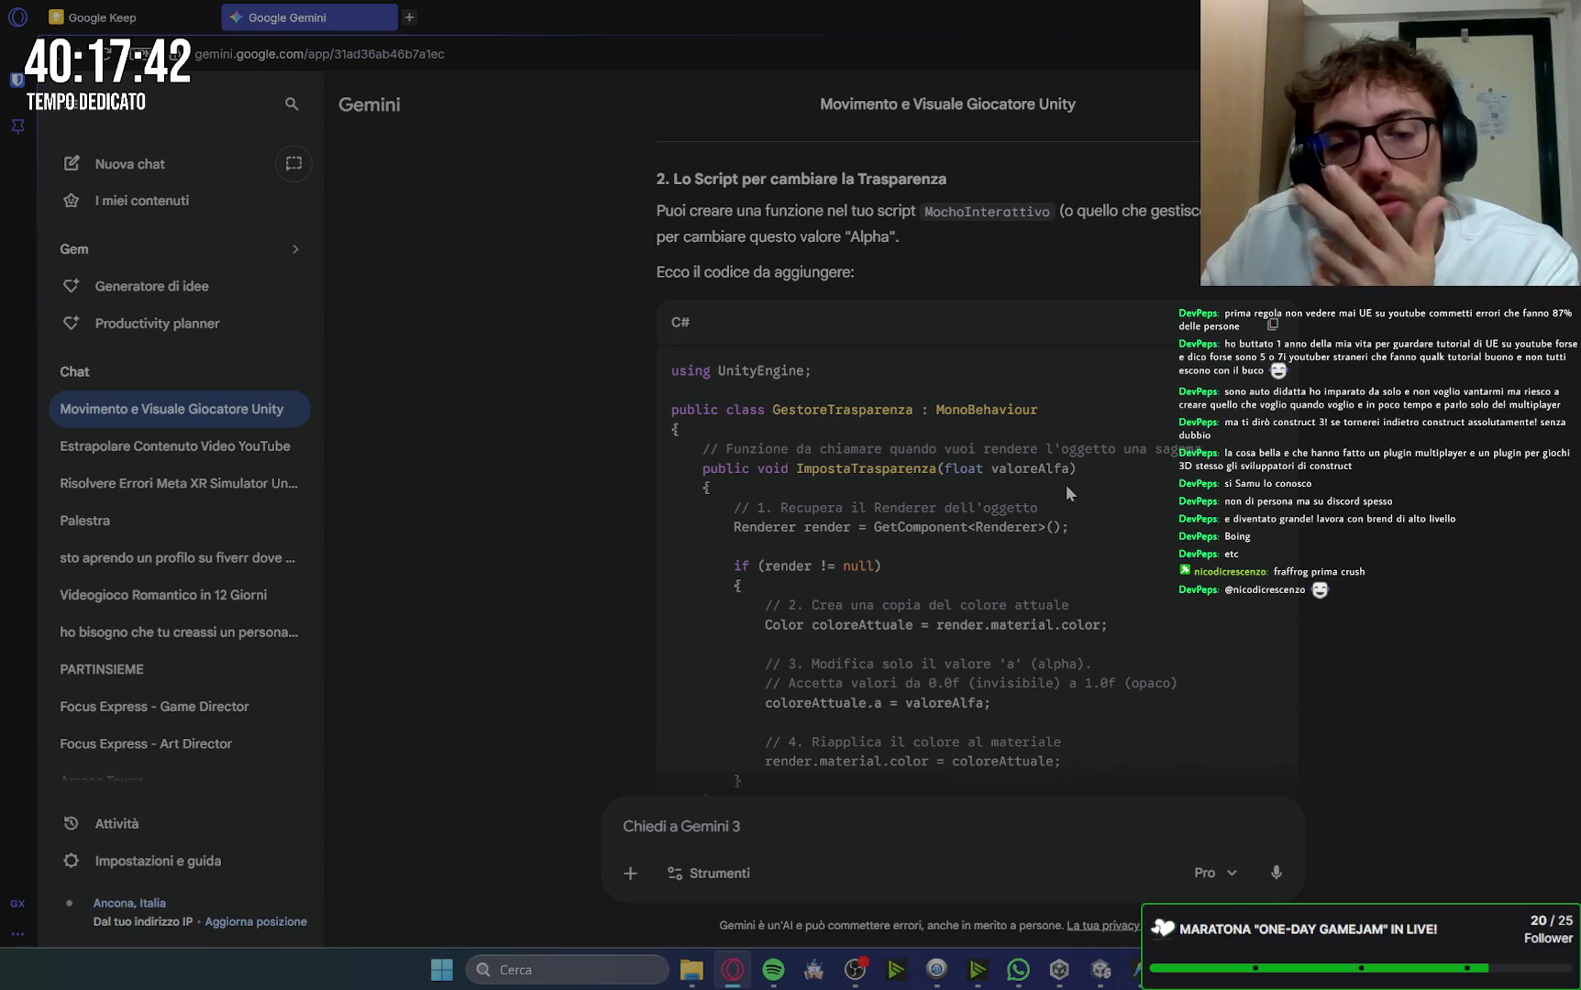
{"action": "key", "text": "alt+Tab"}
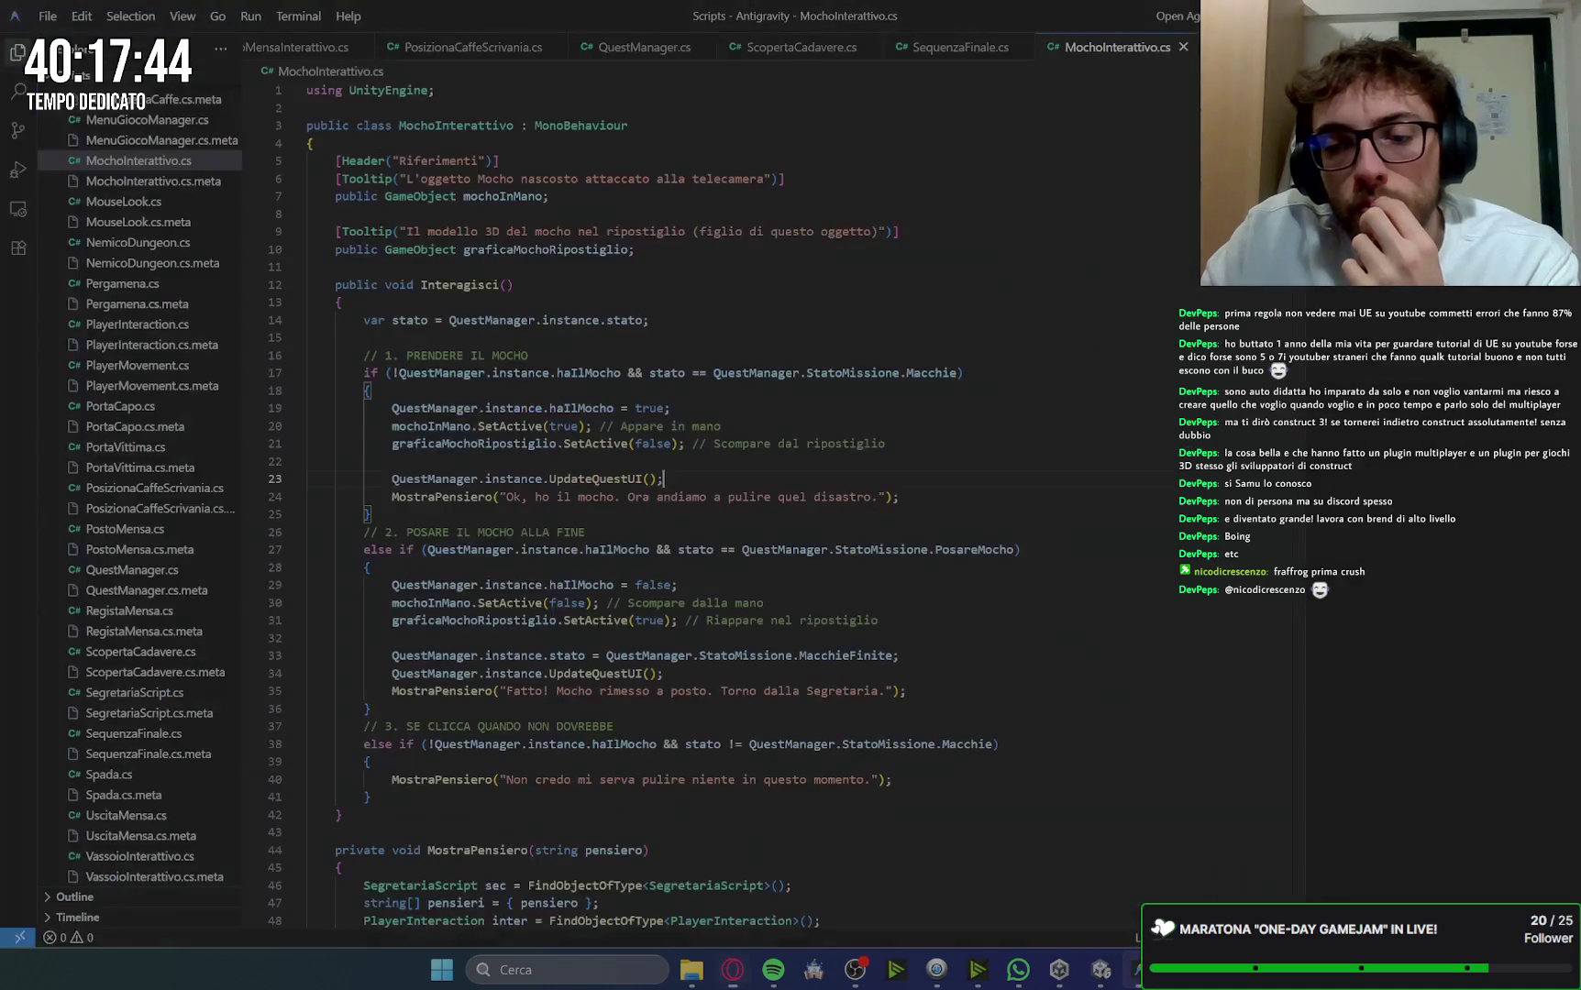
Step: Select Mocho_Ripostiglio in Unity's Hierarchy to check its components, then return to Gemini
{"action": "left_click", "coordinate": [1112, 974]}
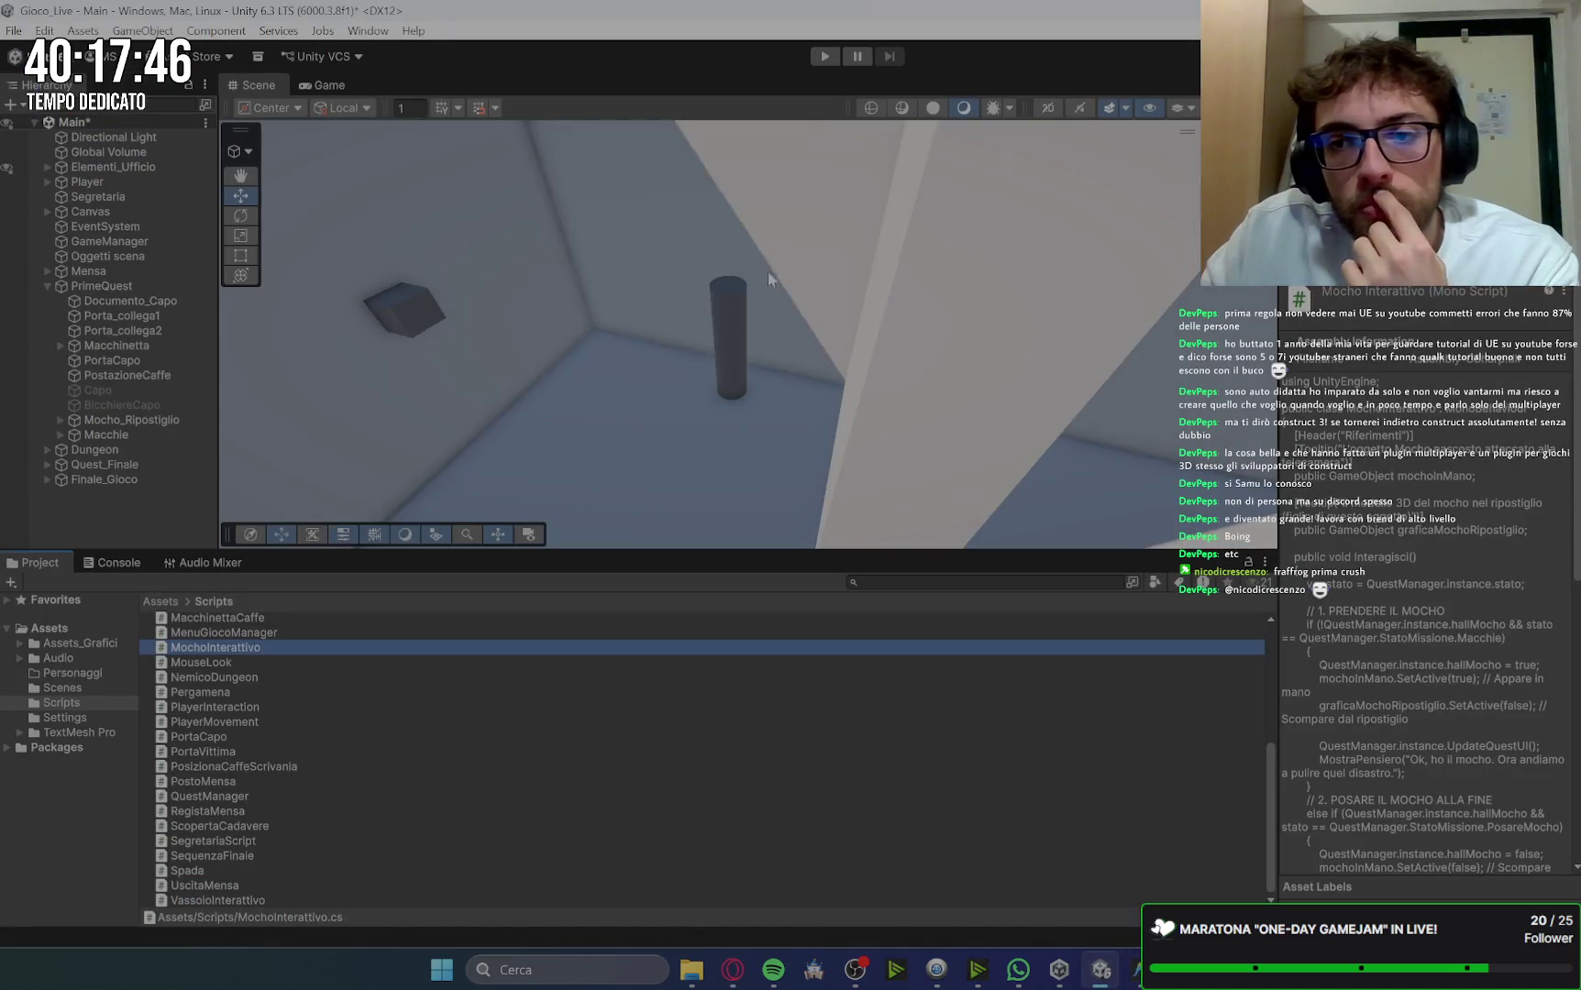
{"action": "left_click", "coordinate": [126, 421]}
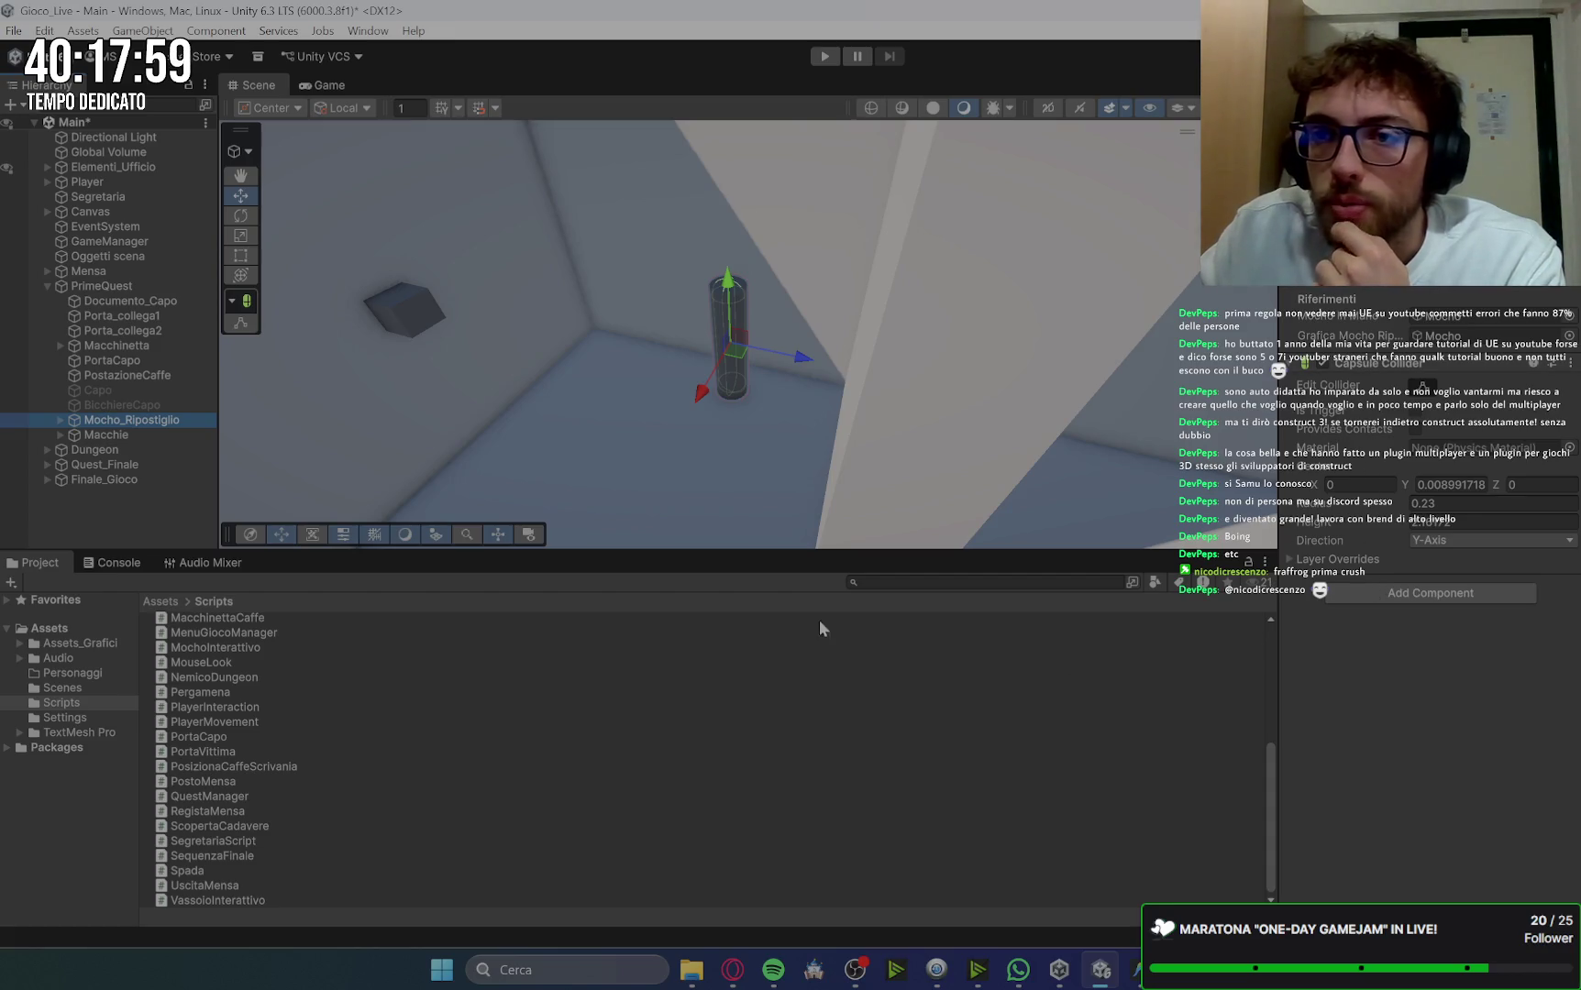
{"action": "left_click", "coordinate": [733, 972]}
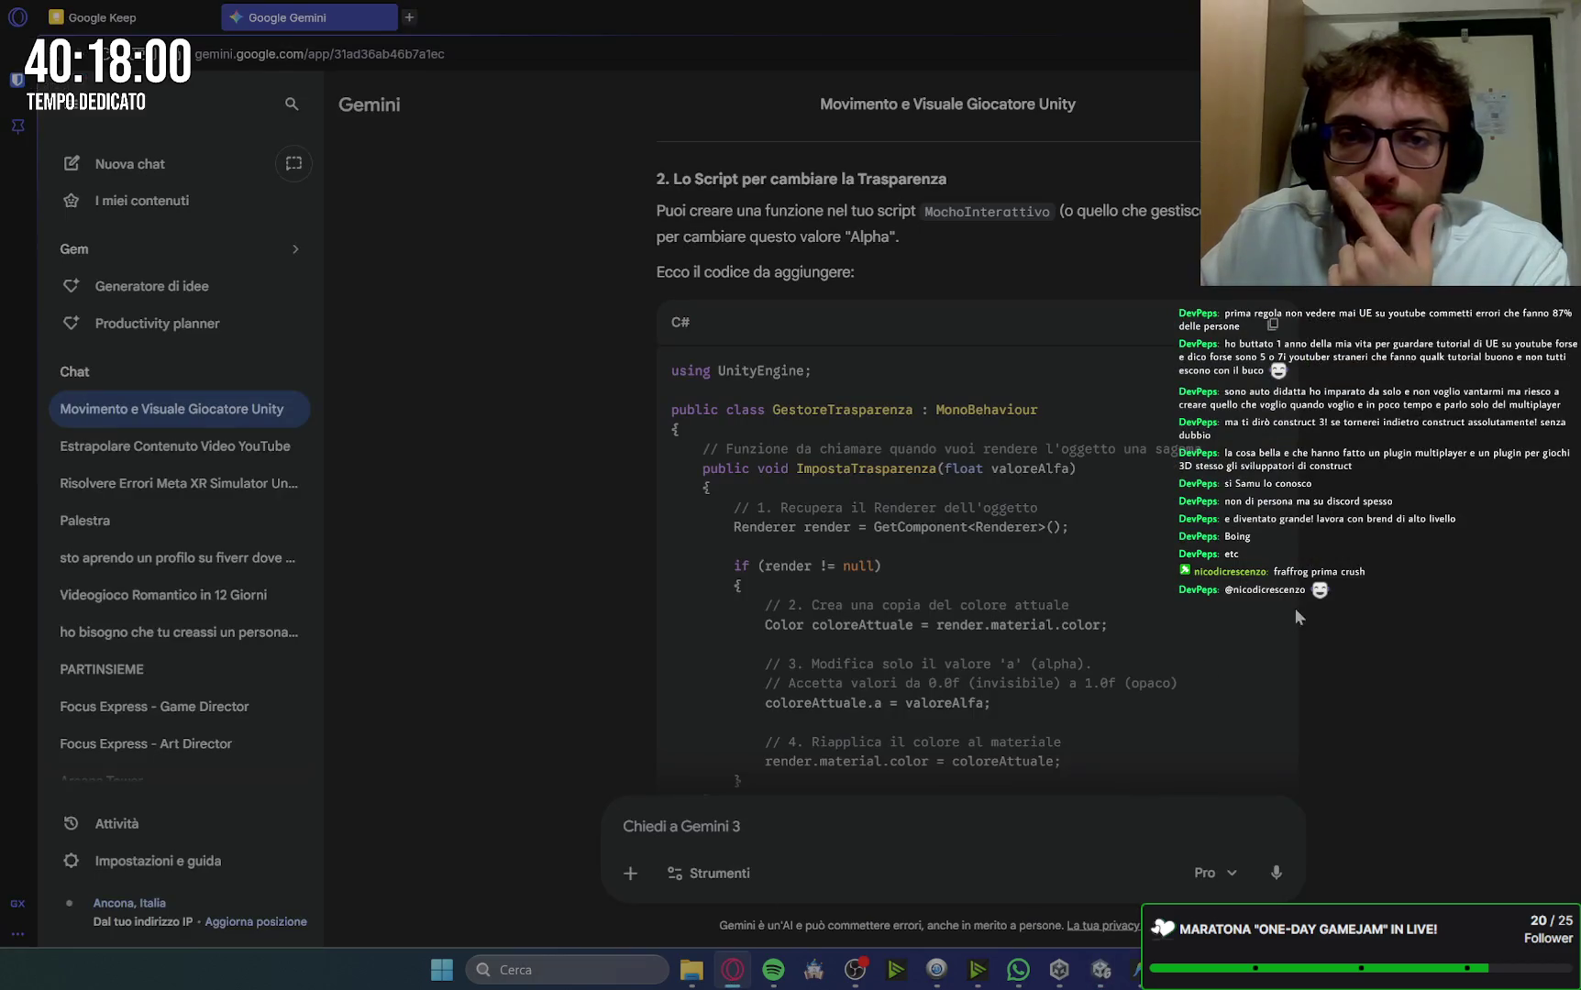